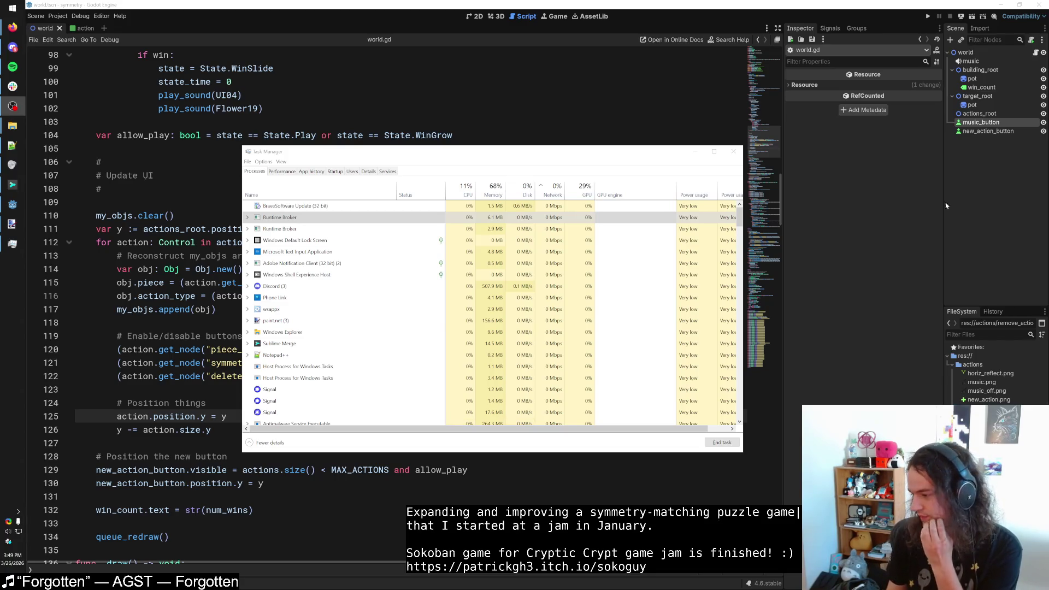
- Close Task Manager over world.gd and switch to the browser showing the Twitch channel
left_click(733, 151)
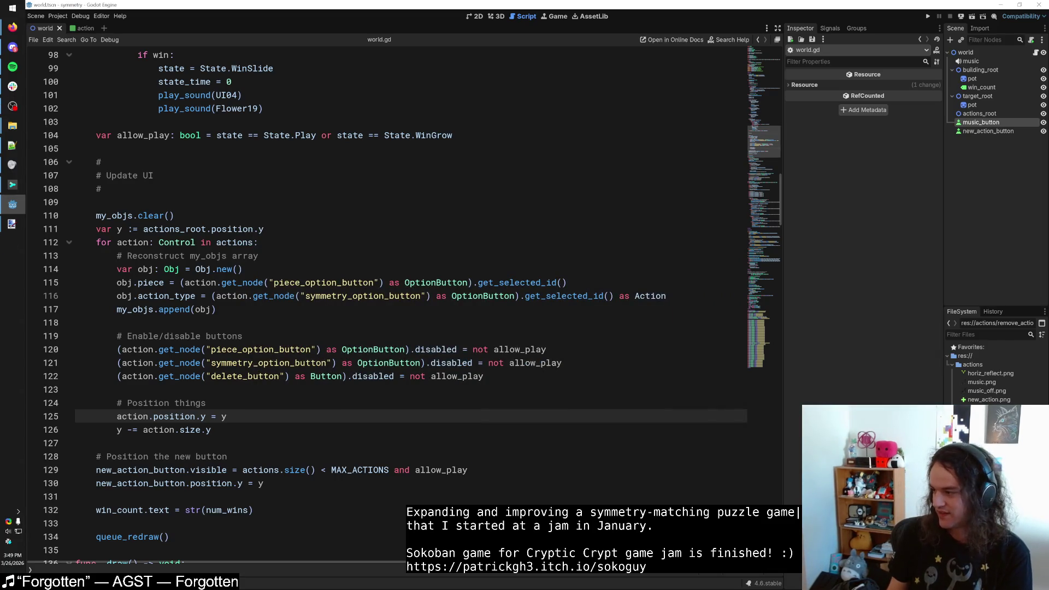
left_click(12, 105)
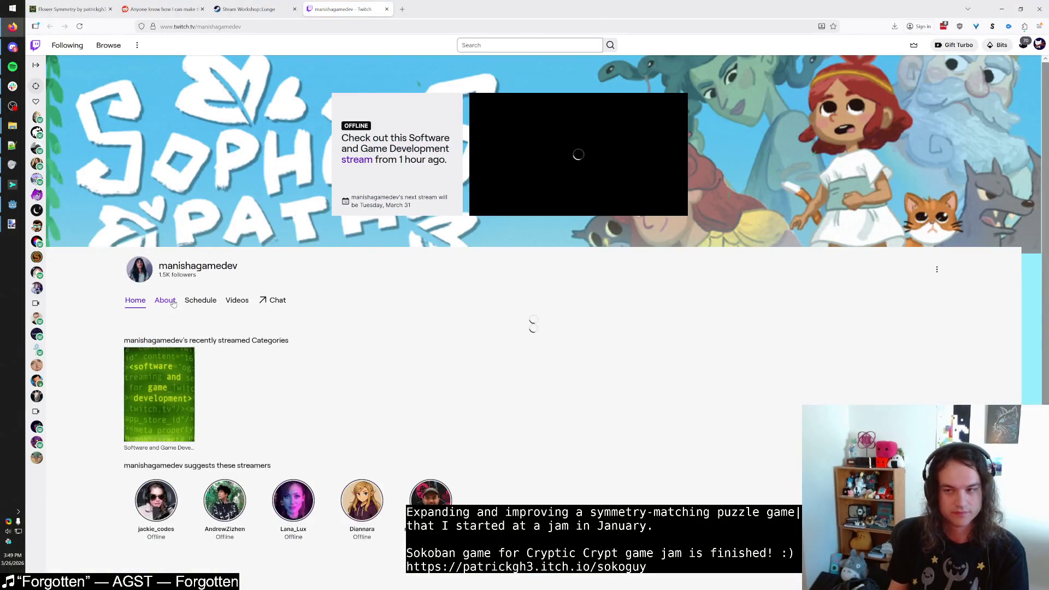
- On the channel's About section, follow the 'Wishlist Sophia's Path on Steam' link
left_click(165, 335)
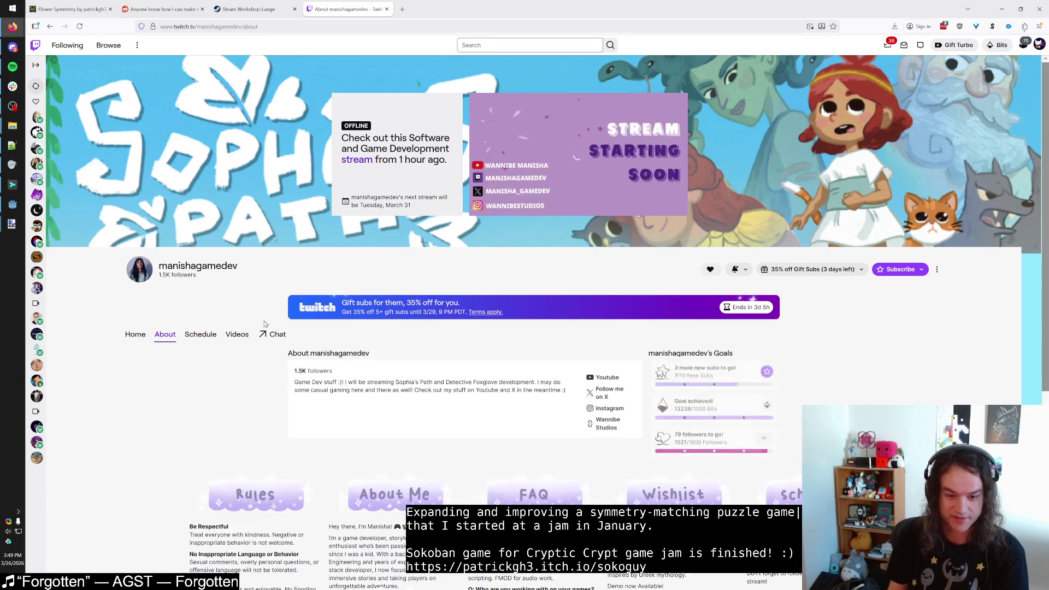
scroll(274, 322, "down", 3)
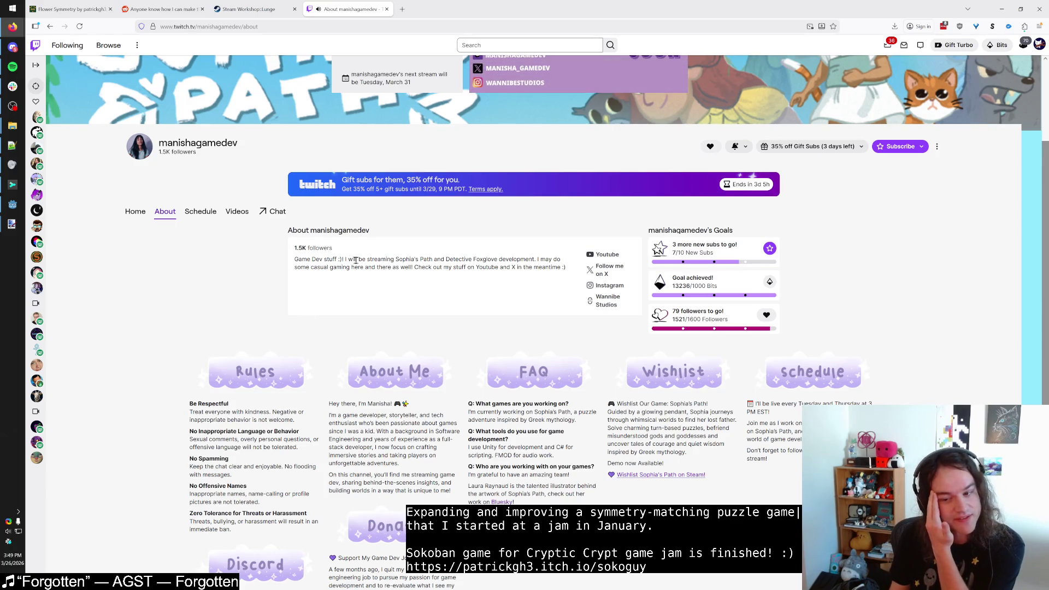
left_click(678, 476)
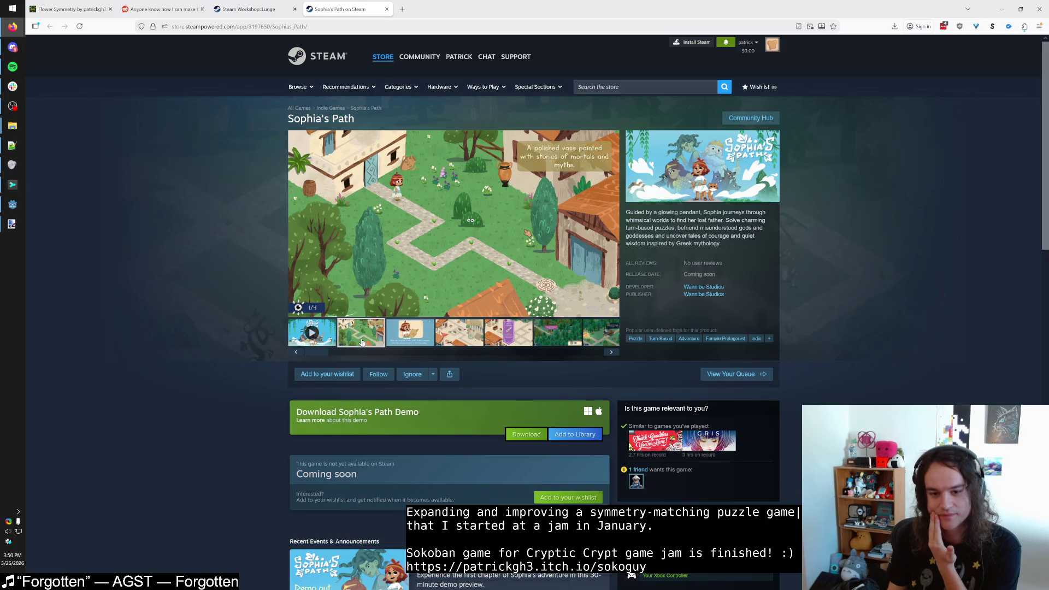
- View the third screenshot, play the trailer through to its title card, then show Sophia holding a map
left_click(427, 340)
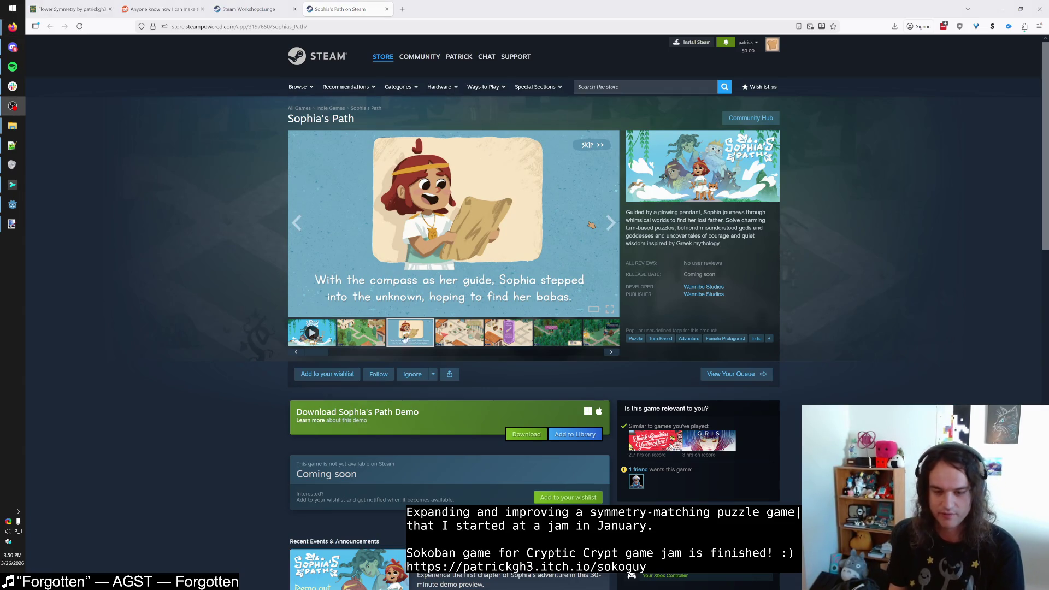
left_click(330, 337)
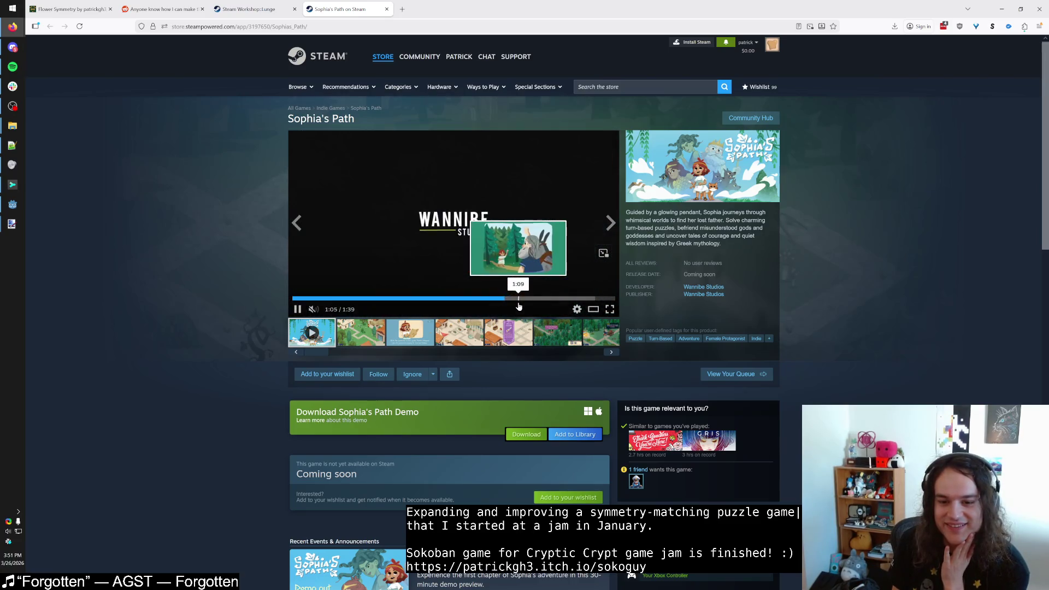
left_click_drag(568, 299, 594, 299)
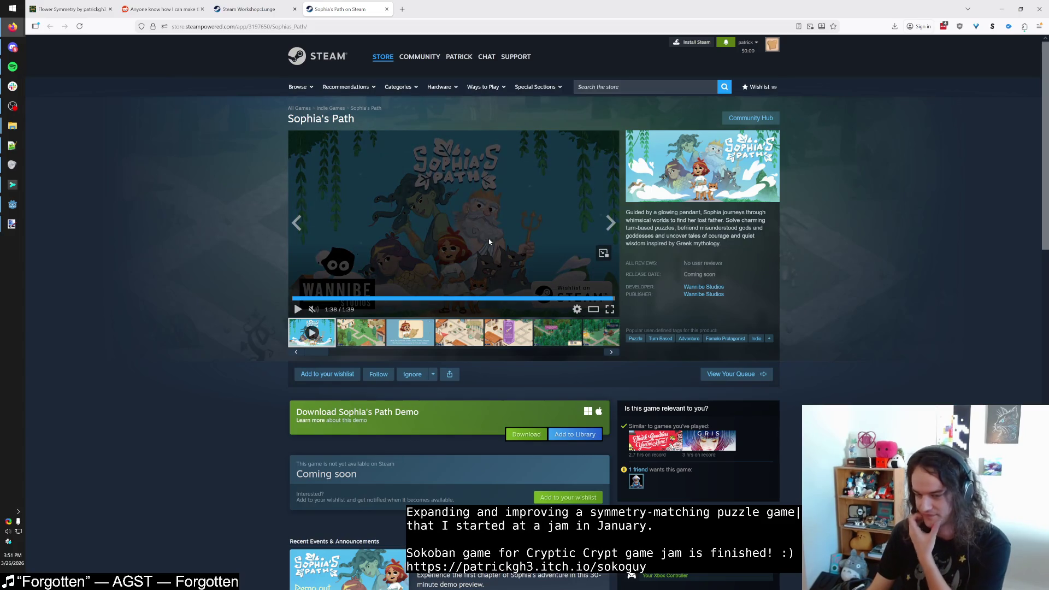
left_click(404, 337)
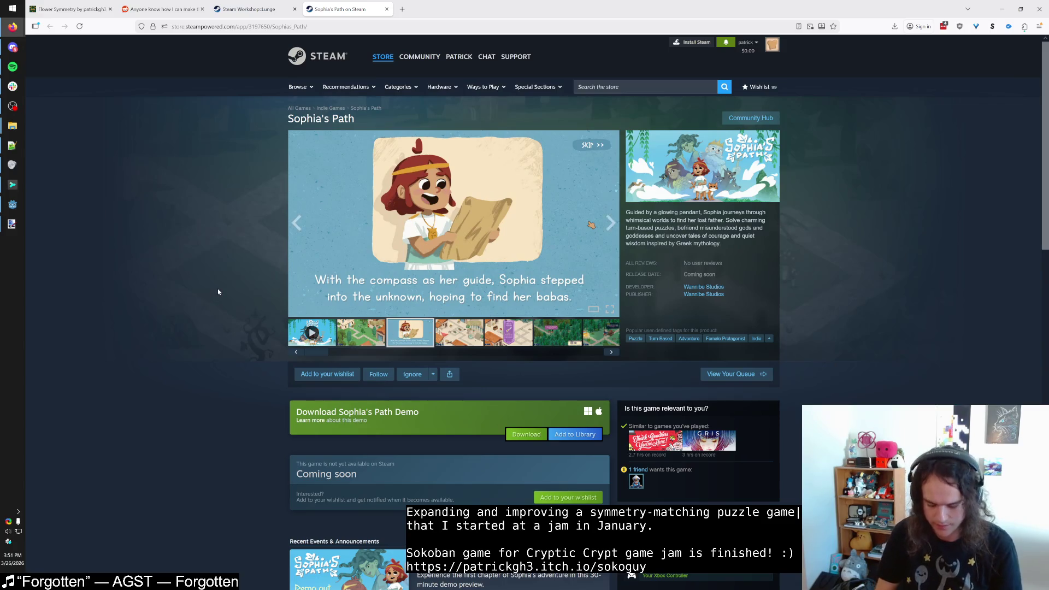
- Search 'draknek new voices puzzle grant' in a new tab
key("ctrl+t")
type("draknek new voic")
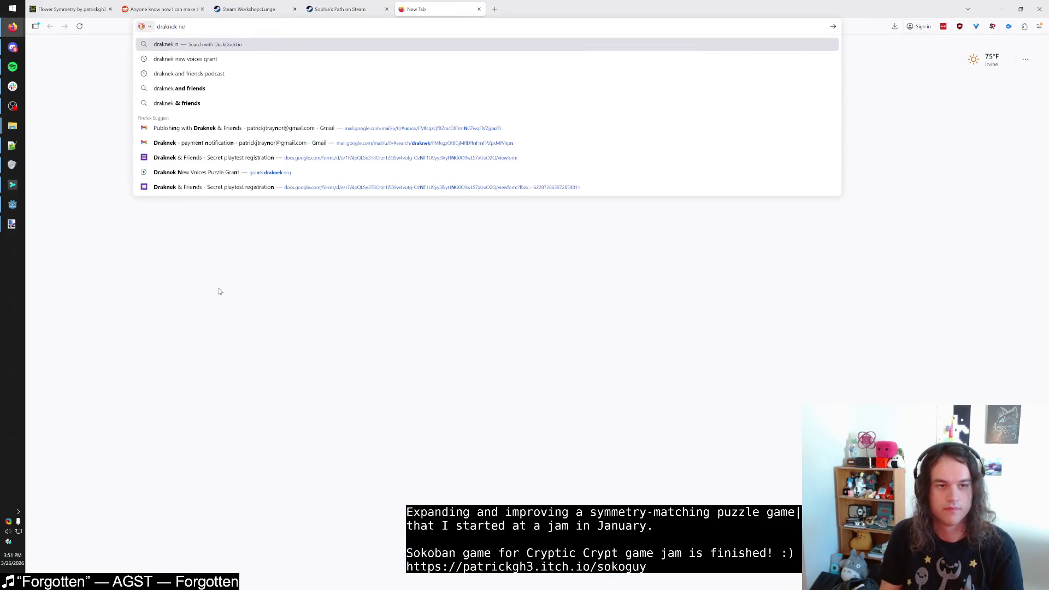
type("es puzzle grant")
key("Return")
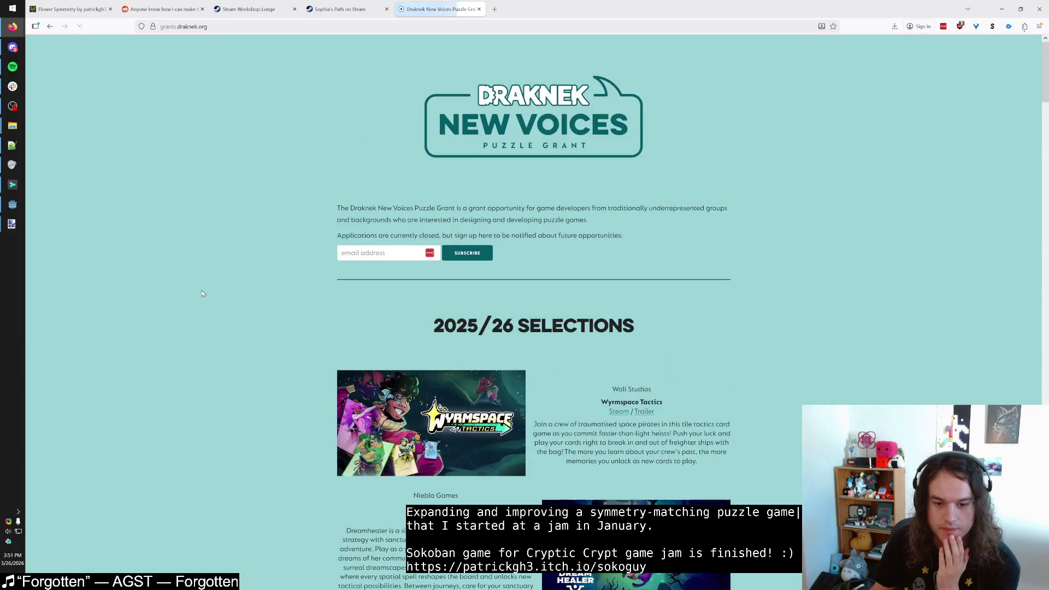
- Read through the grant's yearly game selections, then return to the Sophia's Path Steam tab
scroll(203, 294, "down", 3)
scroll(201, 295, "down", 7)
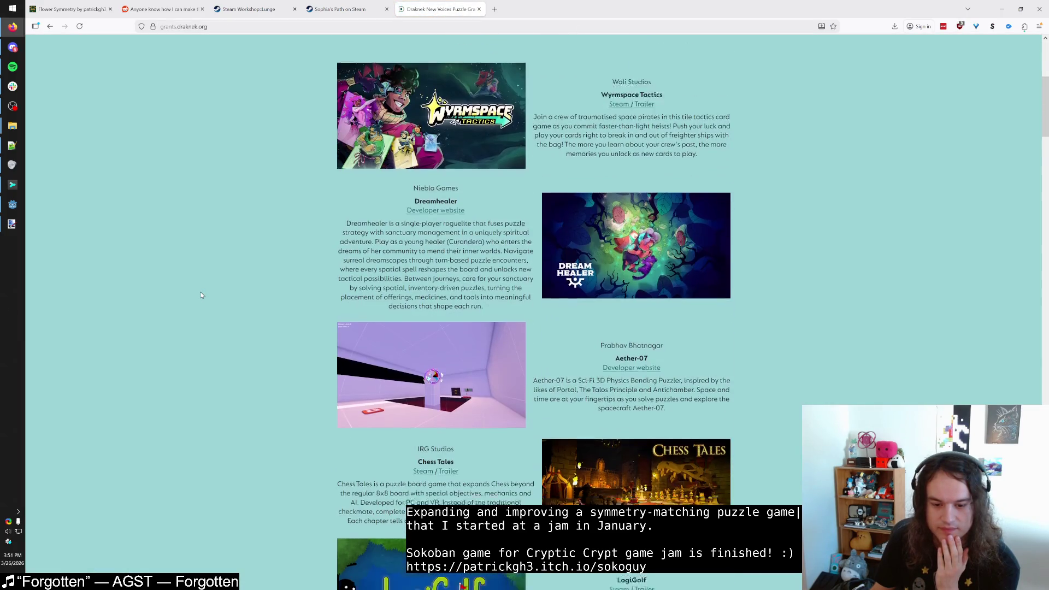
scroll(201, 295, "up", 7)
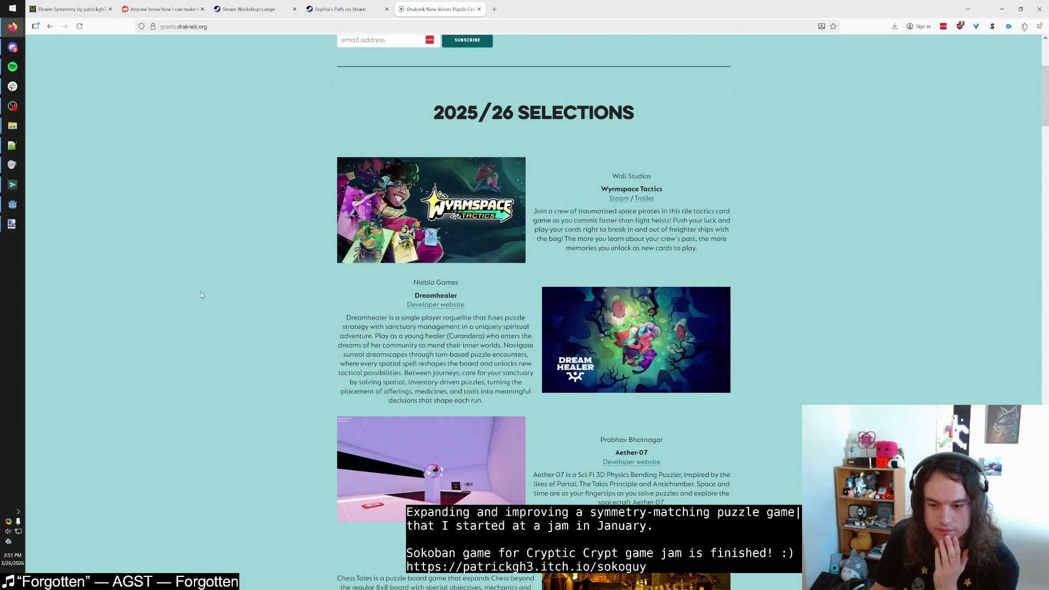
scroll(202, 295, "down", 20)
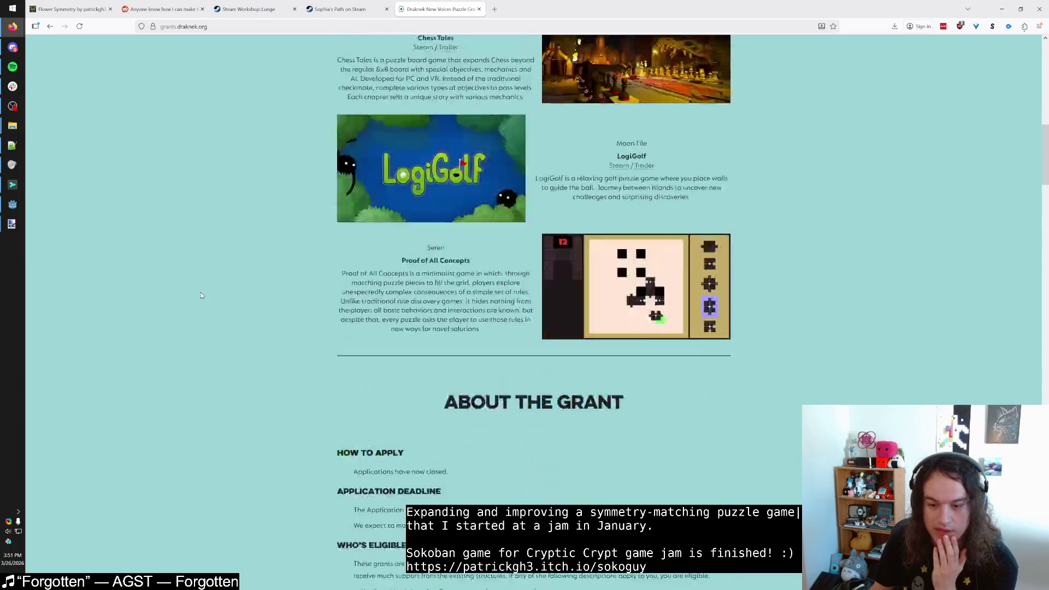
scroll(206, 312, "down", 14)
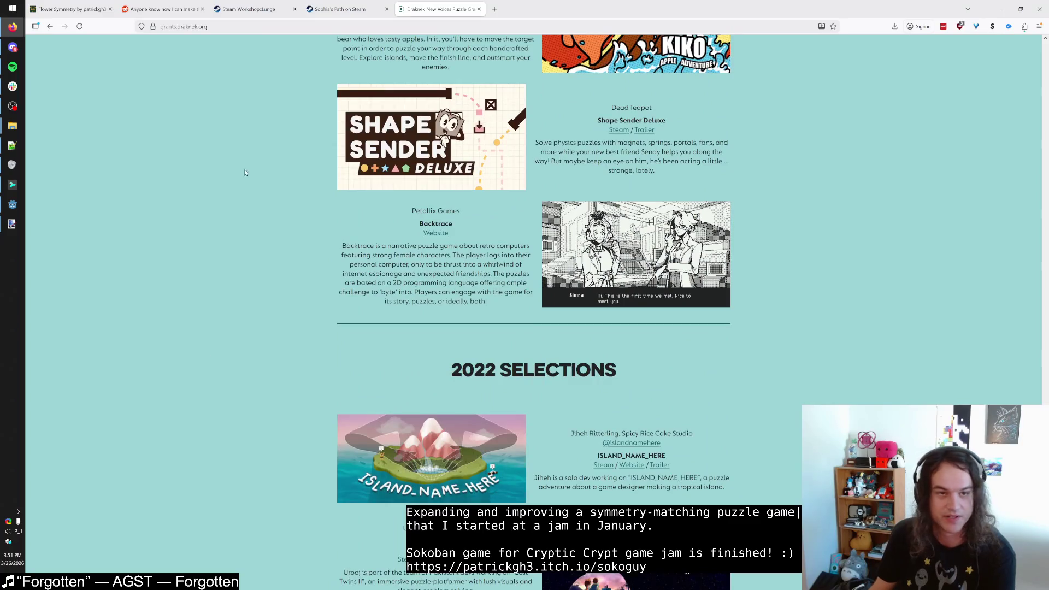
left_click(356, 6)
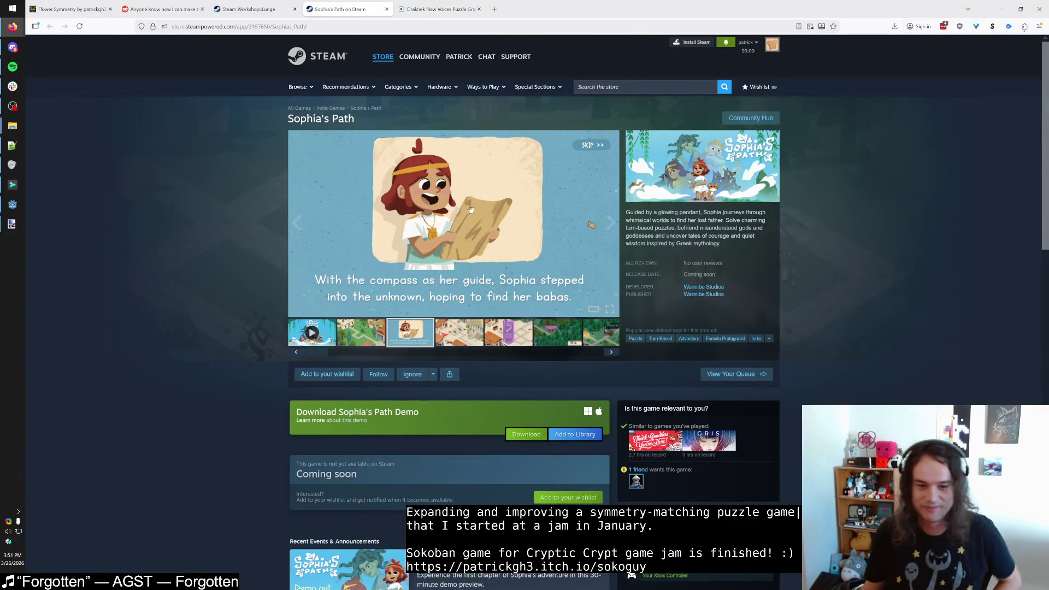
- In world.gd, inspect lines 125–126 and the action loop on lines 112–126, then return to the Steam page
left_click(1008, 9)
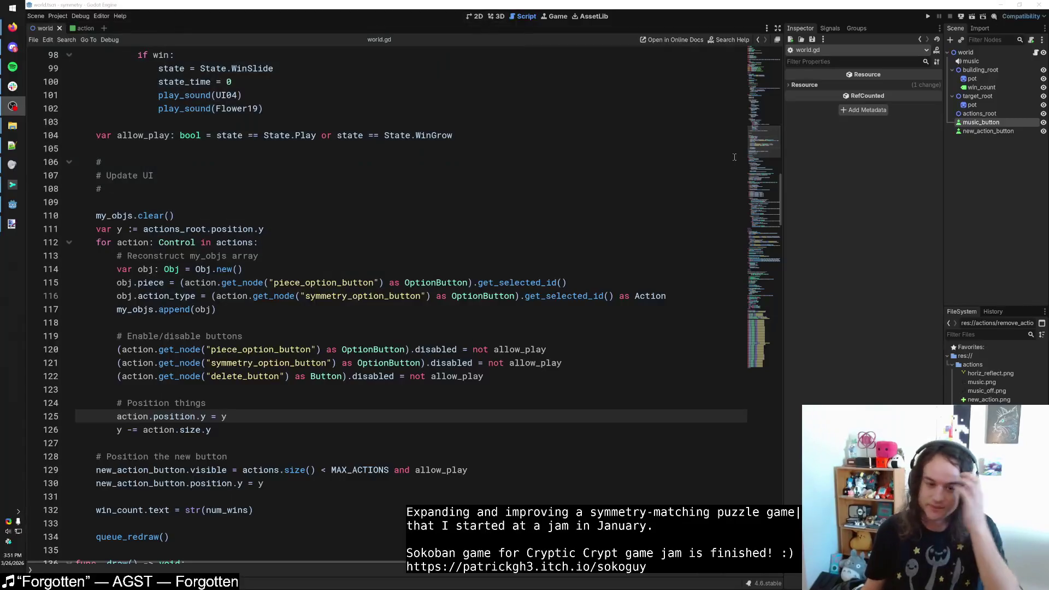
left_click(251, 424)
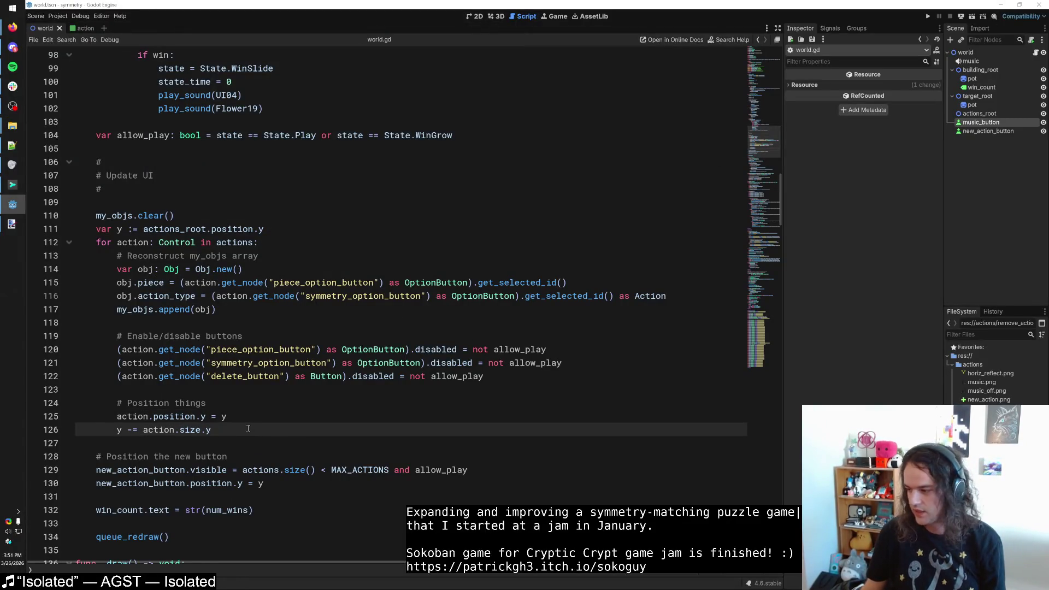
left_click(256, 416)
left_click(245, 430)
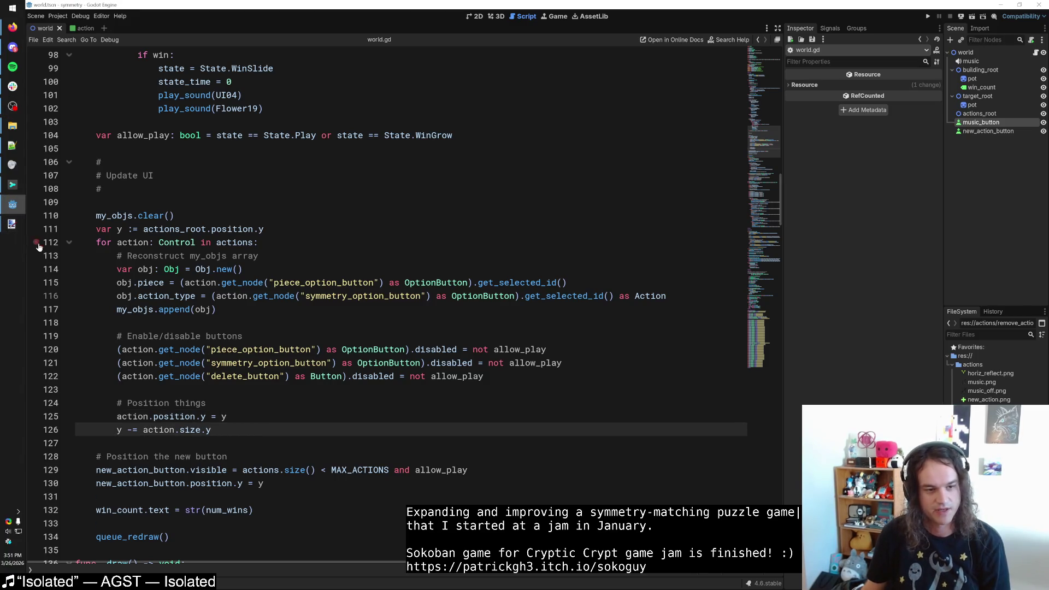
left_click_drag(97, 242, 213, 430)
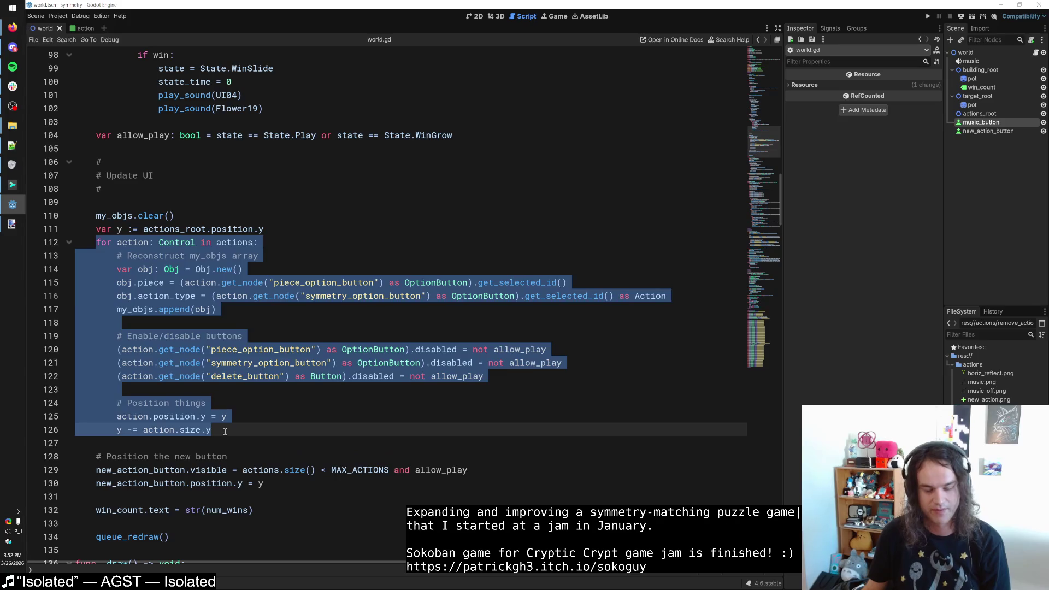
left_click(213, 430)
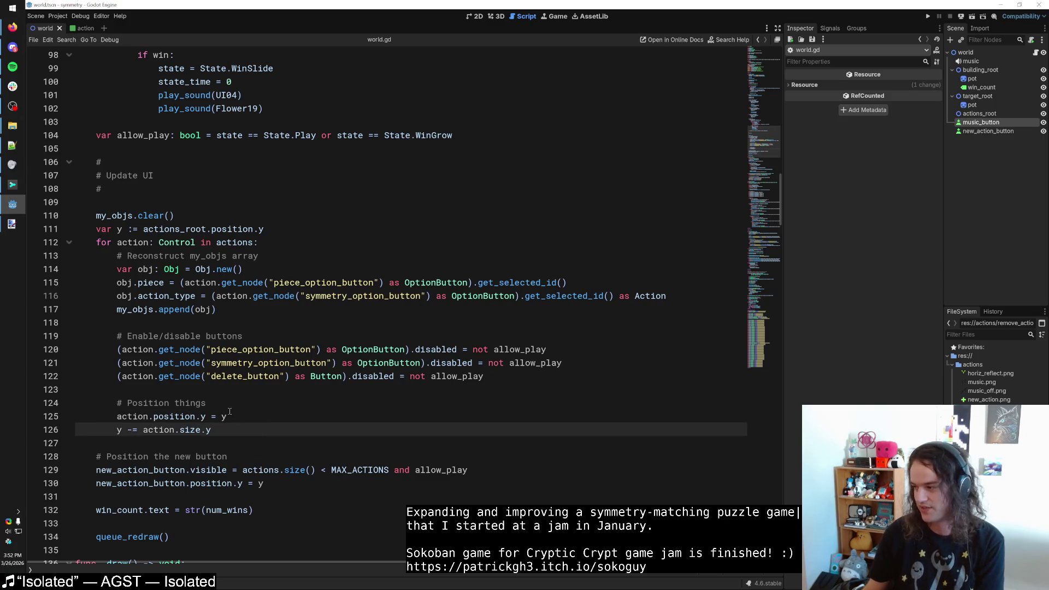
mouse_move(24, 48)
left_click(90, 175)
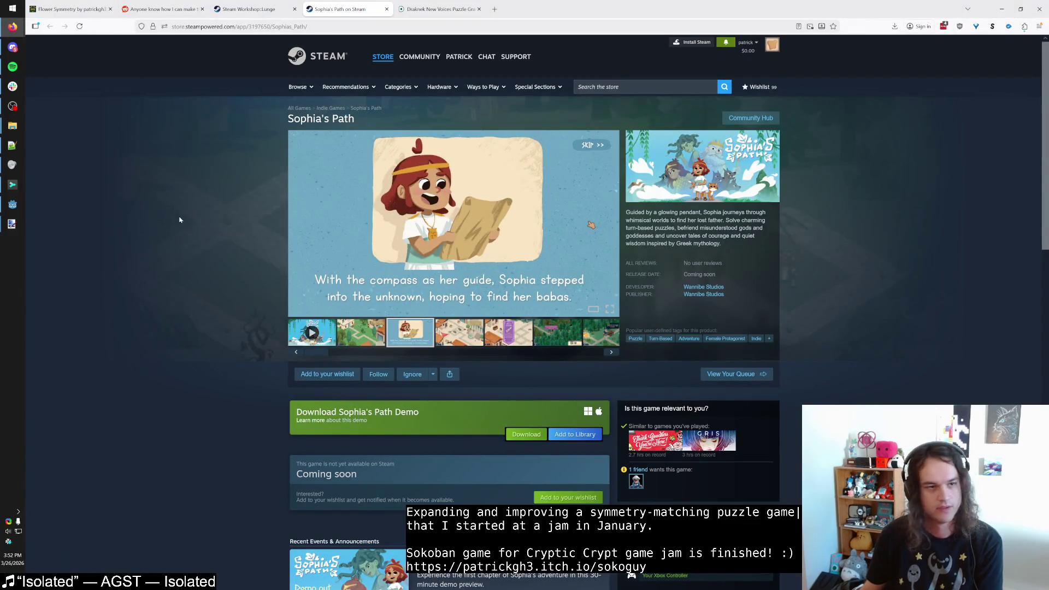
- Launch Backblaze Downloader from system search and begin signing in
left_click(2, 5)
type("bakc")
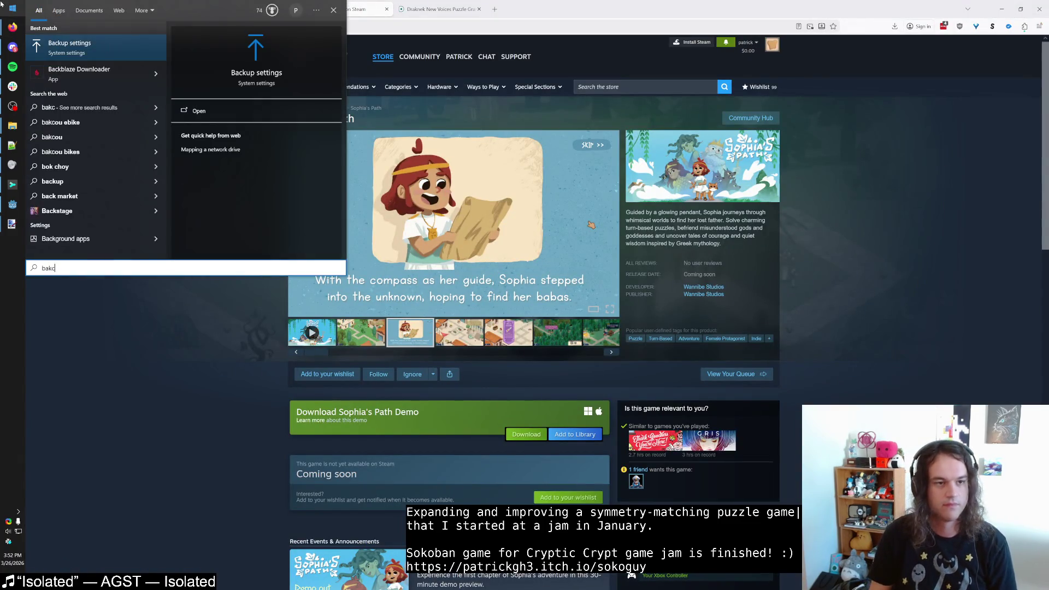
key("BackSpace")
key("BackSpace")
type("ckb")
key("Return")
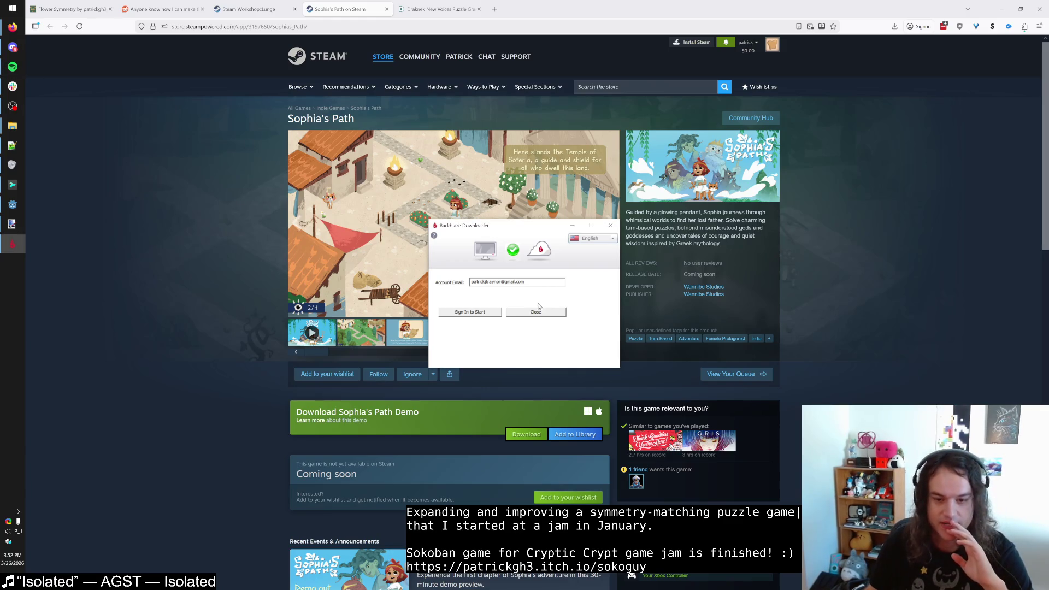
left_click(492, 314)
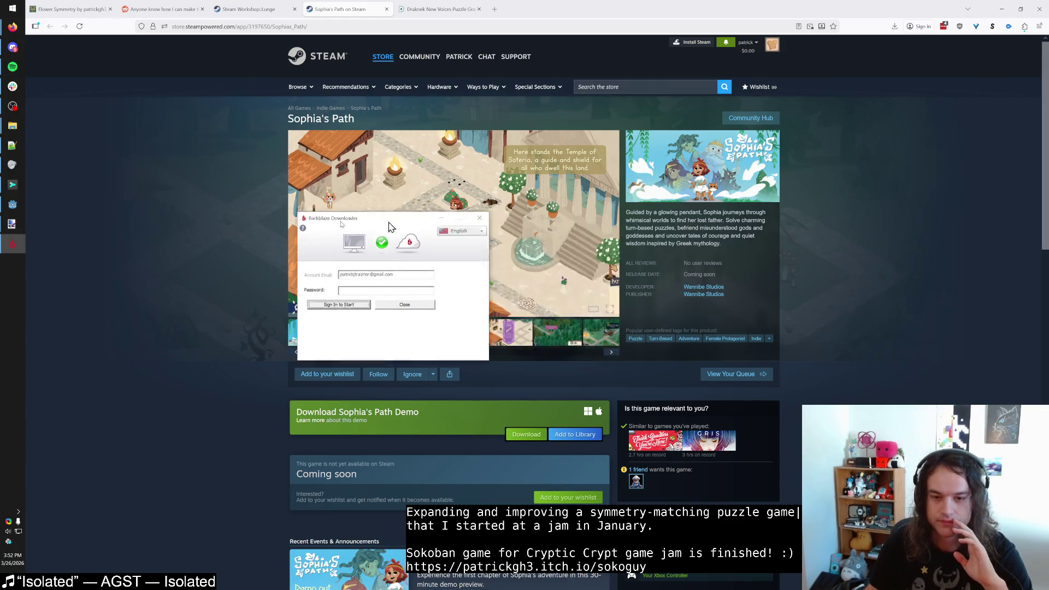
- Copy the Backblaze account password from the password manager and return to the sign-in window
left_click(944, 26)
type("backbl")
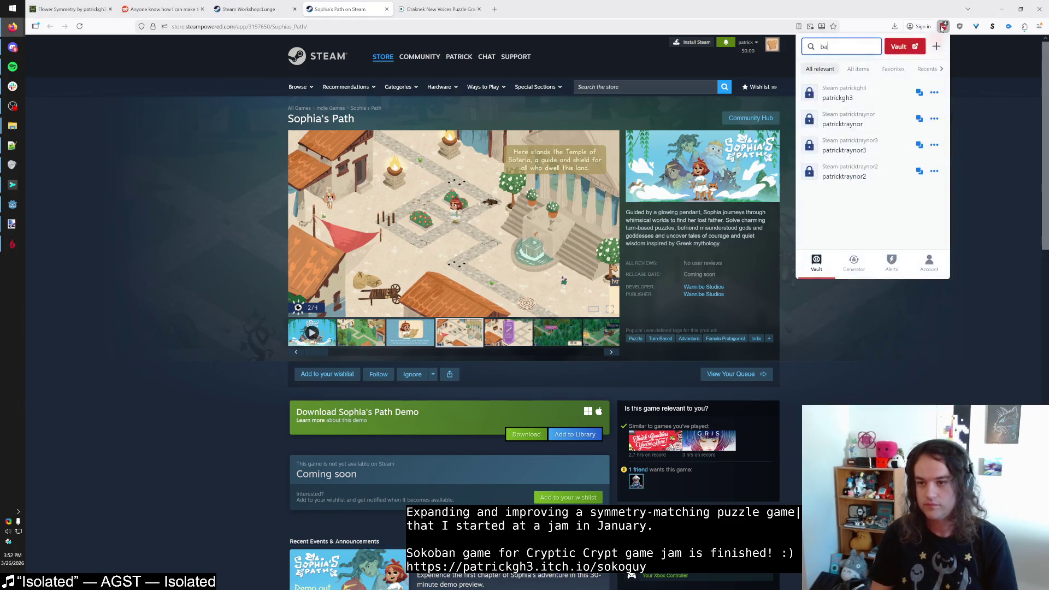
left_click(919, 75)
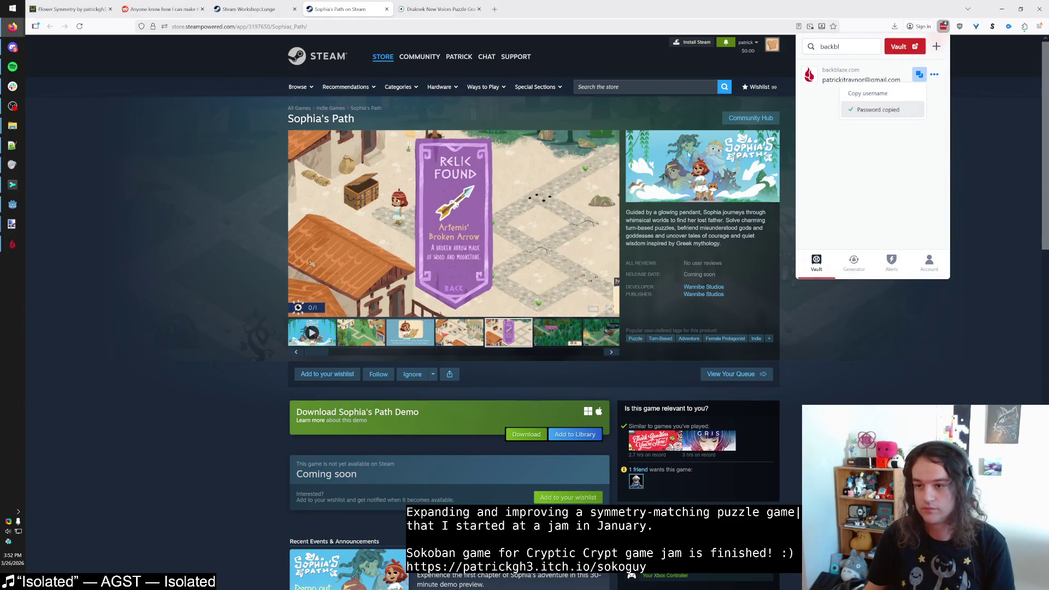
left_click(12, 244)
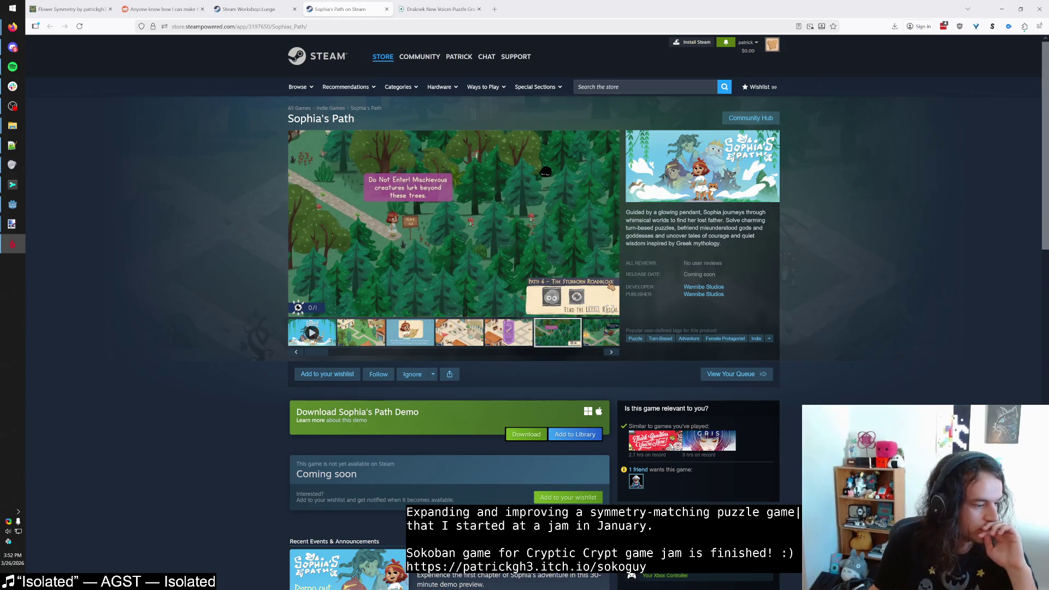
- Close Backblaze Downloader and open the Backblaze Control Panel instead
left_click(12, 8)
type("backblaze")
key("Return")
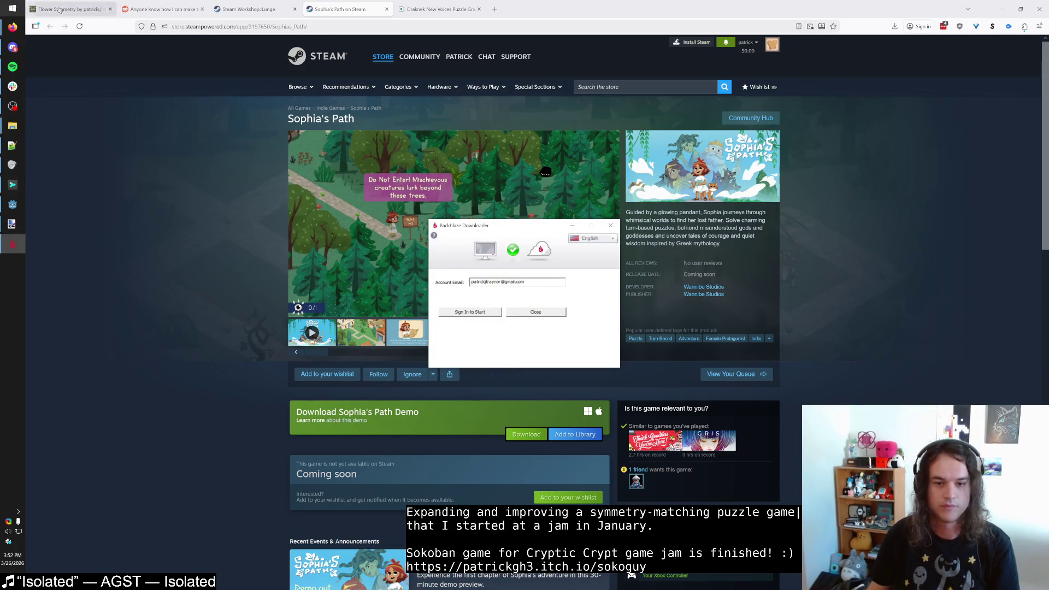
left_click(610, 225)
key("super")
type("backblaze")
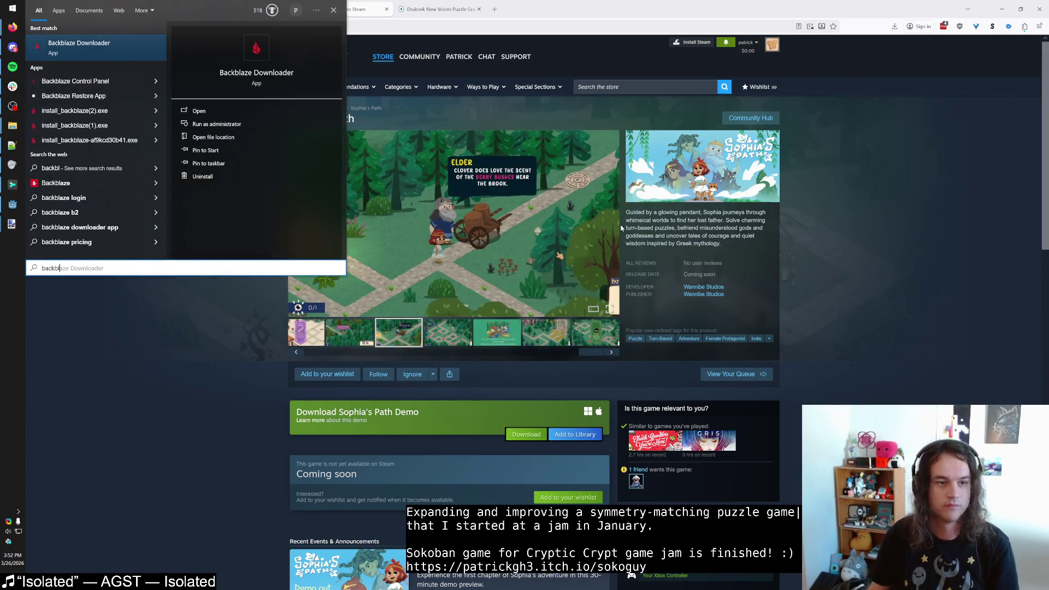
left_click(82, 82)
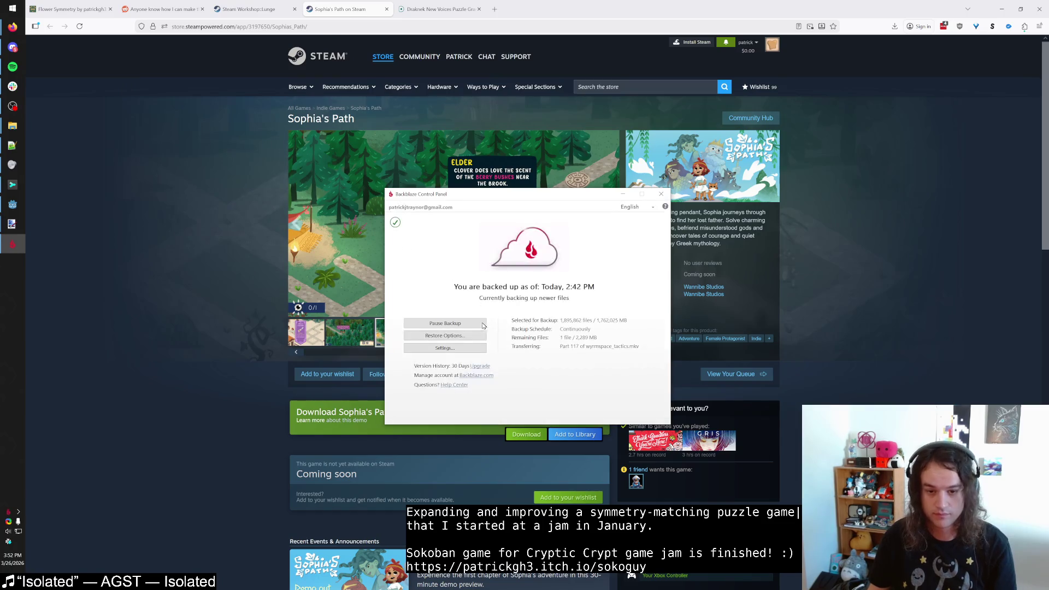
- Open Settings, check Performance, and keep the backup schedule as Continuously (Recommended)
left_click(469, 351)
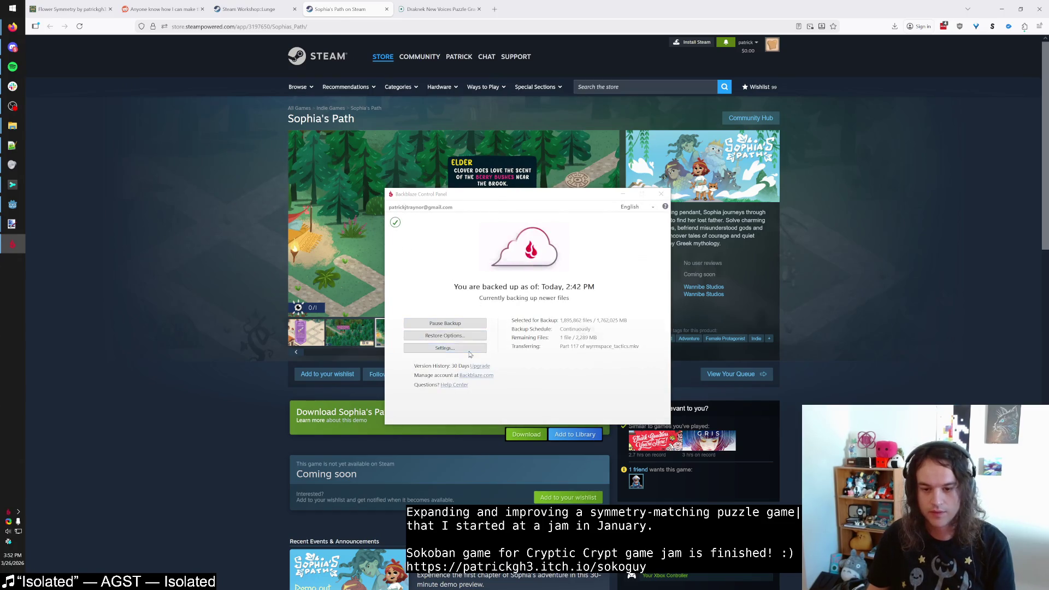
left_click(482, 157)
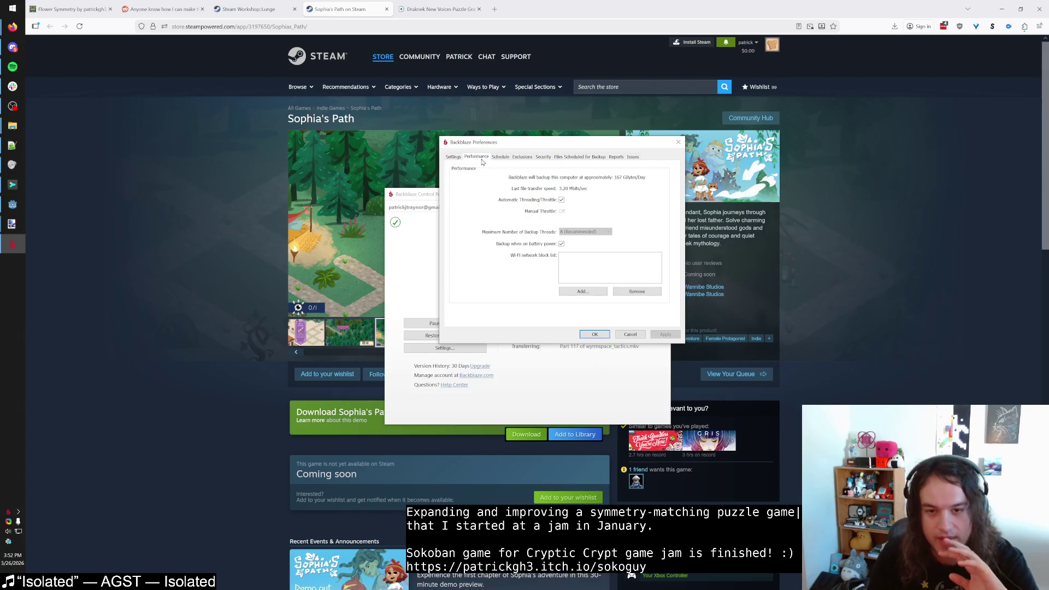
left_click(494, 159)
left_click(569, 207)
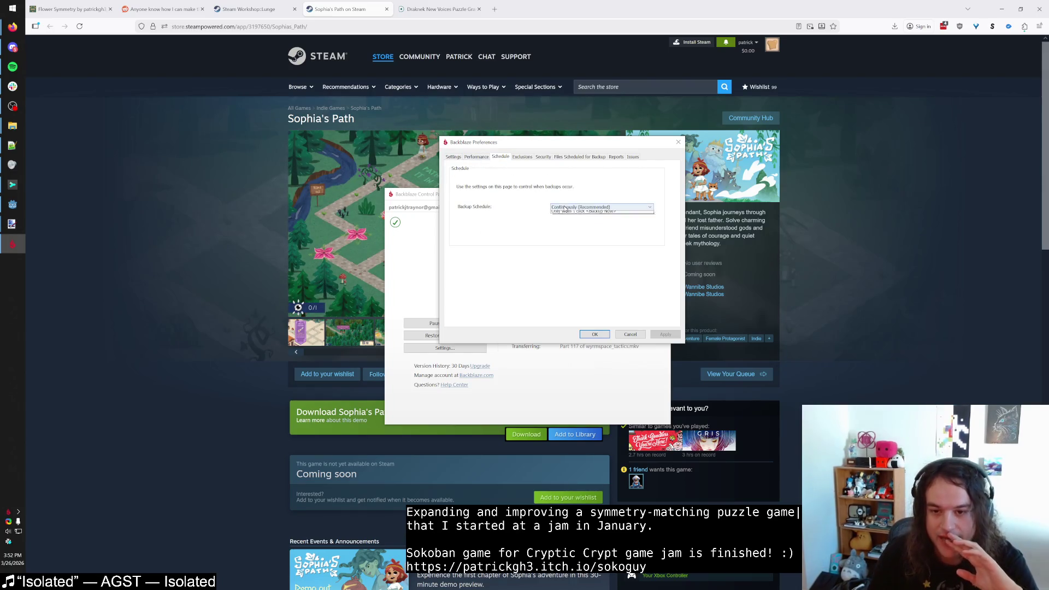
left_click(568, 213)
- Look through the Exclusions, Security, Reports and Issues pages, dismissing the Location Services prompt
left_click(521, 157)
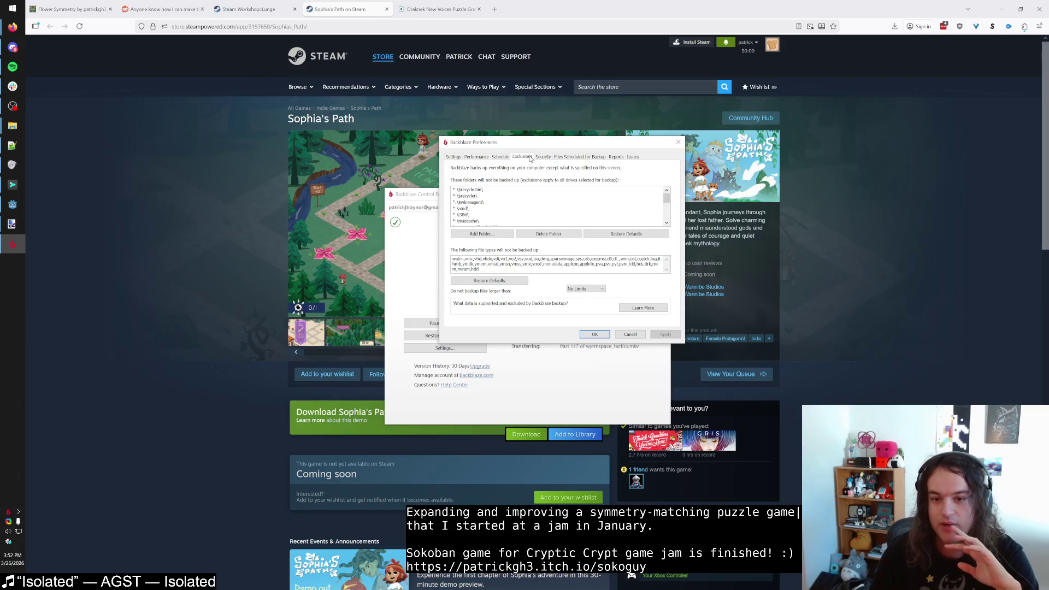
left_click(541, 158)
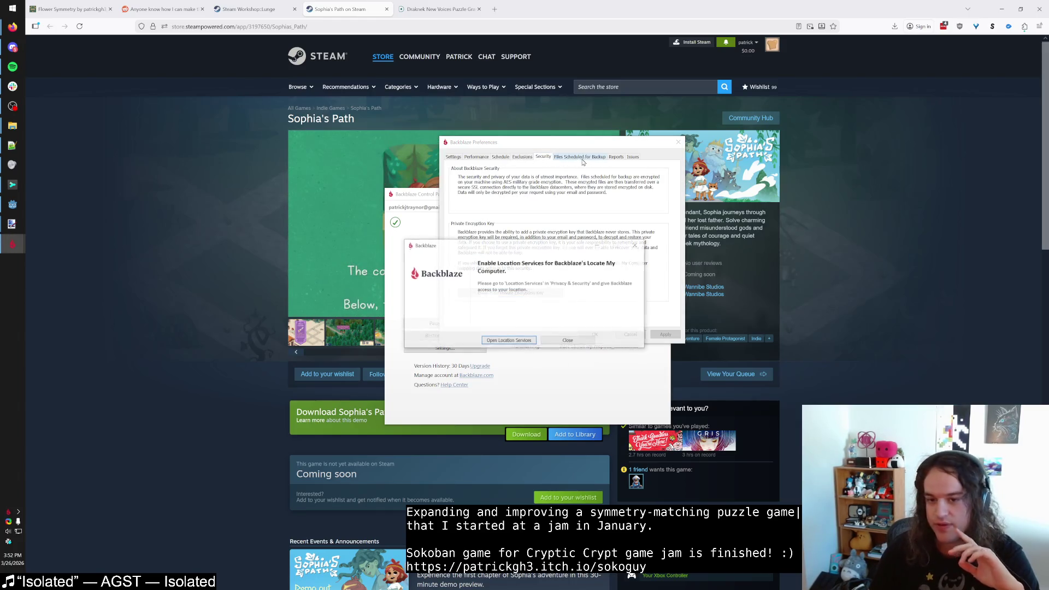
left_click(558, 343)
left_click(579, 157)
left_click(616, 157)
left_click(632, 157)
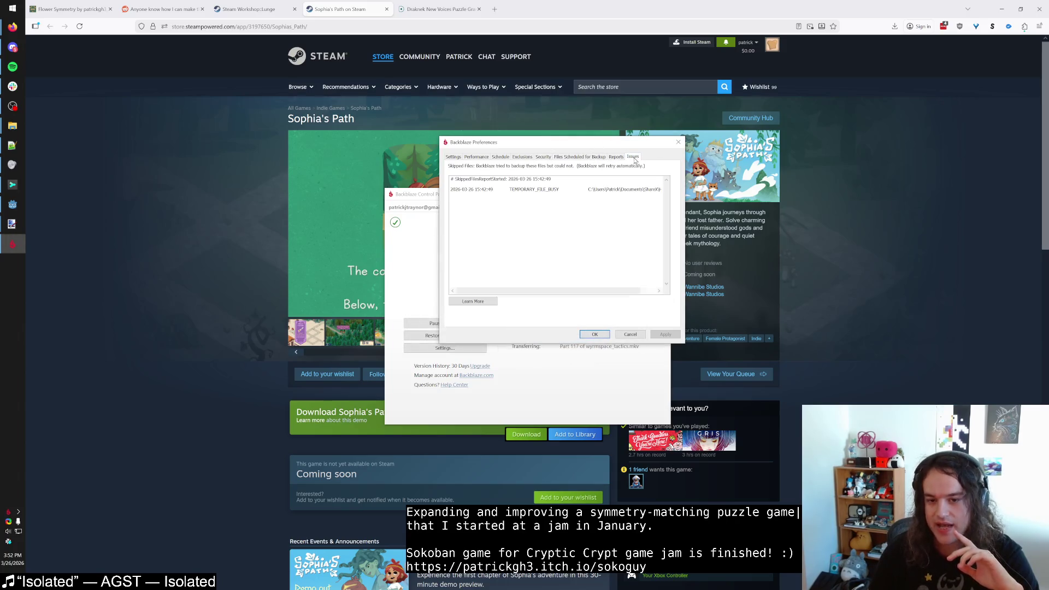
left_click(476, 158)
- Close Preferences and the Control Panel, then type 'backblaze don't run if obs is open' in a new tab
left_click(678, 142)
left_click(662, 193)
key("ctrl+t")
type("ba")
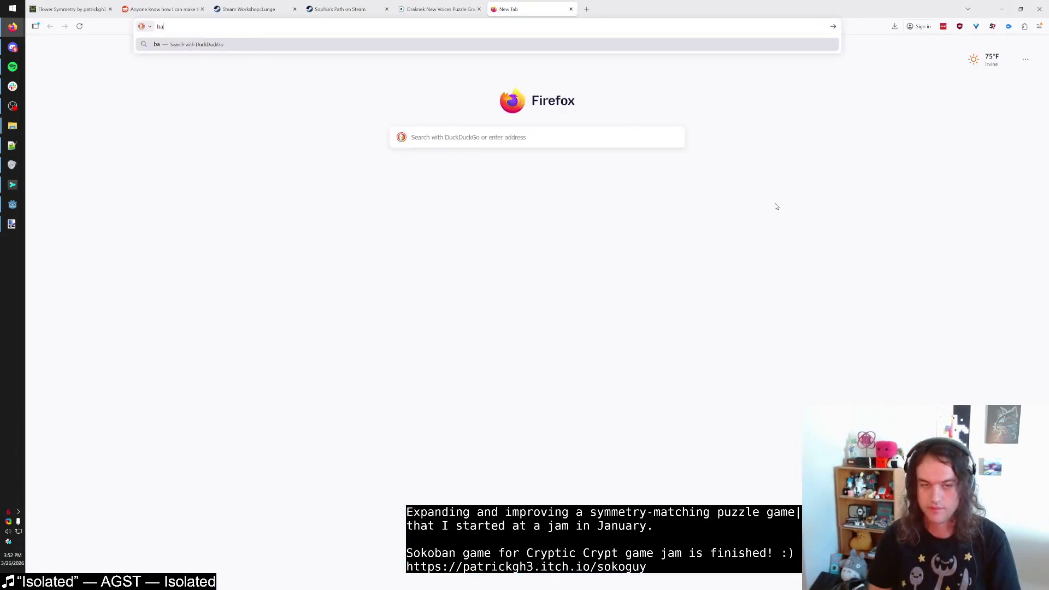
type("ckblaze don't ru")
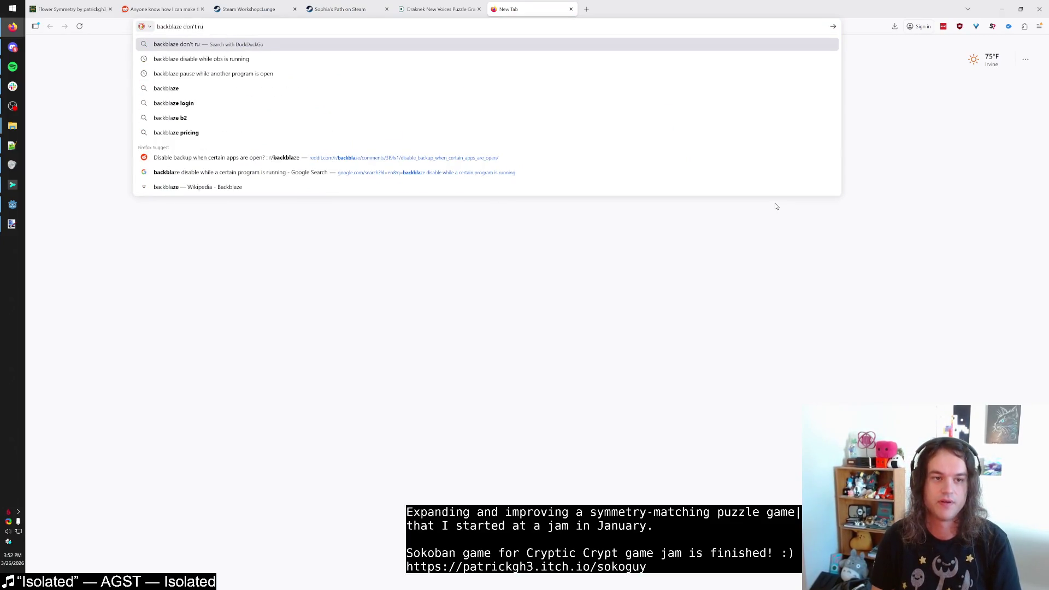
type("n if obs is open")
- Search 'backblaze don't run if obs is open', read the r/backblaze Reddit thread, then open Troubleshoot a Restore
key("Return")
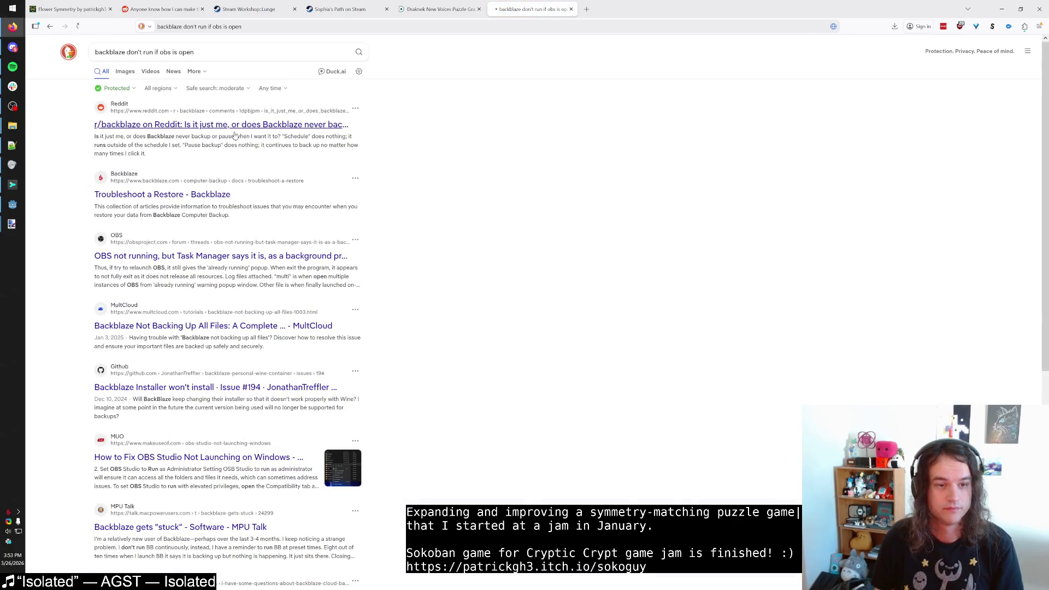
left_click(235, 135)
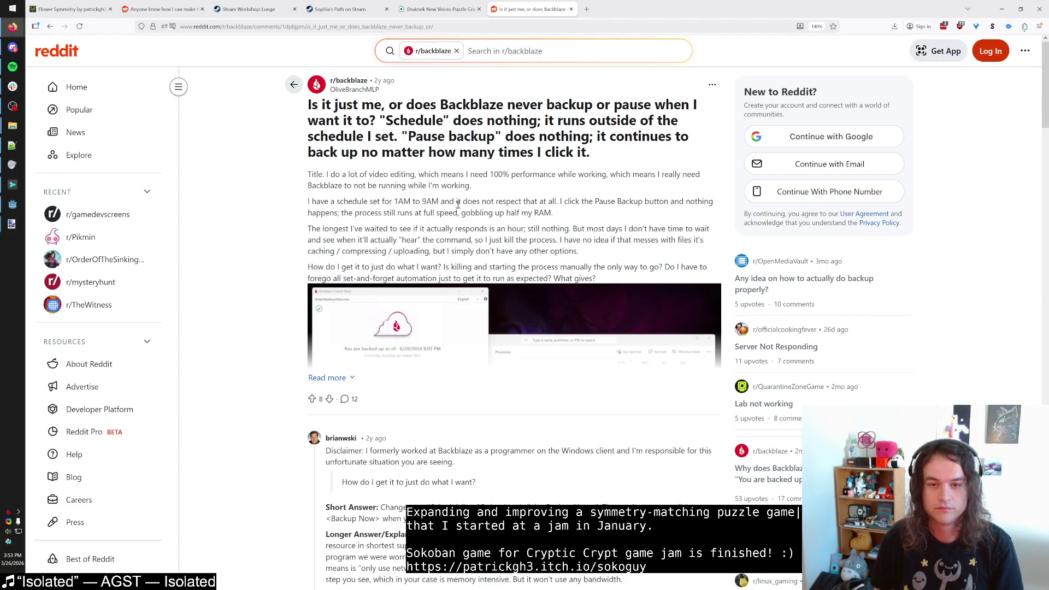
scroll(463, 204, "down", 3)
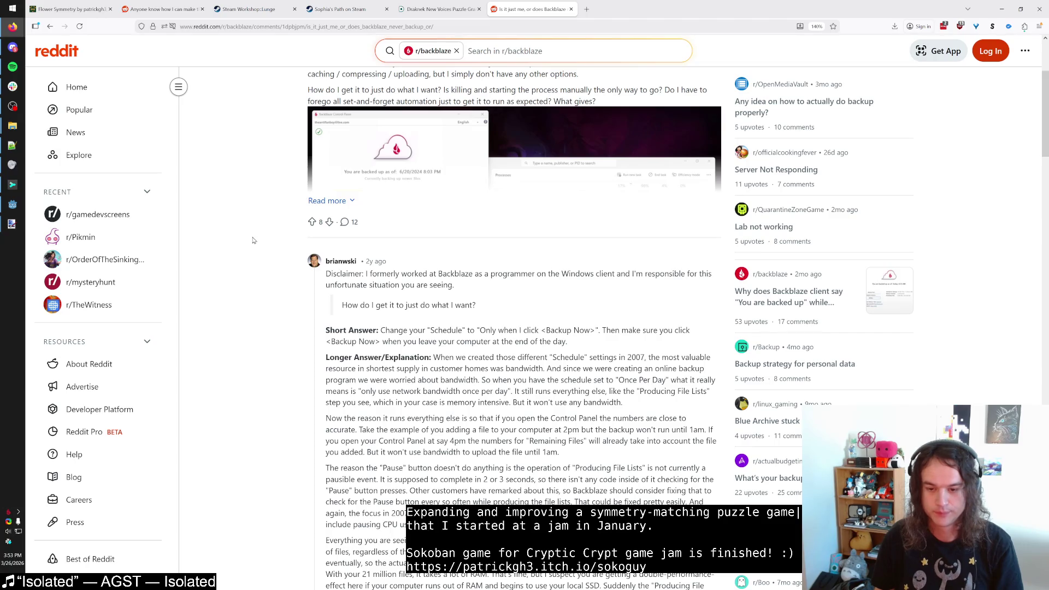
scroll(253, 240, "down", 12)
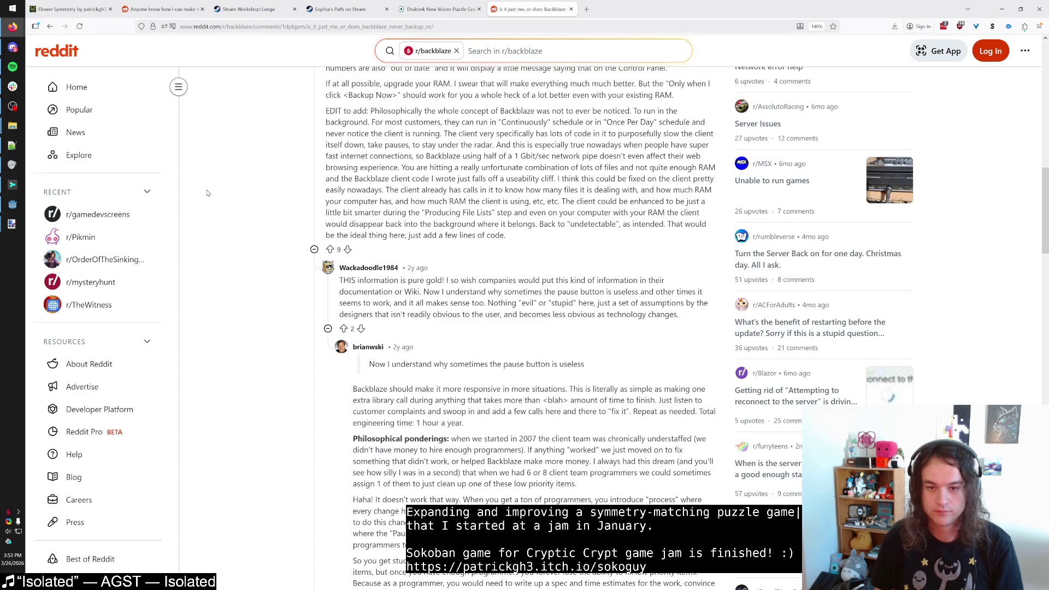
scroll(245, 185, "up", 3)
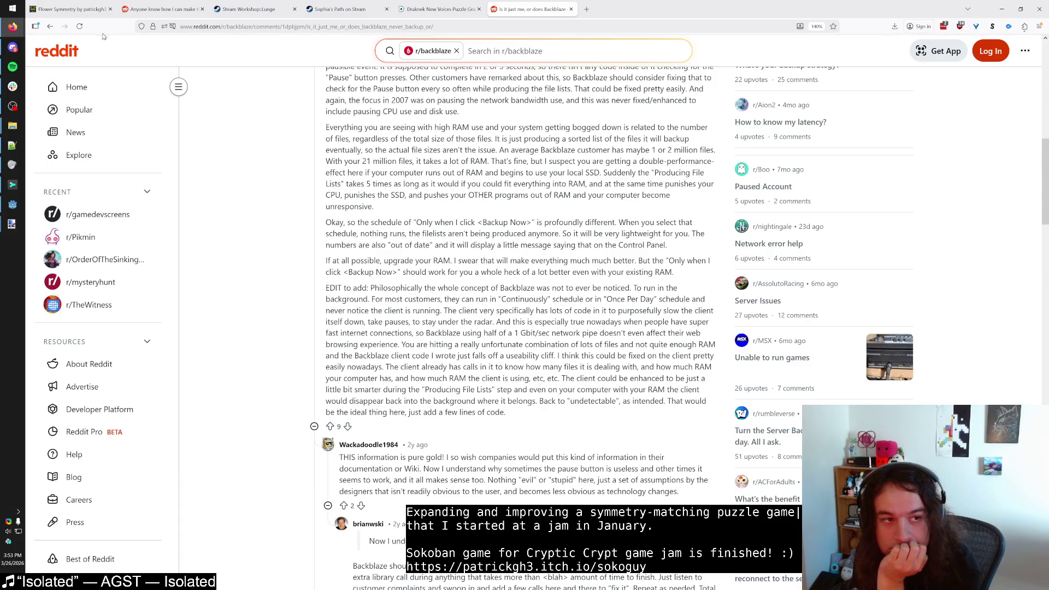
key("alt+Left")
left_click(164, 197)
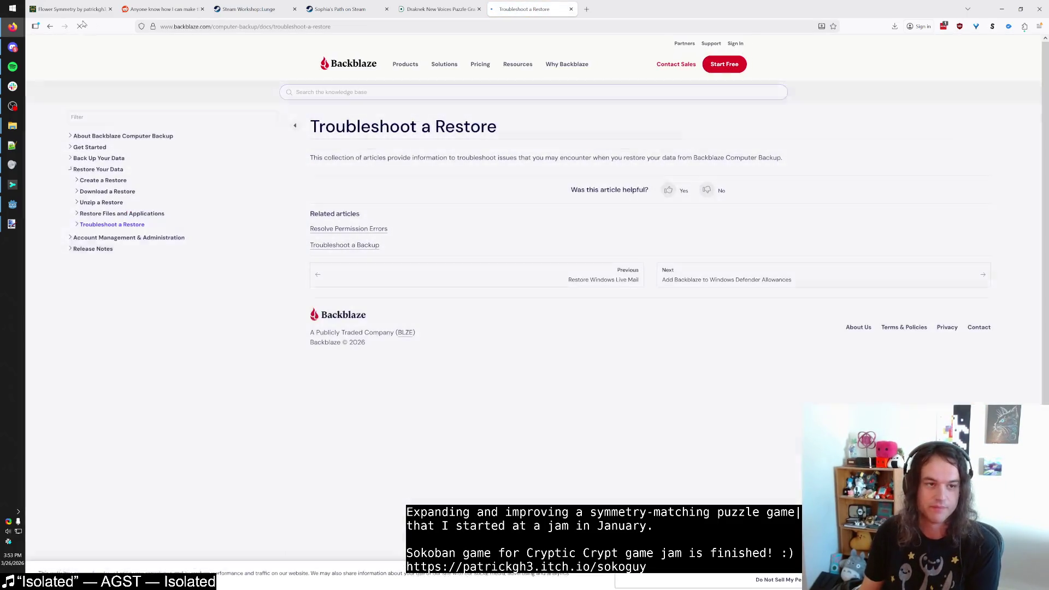
- Revise the search to 'backblaze don't backup at certain times' and run it
key("alt+Left")
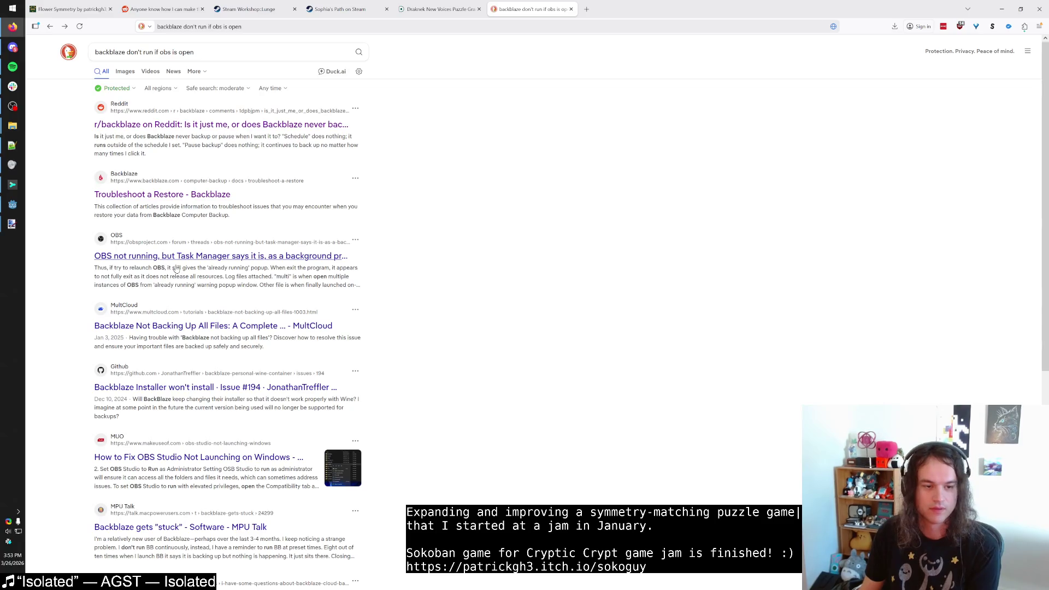
left_click_drag(163, 51, 297, 57)
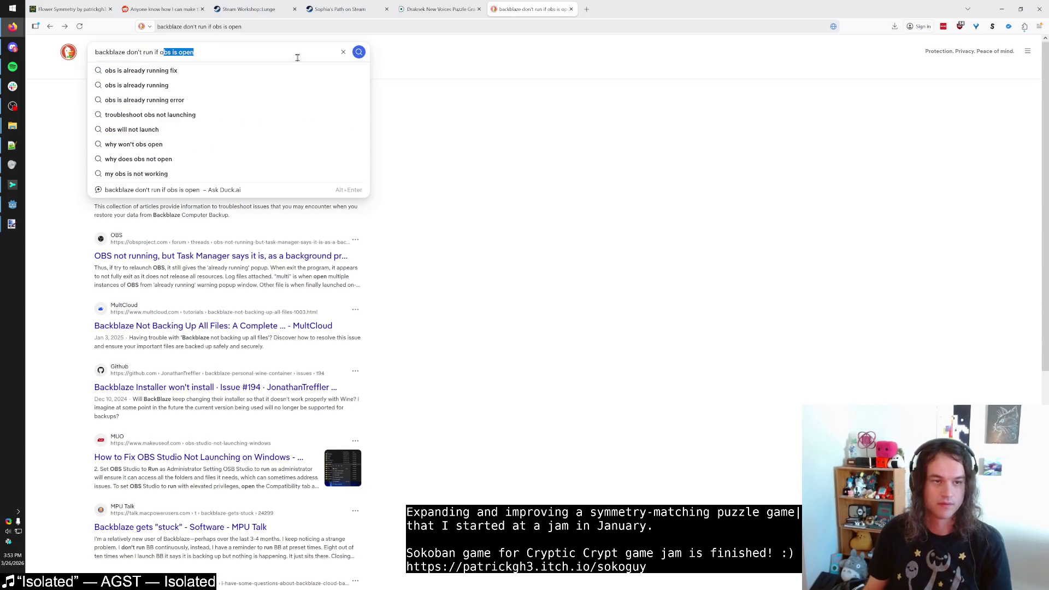
key("BackSpace")
key("BackSpace")
key("BackSpace")
type("backup ")
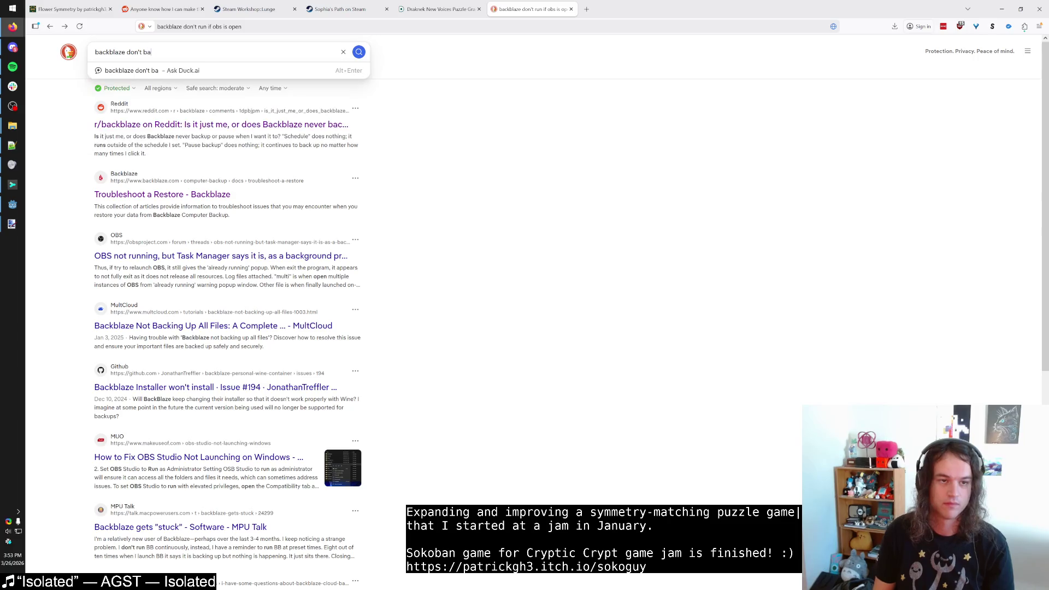
type("at certain")
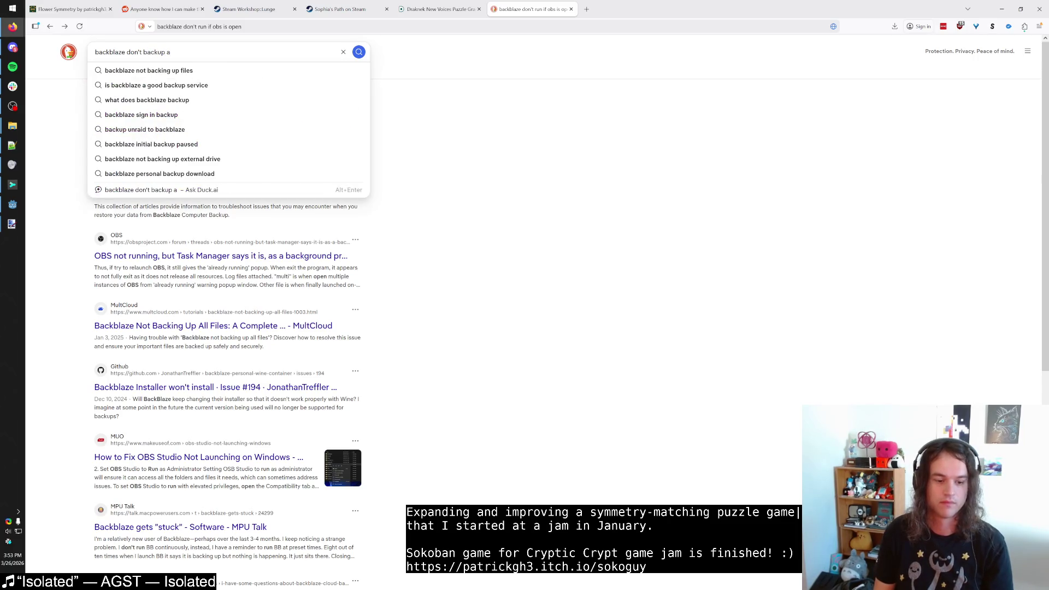
type(" times")
key("Return")
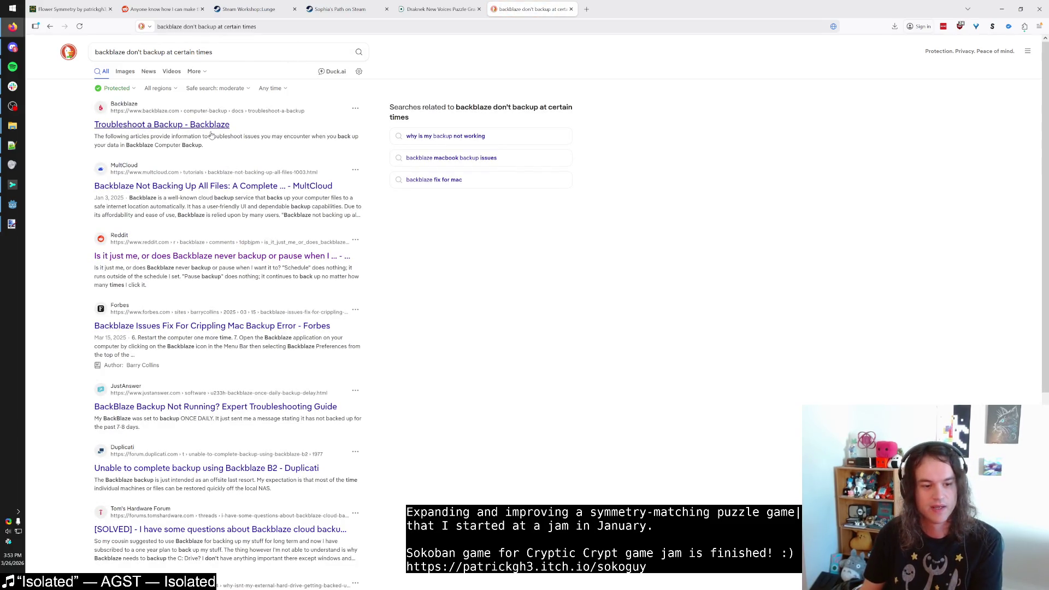
- Check the Troubleshoot a Backup page, then close the search results tab
left_click(212, 135)
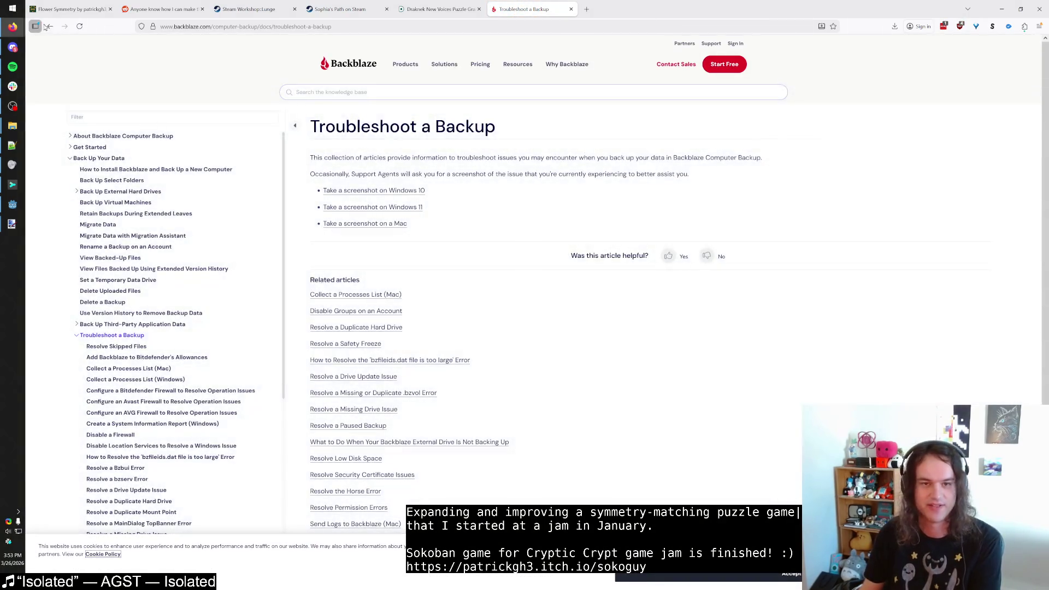
left_click(35, 26)
left_click(50, 27)
left_click(35, 26)
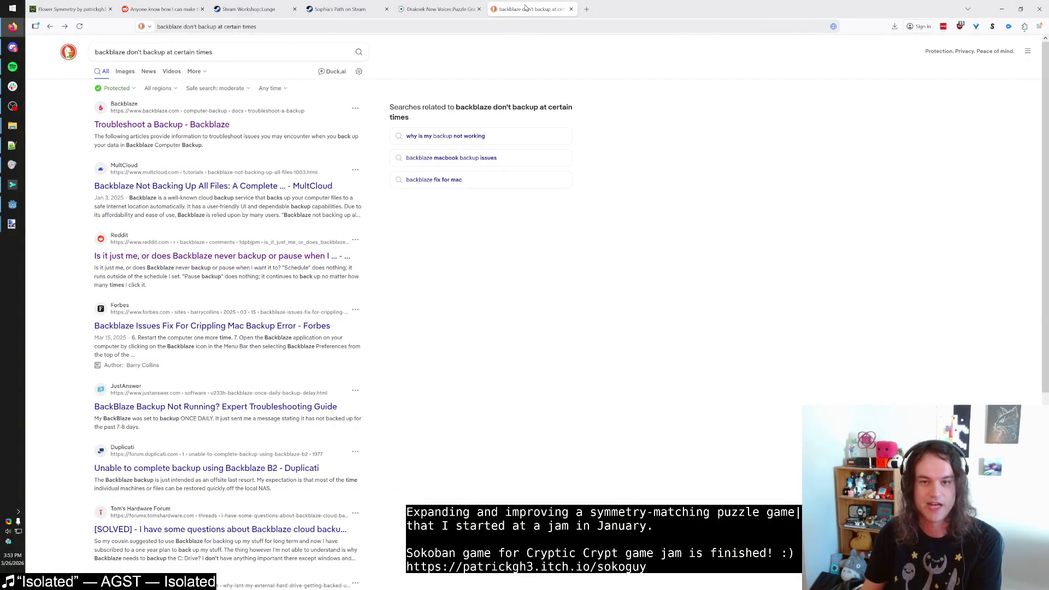
middle_click(528, 9)
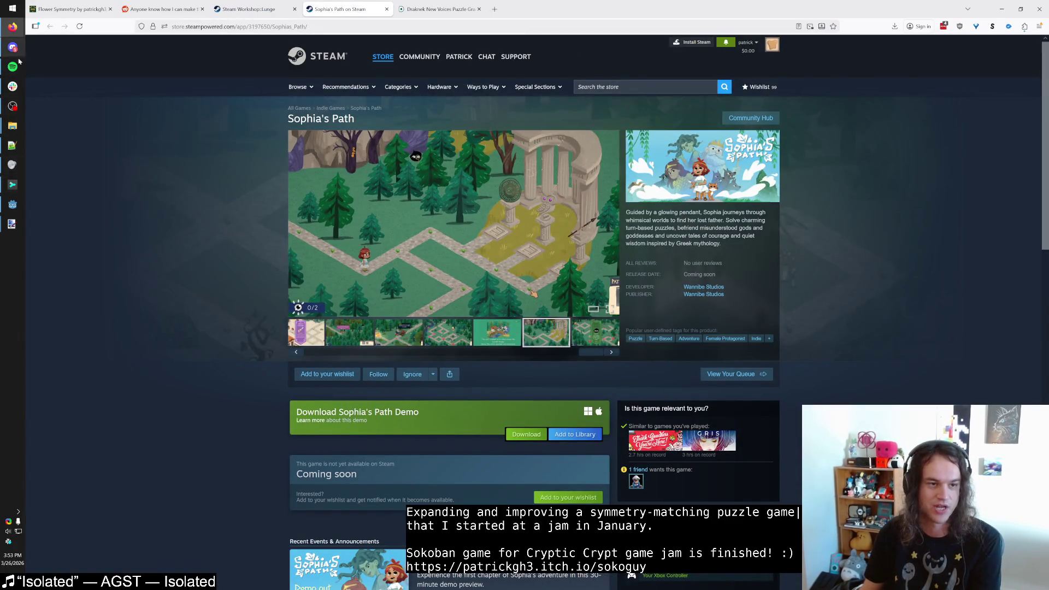
key("super")
- Relaunch Backblaze Control Panel, move it over the right side of the Steam page, and open Settings
type("backb")
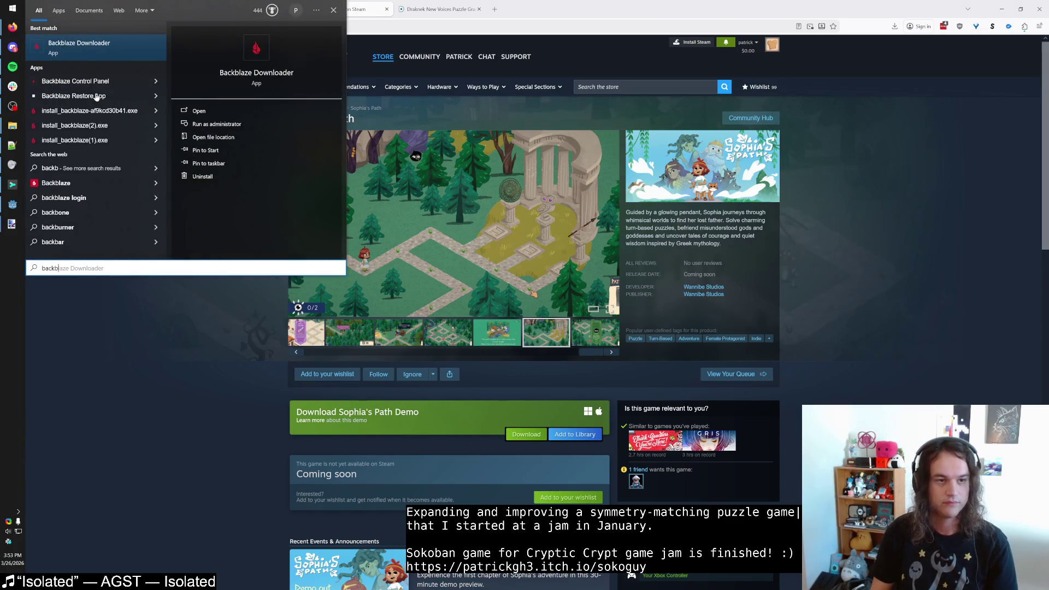
type("l")
key("Down")
key("Return")
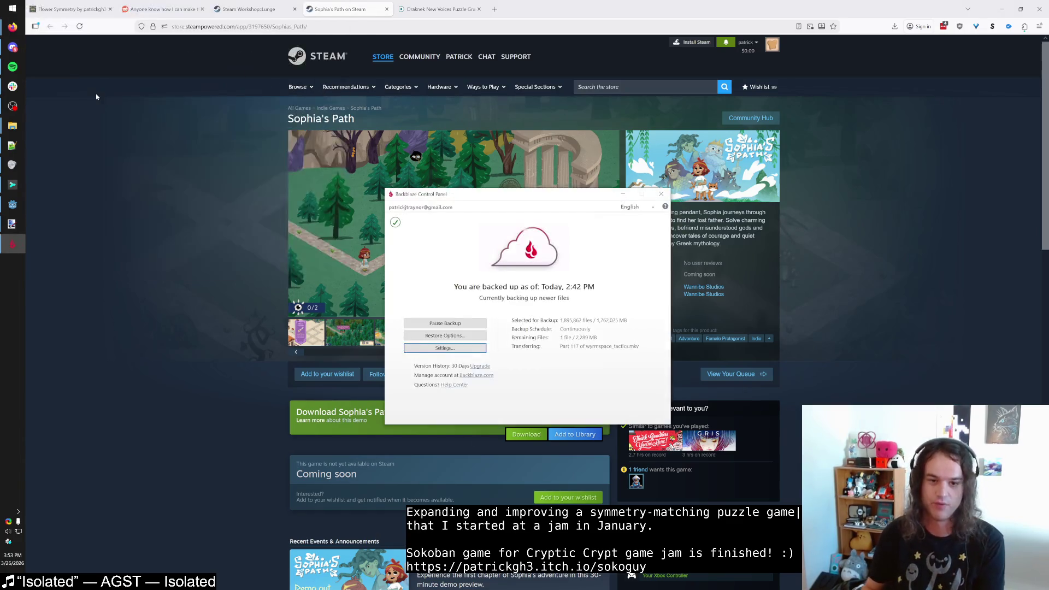
mouse_move(559, 200)
left_mouse_down()
mouse_move(700, 187)
mouse_move(713, 153)
mouse_move(711, 164)
left_mouse_up()
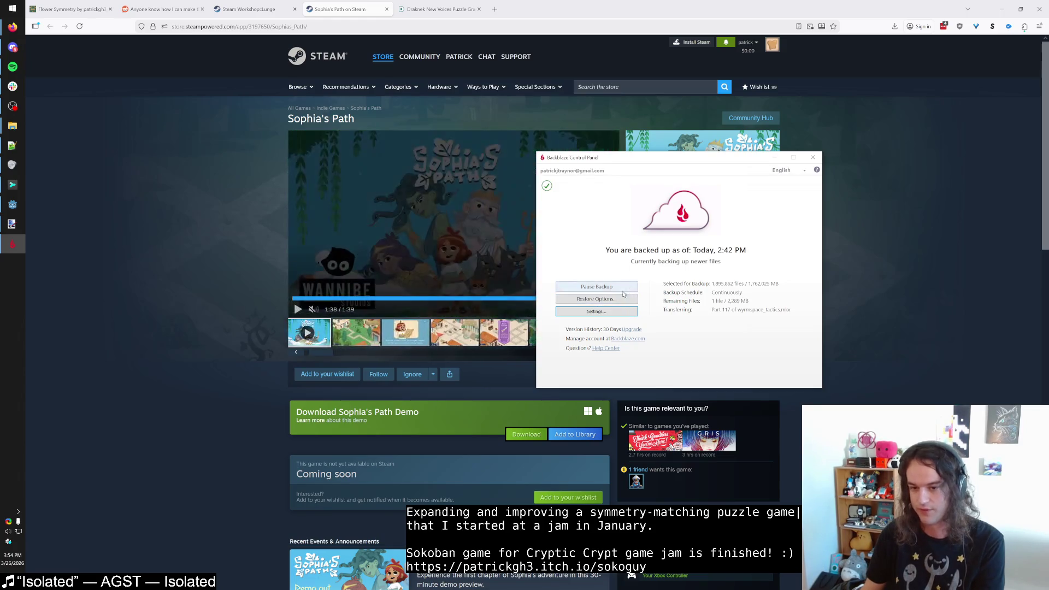
mouse_move(674, 164)
left_mouse_down()
mouse_move(632, 162)
mouse_move(653, 165)
left_mouse_up()
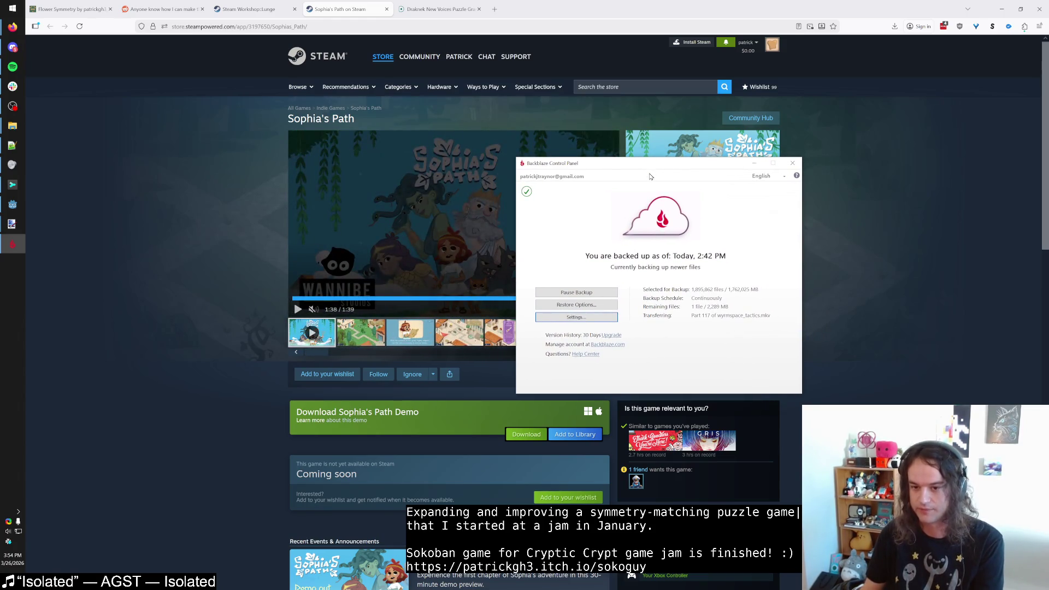
left_click(13, 67)
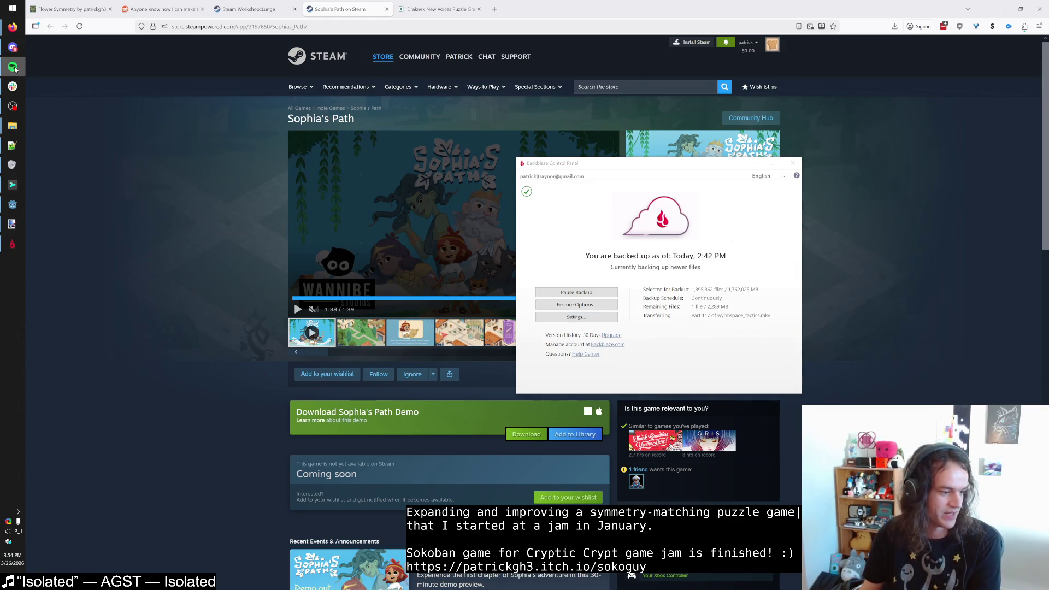
key("alt+Tab")
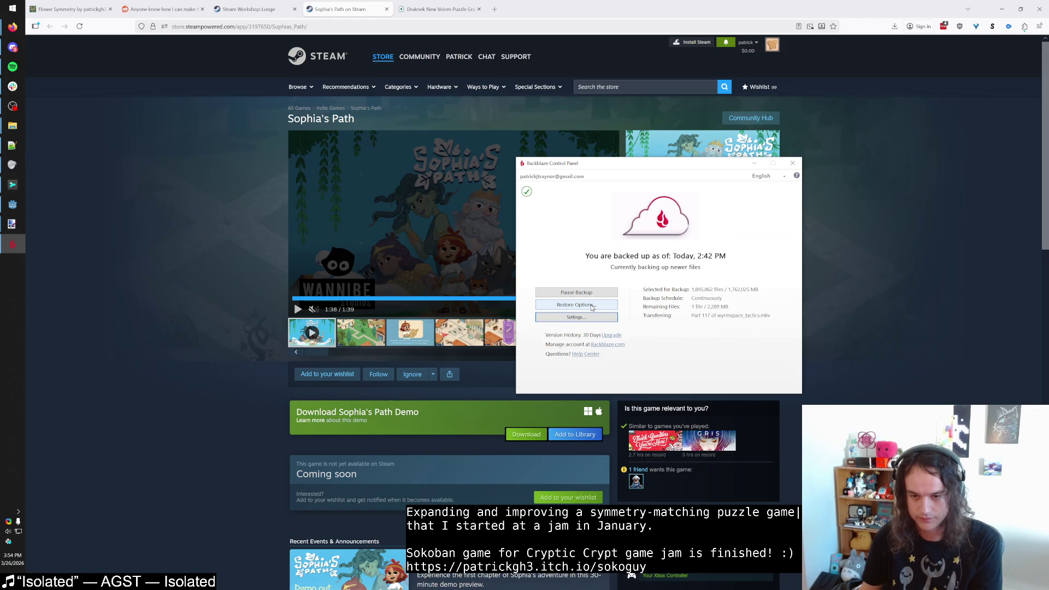
left_click(593, 318)
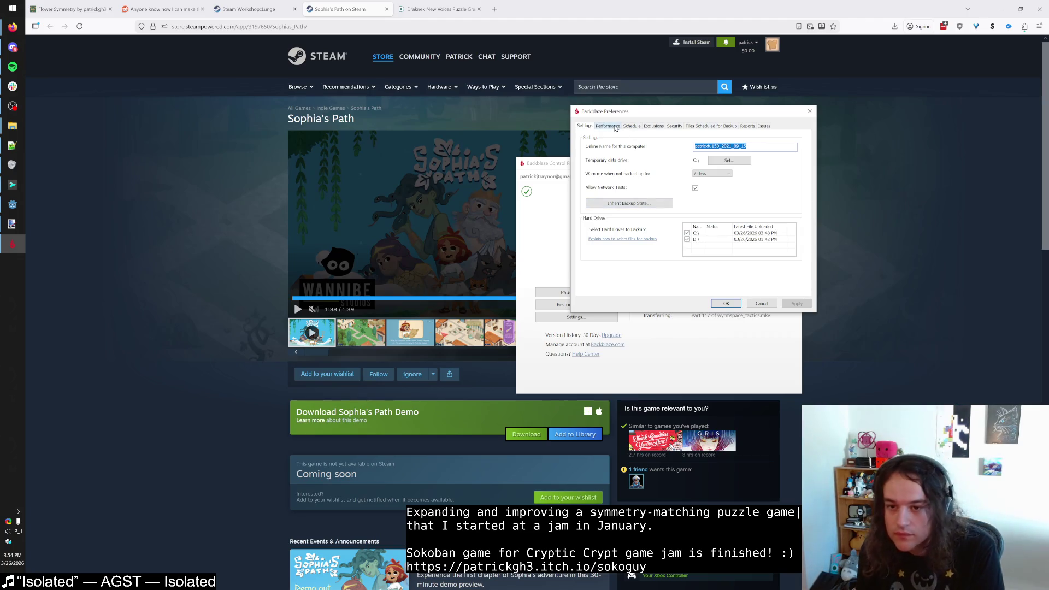
- Set the backup schedule to Once Per Day with a 10 pm start time
left_click(631, 127)
left_click(705, 177)
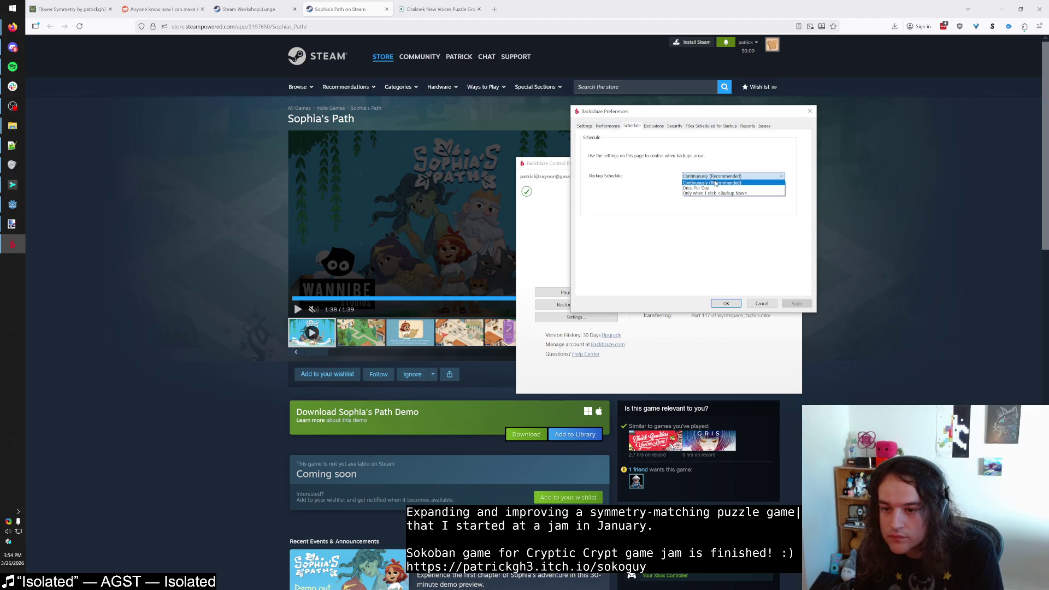
left_click(718, 188)
left_click(728, 189)
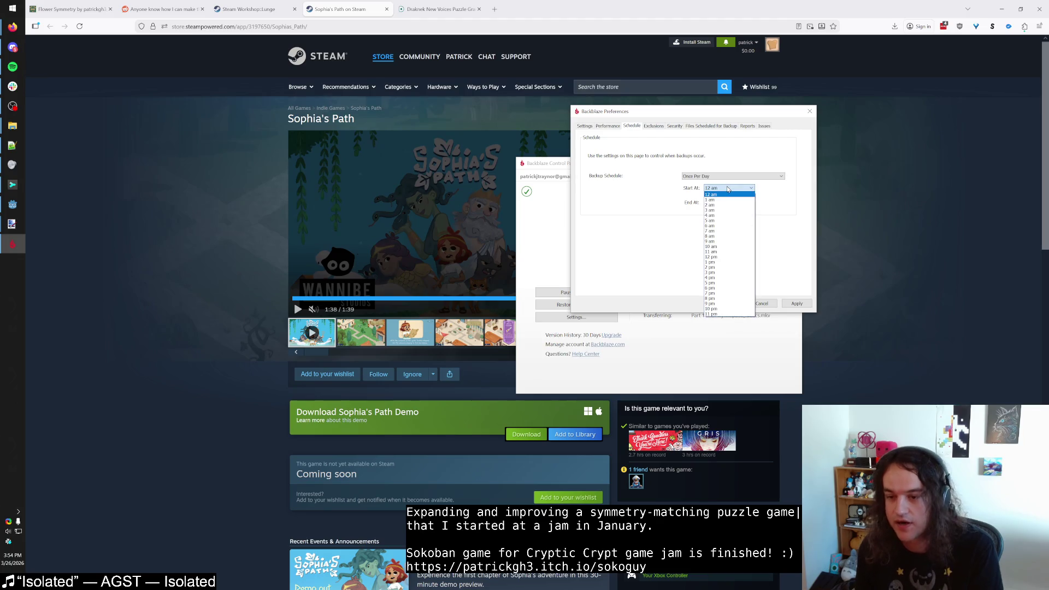
left_click(728, 189)
left_click(729, 190)
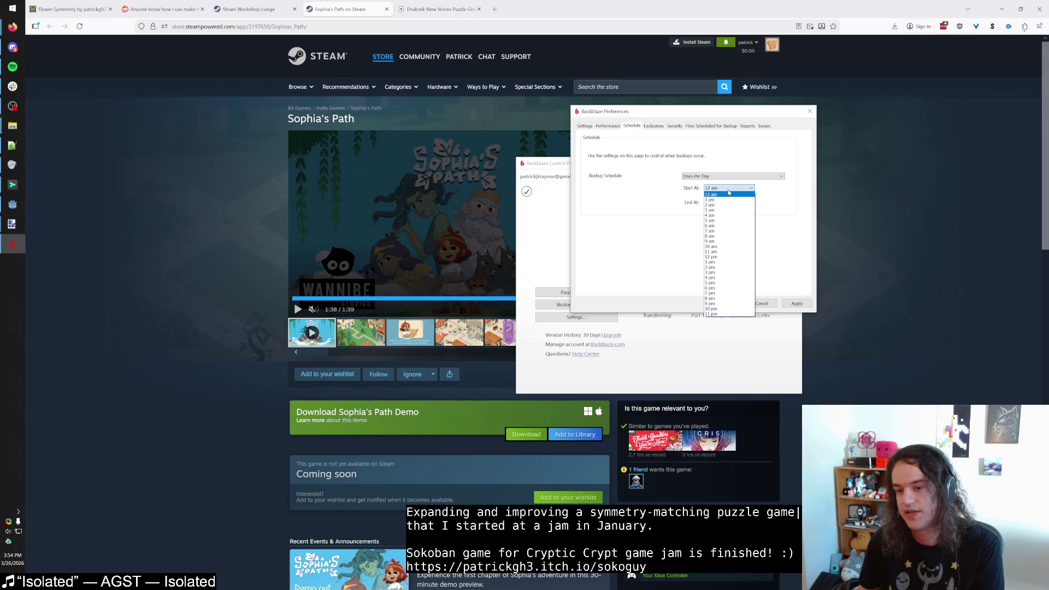
left_click(721, 309)
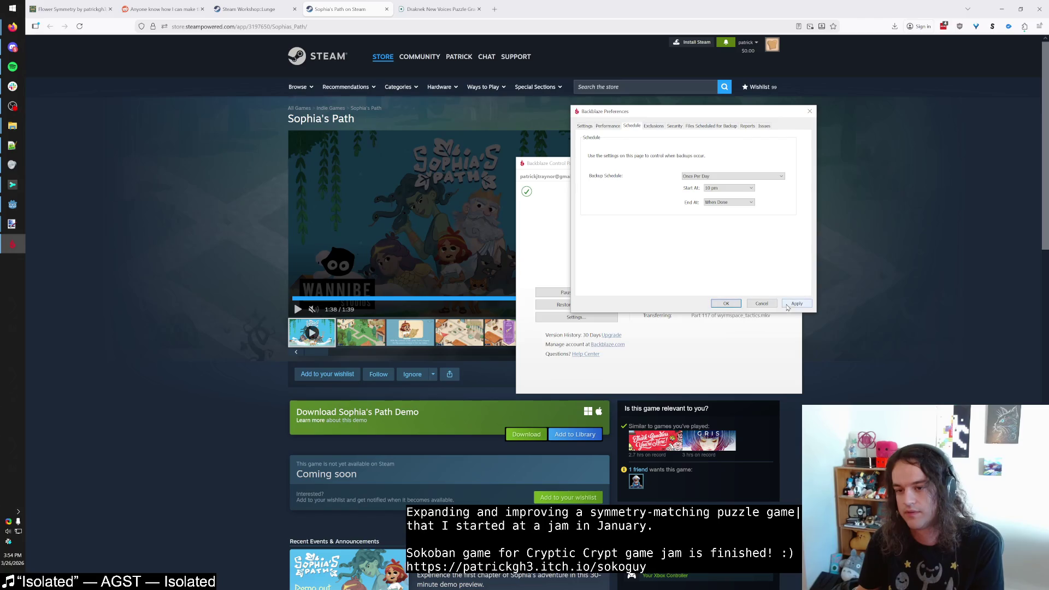
- Change the daily start time to 12 am, confirm it, and close the Control Panel
left_click(733, 189)
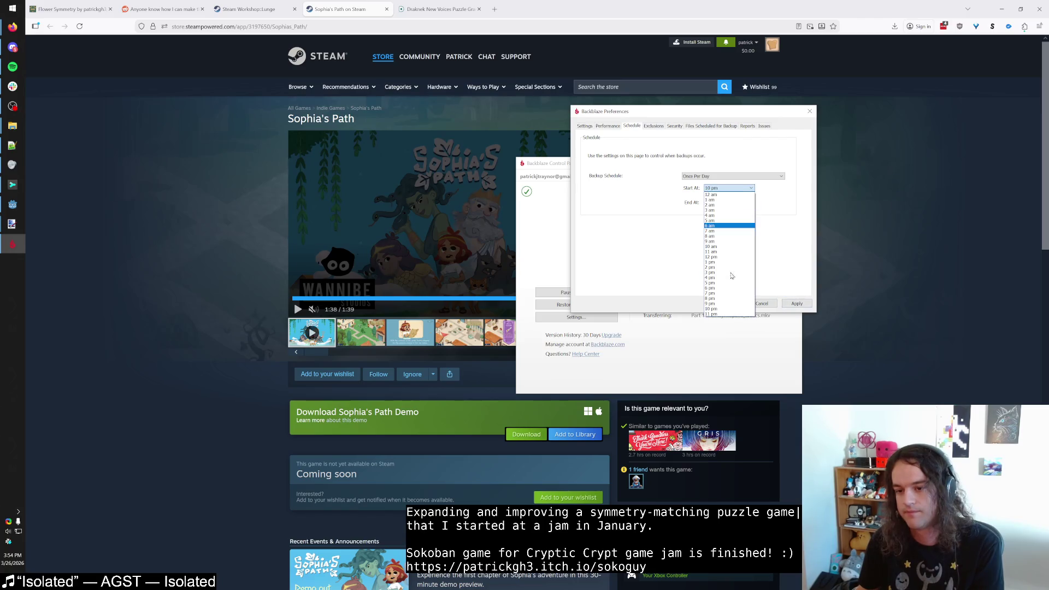
left_click(721, 193)
left_click(727, 303)
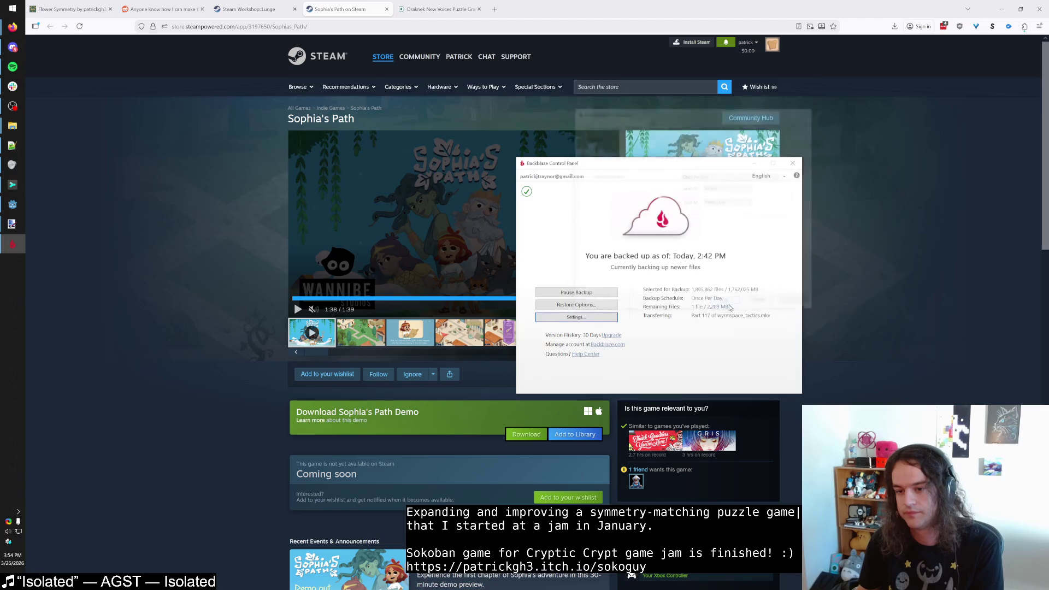
left_click(794, 163)
left_click(996, 11)
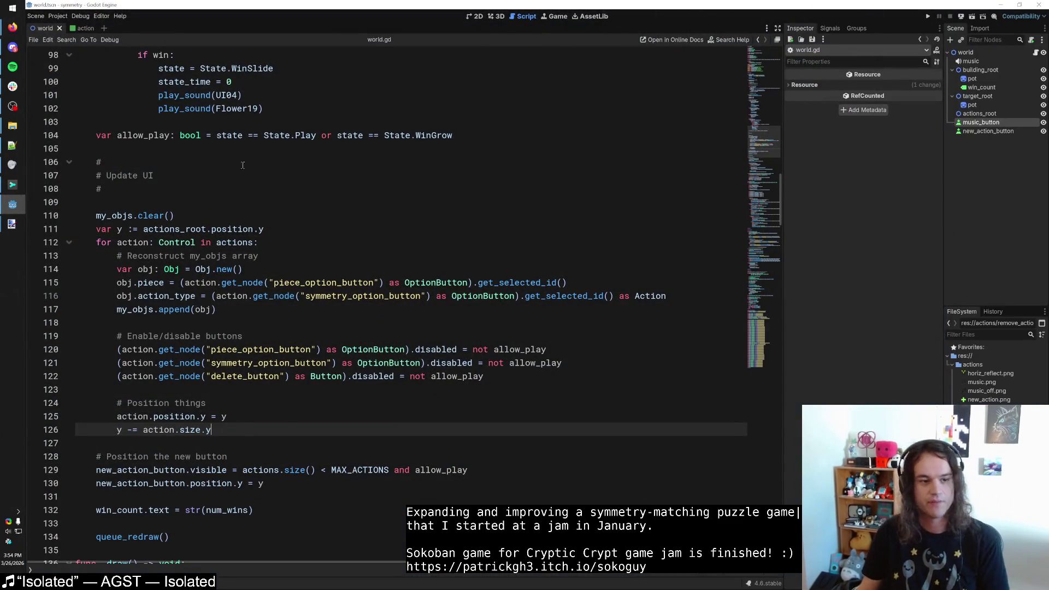
left_click(929, 17)
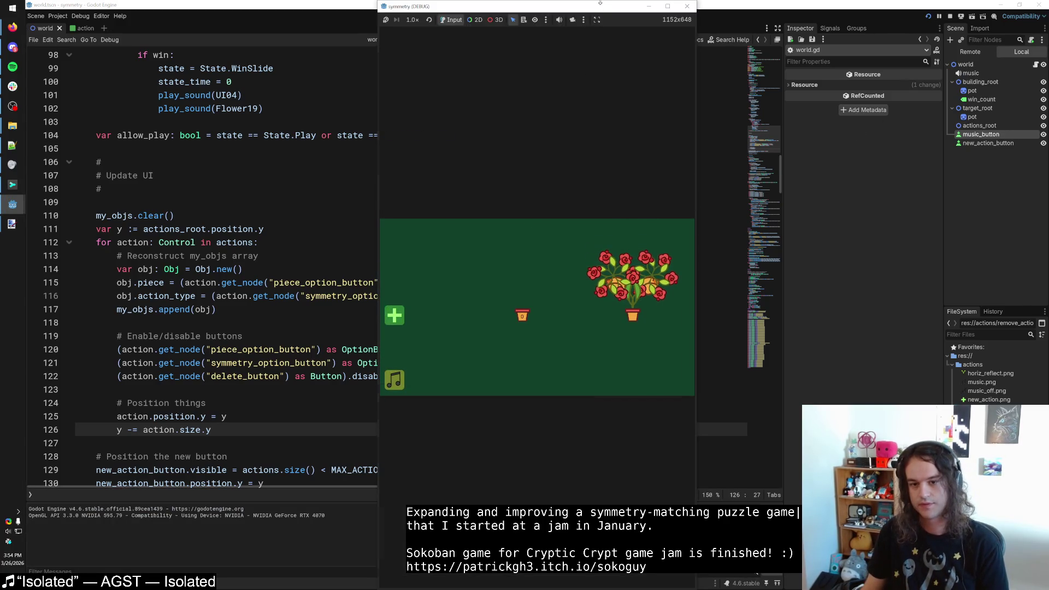
double_click(552, 191)
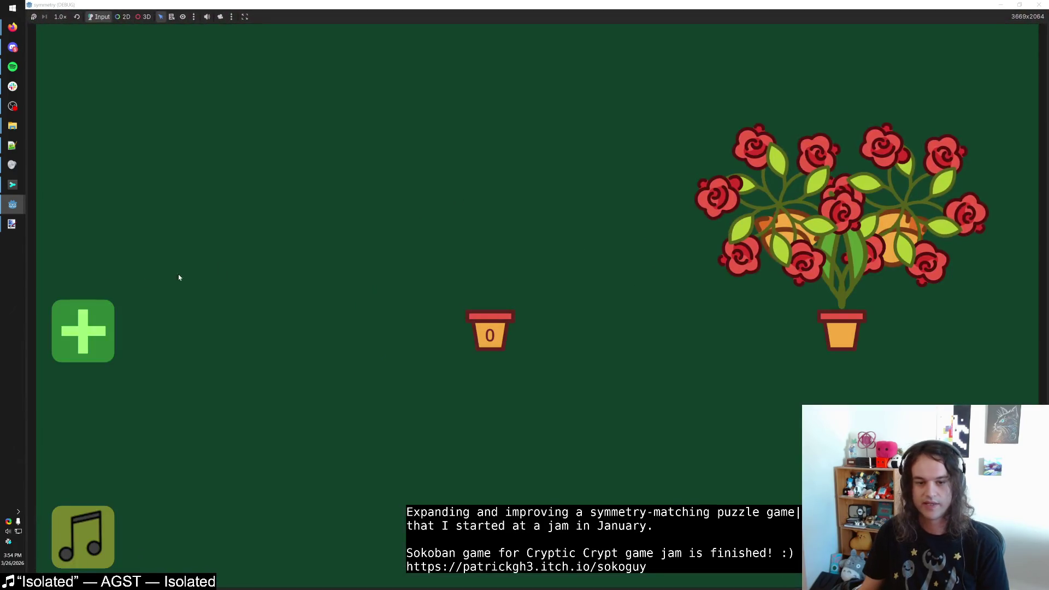
left_click(83, 329)
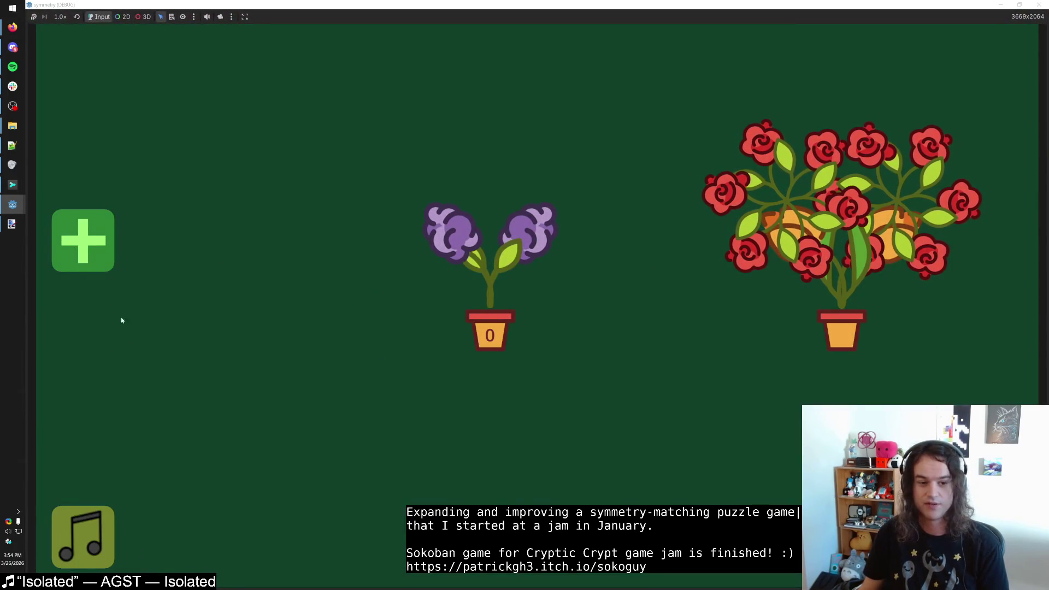
left_click(1019, 4)
left_click(589, 33)
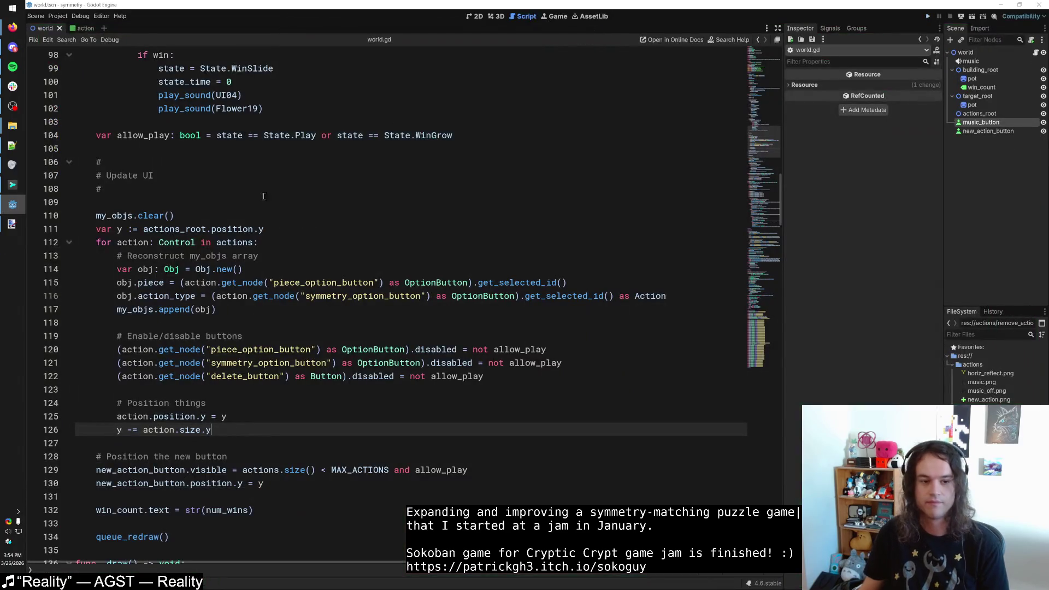
- Review the update loop around lines 114–115 and scroll down world.gd
left_click(182, 269)
left_click(202, 283)
left_click(233, 308)
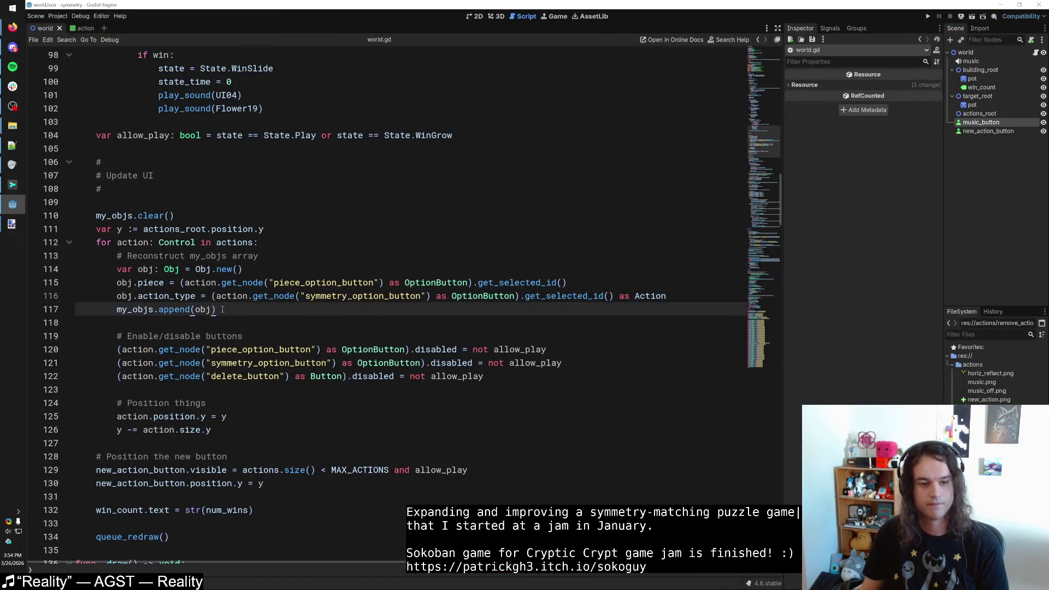
mouse_move(761, 162)
left_mouse_down()
mouse_move(762, 129)
mouse_move(759, 249)
left_mouse_up()
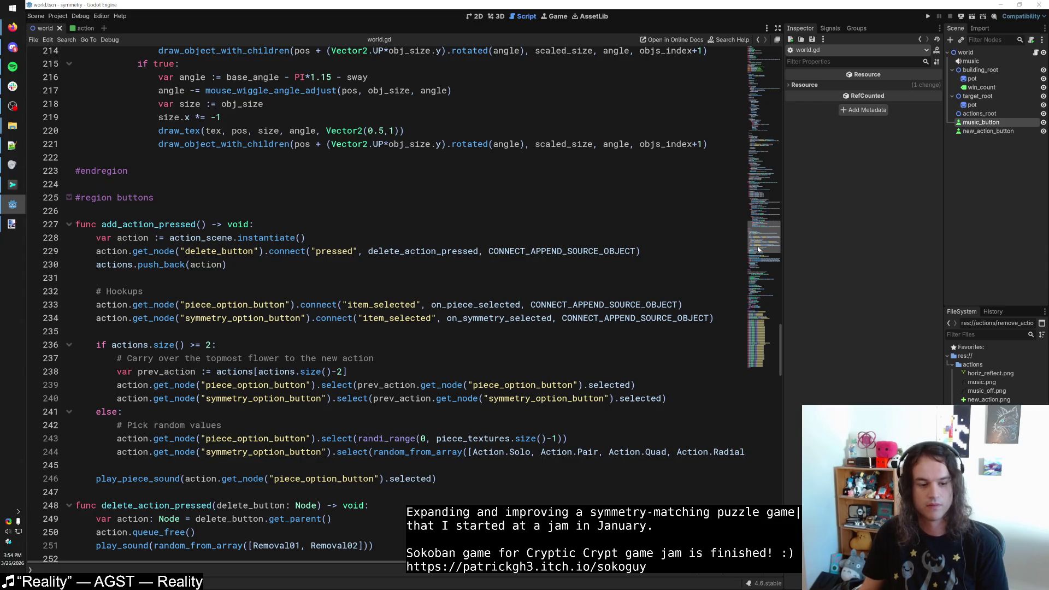
- Select action_scene.instantiate( on line 228 inside add_action_pressed
left_click(272, 265)
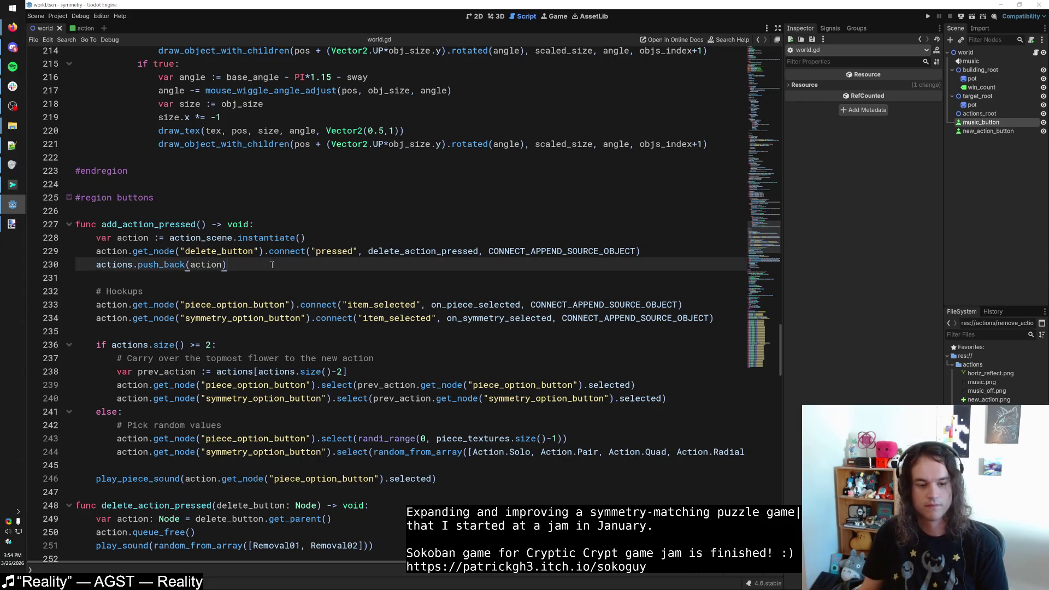
scroll(272, 264, "down", 2)
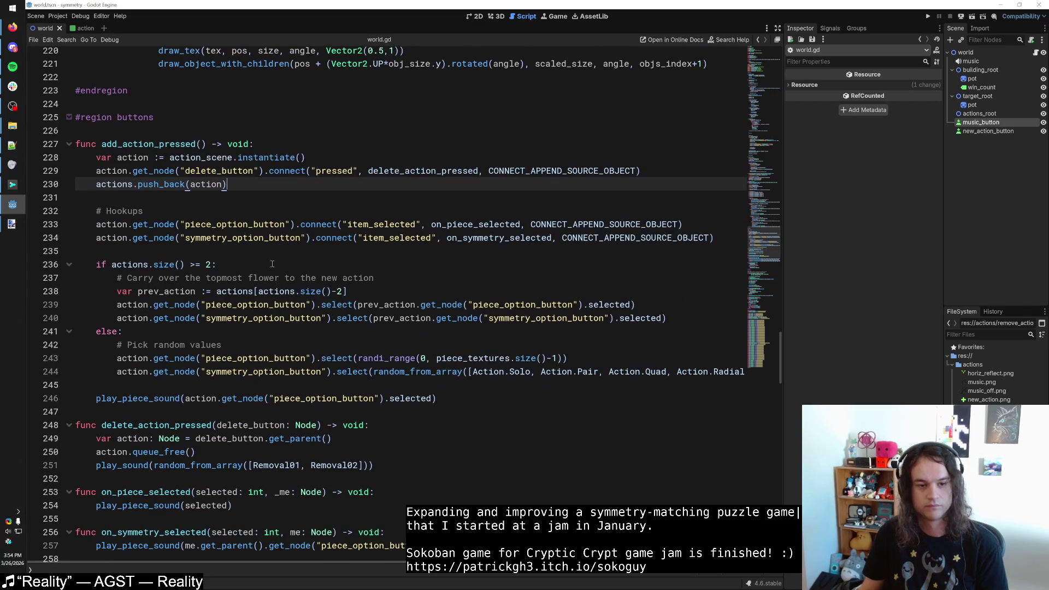
scroll(272, 264, "up", 2)
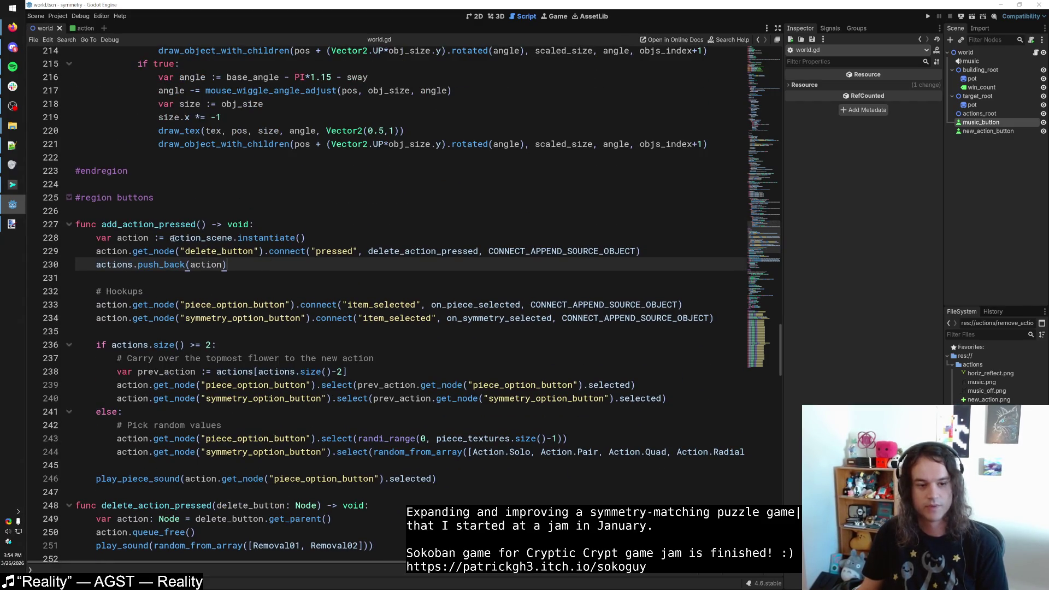
left_click_drag(170, 238, 302, 238)
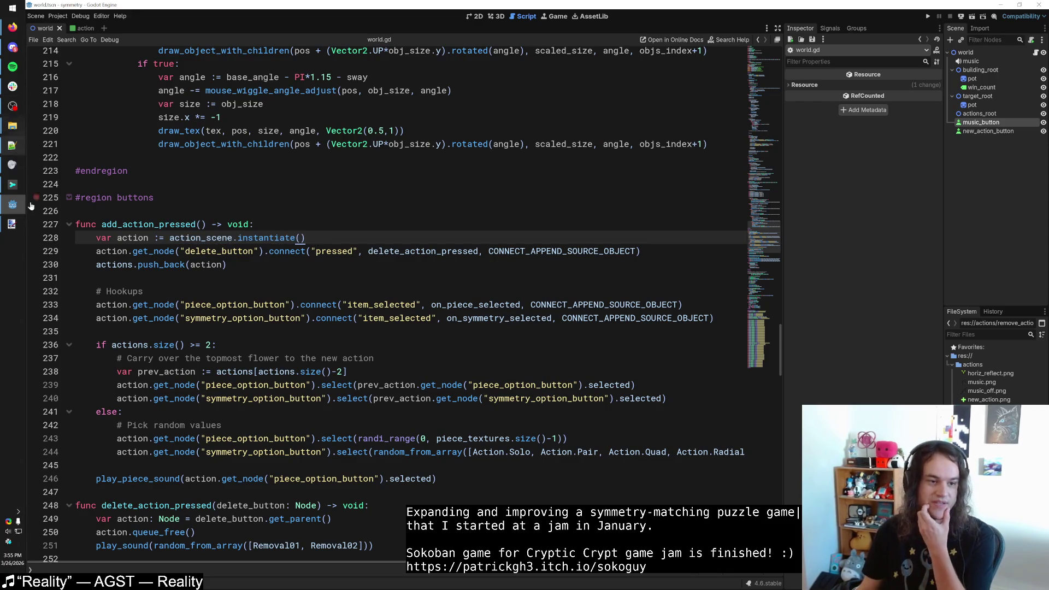
left_click(13, 186)
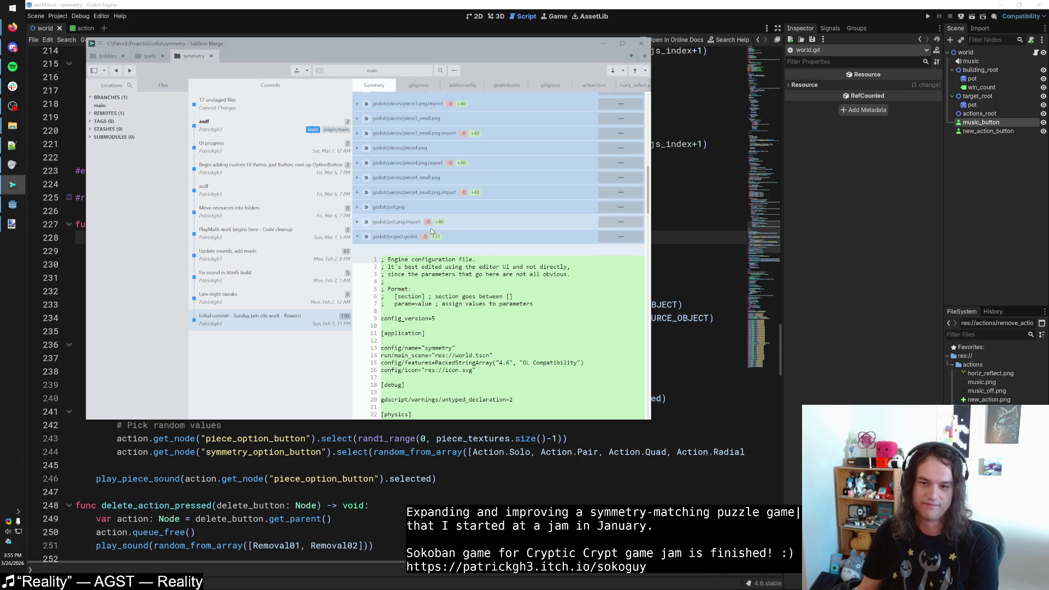
- Show the 17 unstaged files, collapse all, and expand the action.tscn, theme.tres and world.gd diffs
scroll(405, 246, "up", 4)
scroll(396, 261, "up", 7)
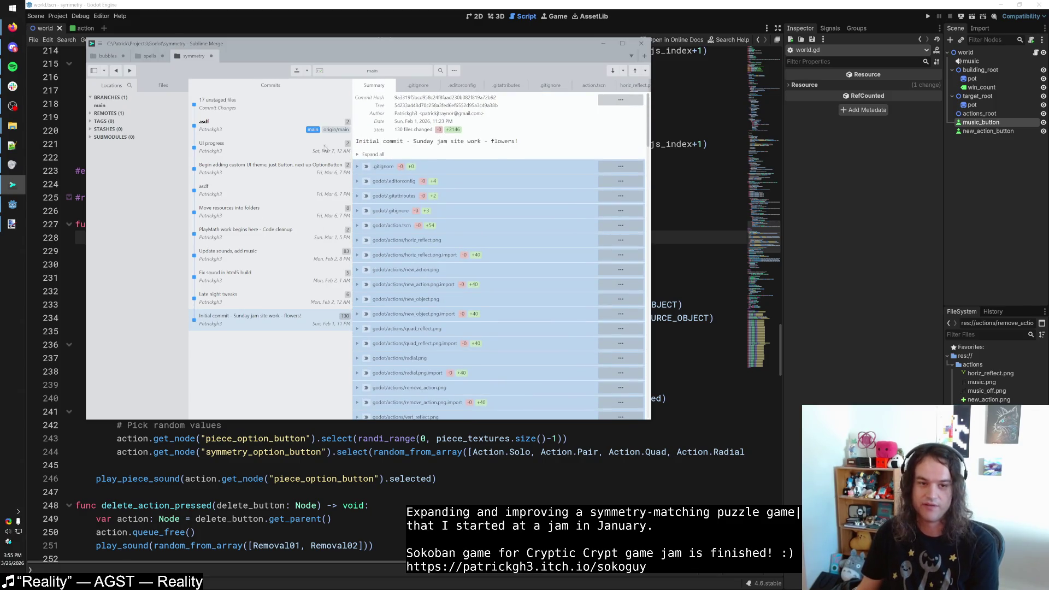
left_click(303, 106)
left_click(385, 141)
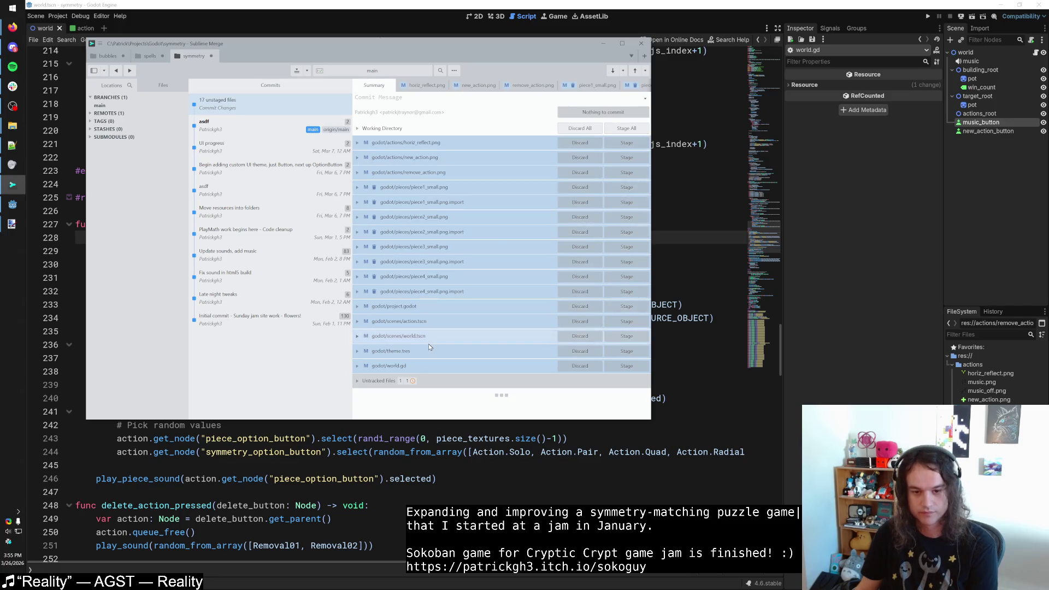
left_click(429, 307)
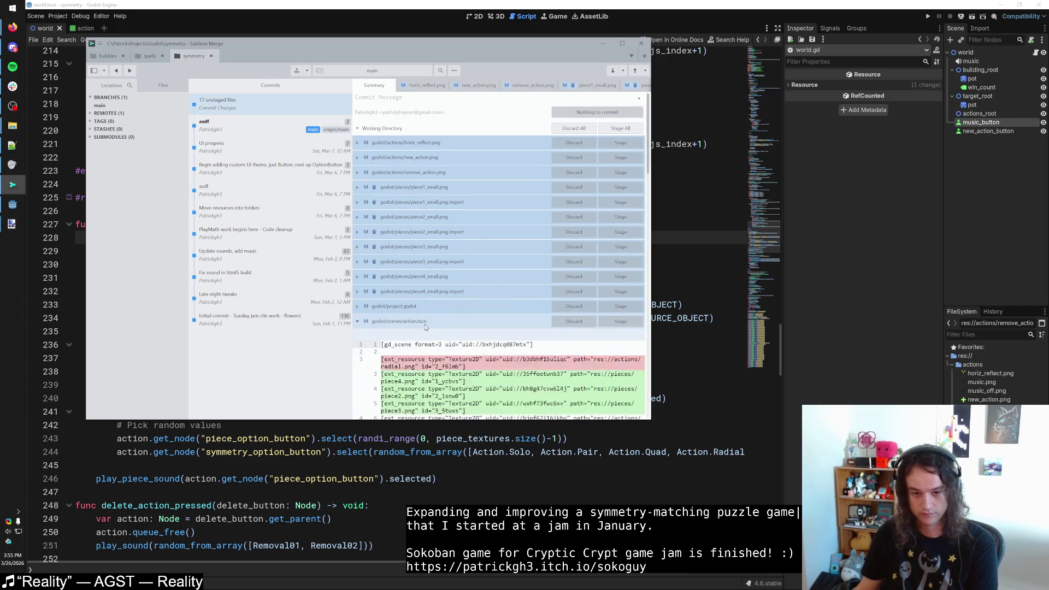
left_click(414, 366)
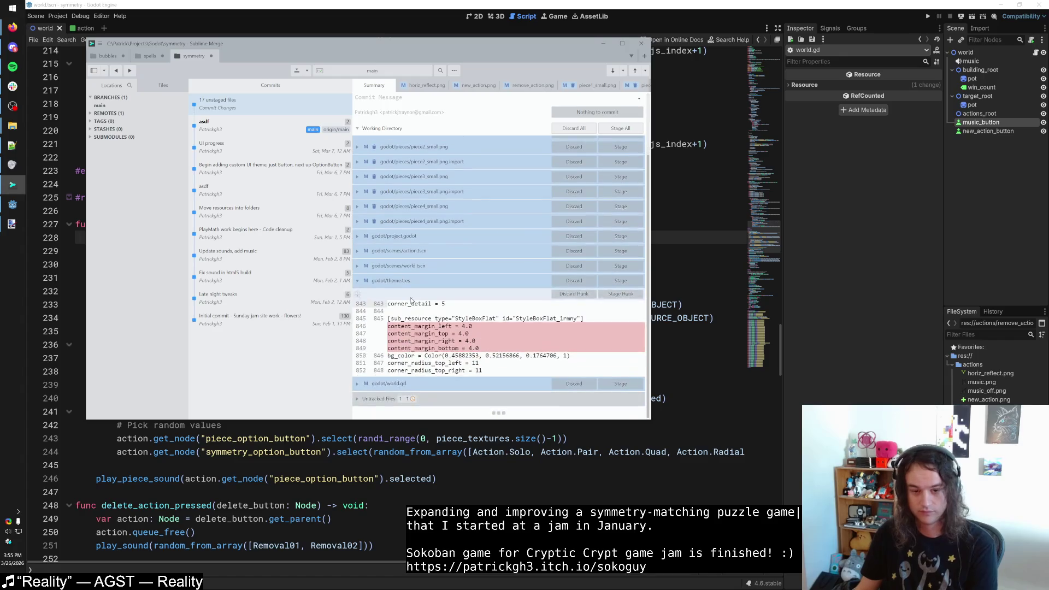
left_click(415, 303)
- Scroll through the world.gd diff to review the add_action_pressed changes
scroll(410, 311, "down", 3)
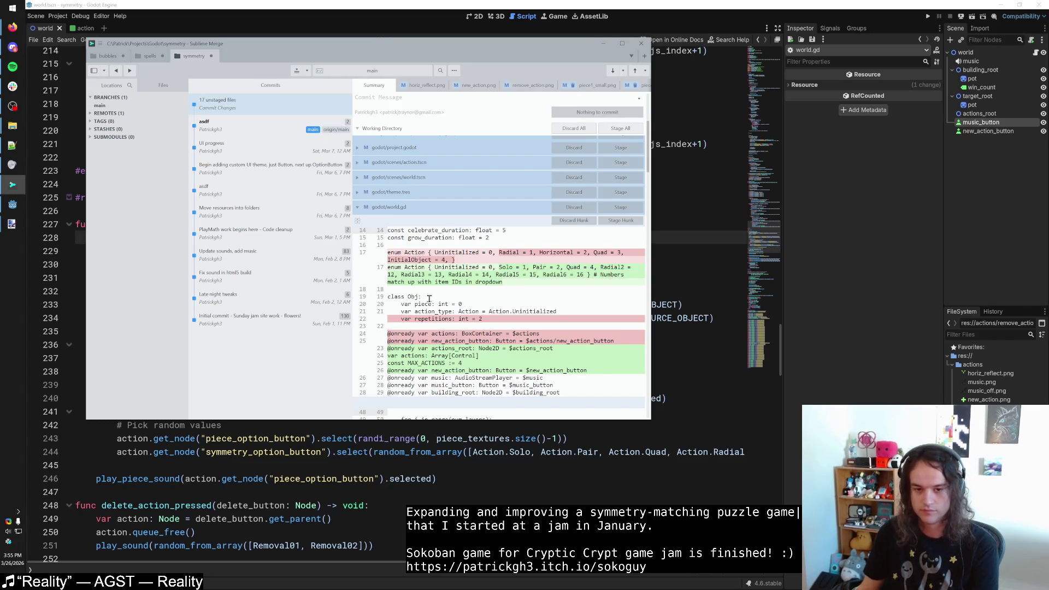
scroll(426, 306, "down", 15)
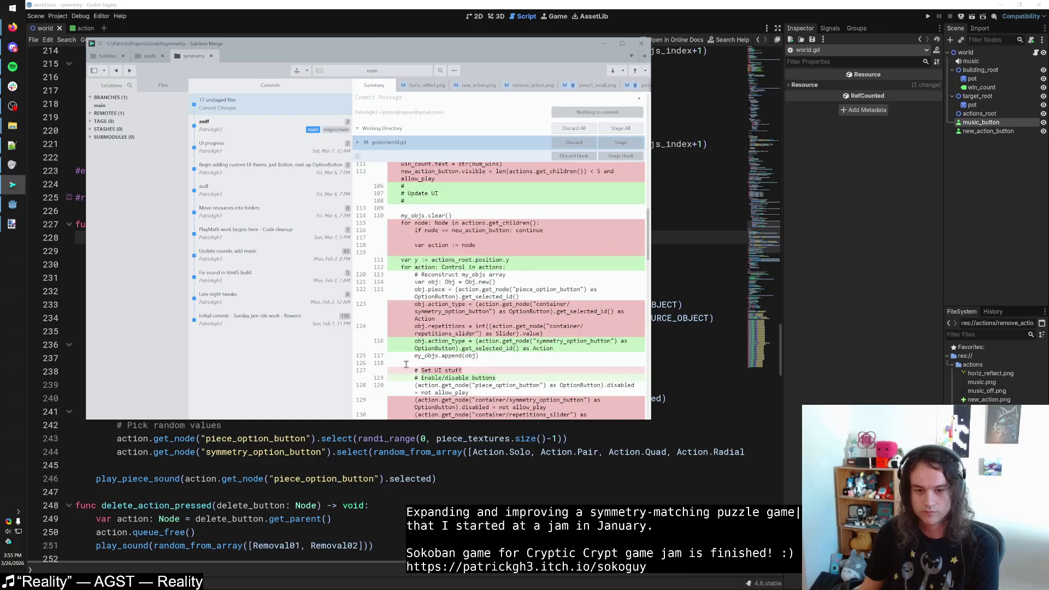
scroll(406, 364, "down", 5)
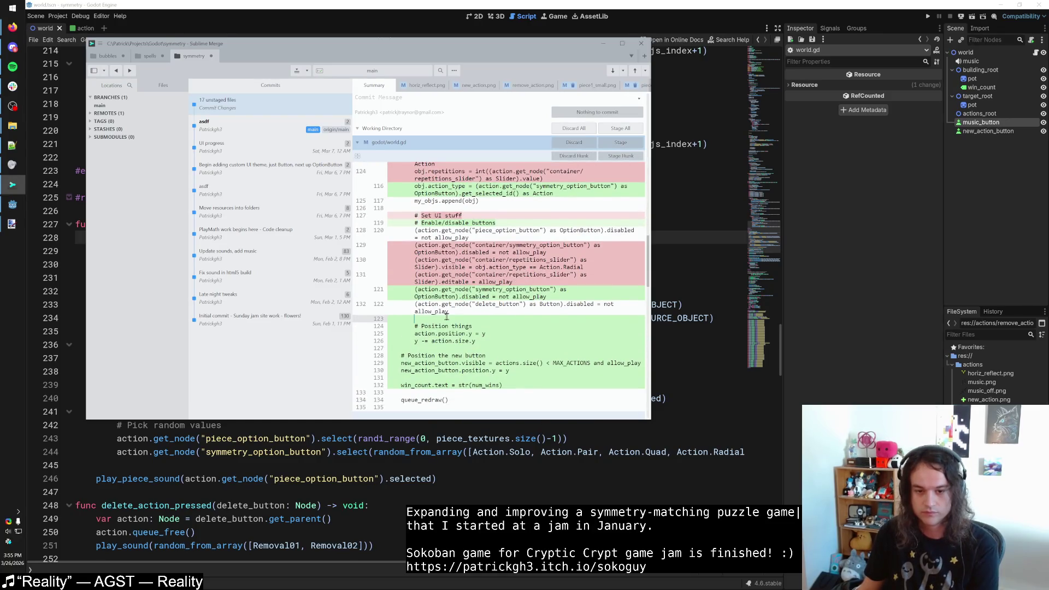
key("ctrl+f")
key("Escape")
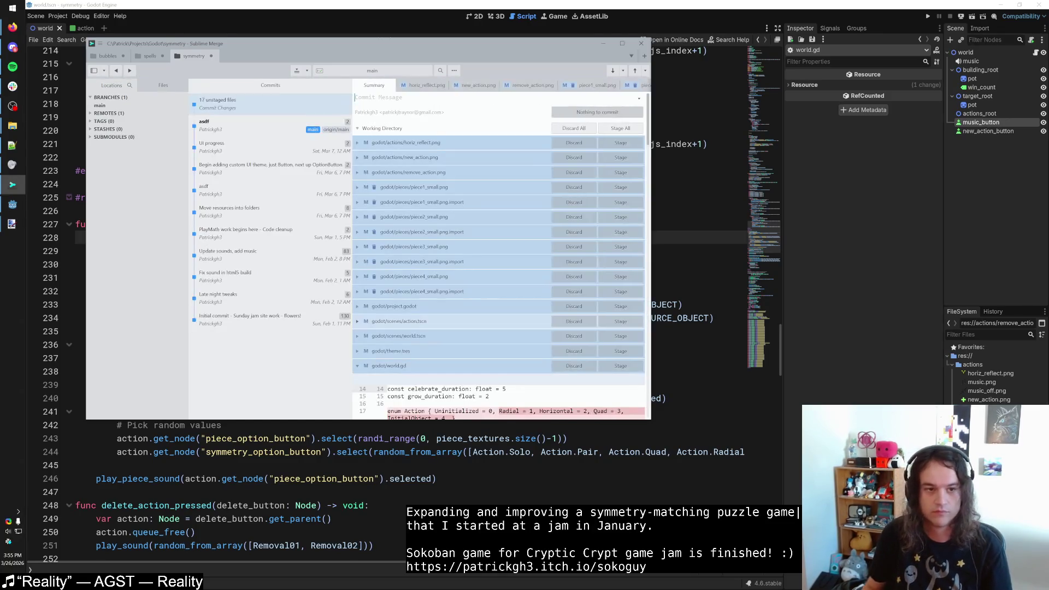
scroll(427, 351, "up", 5)
scroll(428, 351, "down", 10)
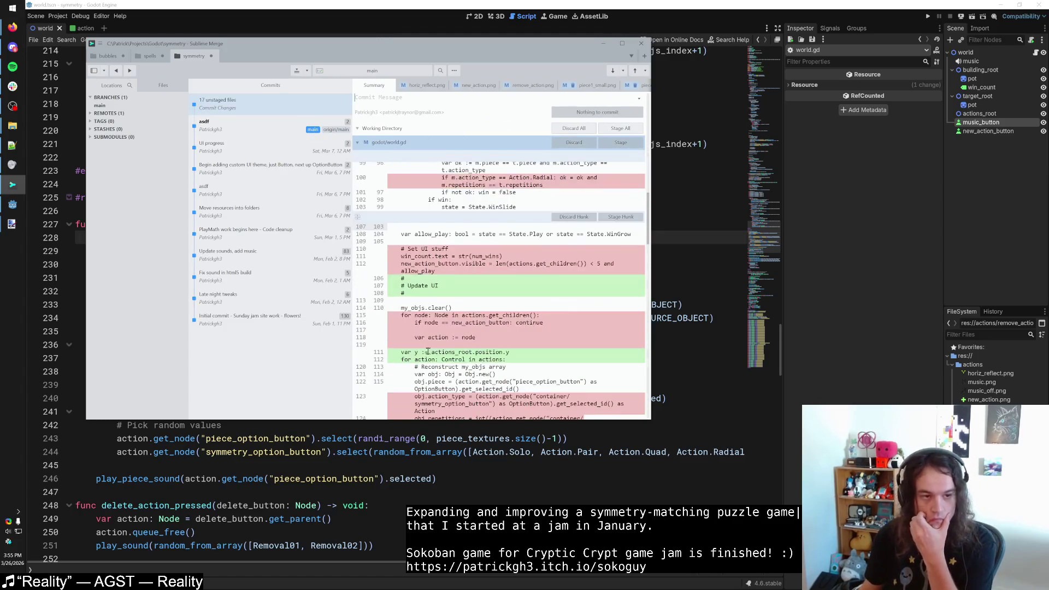
scroll(429, 355, "up", 5)
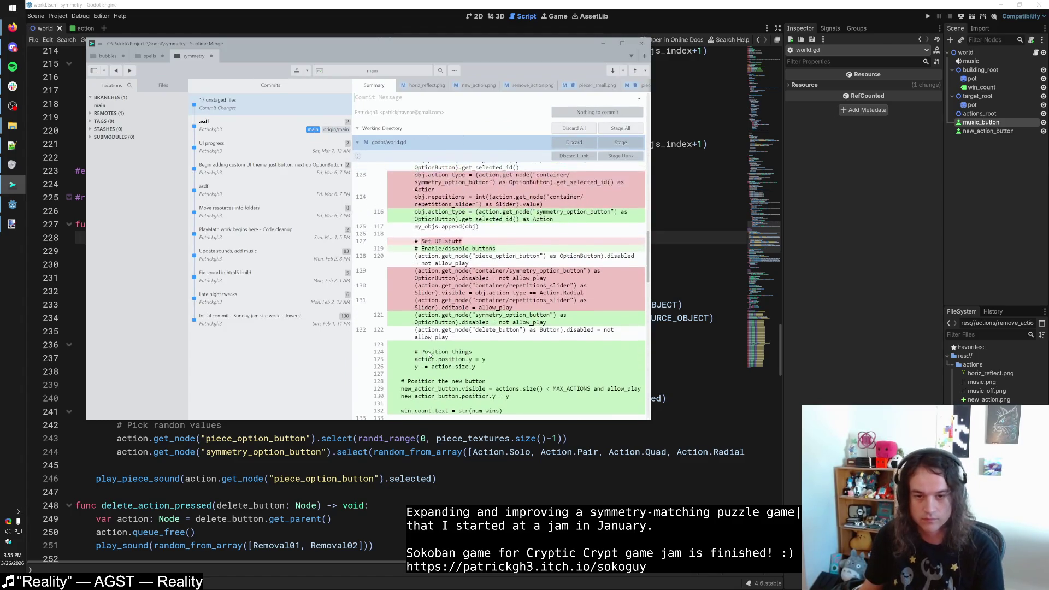
scroll(428, 351, "down", 10)
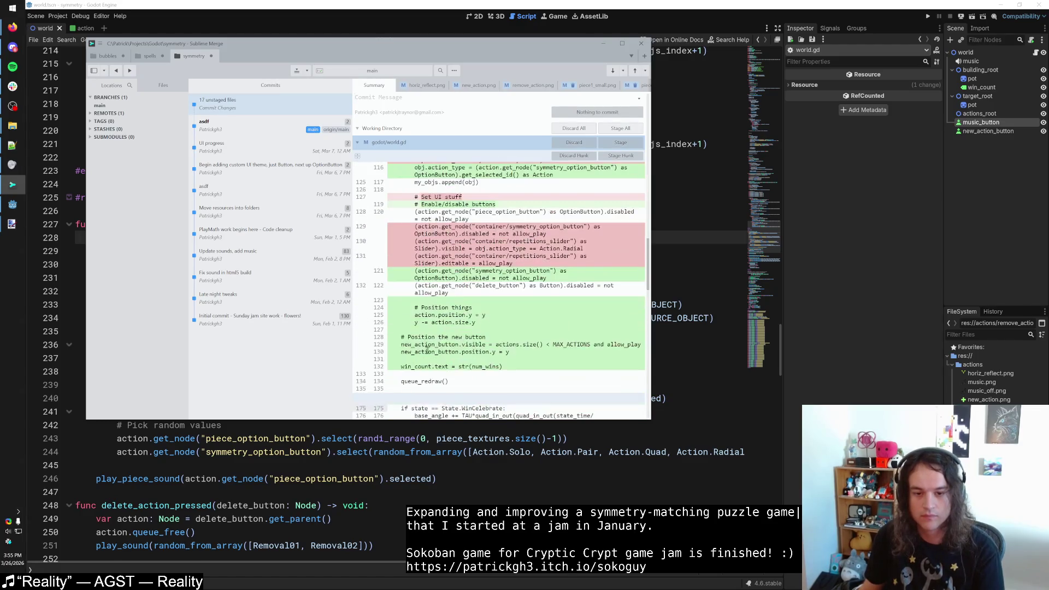
scroll(426, 350, "down", 8)
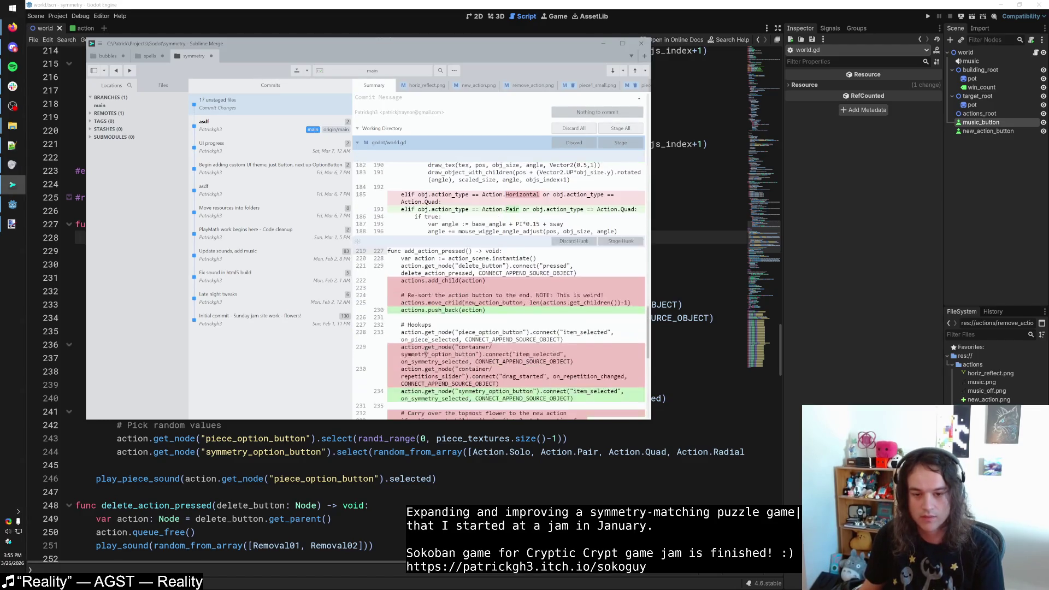
scroll(426, 350, "up", 3)
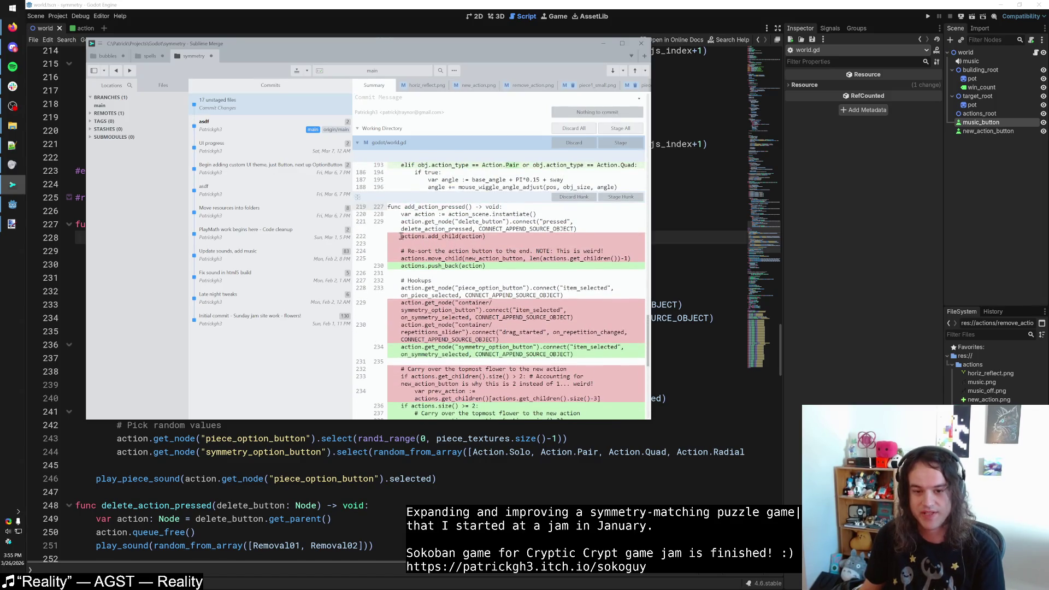
left_click(604, 43)
- Compare line 230 of world.gd against the Sublime Merge diff
left_click(249, 269)
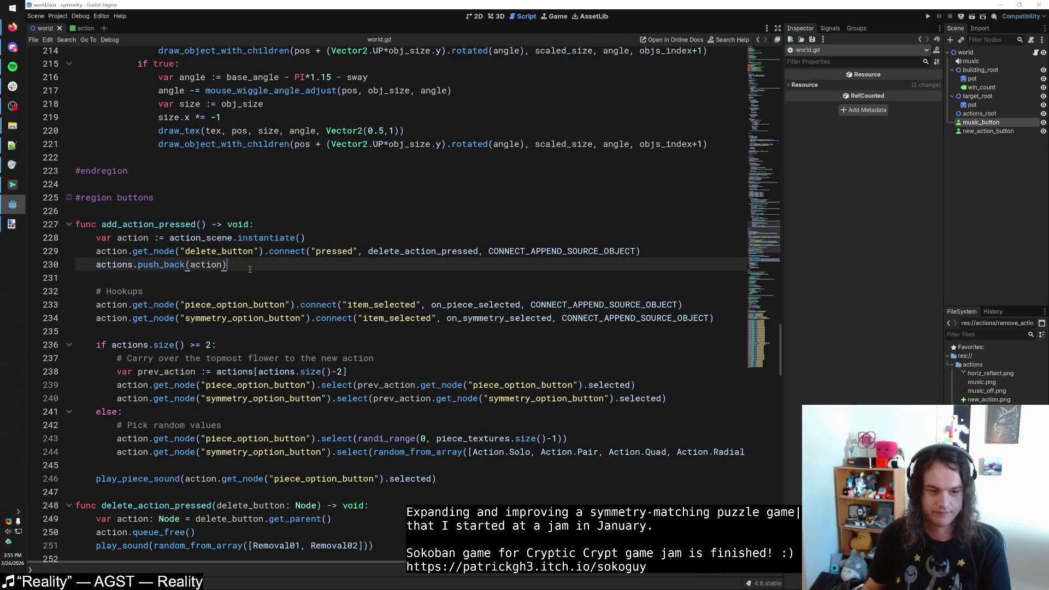
key("alt+Tab")
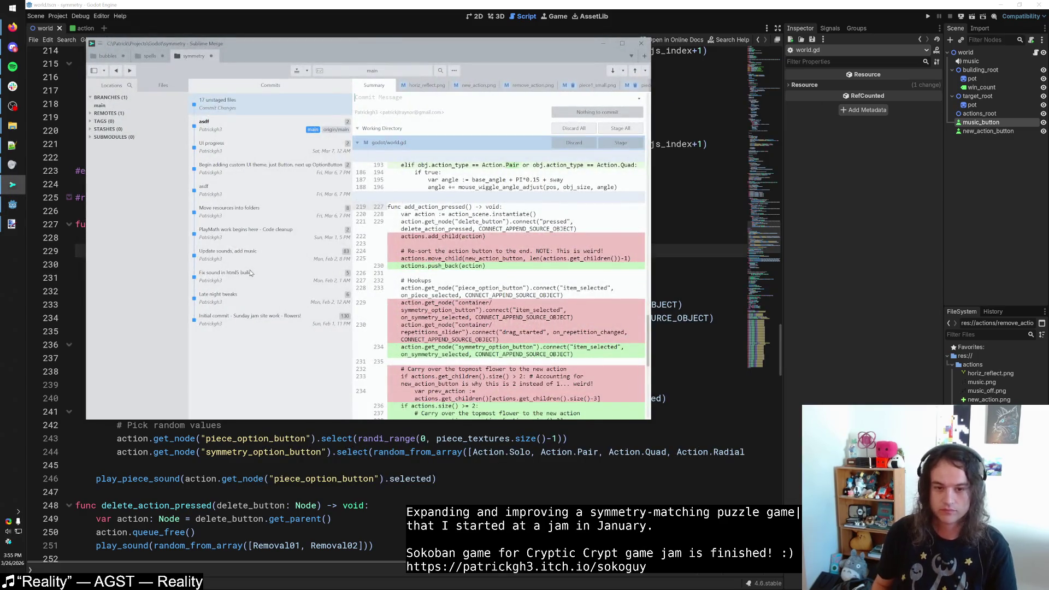
key("alt+Tab")
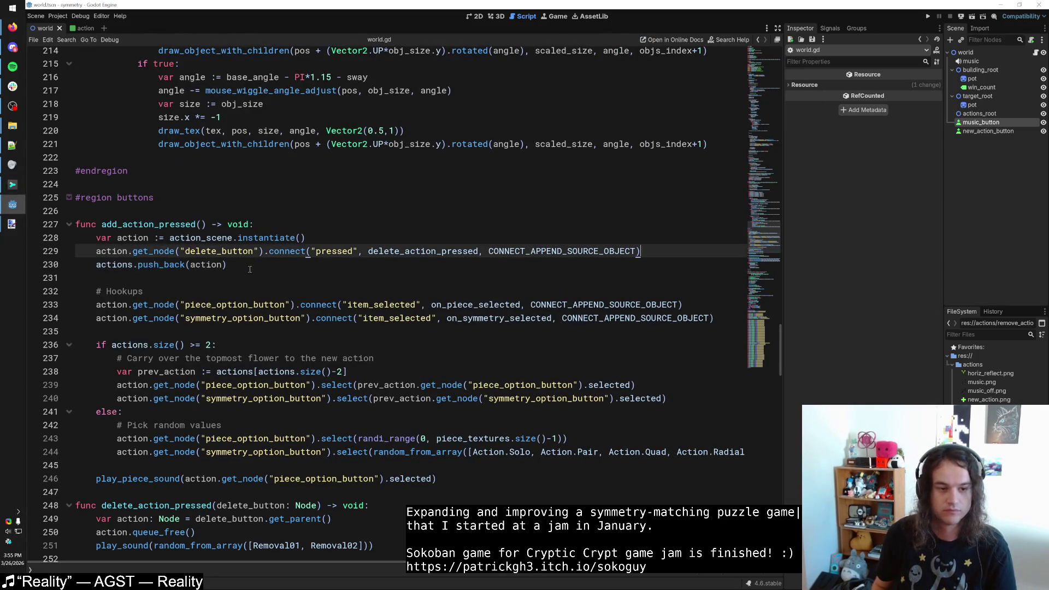
key("alt+Tab")
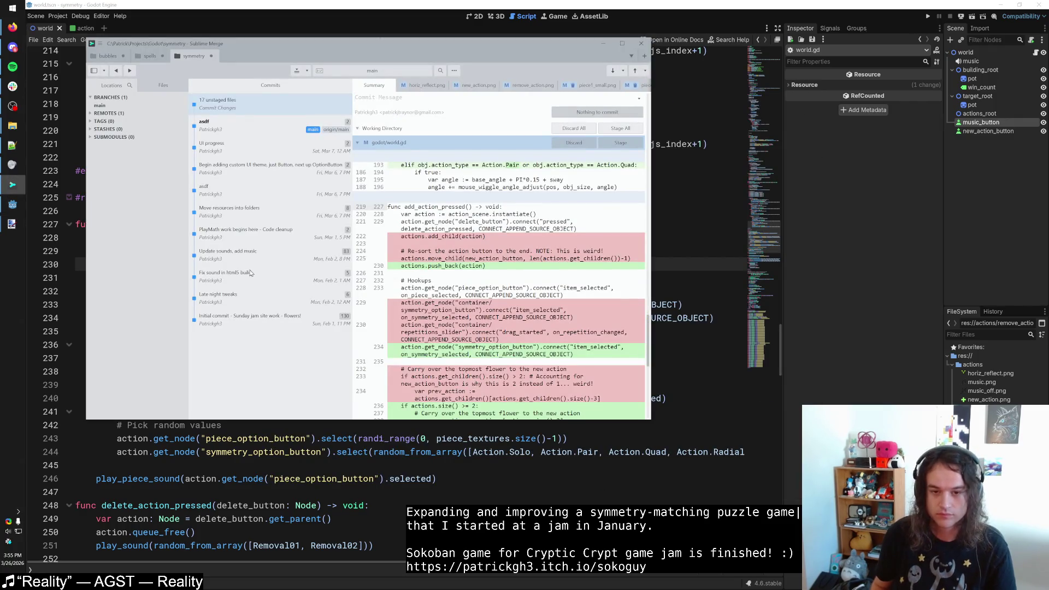
key("alt+Tab")
- Insert add_child(action) on a new line after line 229 in add_action_pressed
key("Up")
key("End")
key("Return")
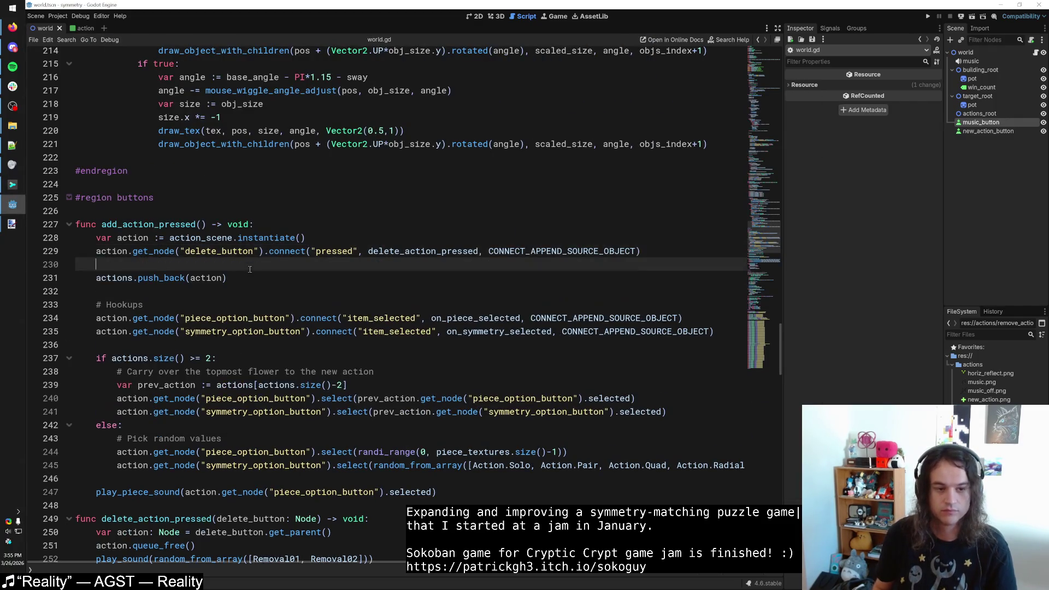
key("BackSpace")
key("BackSpace")
key("Return")
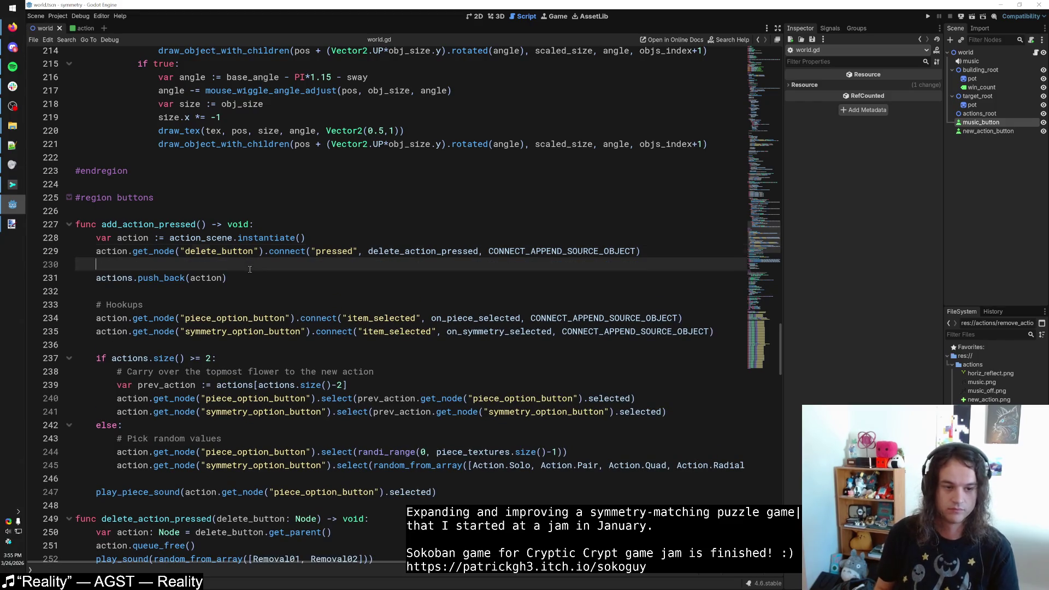
type("add_child(acti")
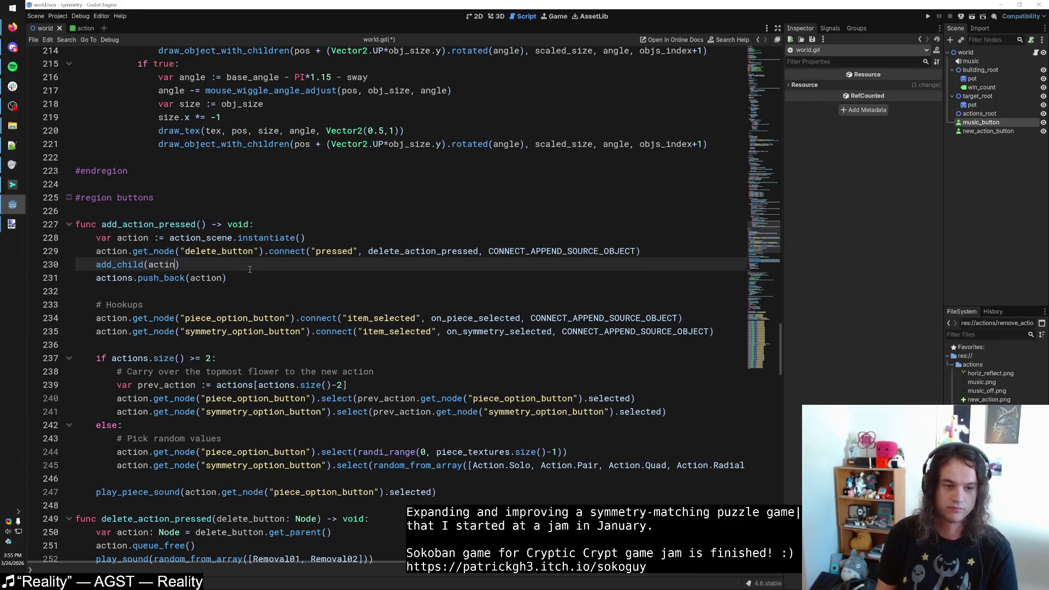
key("Return")
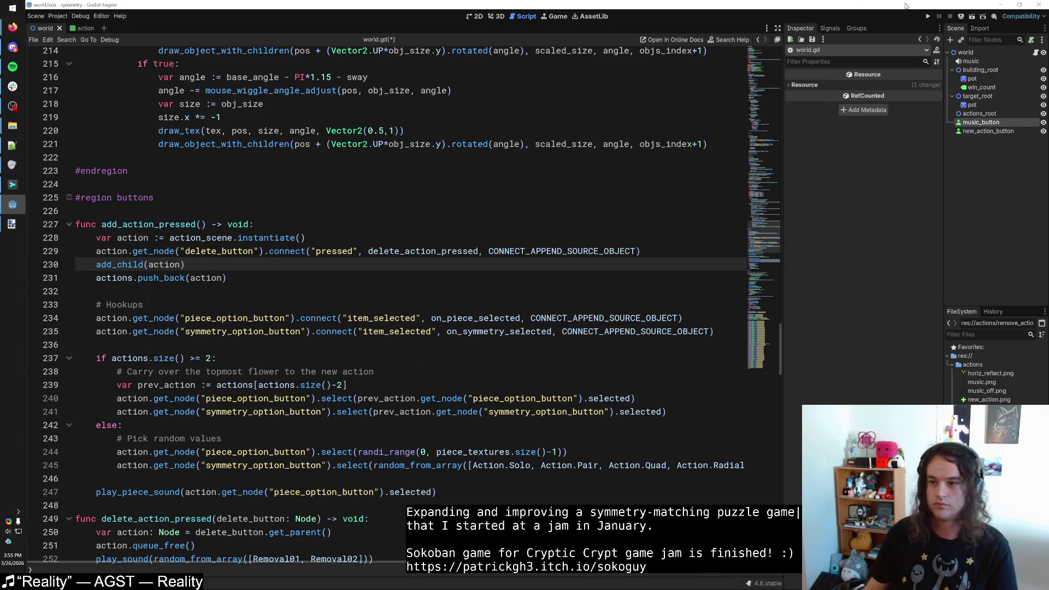
left_click(929, 17)
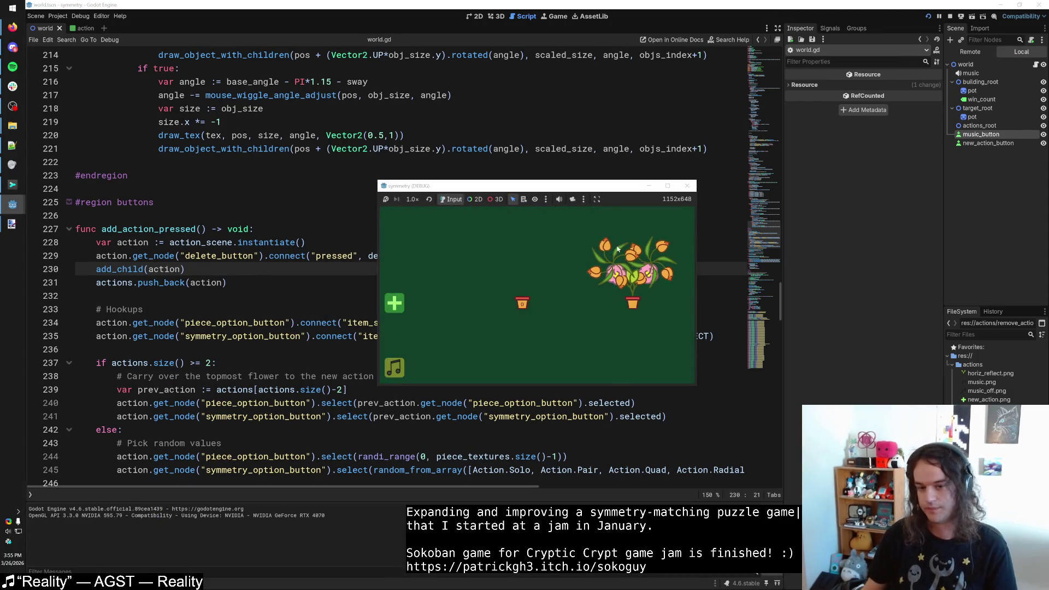
- Add three action rows in the running game and maximize its window
left_click(394, 274)
left_click(395, 246)
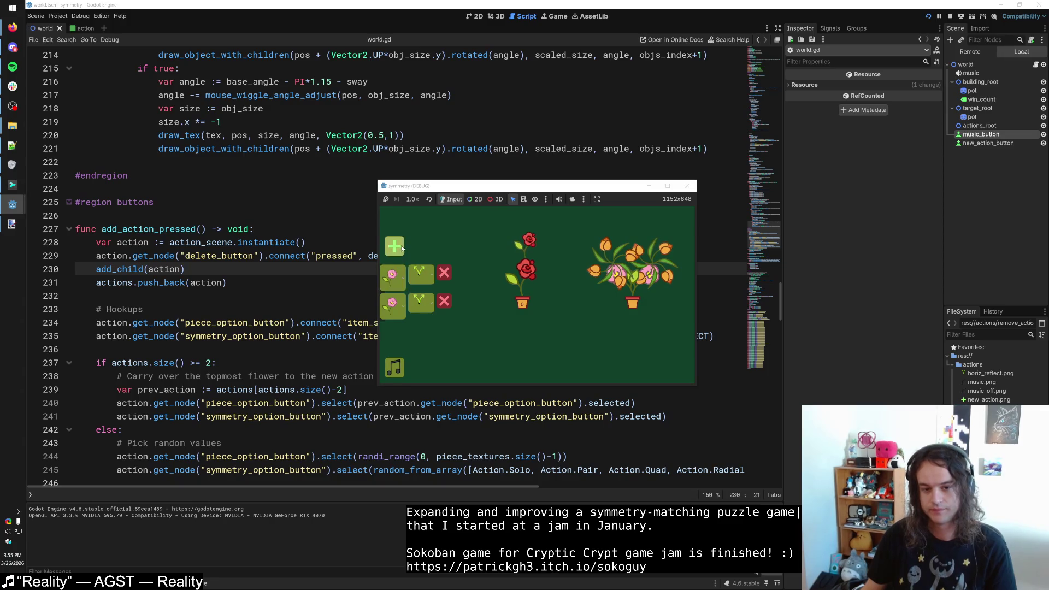
double_click(467, 186)
left_click(90, 77)
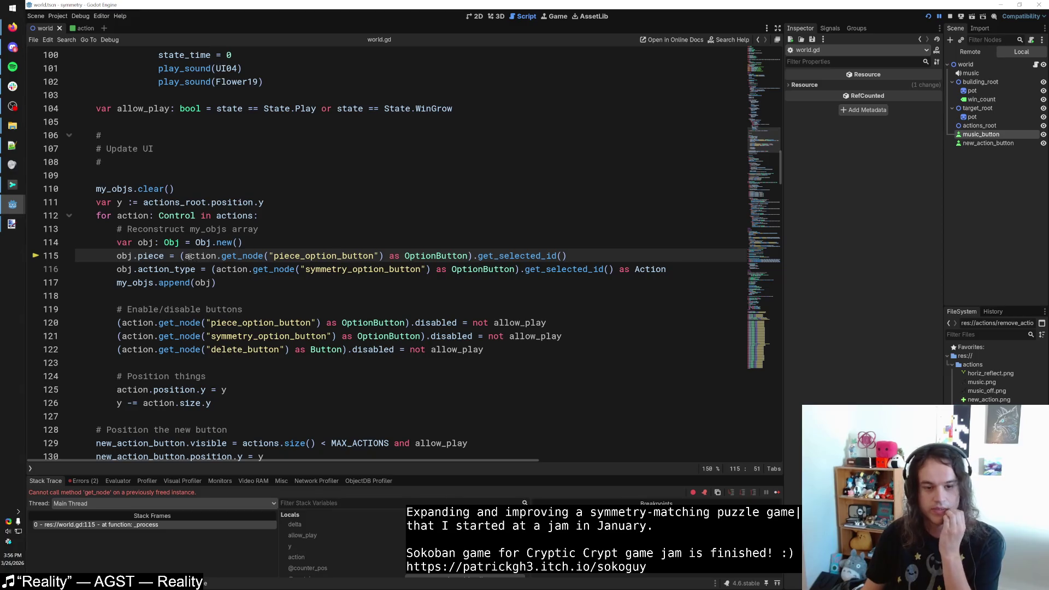
- Inspect the get_node call on line 115 where the freed instance fails
left_click_drag(186, 256, 378, 256)
left_click(389, 256)
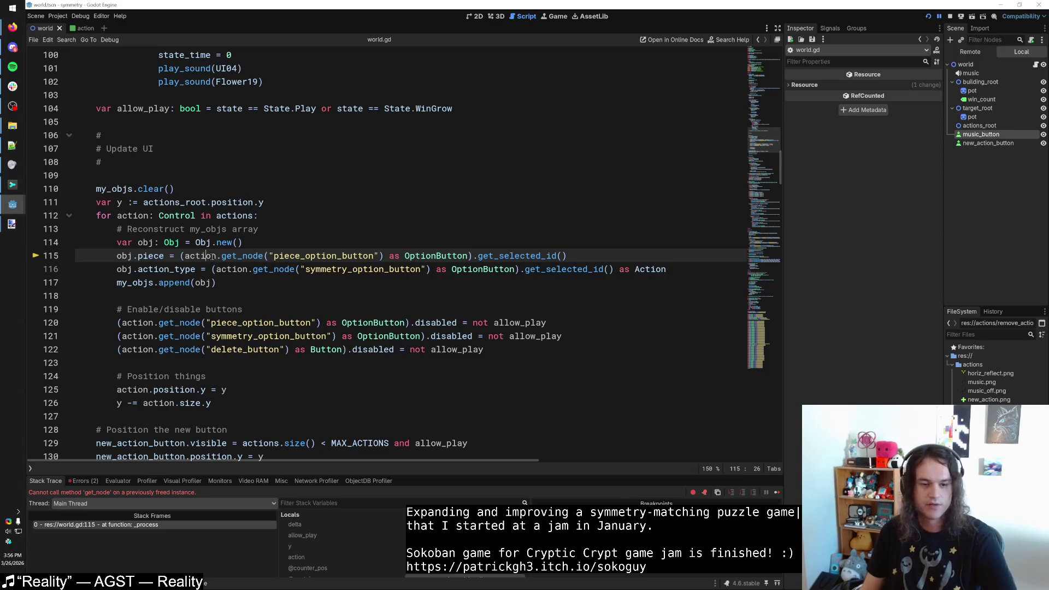
mouse_move(213, 258)
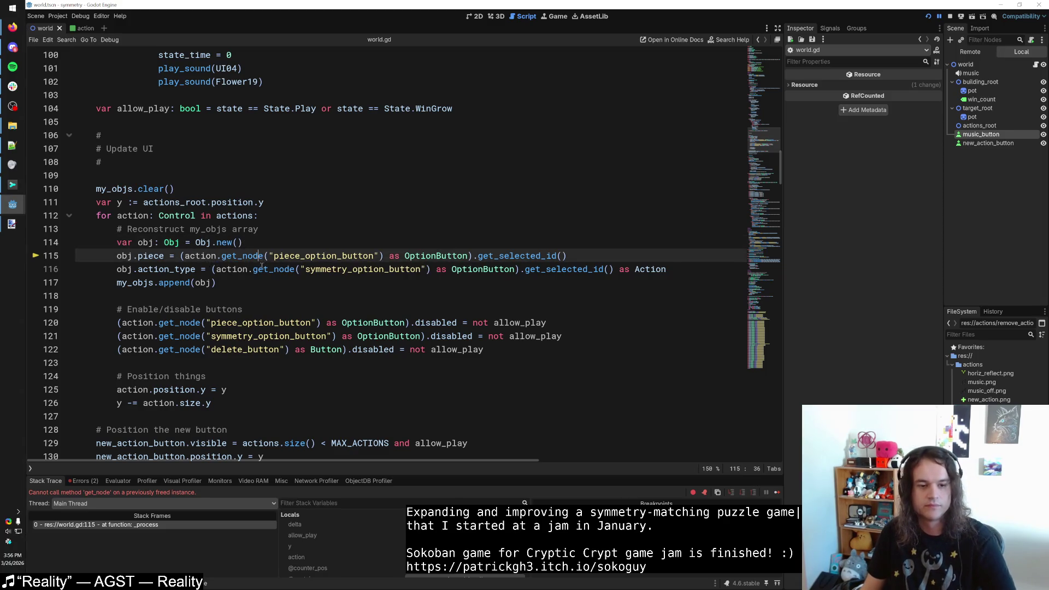
left_click(270, 271)
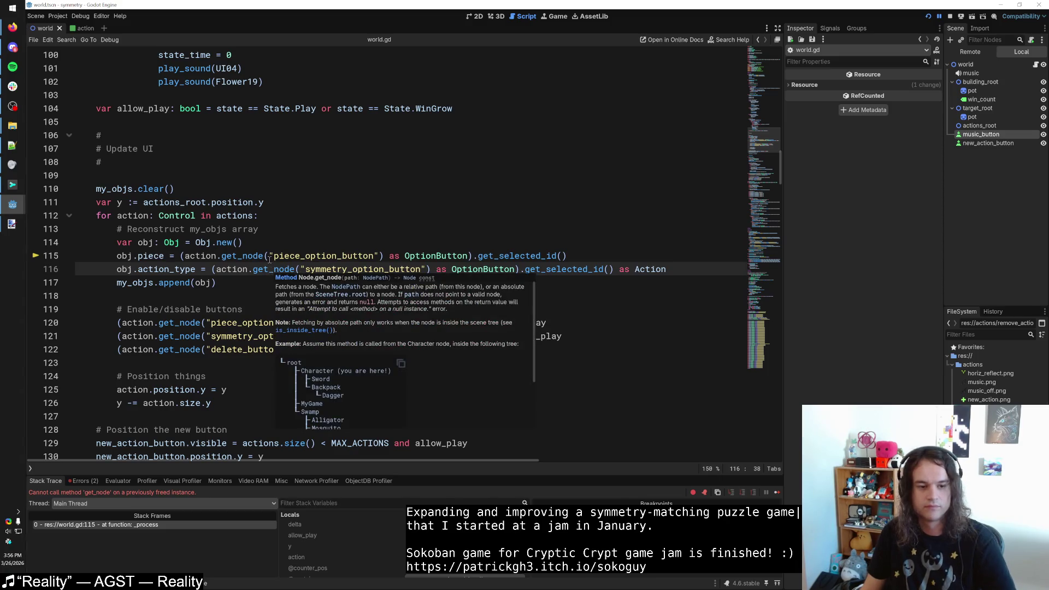
left_click(269, 258)
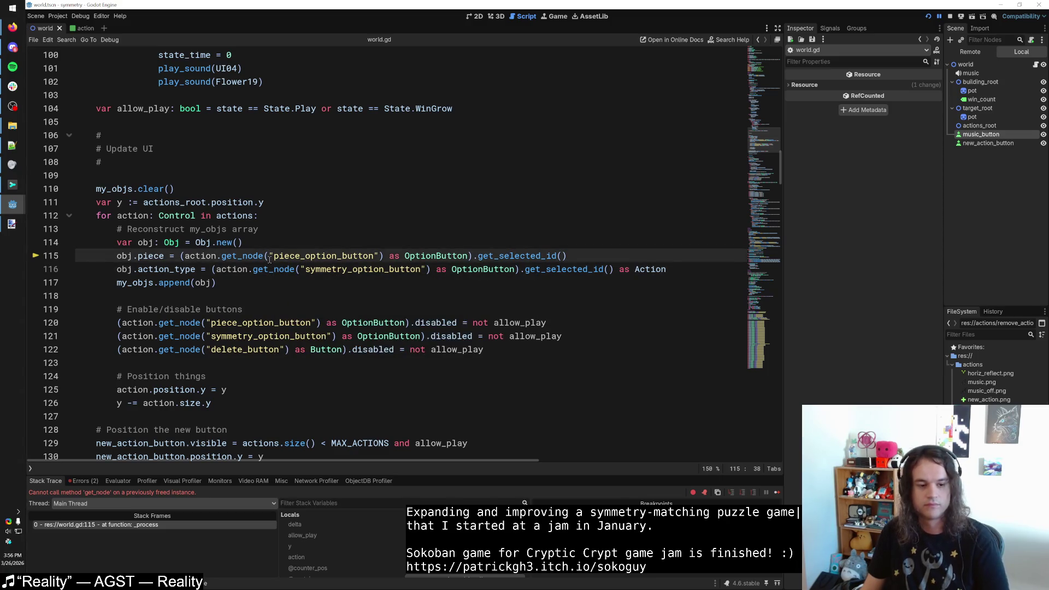
- Select 'actions' on line 112 to trace its uses and open the find bar
left_click(255, 216)
double_click(240, 216)
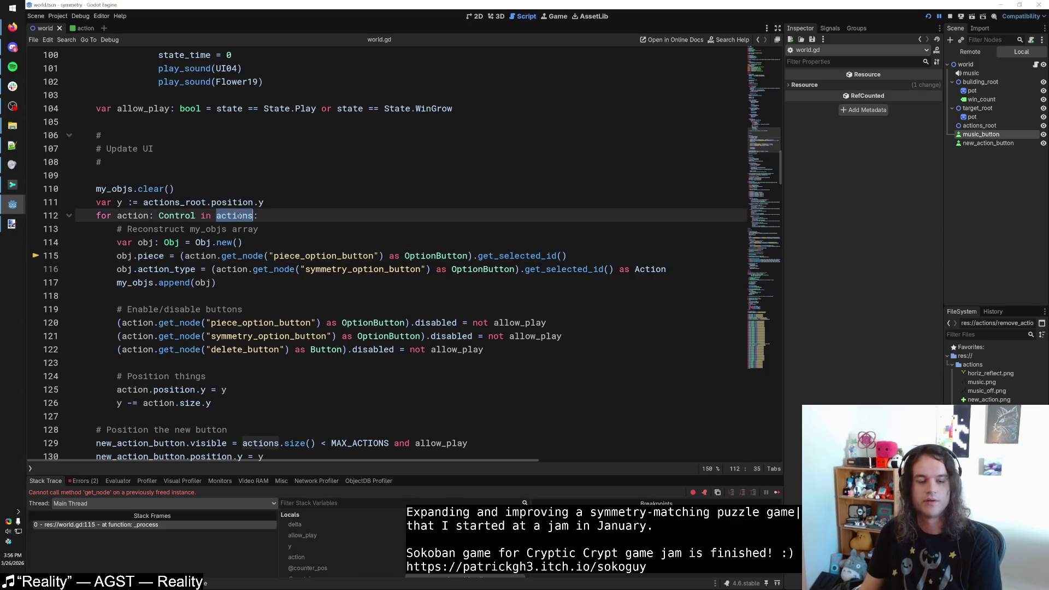
left_click(282, 243)
key("Up")
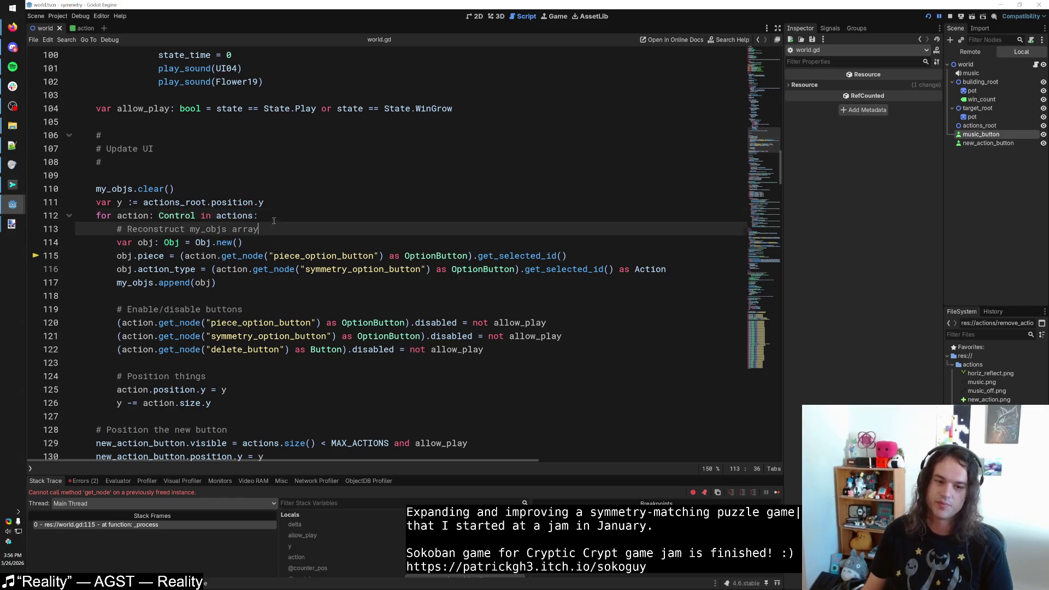
key("Up")
key("Down")
key("Down")
key("ctrl+f")
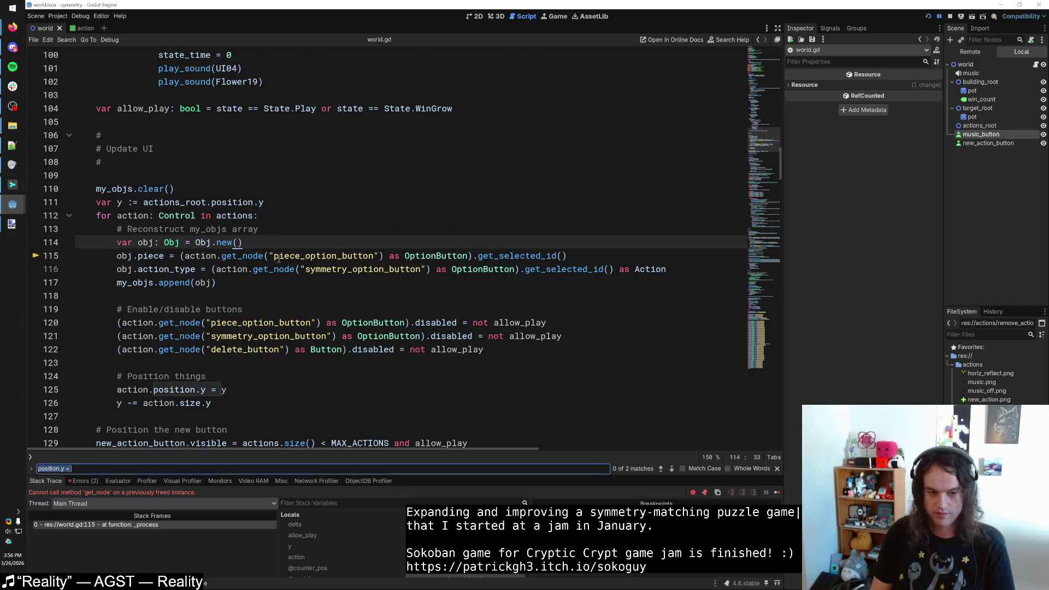
- Find queue_free and start a new actions line after action.queue_free()
type("queue_free(")
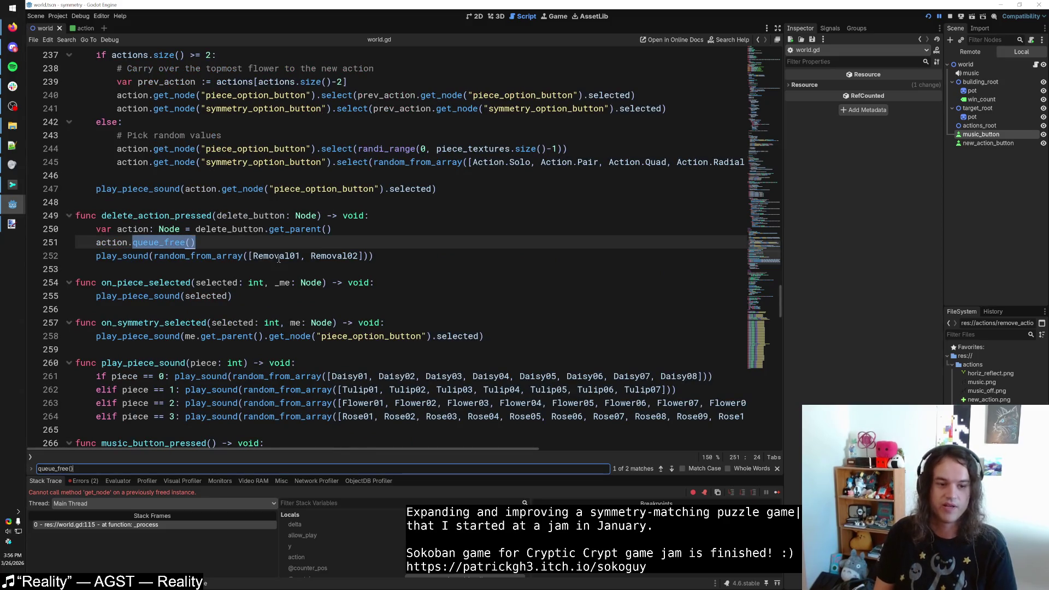
left_click(303, 246)
key("Return")
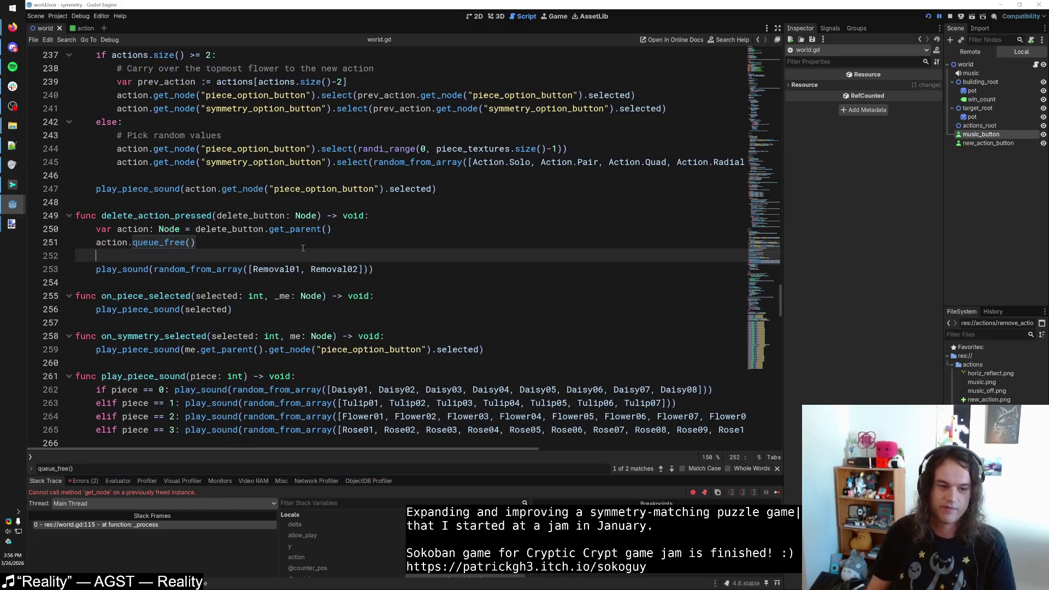
type("actions.remove")
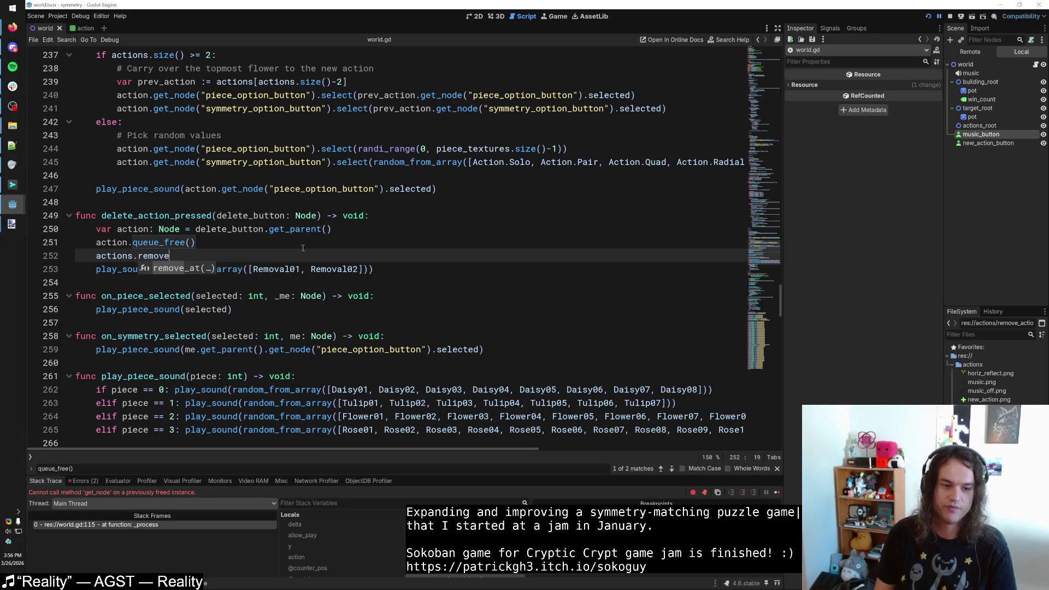
key("BackSpace")
key("BackSpace")
key("BackSpace")
type("dele")
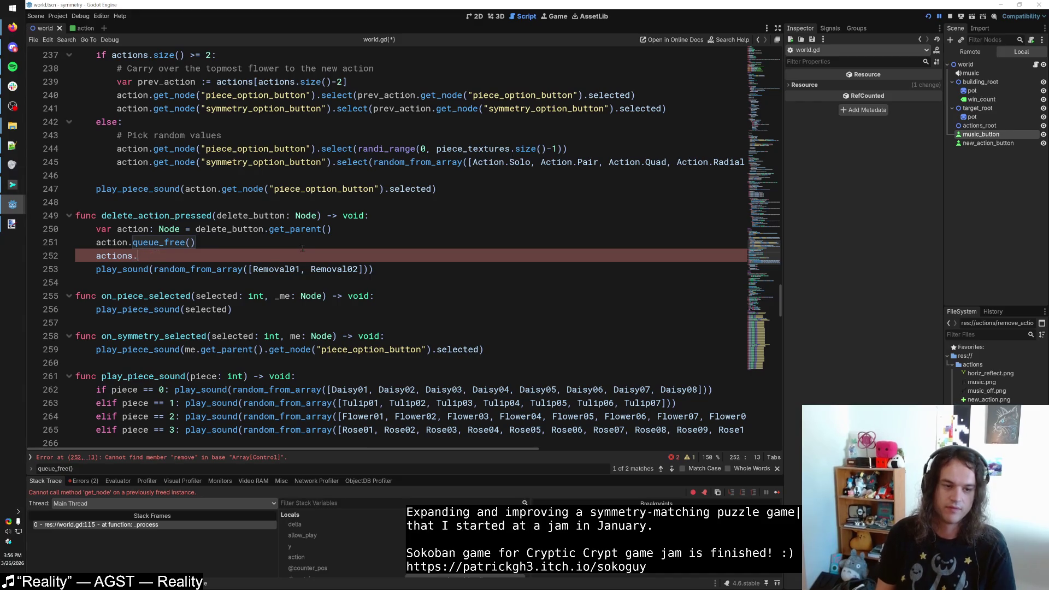
- Complete line 252 as actions.remove_at(actions.find(action)) using autocomplete
key("ctrl+space")
key("Down")
key("Down")
key("Down")
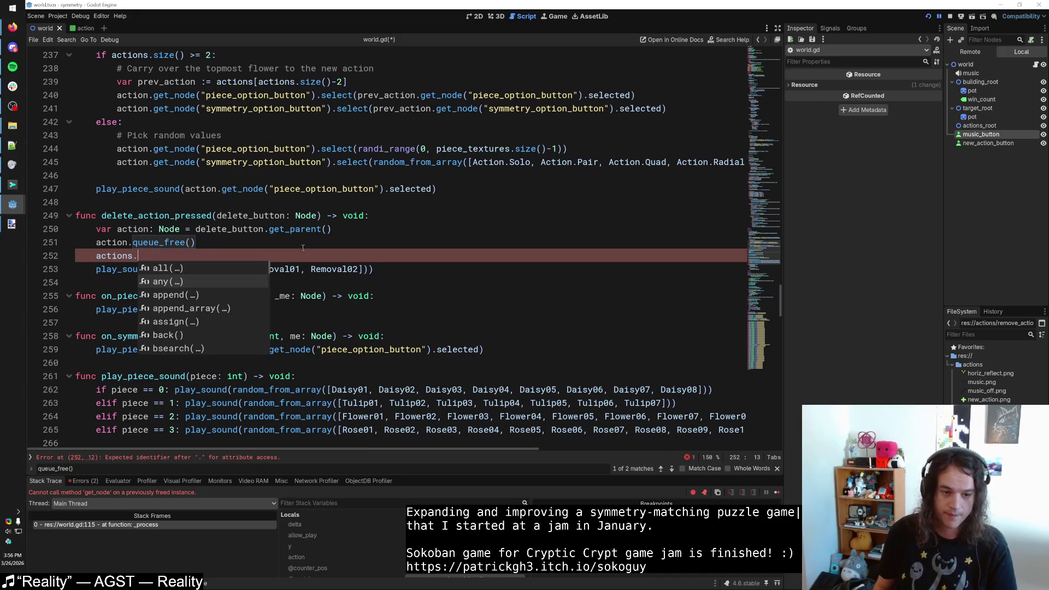
key("Down")
key("Down")
key("Down")
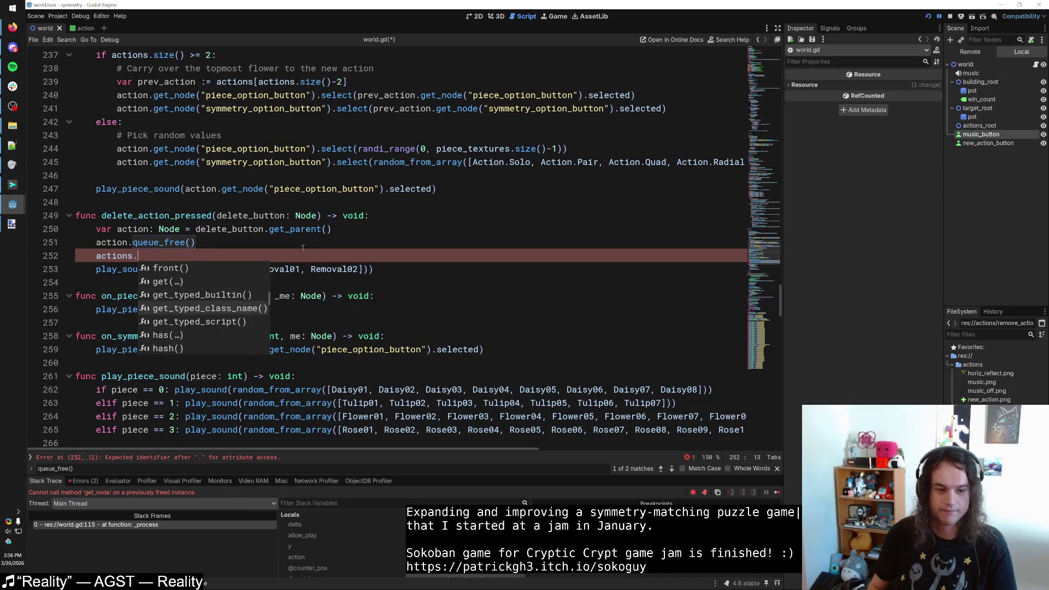
key("Down")
key("Down")
key("Down")
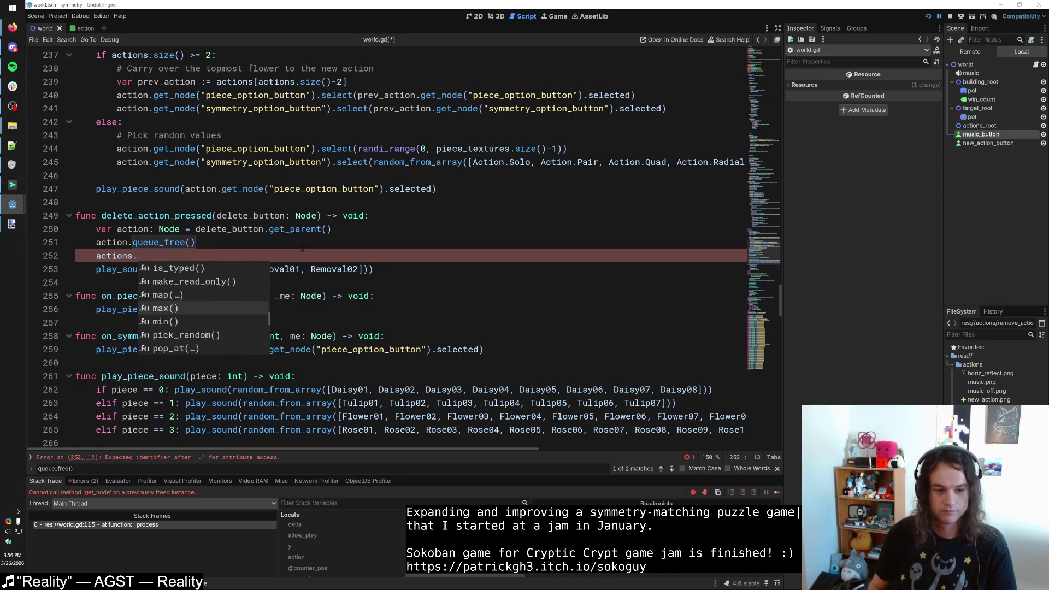
key("Down")
key("Down")
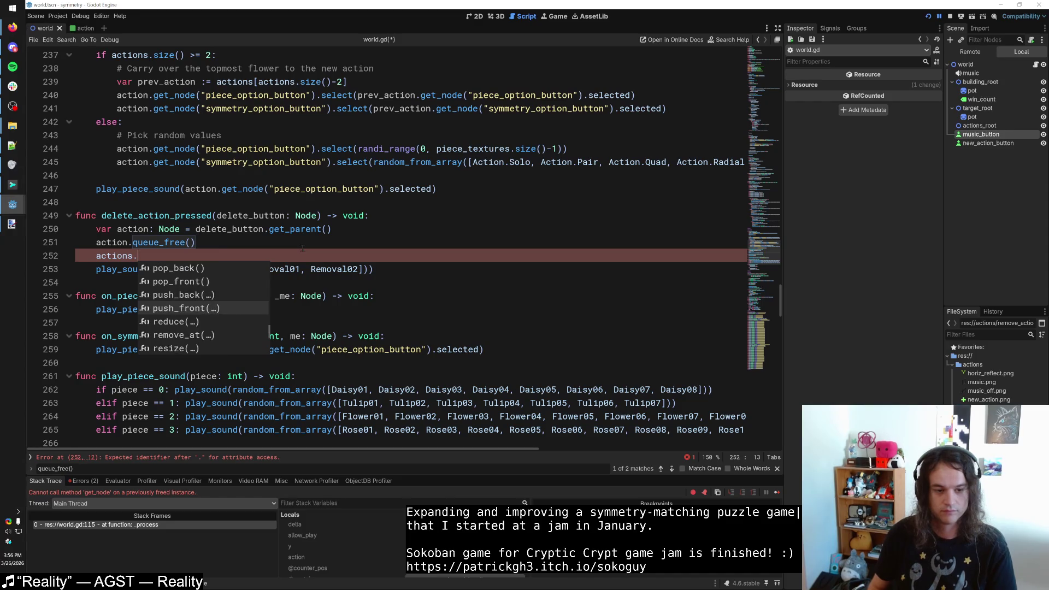
key("Down")
key("Down")
key("Return")
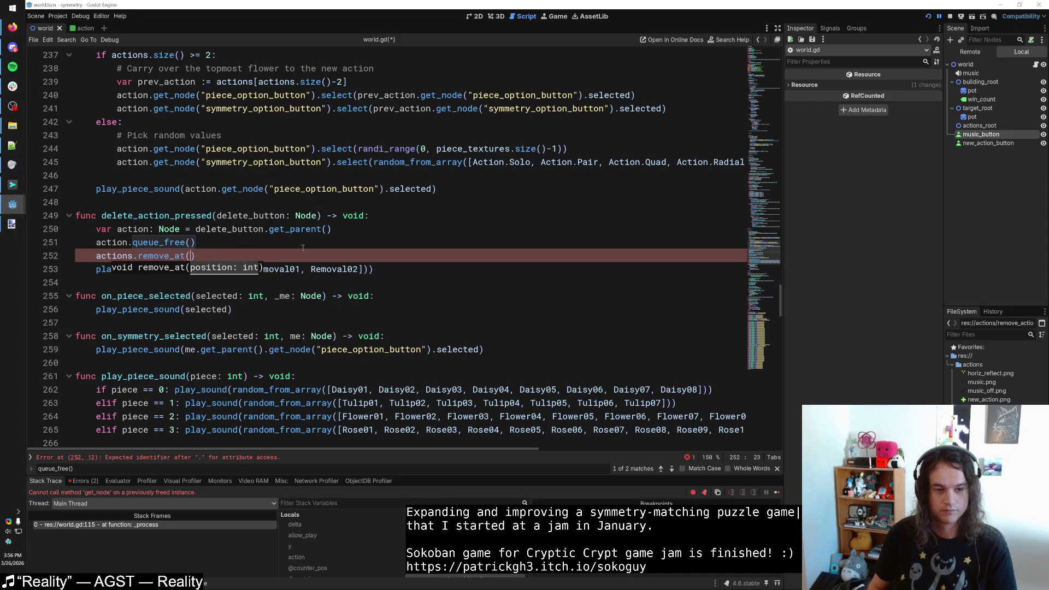
type("actions.fin")
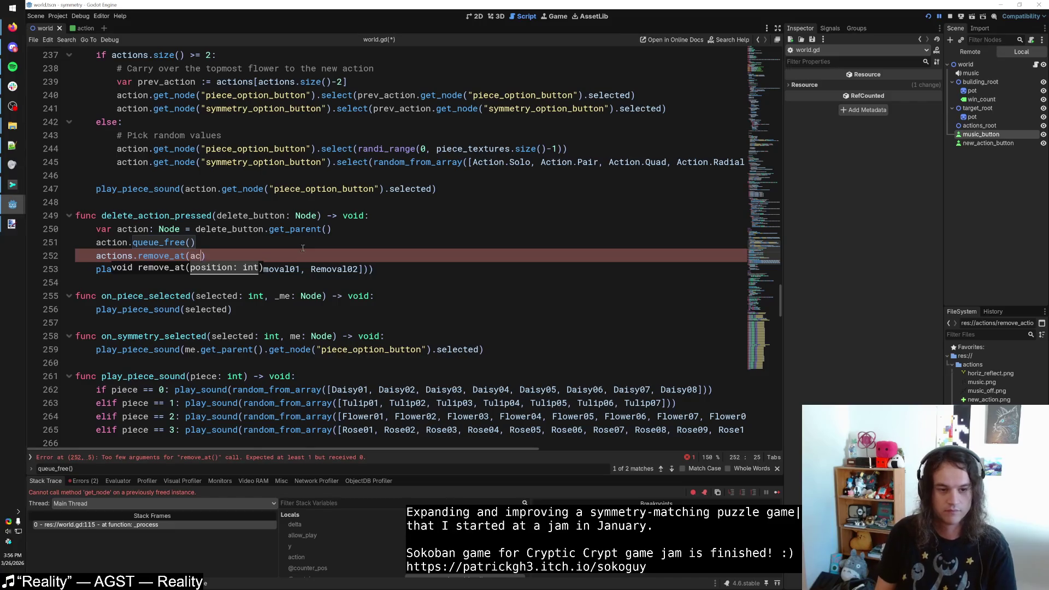
type("d")
key("Return")
type("actions")
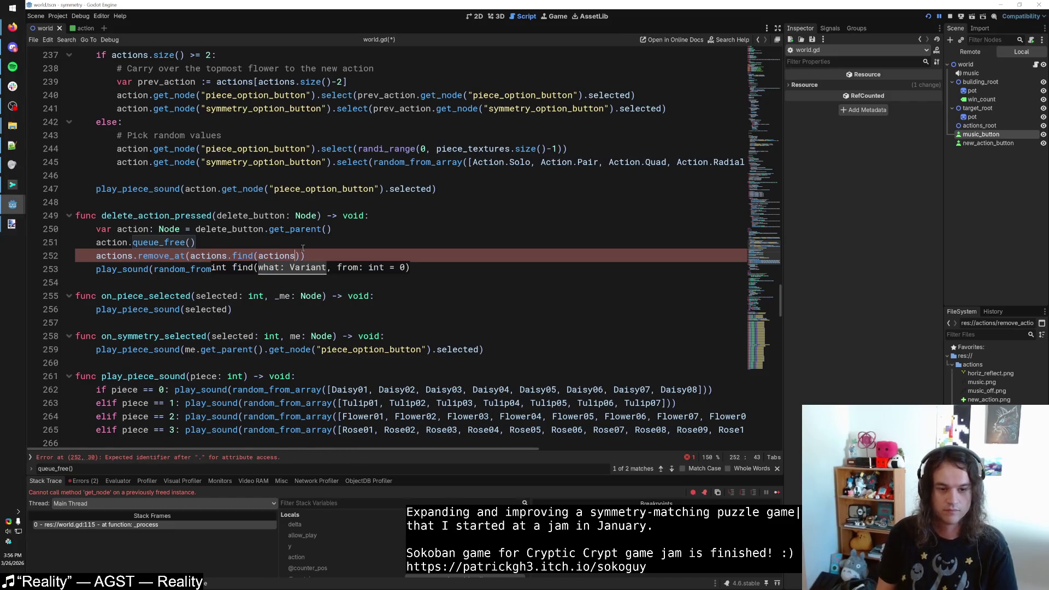
key("BackSpace")
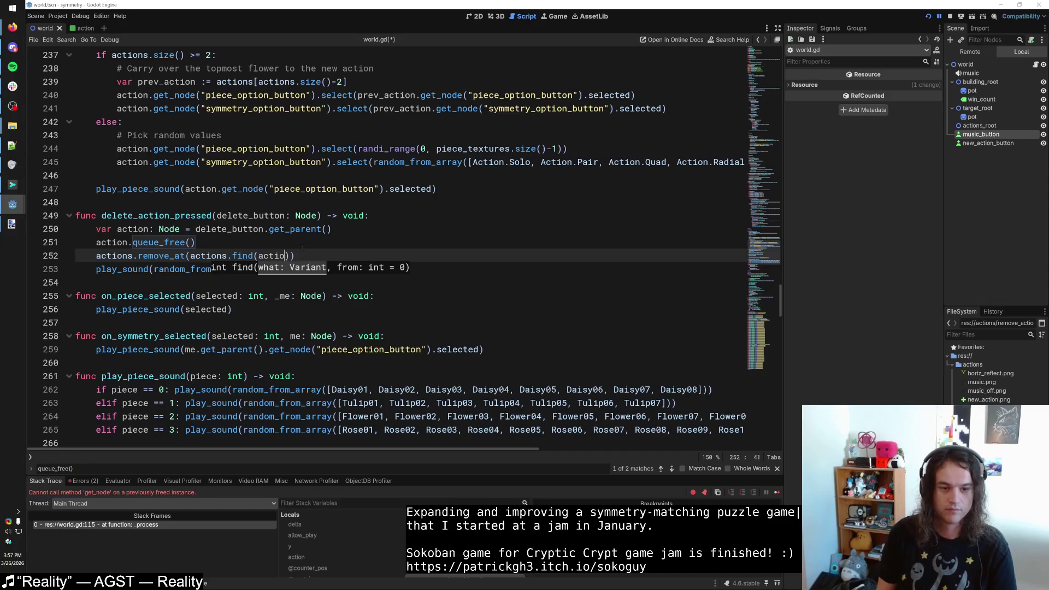
type("n")
key("End")
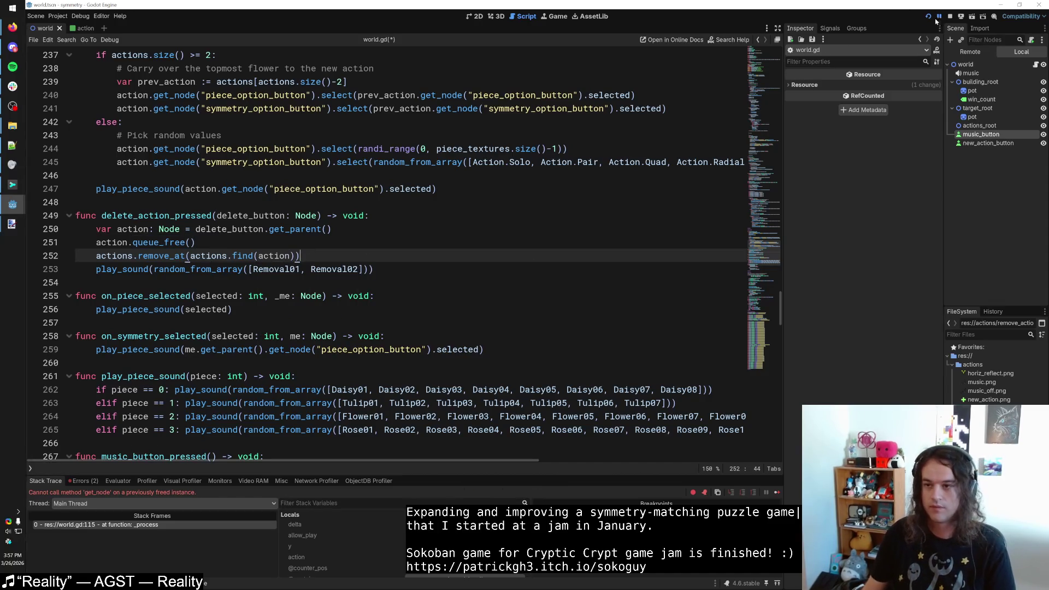
- Relaunch the game, add three action rows, then delete all three
left_click(928, 16)
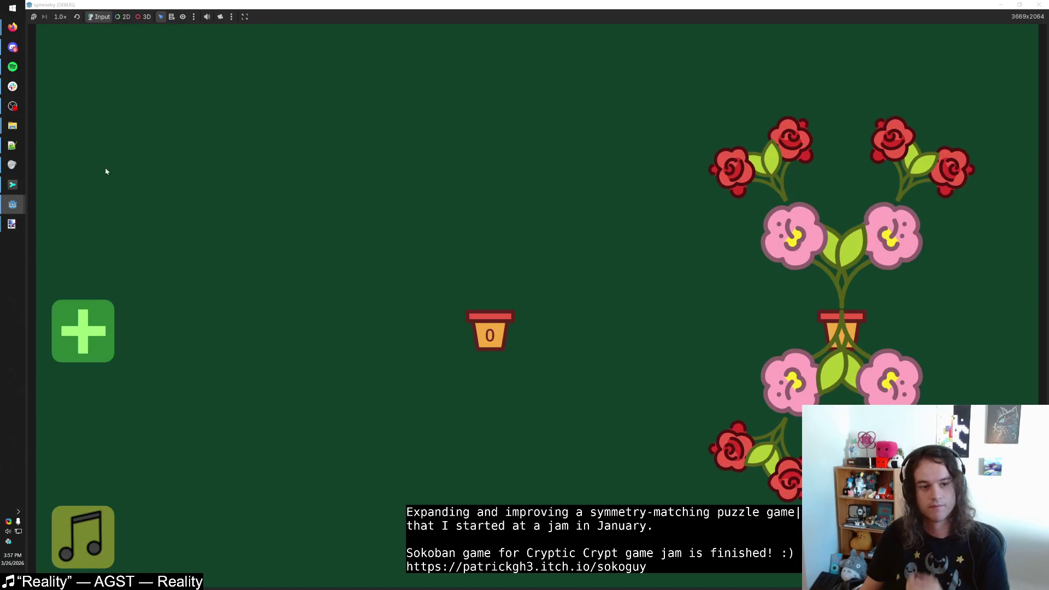
left_click(86, 318)
left_click(96, 216)
left_click(92, 150)
left_click(241, 144)
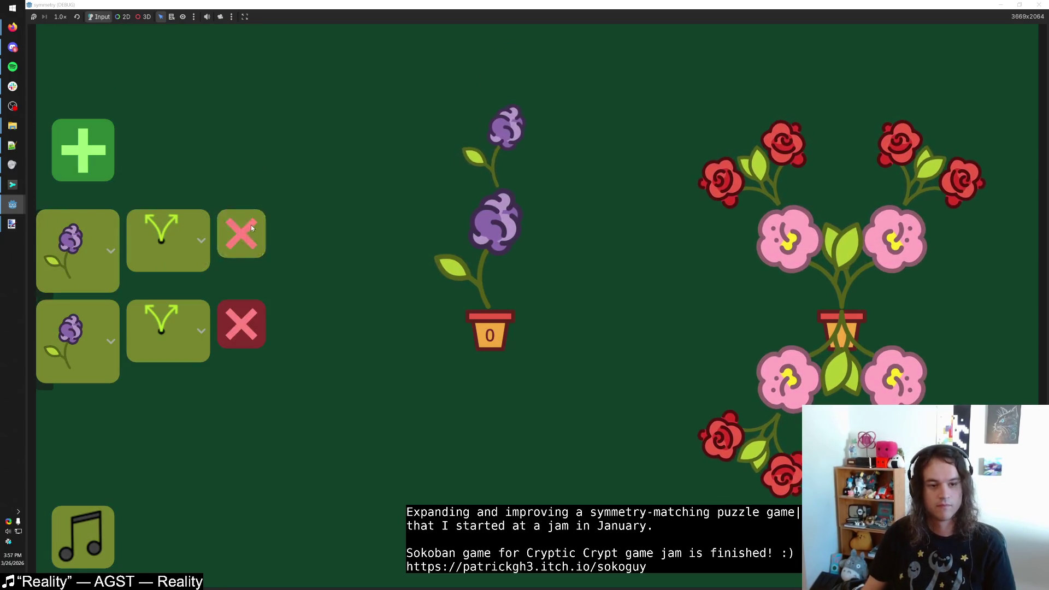
left_click(251, 225)
left_click(241, 328)
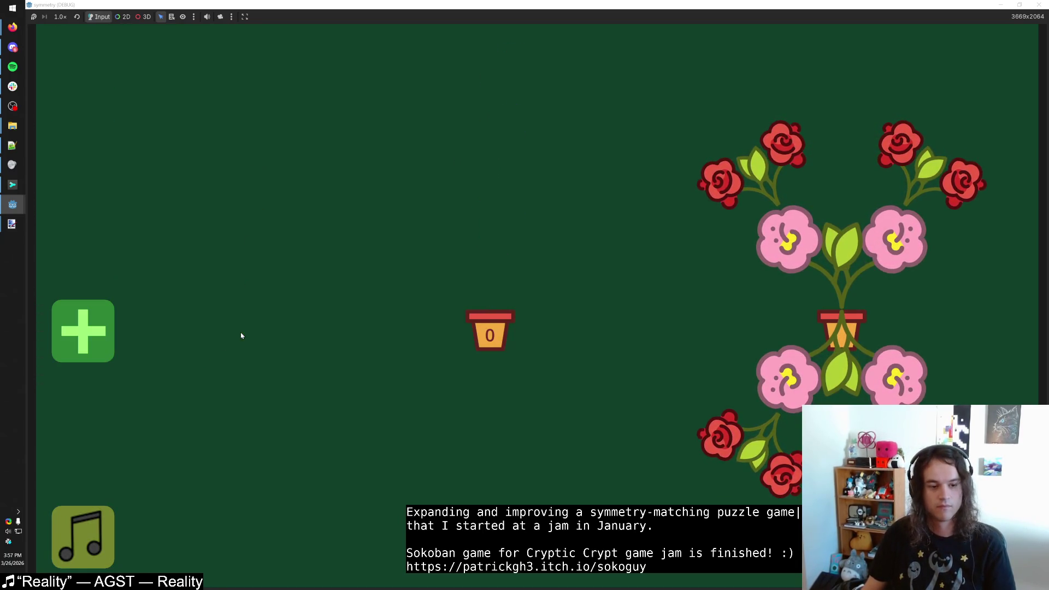
- Add and delete another row, then add rows again and take a screenshot
left_click(92, 330)
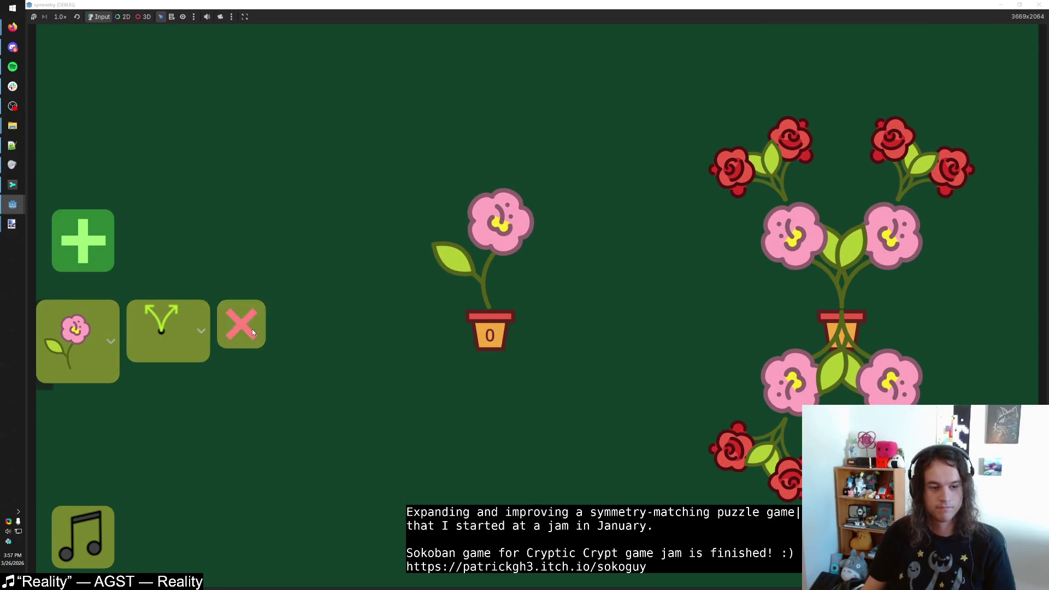
left_click(249, 329)
left_click(112, 335)
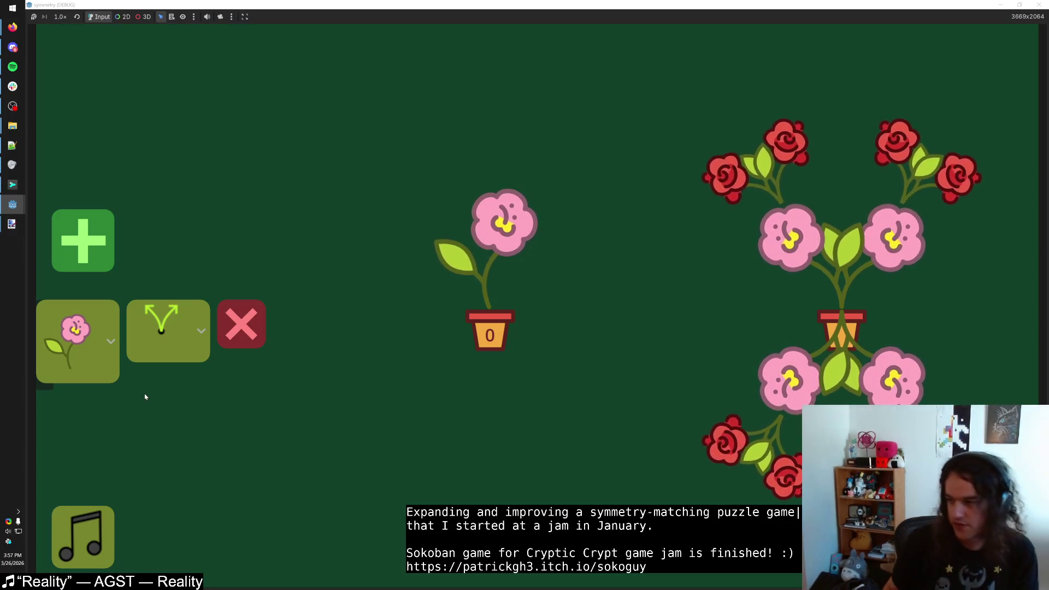
key("Print")
key("Escape")
left_click(82, 240)
key("super+Down")
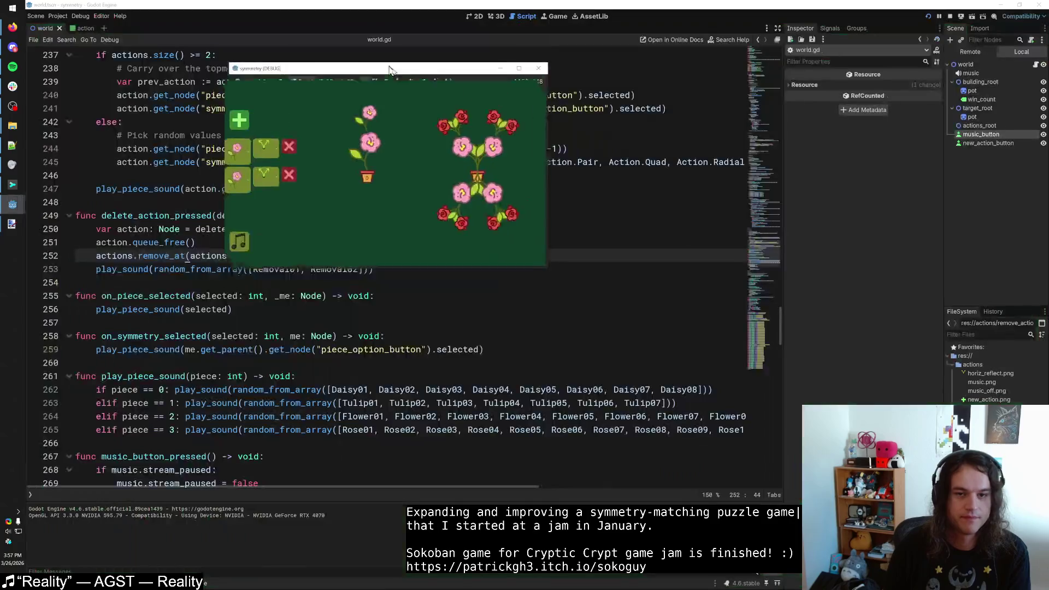
- Close the test game and show the action scene on the 2D canvas
left_click(542, 71)
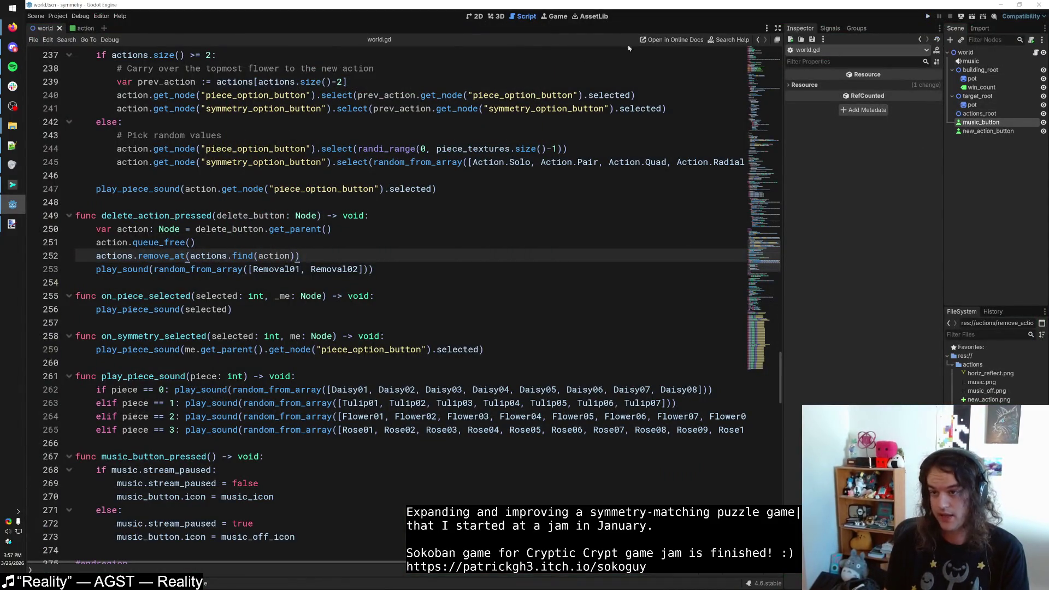
left_click(82, 27)
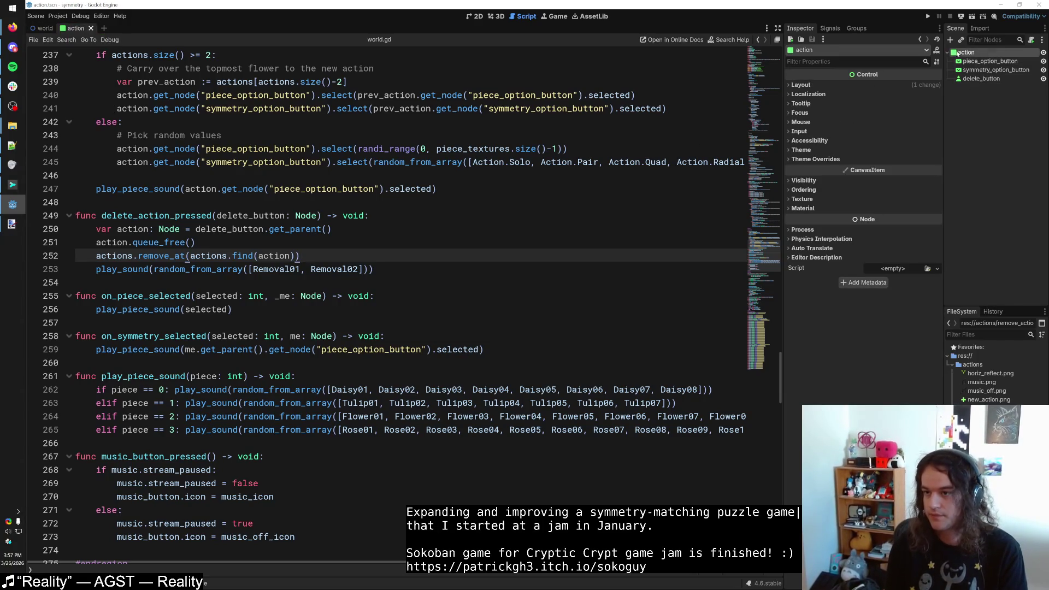
left_click(1042, 53)
left_click(1041, 53)
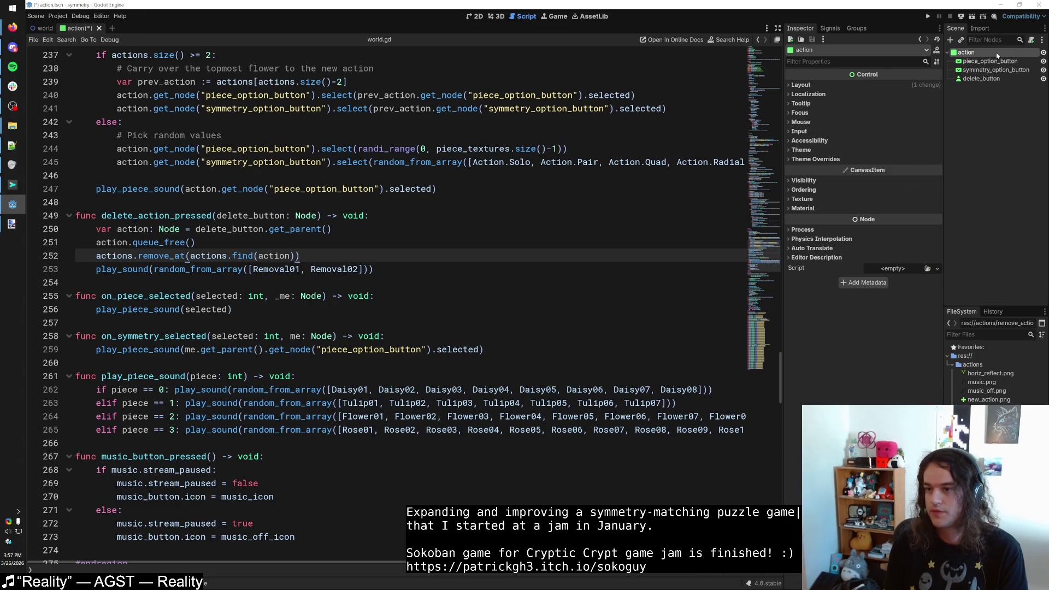
left_click(790, 87)
left_click(475, 16)
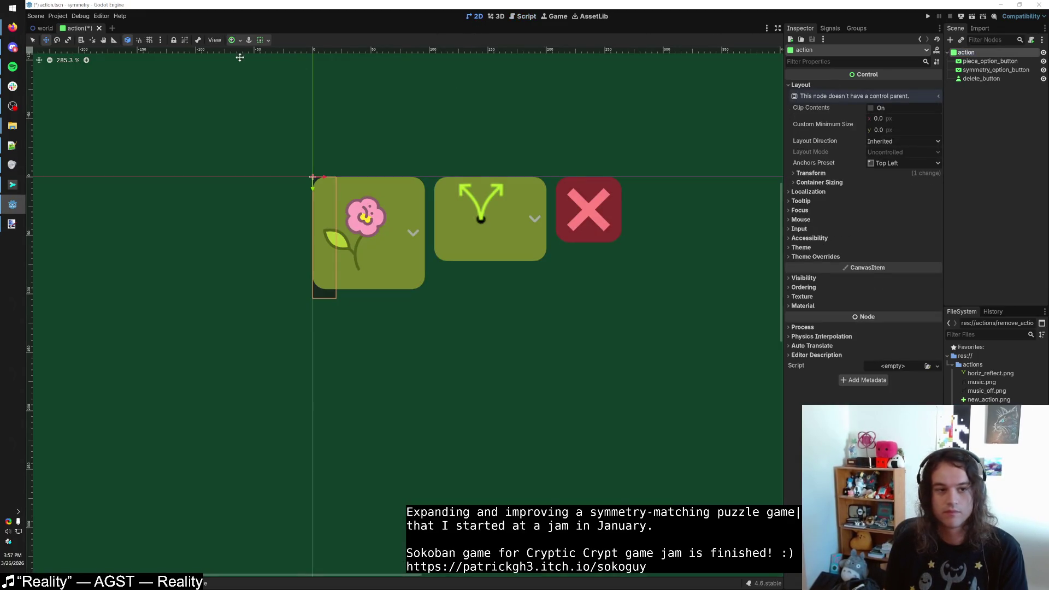
- Give the action root a unique StyleBoxFlat Panel override and adjust its BG Color
scroll(331, 299, "up", 7)
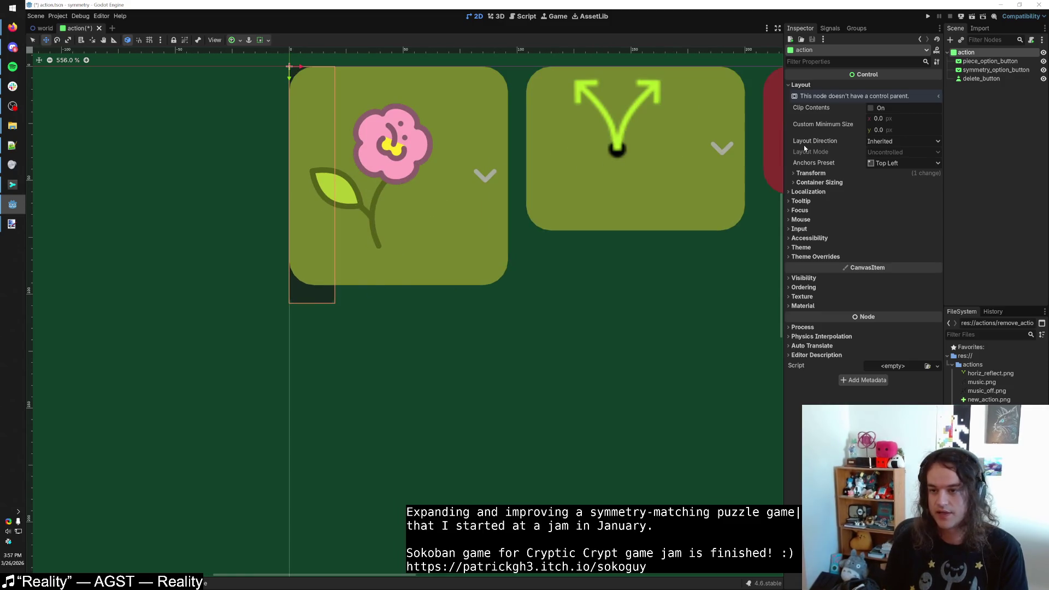
left_click(814, 191)
left_click(814, 192)
left_click(816, 256)
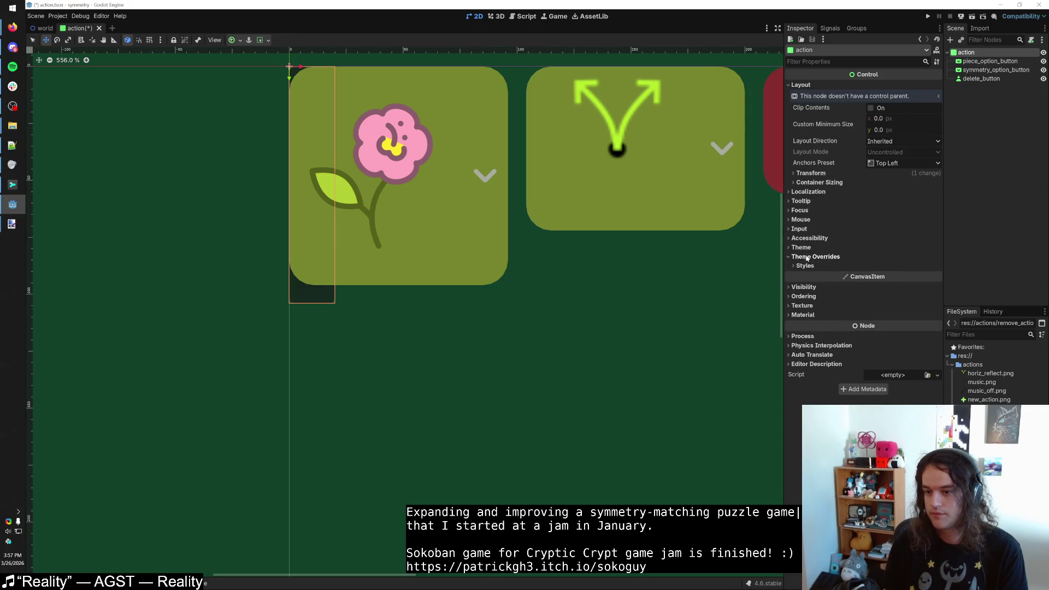
left_click(806, 266)
left_click(898, 279)
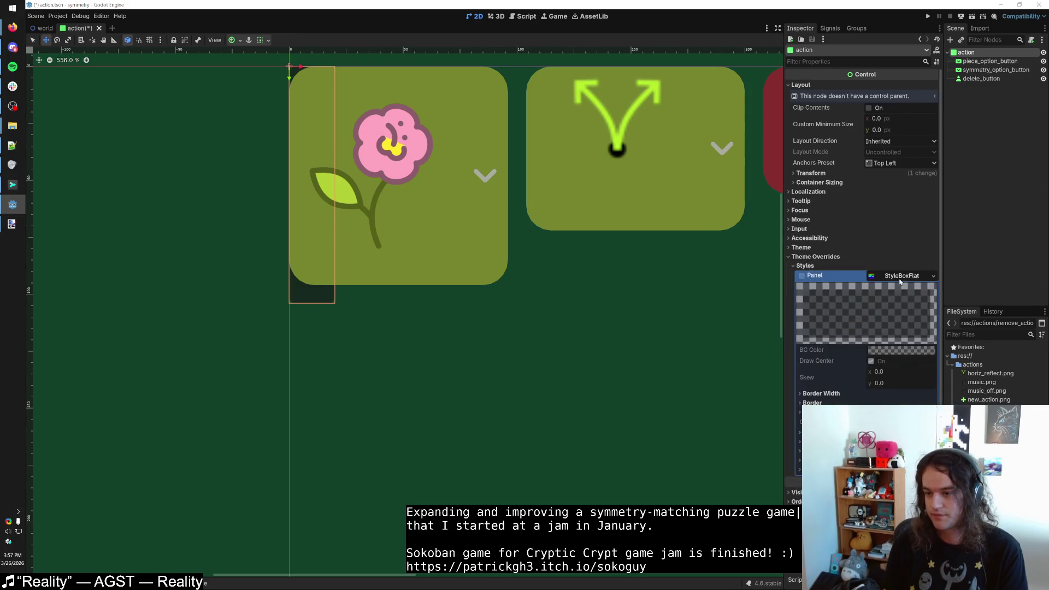
left_click(901, 276)
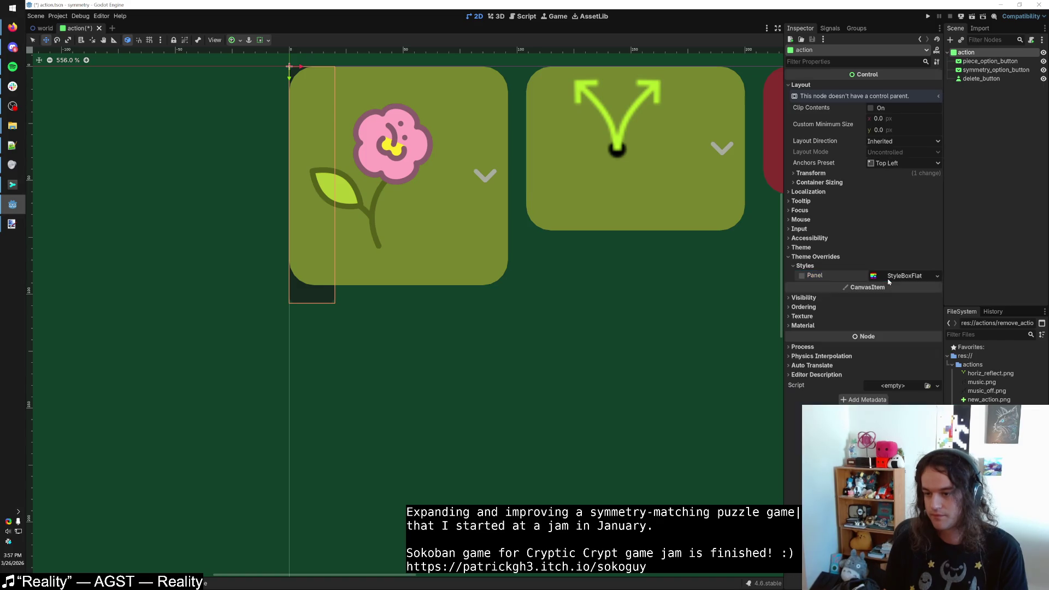
left_click(901, 275)
right_click(895, 279)
left_click(921, 358)
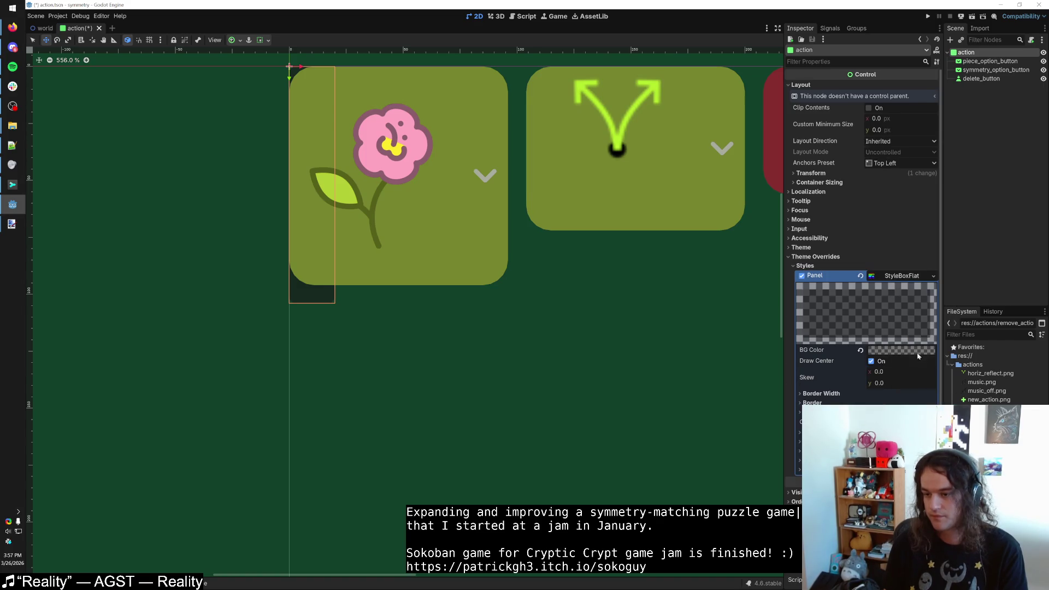
left_click(861, 352)
left_click(887, 351)
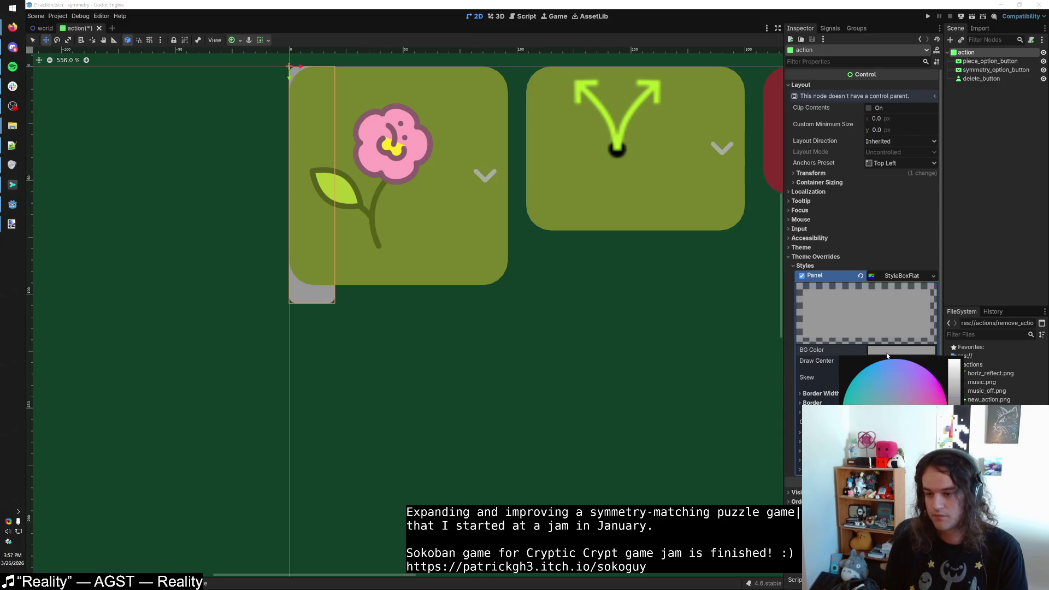
left_click_drag(958, 401, 947, 325)
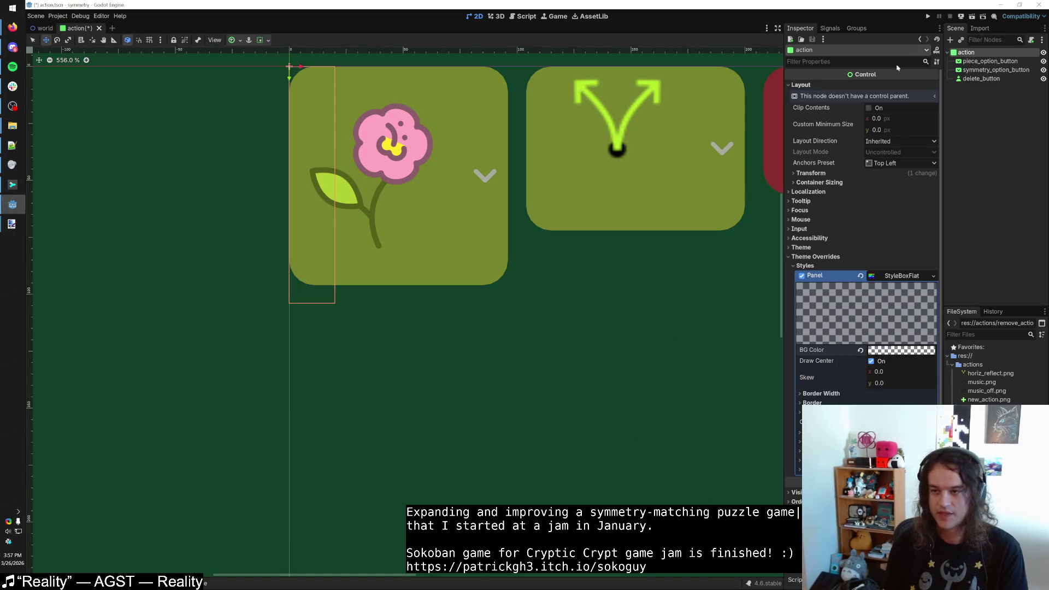
- Run the game, add two action rows, close it, and select the flower button
left_click(929, 18)
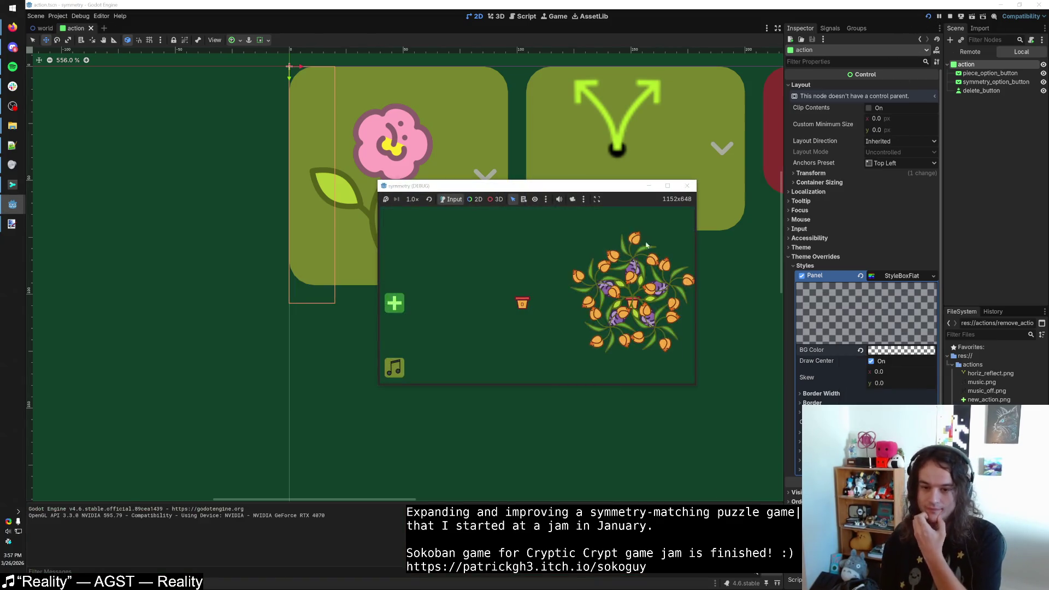
left_click(395, 309)
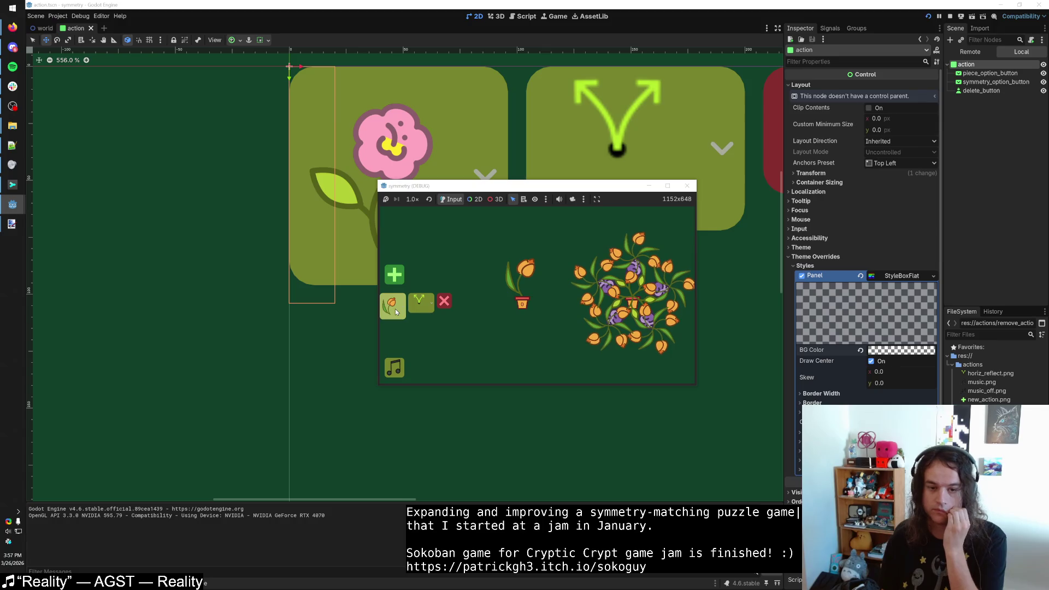
left_click(394, 274)
left_click(687, 188)
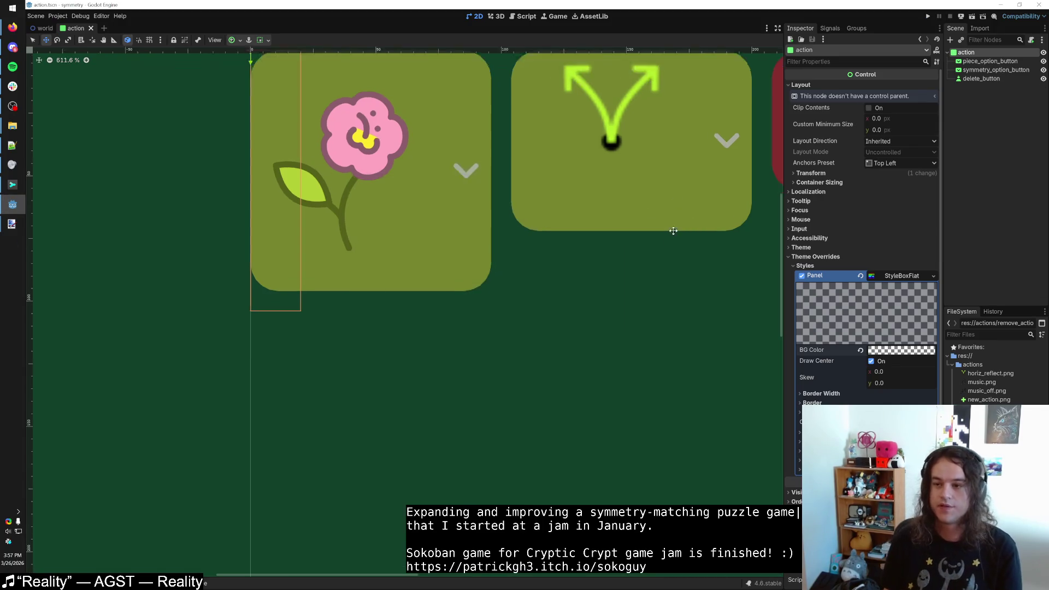
scroll(549, 298, "down", 3)
left_click(601, 282)
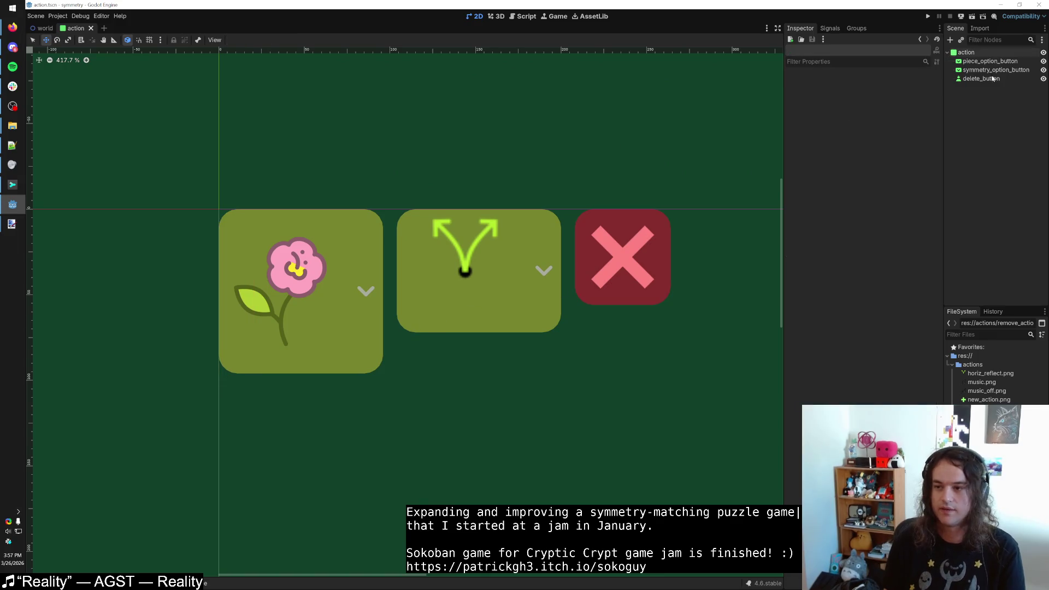
- Select the flower, symmetry and delete buttons together and expand their Layout properties
left_click(295, 295, "shift")
left_click(475, 296, "shift")
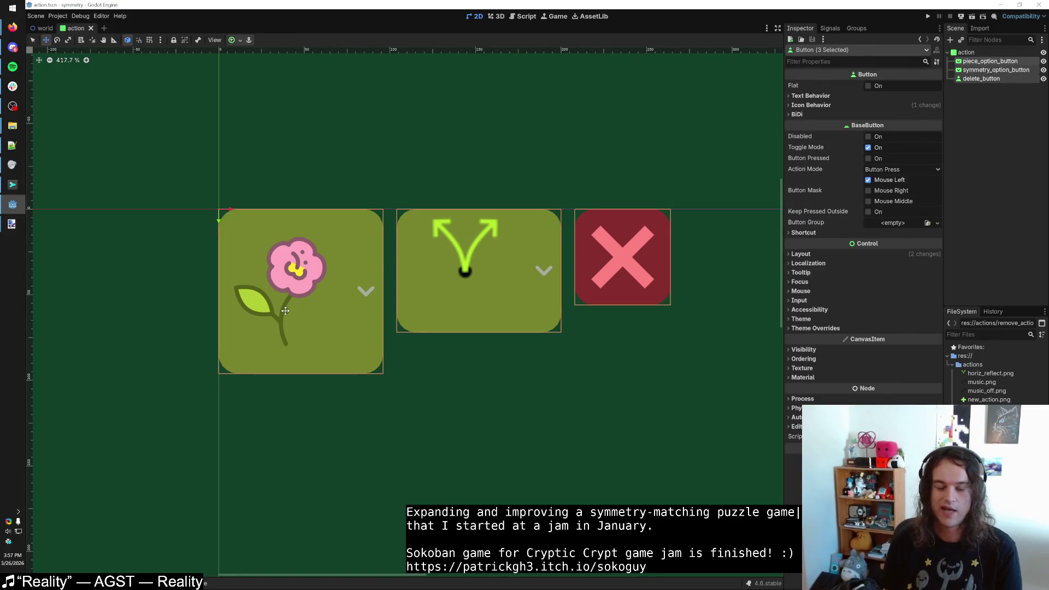
left_click(801, 256)
left_click(802, 255)
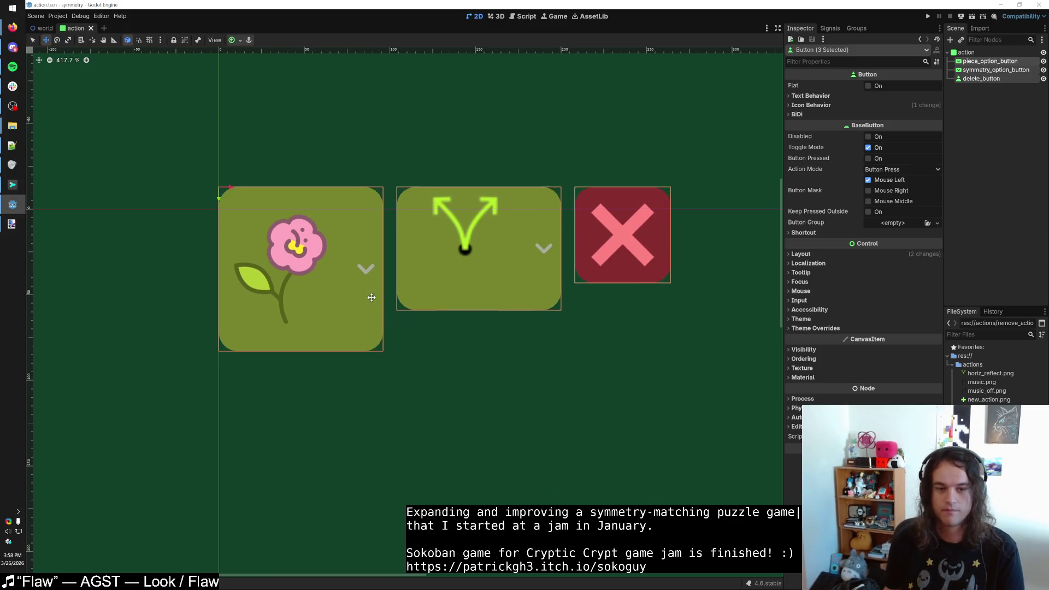
left_click(808, 263)
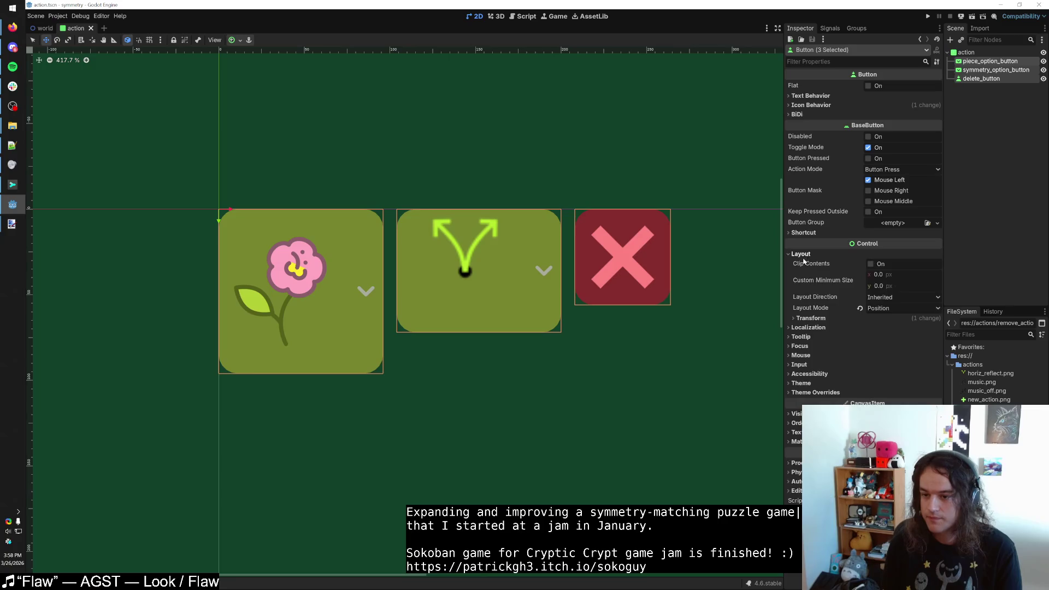
left_click(802, 254)
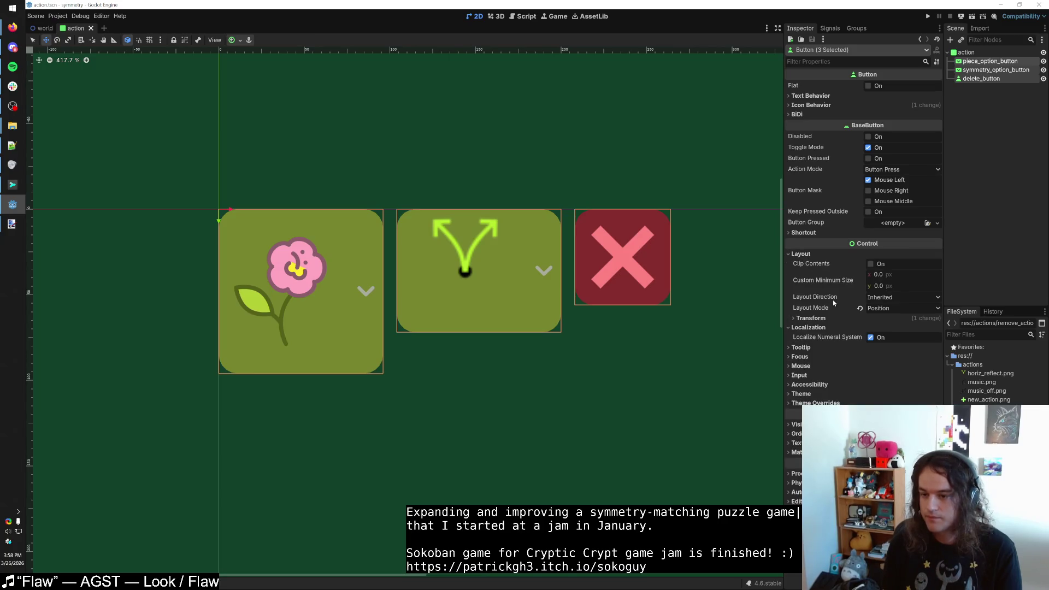
left_click(887, 301)
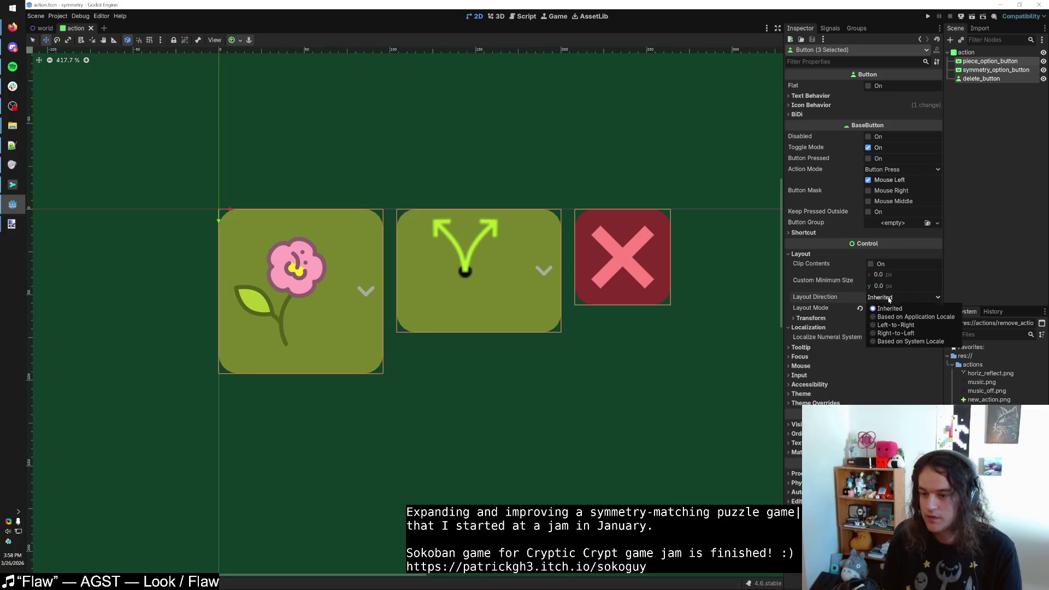
left_click(808, 318)
- Try Anchors layout with the Bottom Left preset, then undo back to Position mode
left_click(877, 309)
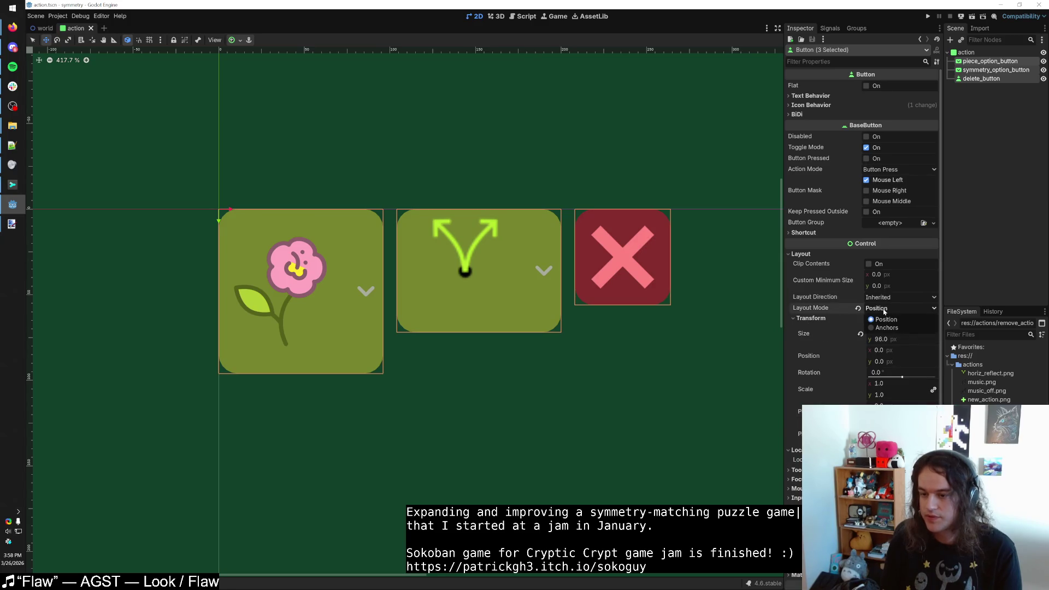
left_click(887, 328)
left_click(887, 320)
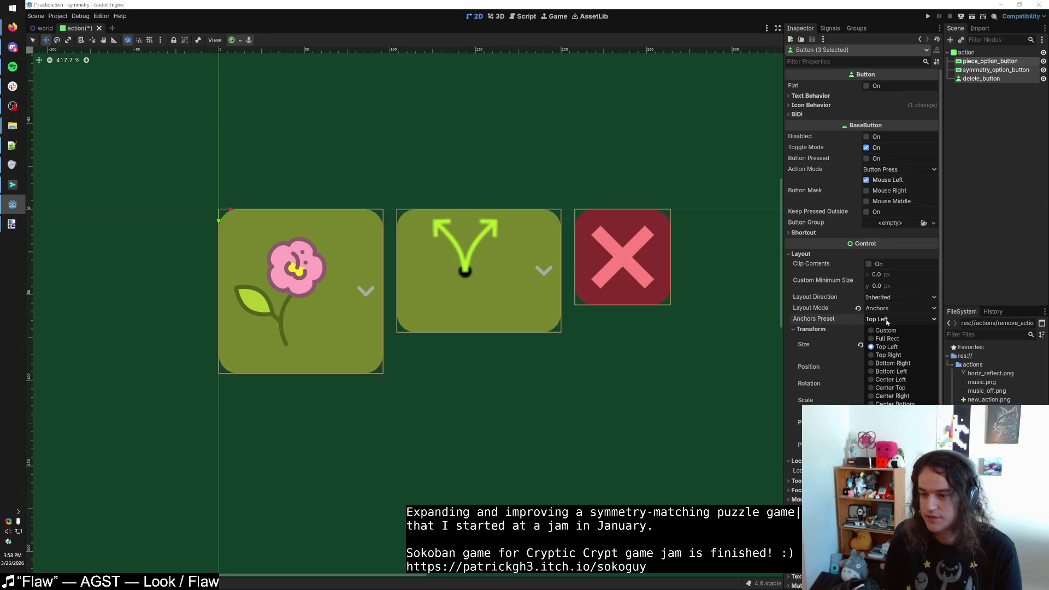
left_click(910, 374)
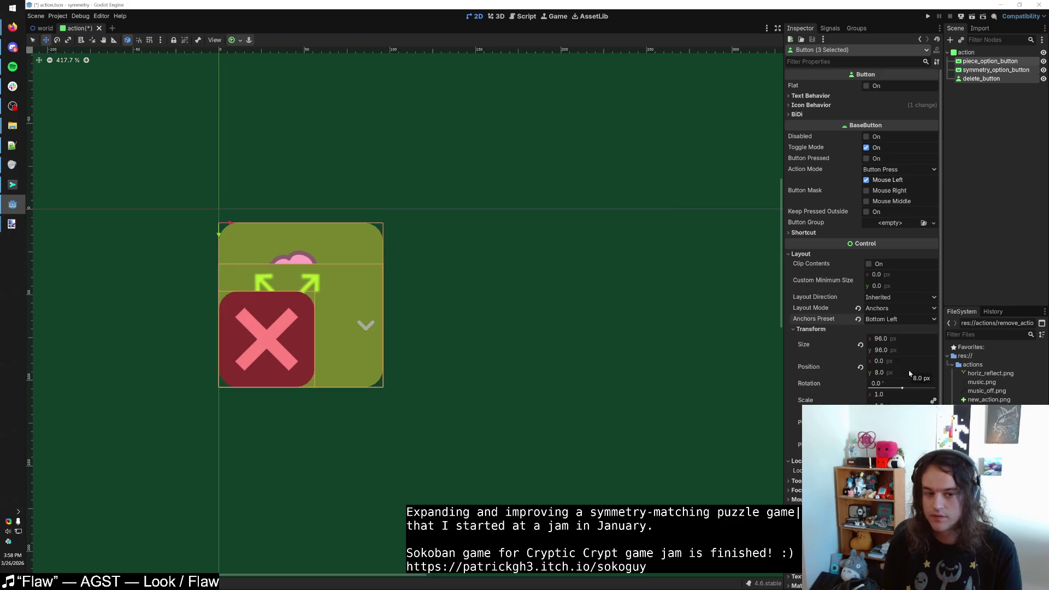
key("ctrl+z")
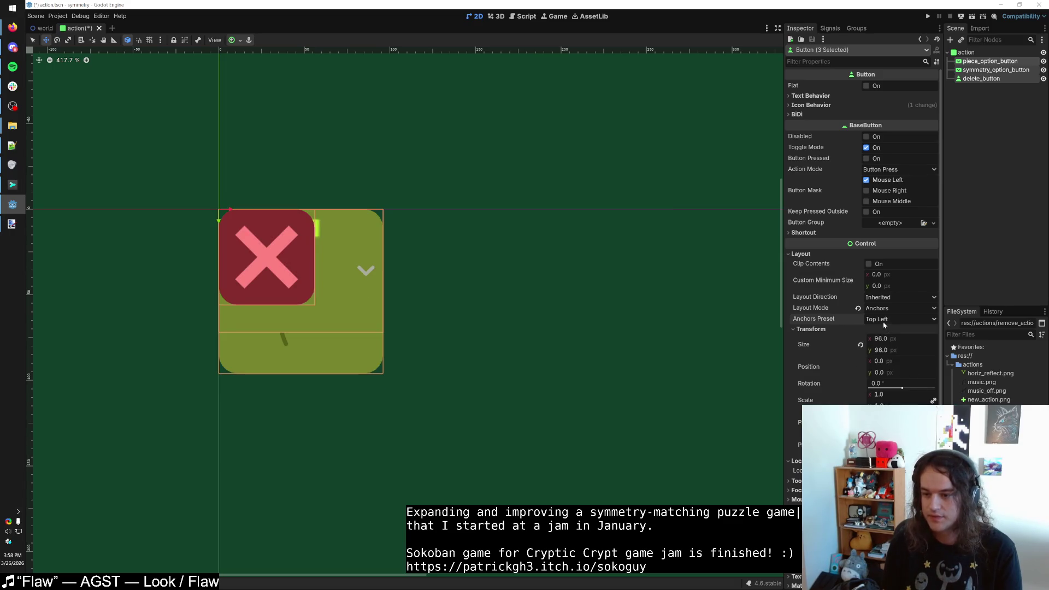
key("ctrl+z")
key("ctrl+shift+z")
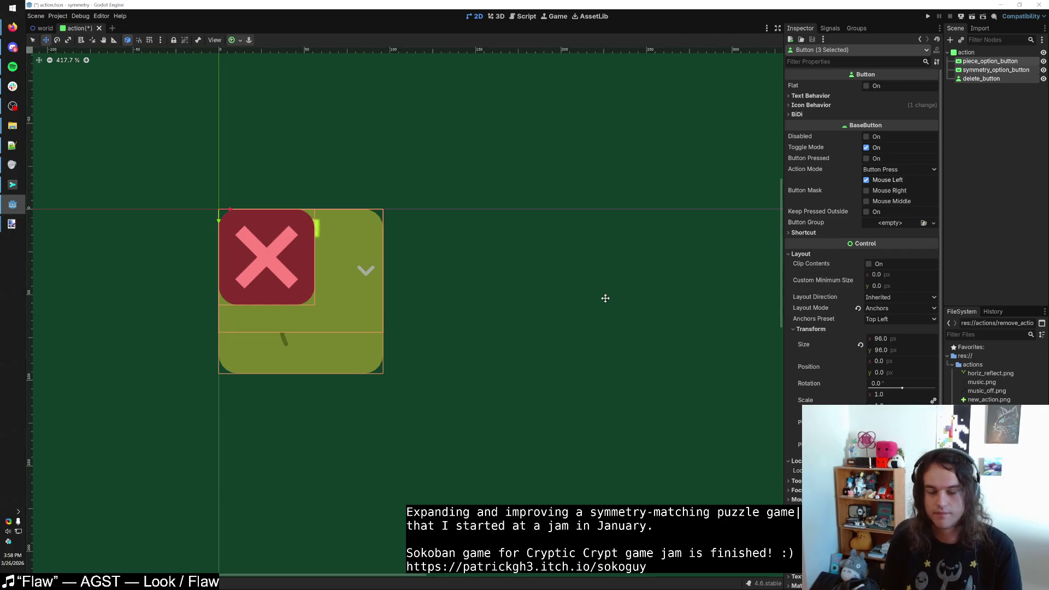
key("ctrl+z")
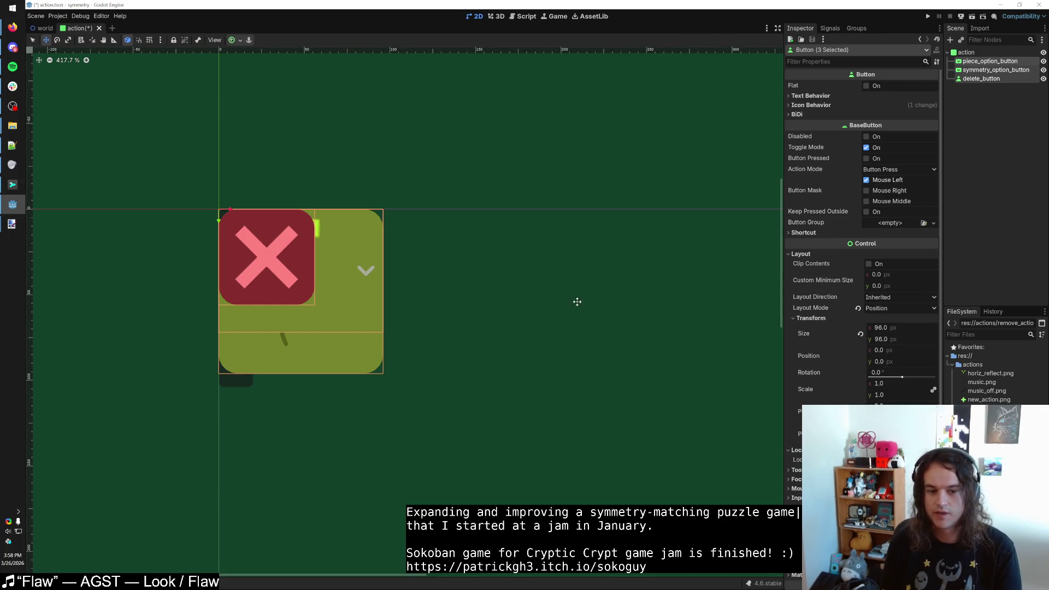
- Select the symmetry option button and switch to Select mode with Q
left_click(382, 300)
key("q")
scroll(405, 300, "down", 4)
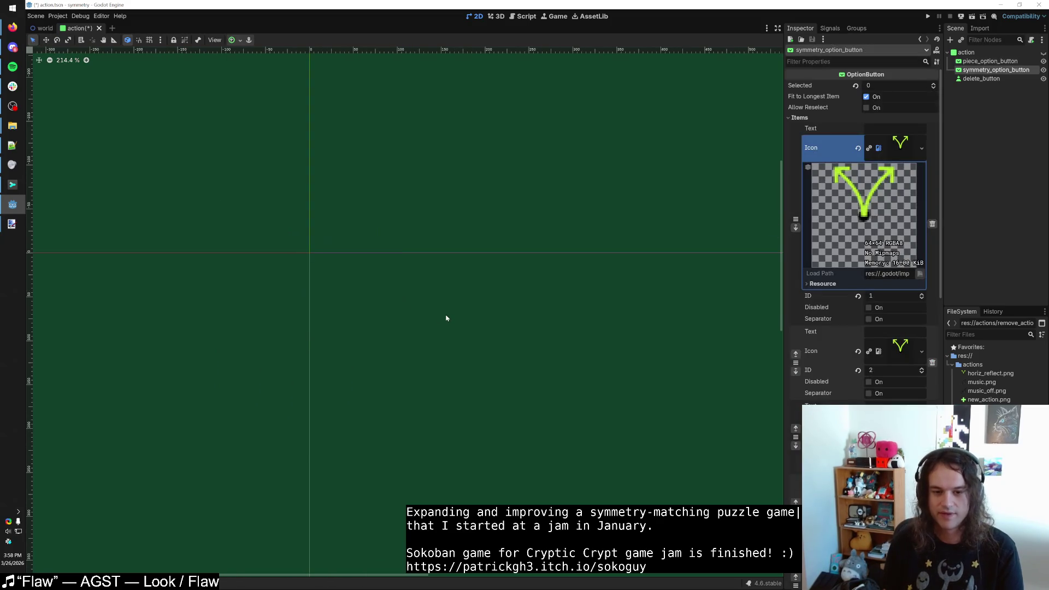
- Select the piece option button and try resetting its size, then undo
left_click(446, 318)
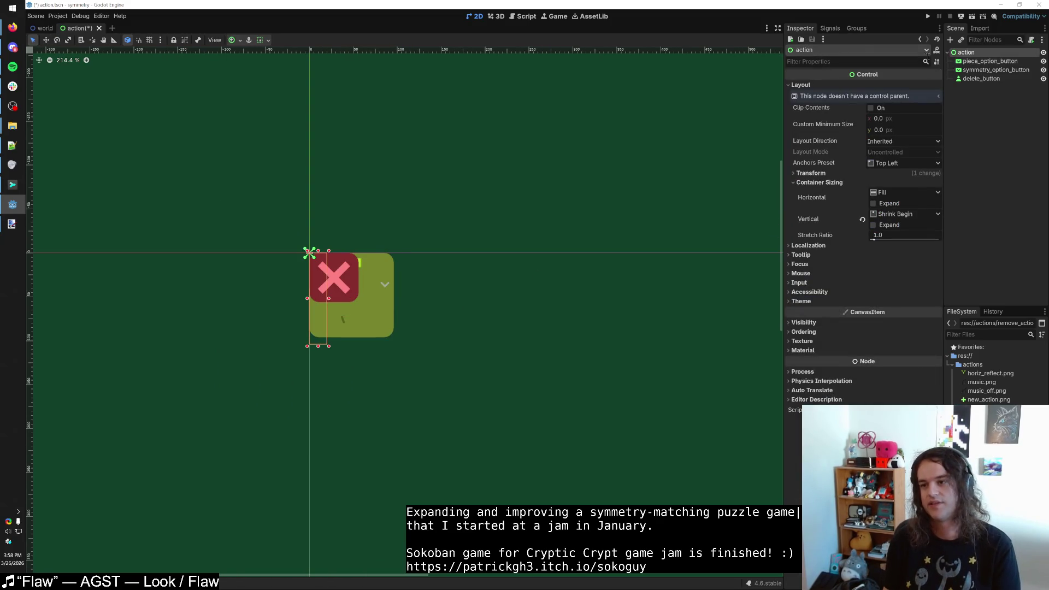
left_click(990, 61)
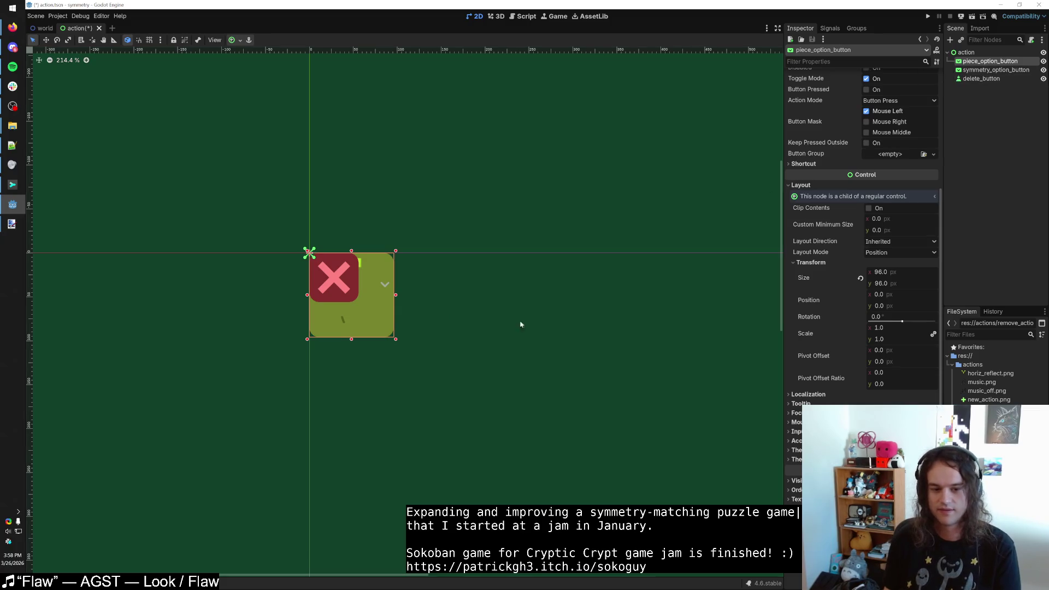
left_click(346, 356)
scroll(336, 355, "up", 8)
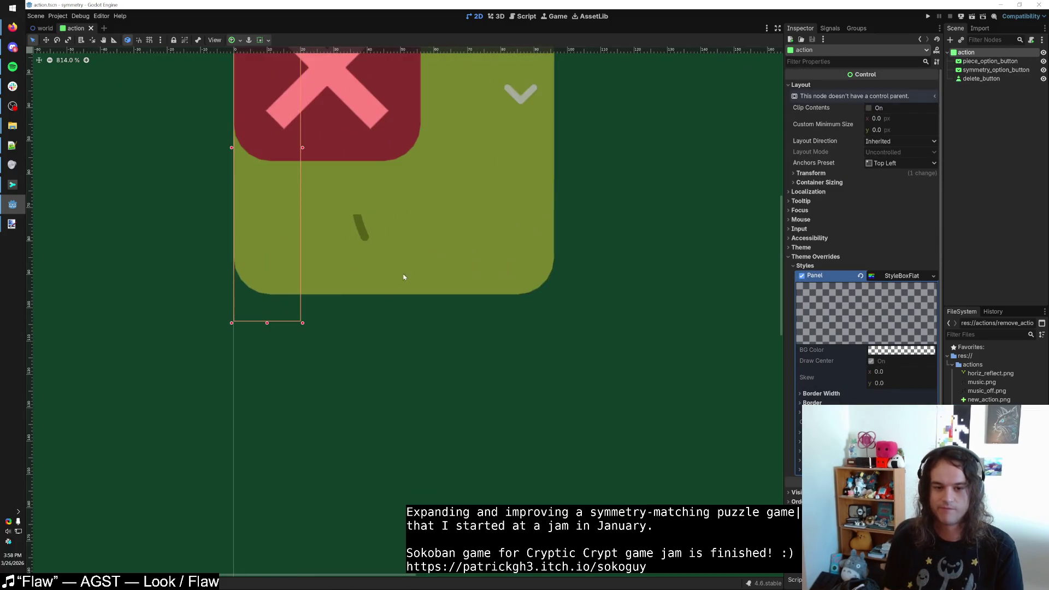
scroll(371, 323, "down", 8)
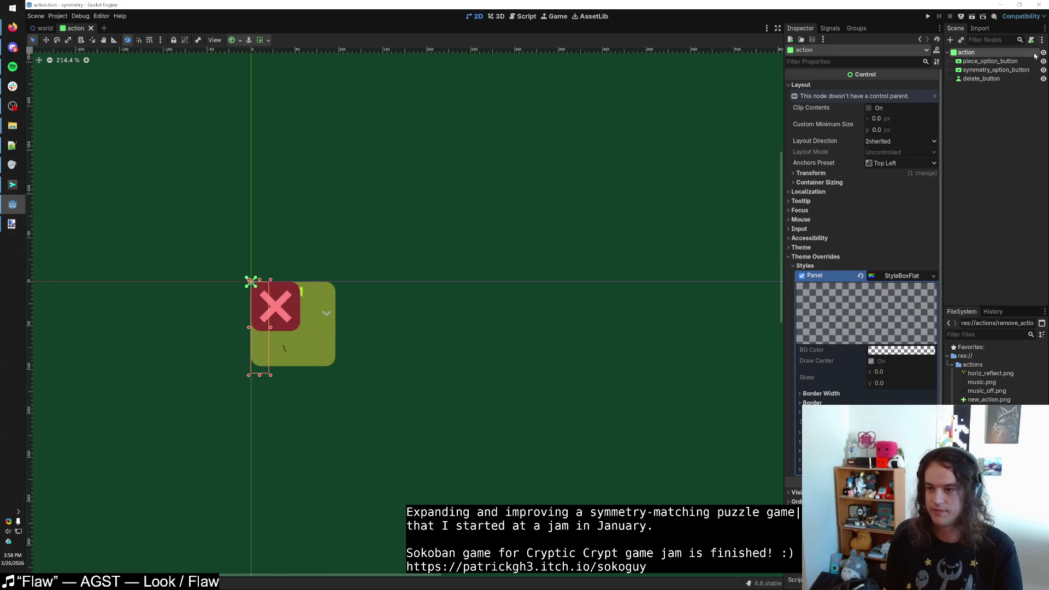
left_click(1019, 61)
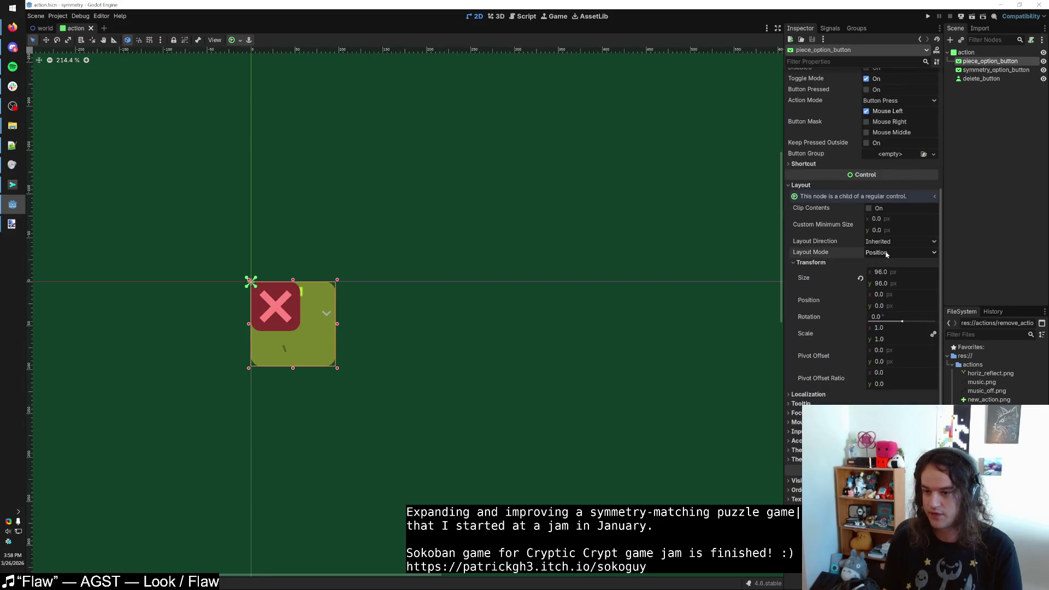
left_click(860, 280)
key("ctrl+z")
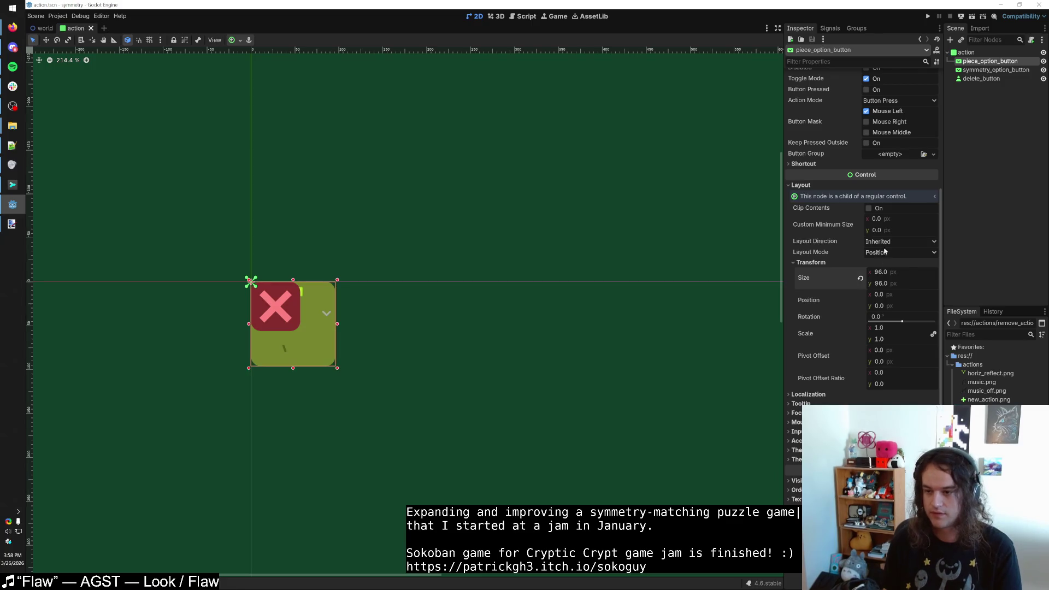
- Try anchoring the piece button with the Bottom Left preset, then undo it
left_click(887, 252)
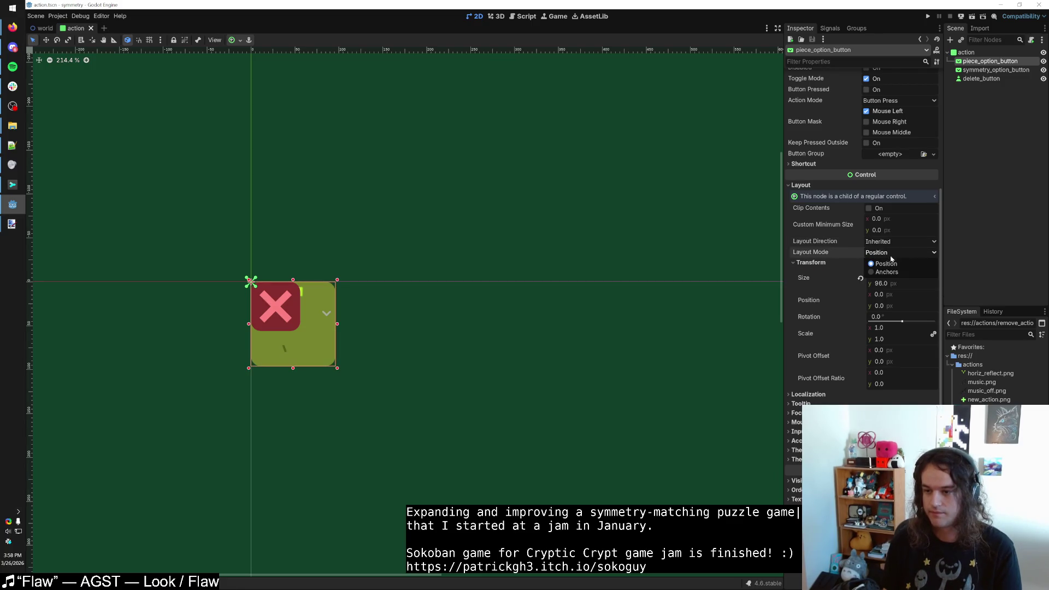
left_click(887, 271)
left_click(887, 263)
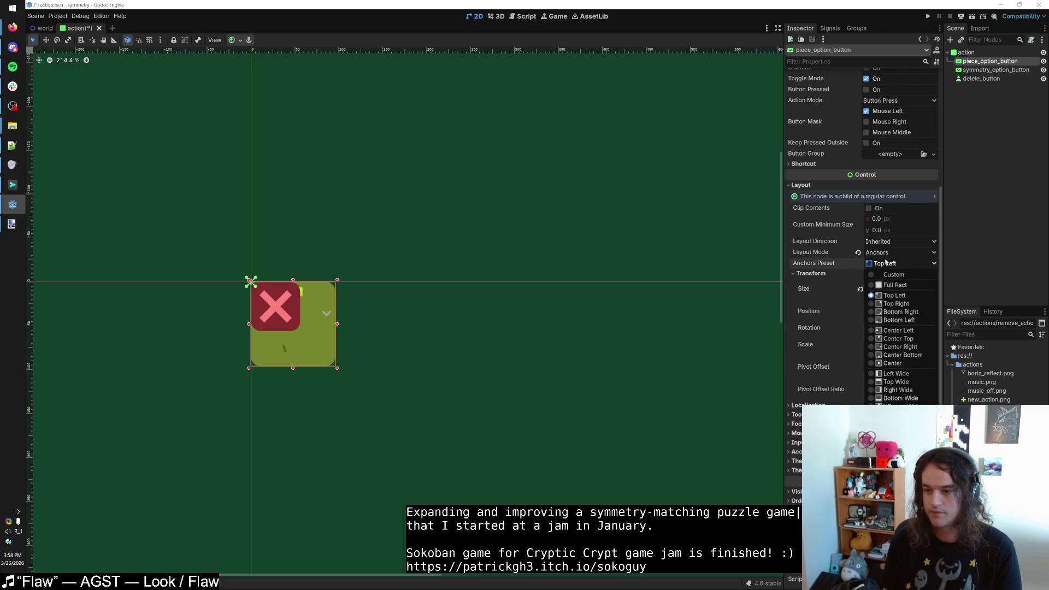
left_click(909, 320)
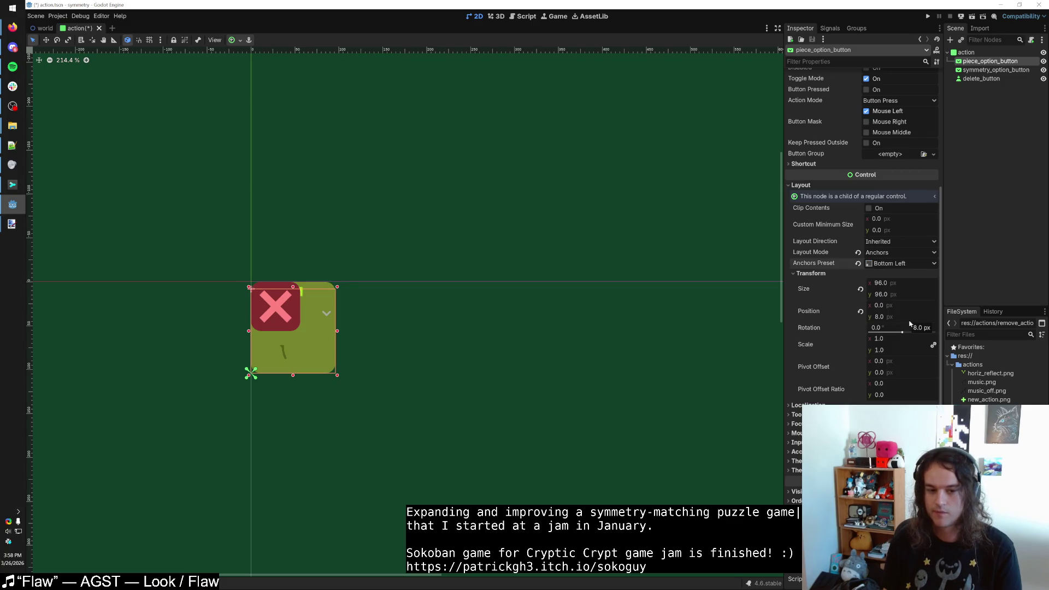
key("ctrl+z")
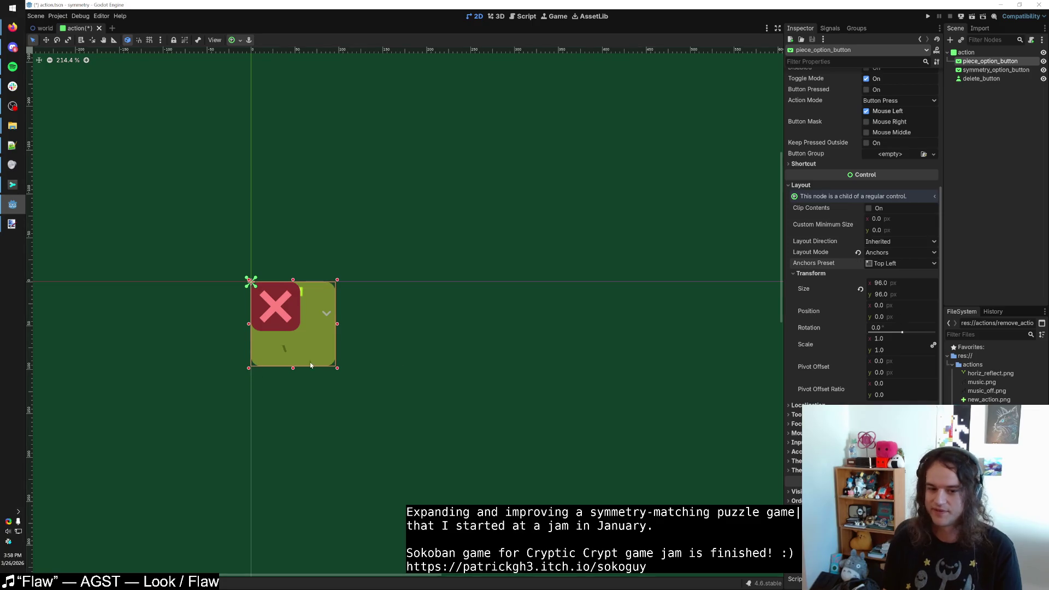
scroll(292, 355, "up", 2)
- Move the flower button above the others and place the symmetry button to its right
left_click(1009, 70)
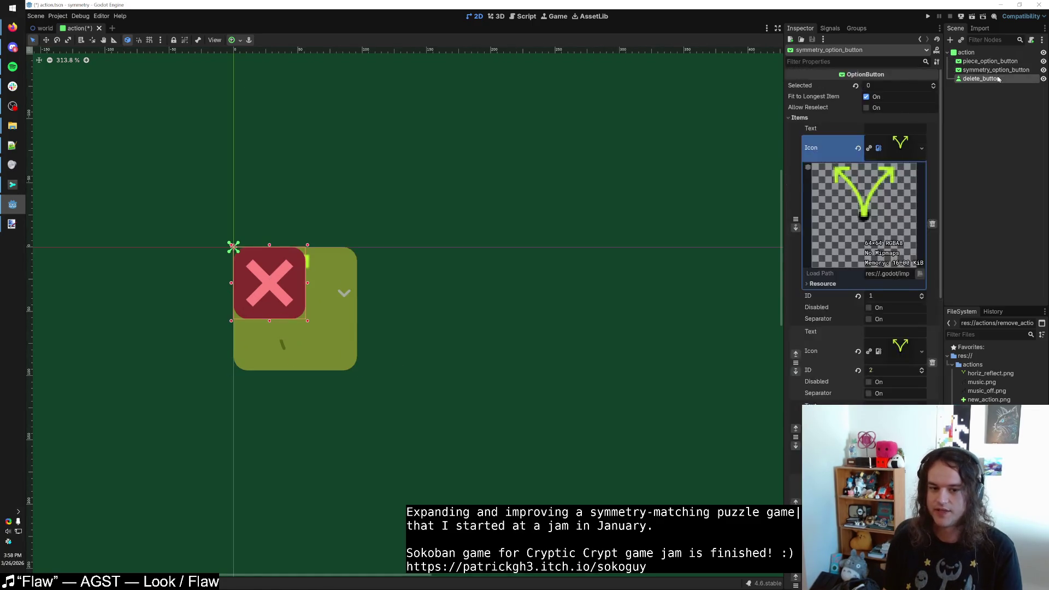
left_click(990, 61)
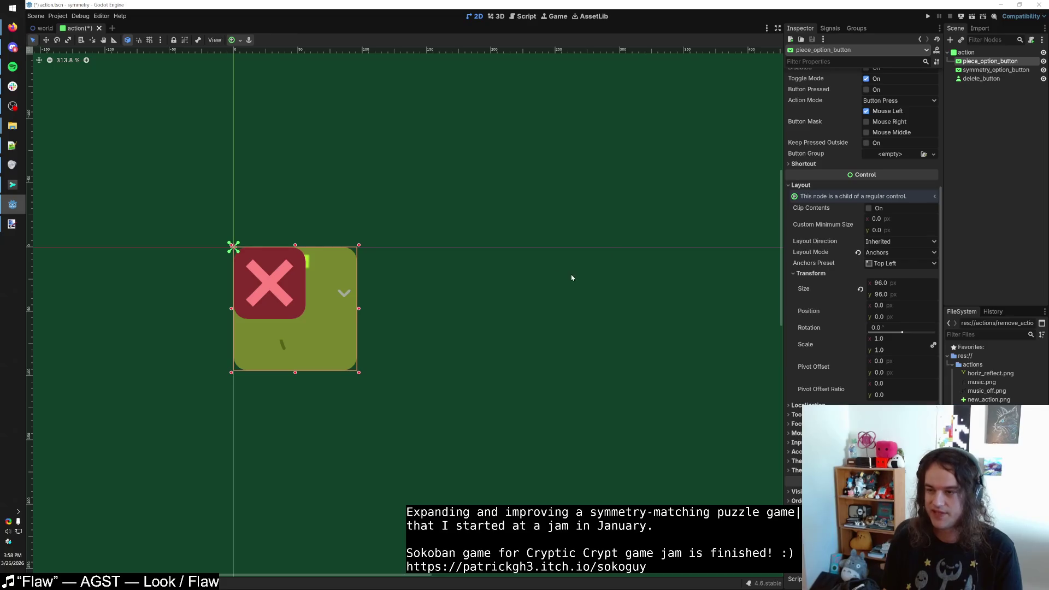
mouse_move(327, 335)
left_mouse_down()
mouse_move(347, 227)
mouse_move(329, 202)
mouse_move(318, 221)
left_mouse_up()
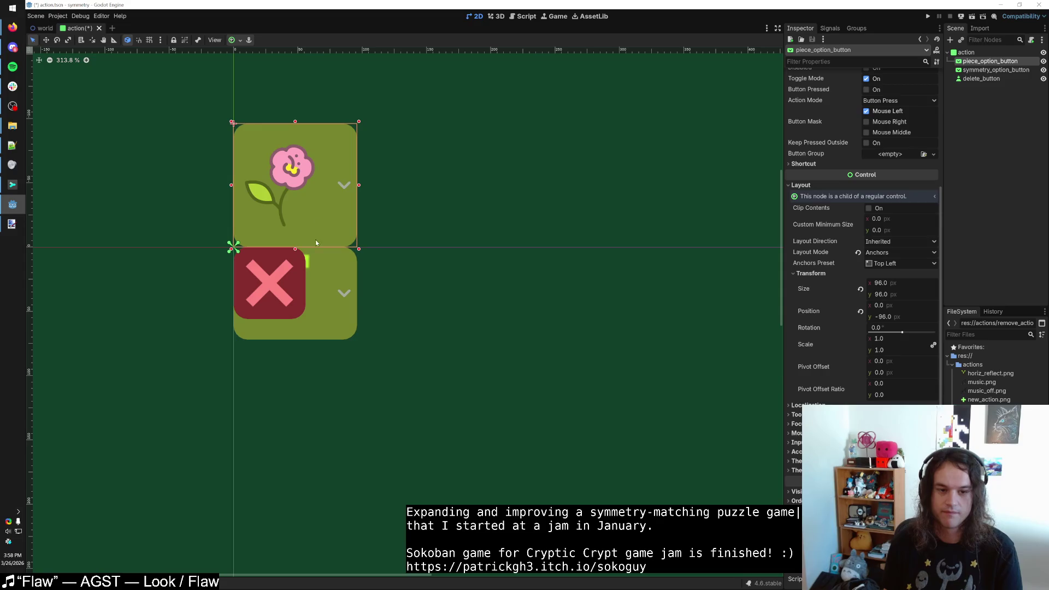
left_click(328, 307)
mouse_move(328, 307)
left_mouse_down()
mouse_move(476, 215)
mouse_move(451, 212)
left_mouse_up()
key("Escape")
left_click(320, 198)
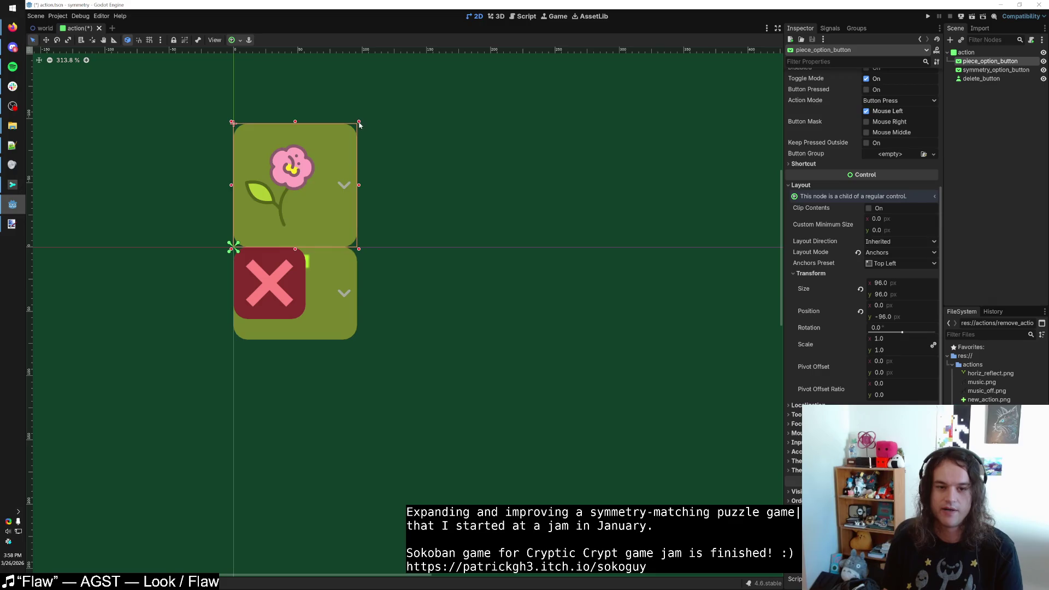
left_click_drag(358, 123, 329, 151)
mouse_move(324, 301)
left_mouse_down()
mouse_move(436, 234)
mouse_move(443, 209)
mouse_move(426, 209)
left_mouse_up()
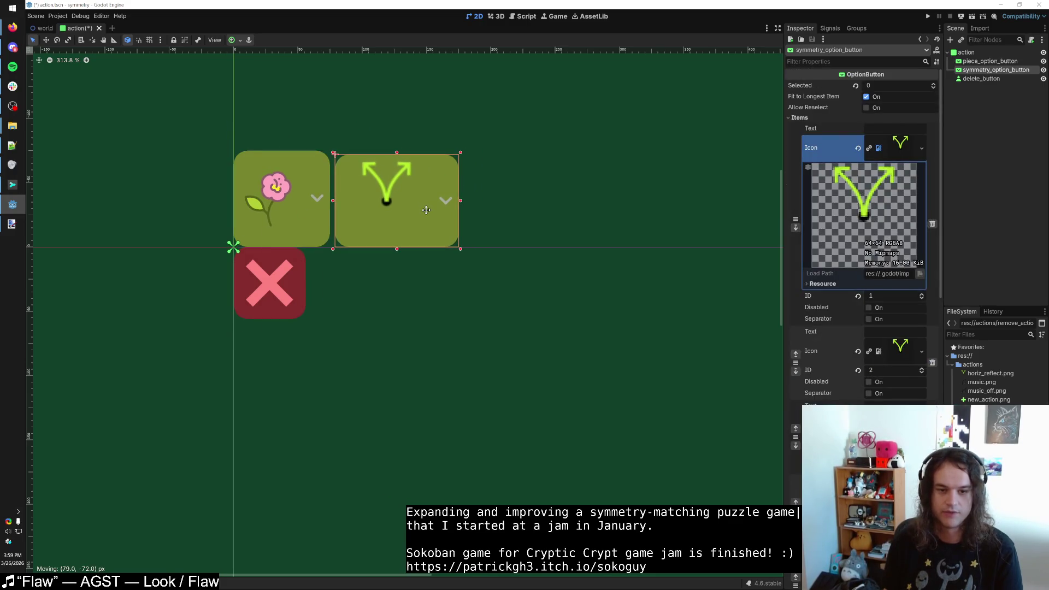
left_click(494, 220)
- Move the delete button right of the symmetry button and enlarge the flower button to 96×96
left_click_drag(275, 305, 507, 220)
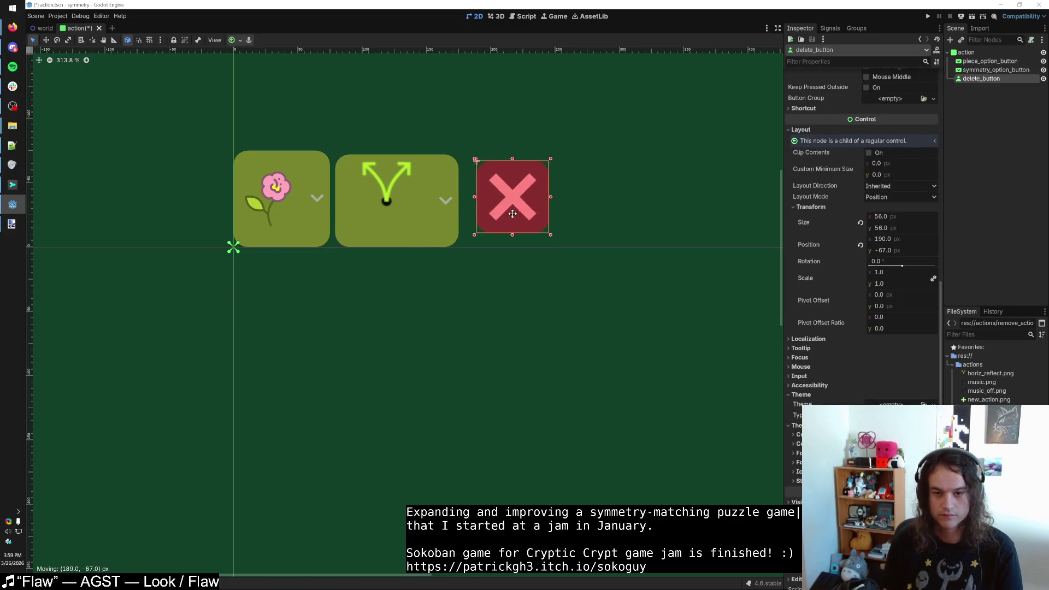
scroll(383, 327, "down", 3)
scroll(360, 355, "up", 5)
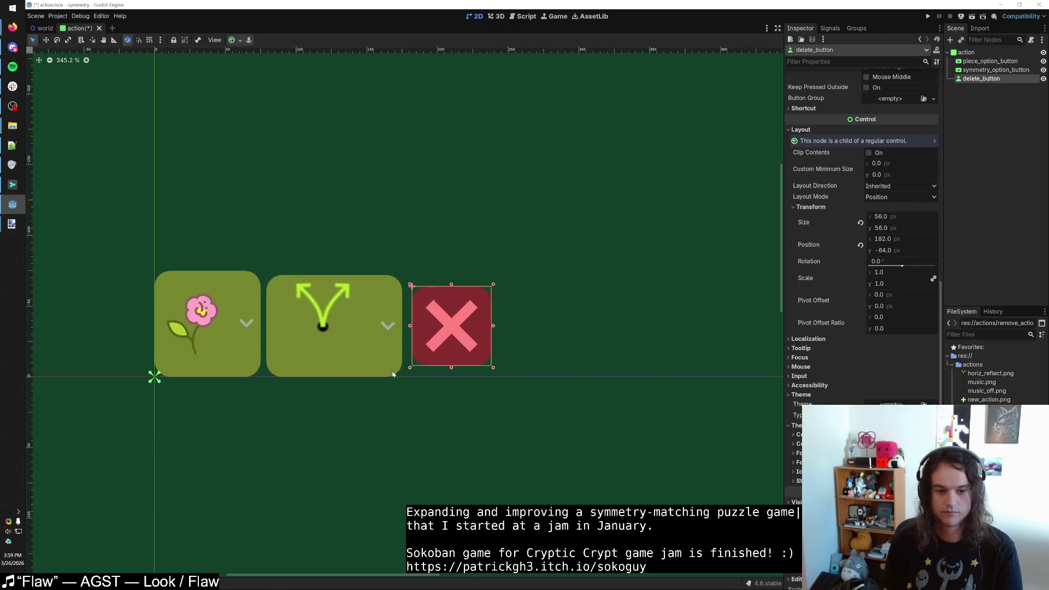
left_click(219, 242)
mouse_move(222, 239)
left_mouse_down()
mouse_move(191, 235)
mouse_move(253, 235)
left_mouse_up()
key("Escape")
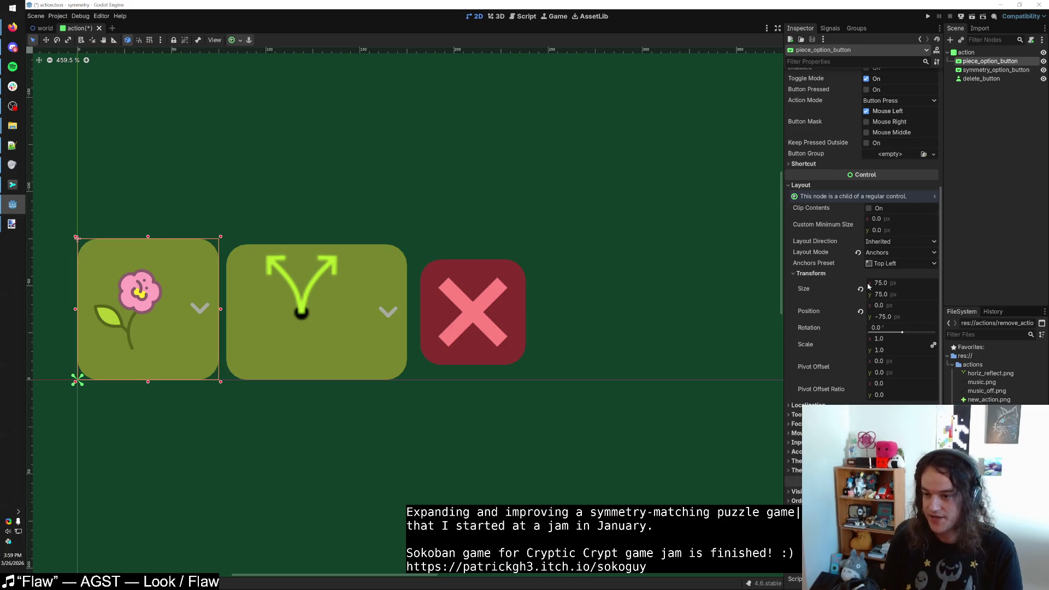
left_click_drag(222, 238, 260, 194)
- Shift the symmetry button right and widen it
mouse_move(312, 276)
left_mouse_down()
mouse_move(350, 294)
mouse_move(339, 294)
left_mouse_up()
key("Right")
key("Right")
key("Right")
key("Left")
key("Left")
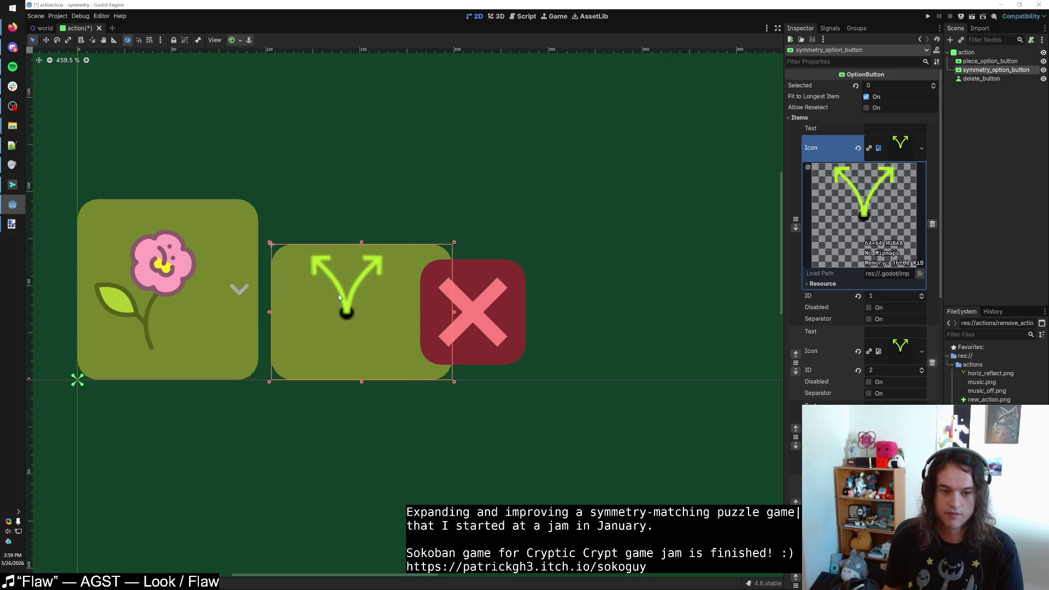
key("Right")
key("Right")
key("Right")
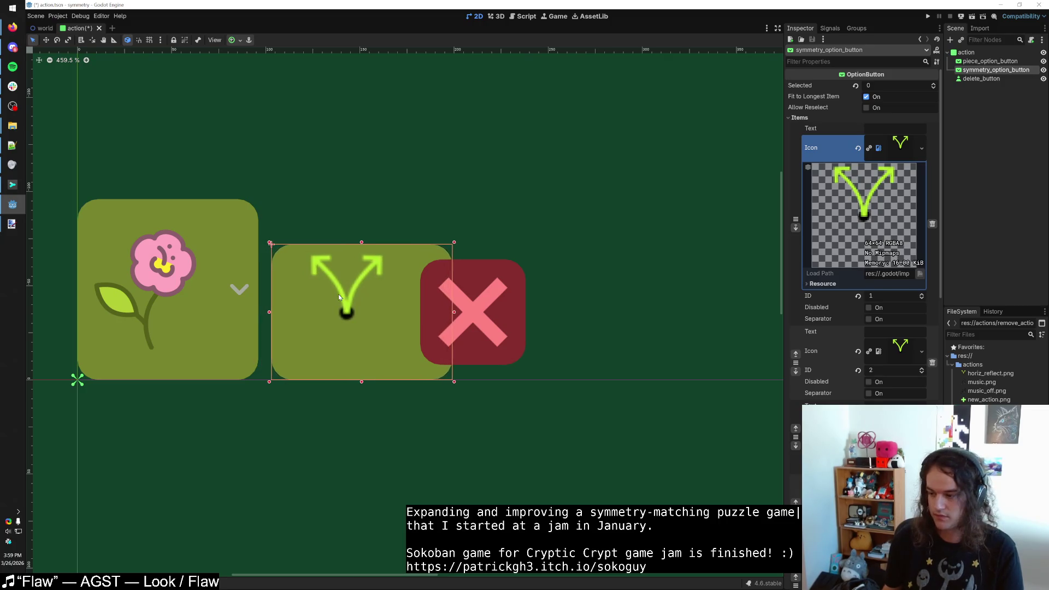
left_click_drag(470, 228, 501, 198)
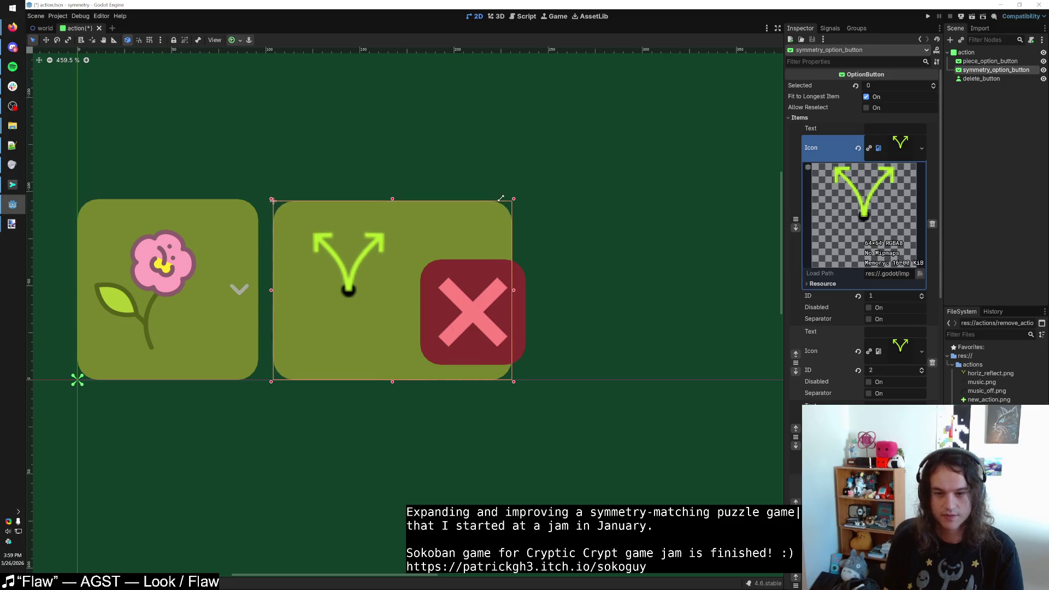
left_click(789, 118)
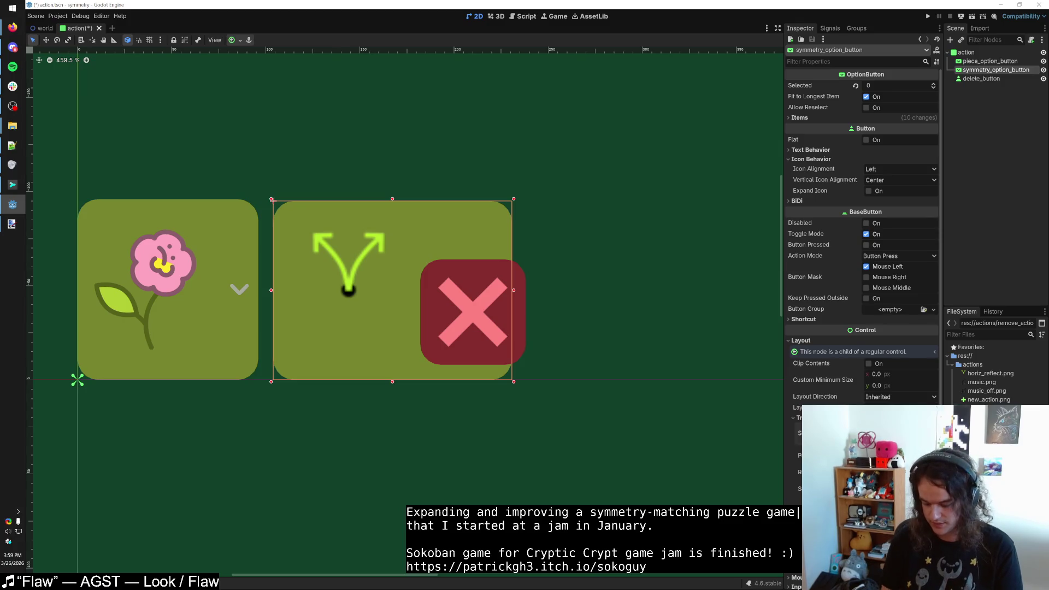
mouse_move(273, 200)
left_mouse_down()
mouse_move(257, 200)
mouse_move(273, 200)
left_mouse_up()
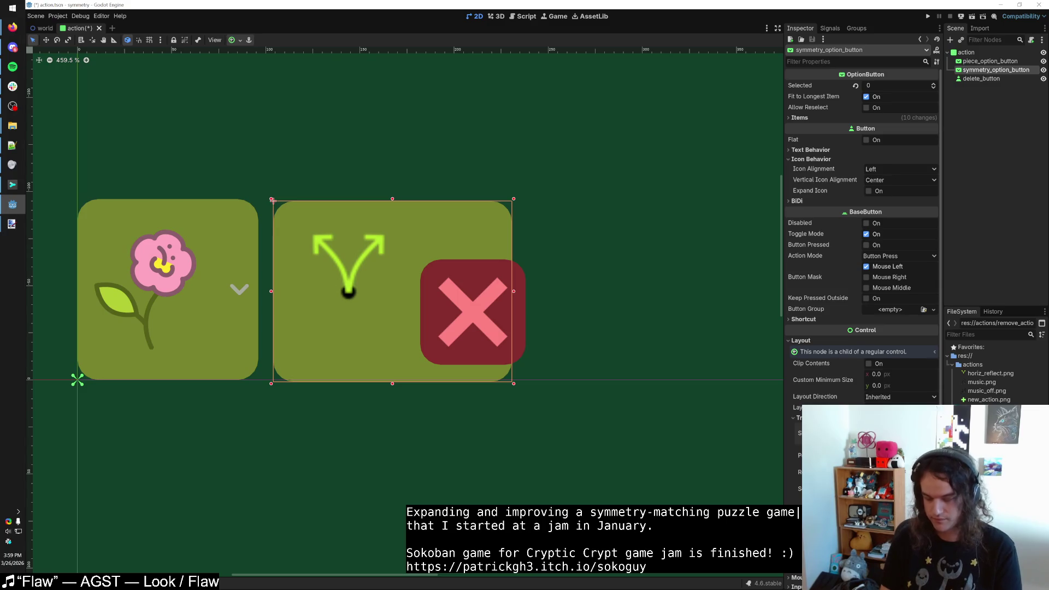
- Snap the delete button against the right side of the symmetry button
mouse_move(495, 349)
left_mouse_down()
mouse_move(547, 350)
mouse_move(525, 349)
left_mouse_up()
left_click(414, 349)
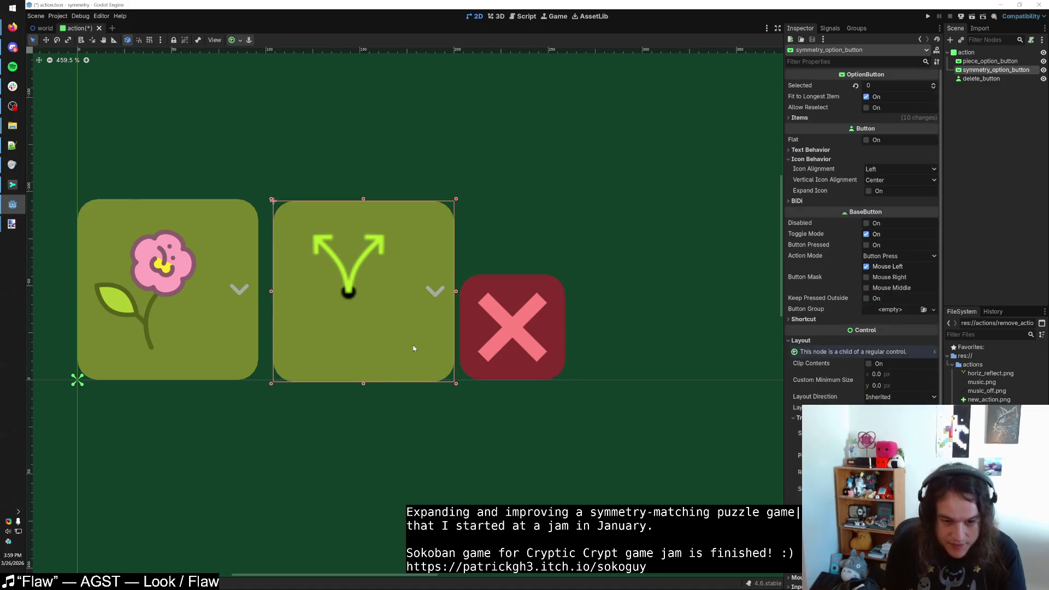
left_click(488, 345)
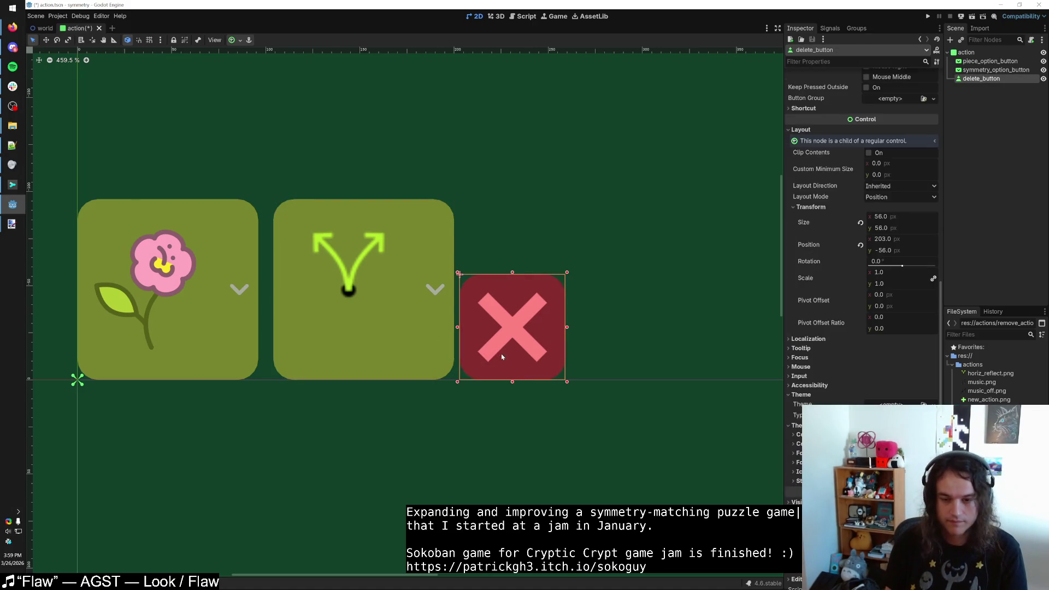
mouse_move(487, 345)
left_mouse_down()
mouse_move(521, 327)
mouse_move(533, 342)
mouse_move(532, 304)
left_mouse_up()
left_click(508, 373)
scroll(509, 372, "down", 5)
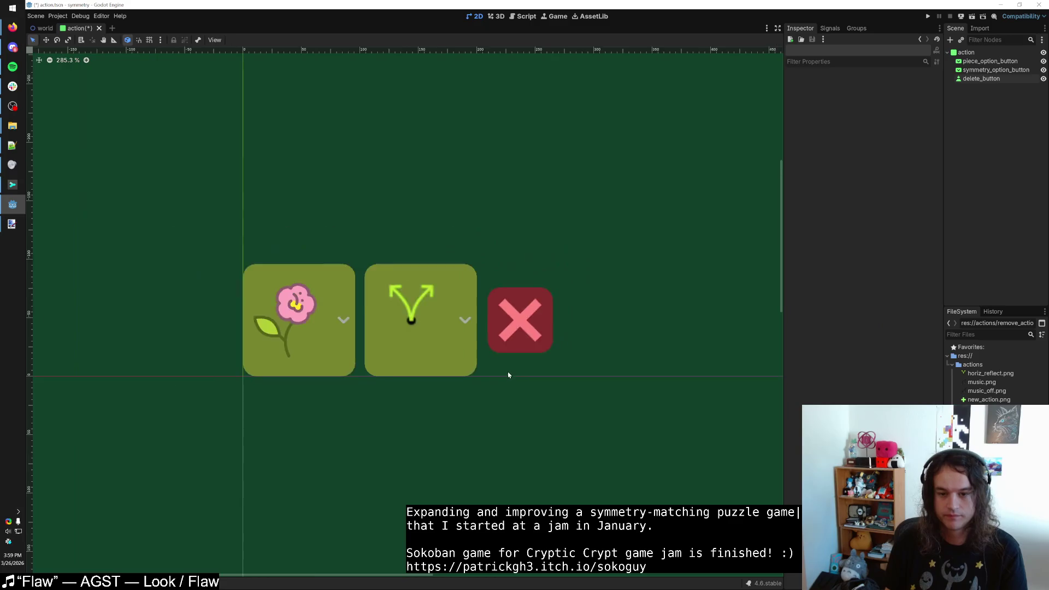
- Test-run the game to check the new button row, then close it
left_click(929, 16)
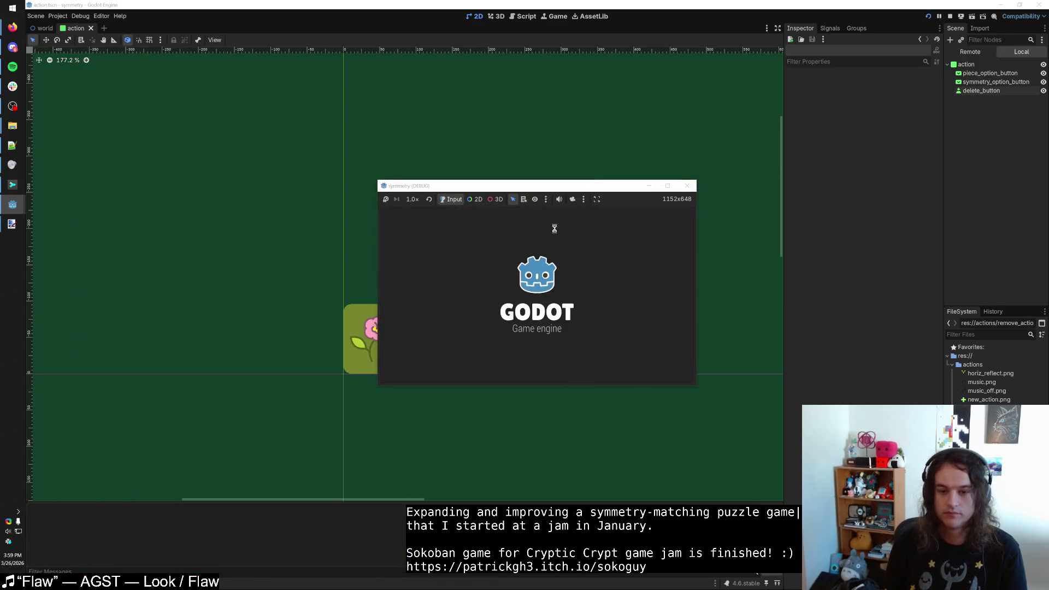
left_click(516, 270)
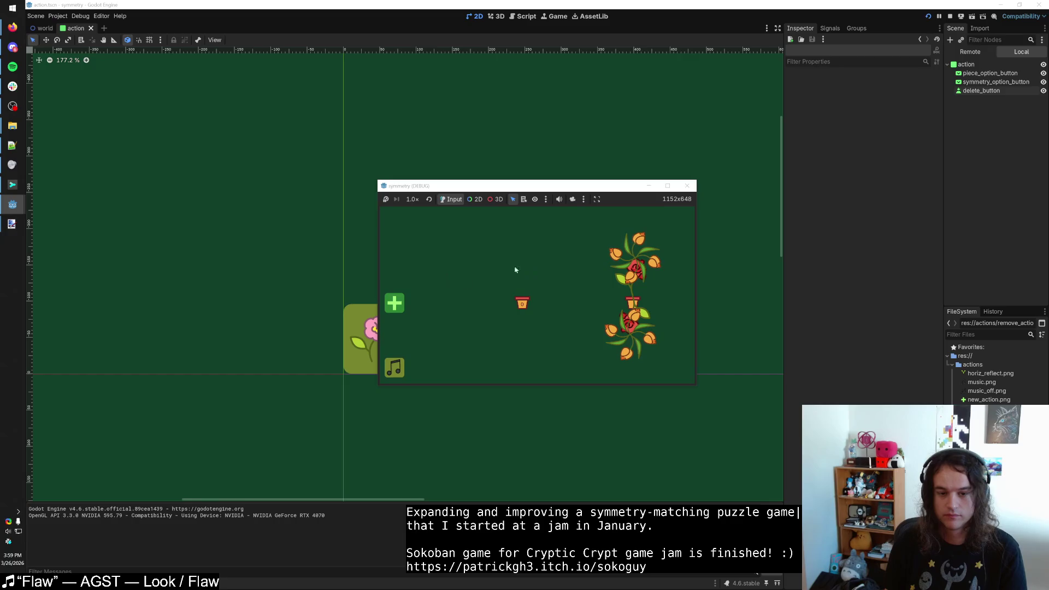
left_click(687, 186)
scroll(353, 376, "up", 4)
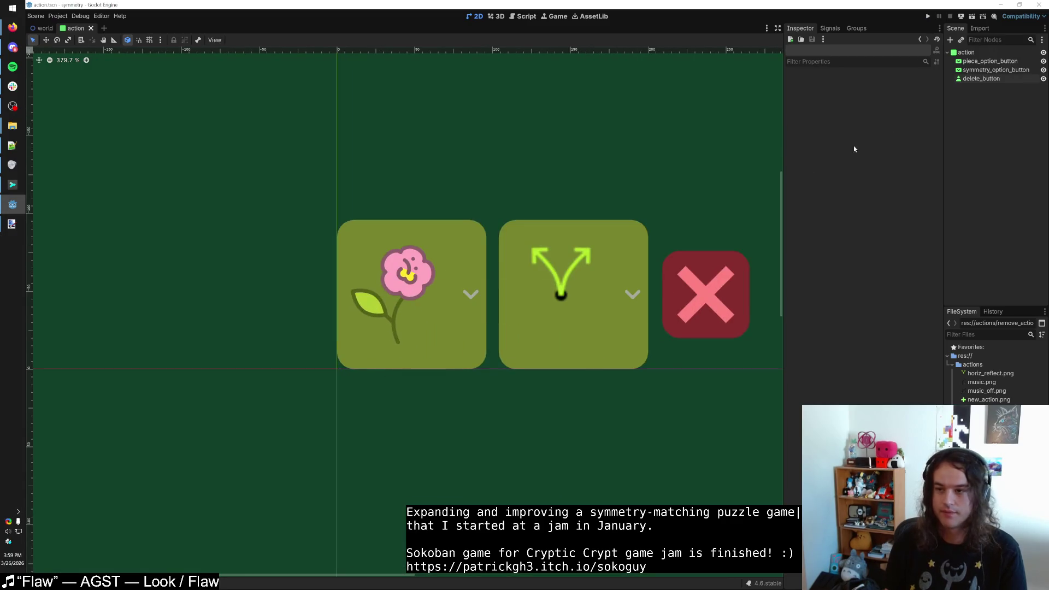
left_click(976, 61)
scroll(561, 247, "down", 4)
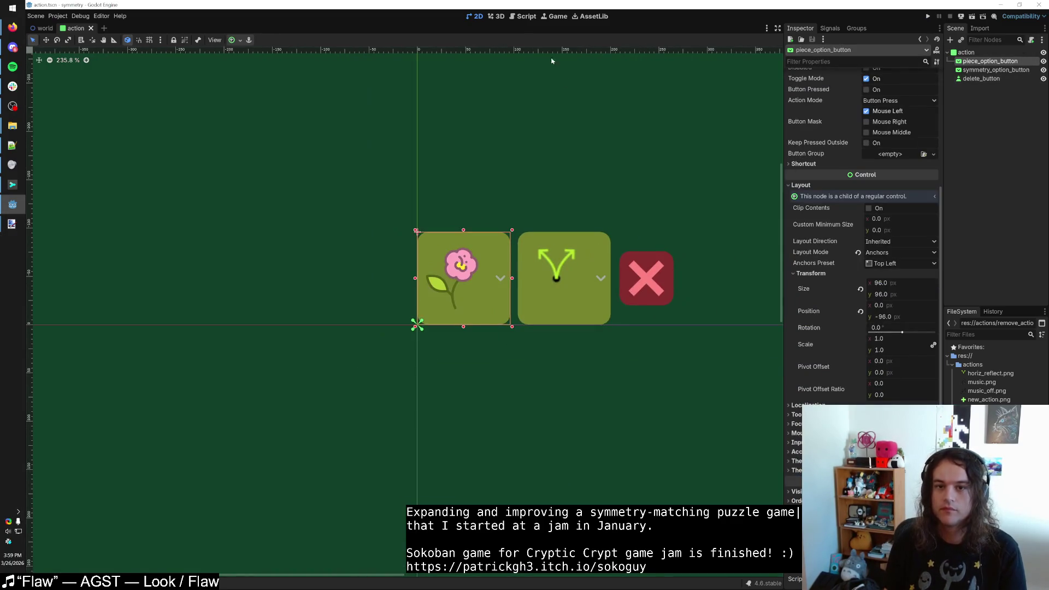
- Open the world scene in the 2D view and select actions_root near the add-action button
left_click(523, 16)
left_click(44, 28)
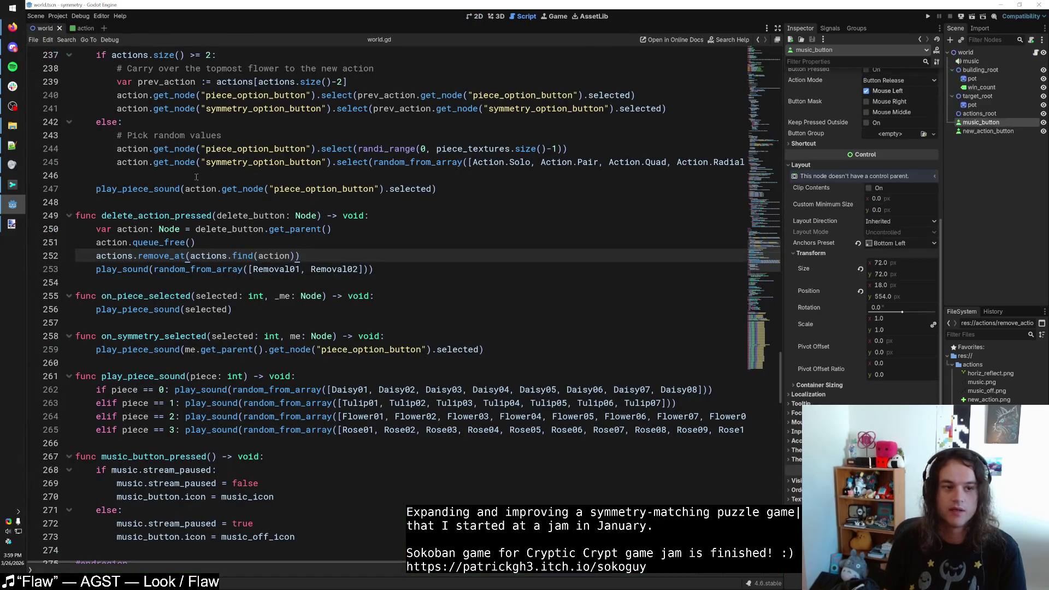
left_click(474, 16)
scroll(307, 324, "up", 3)
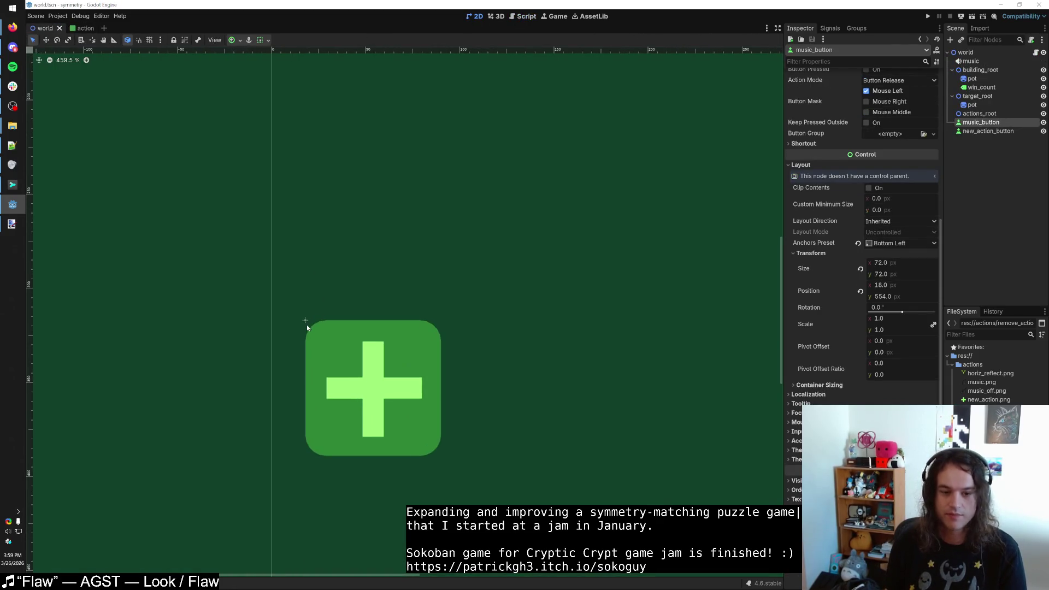
left_click(305, 322)
scroll(305, 321, "up", 4)
left_click_drag(291, 233, 284, 206)
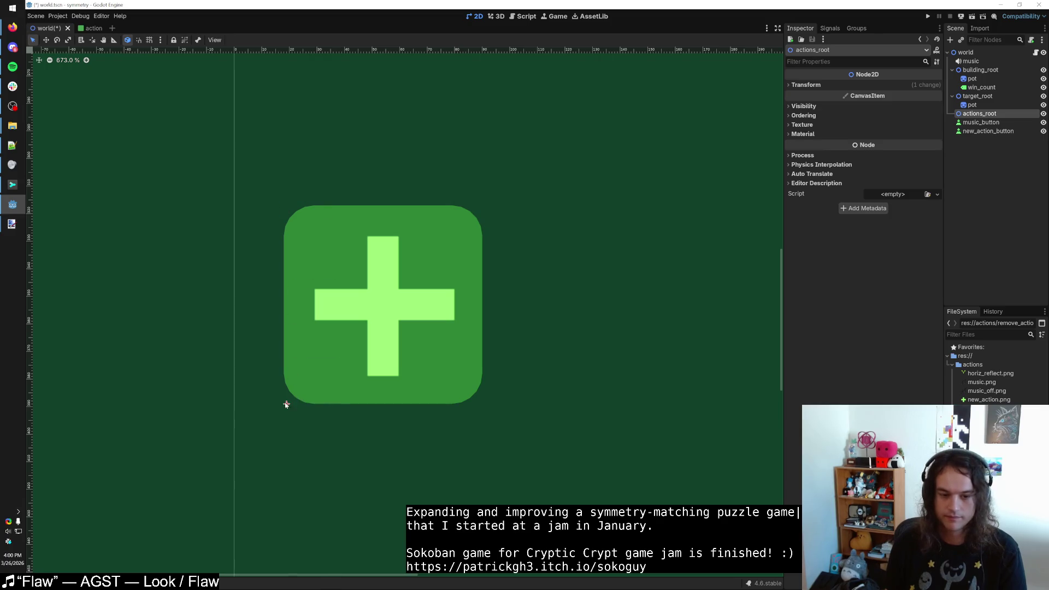
- Try nudging the add-action button, undo it, and save the world scene
scroll(284, 402, "up", 5)
mouse_move(282, 400)
left_mouse_down()
mouse_move(270, 376)
mouse_move(283, 391)
left_mouse_up()
key("ctrl+z")
key("ctrl+z")
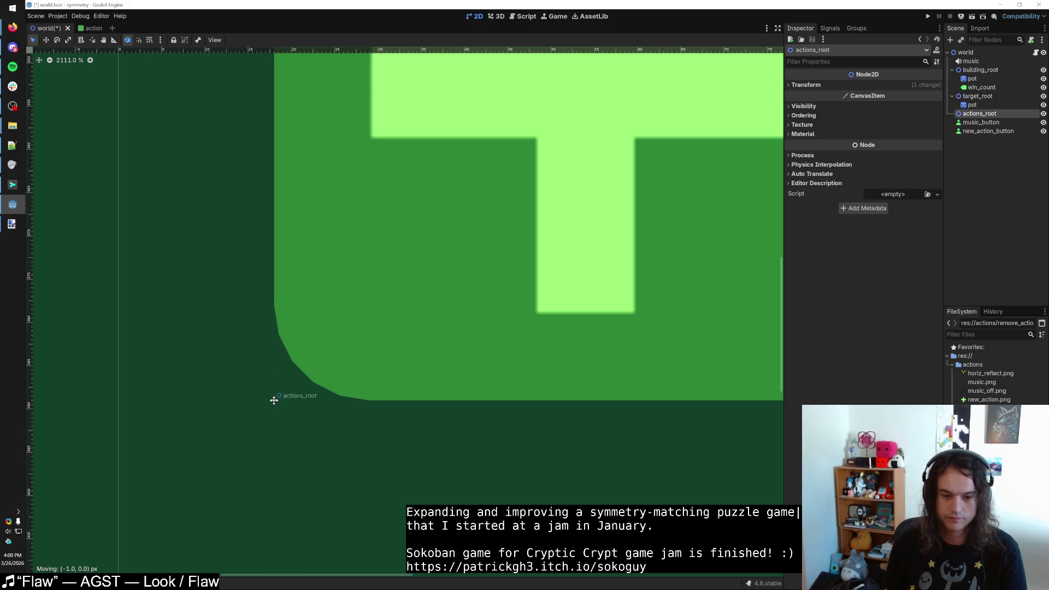
key("ctrl+s")
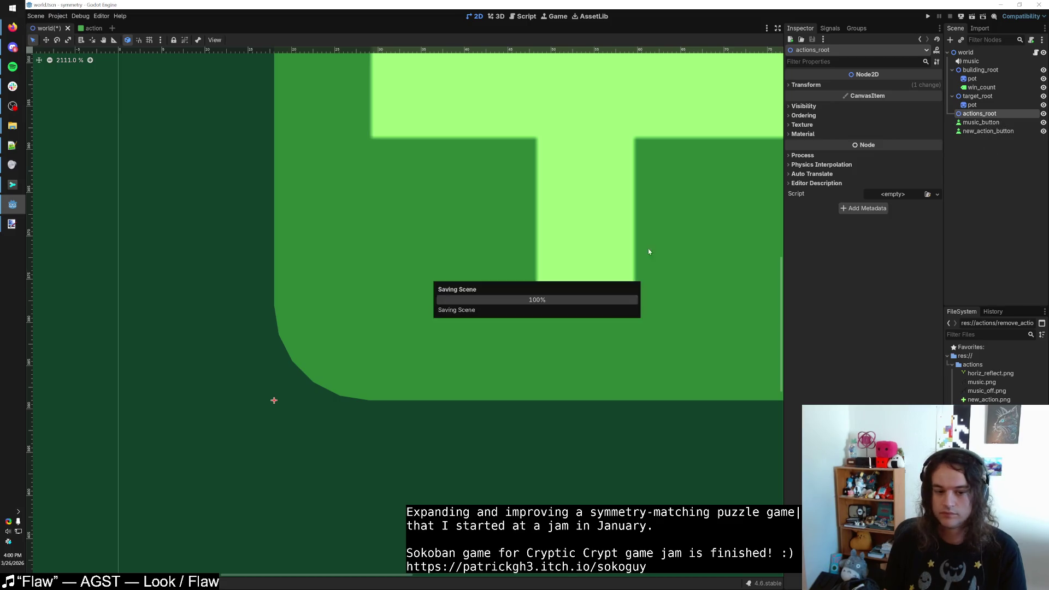
scroll(343, 341, "down", 4)
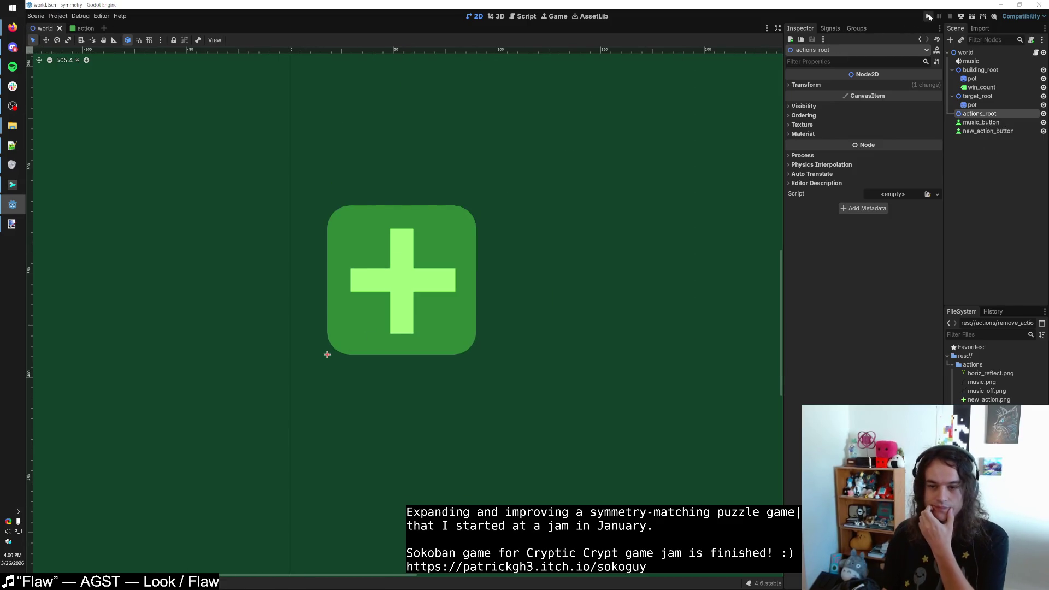
- Run the game, add and remove an action row, then stop it
left_click(928, 17)
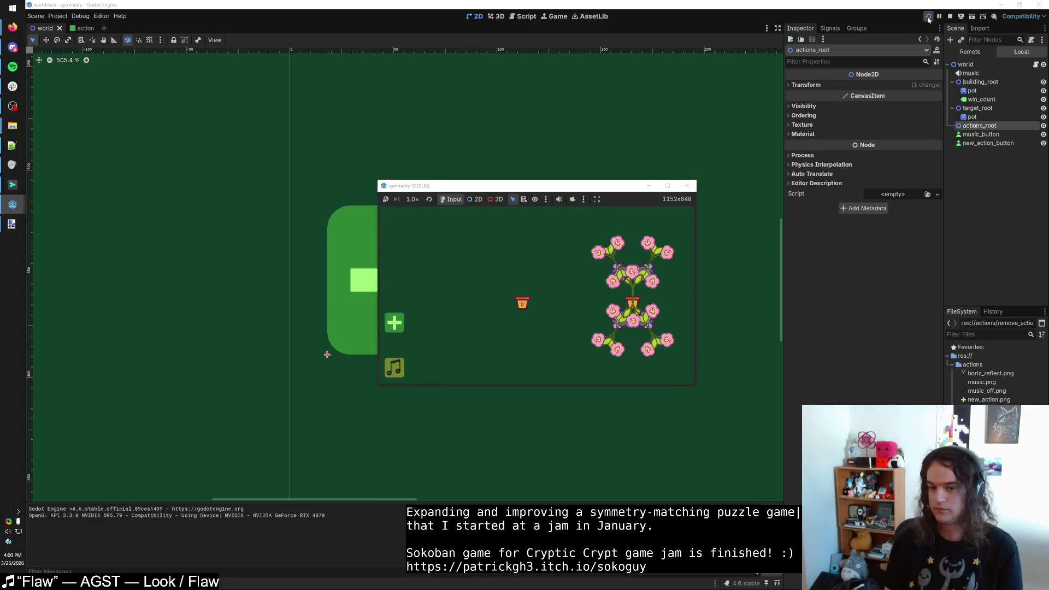
left_click(393, 321)
left_click(444, 300)
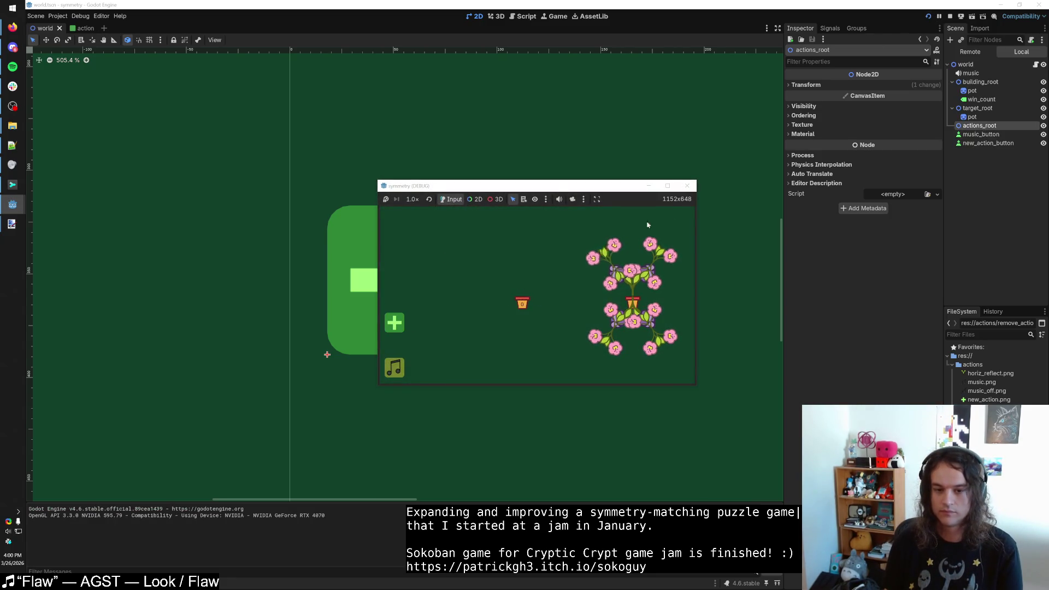
left_click(687, 186)
- Select new_action_button in the world scene and center the viewport on it
right_click(985, 115)
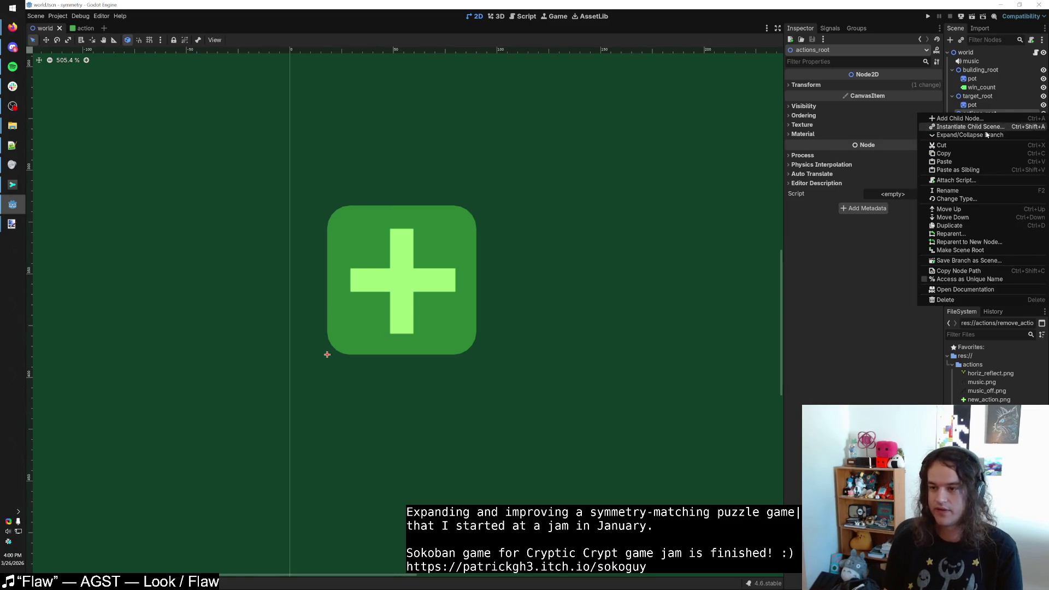
key("Escape")
left_click(988, 131)
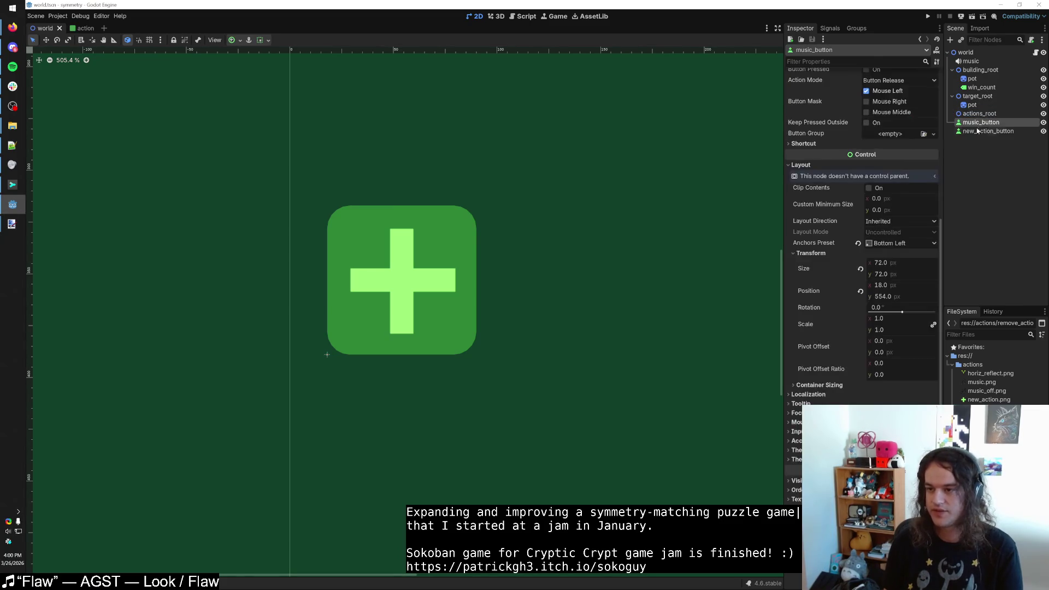
key("w")
left_click(987, 114)
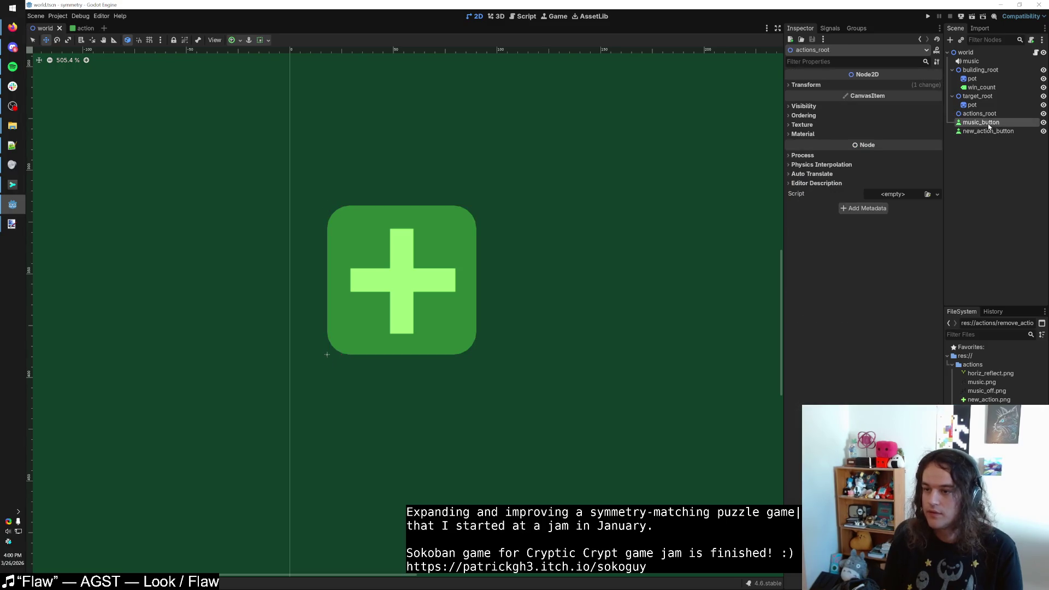
left_click(988, 131)
key("f")
scroll(394, 235, "up", 2)
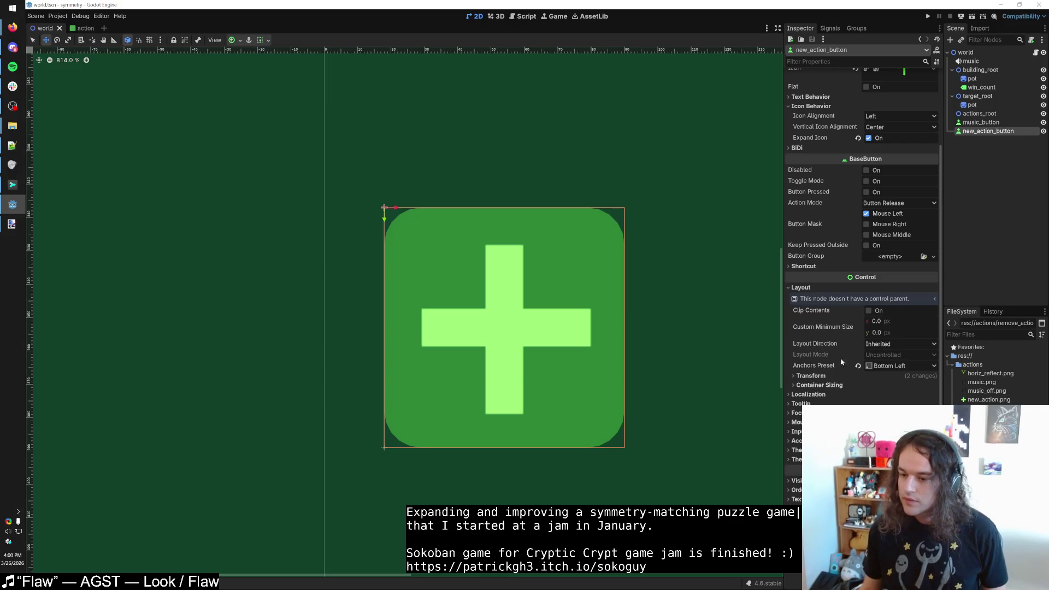
- Try reverting new_action_button's anchor preset to default, then undo
left_click(888, 368)
left_click(859, 367)
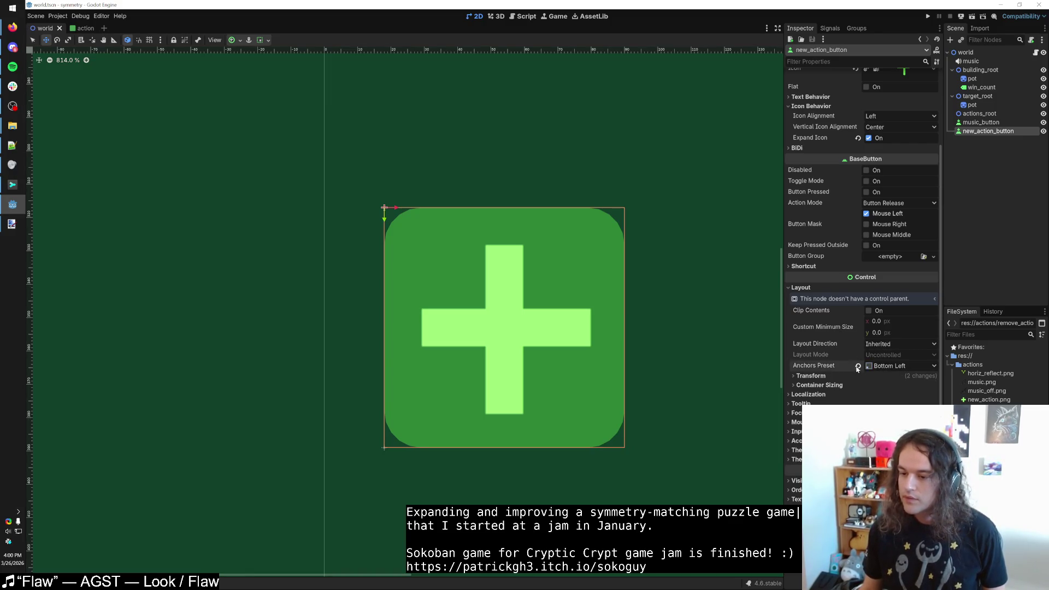
left_click(857, 366)
key("ctrl+z")
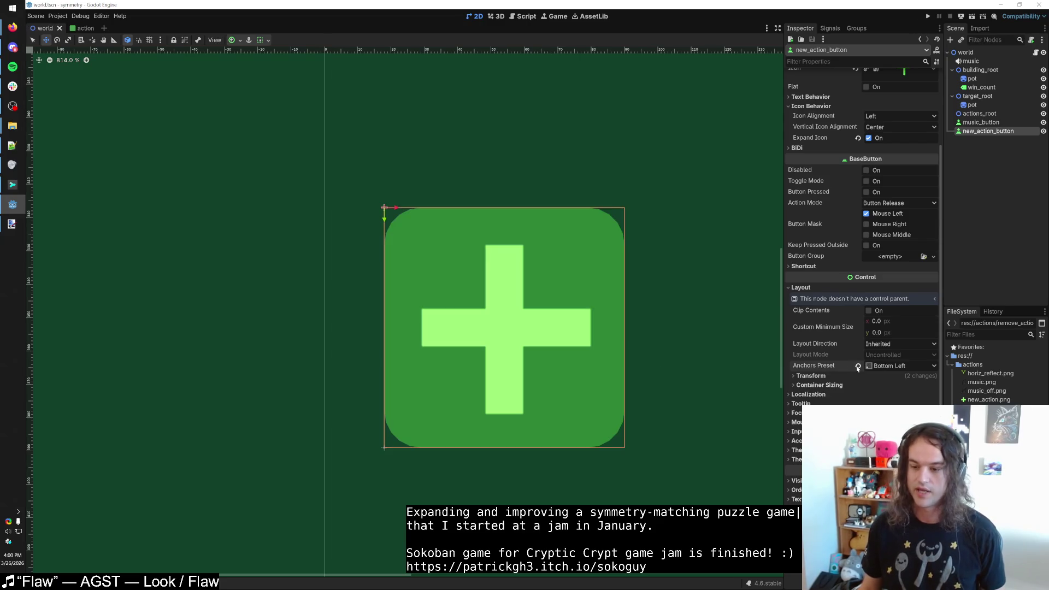
scroll(656, 367, "down", 3)
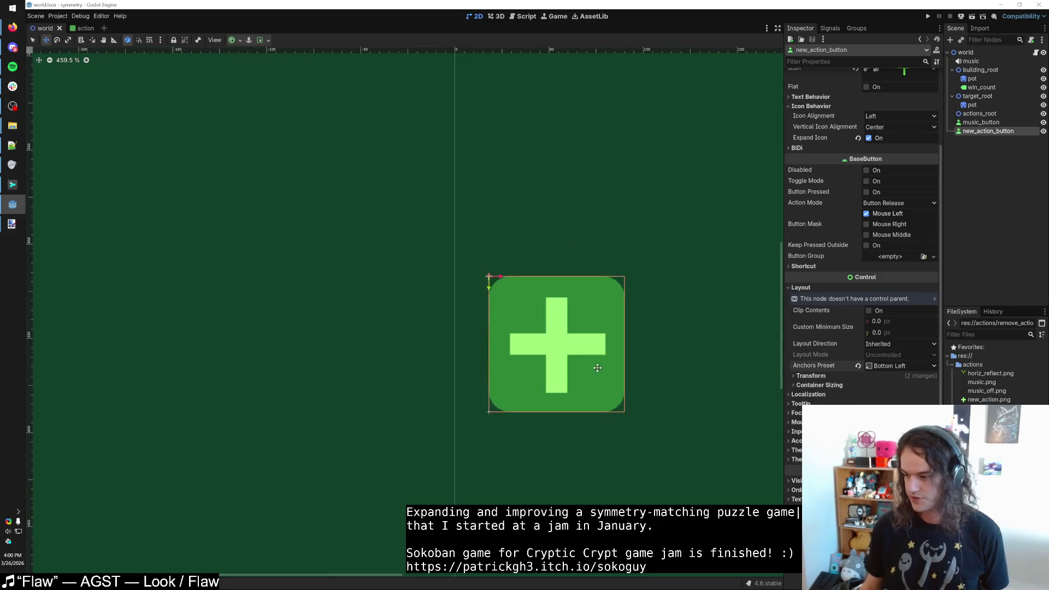
scroll(612, 372, "up", 3)
- Delete the actions_root node, save the world scene, and open the Script workspace
left_click(993, 114)
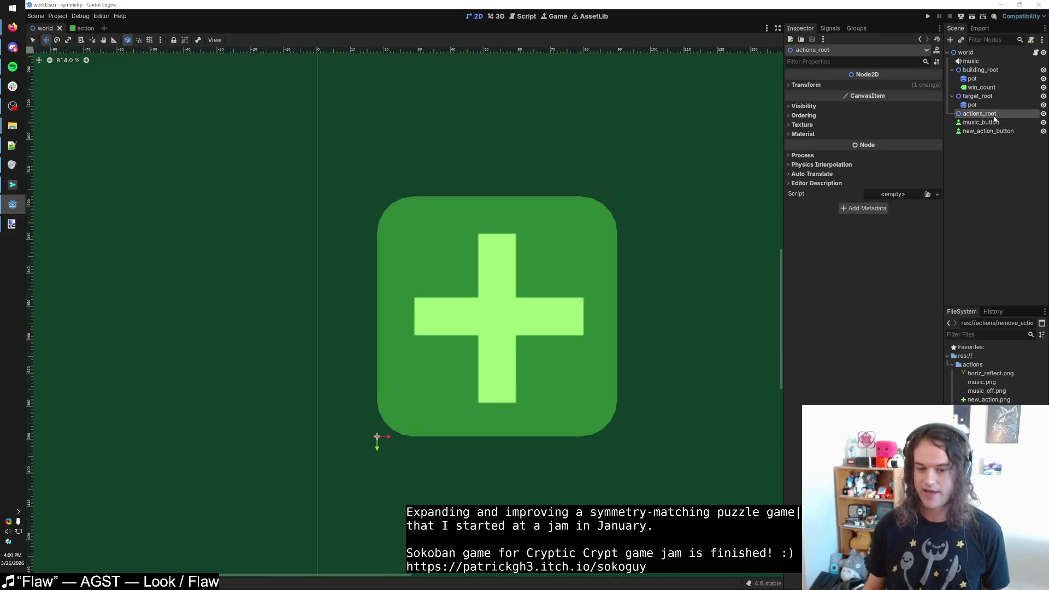
key("Delete")
key("Return")
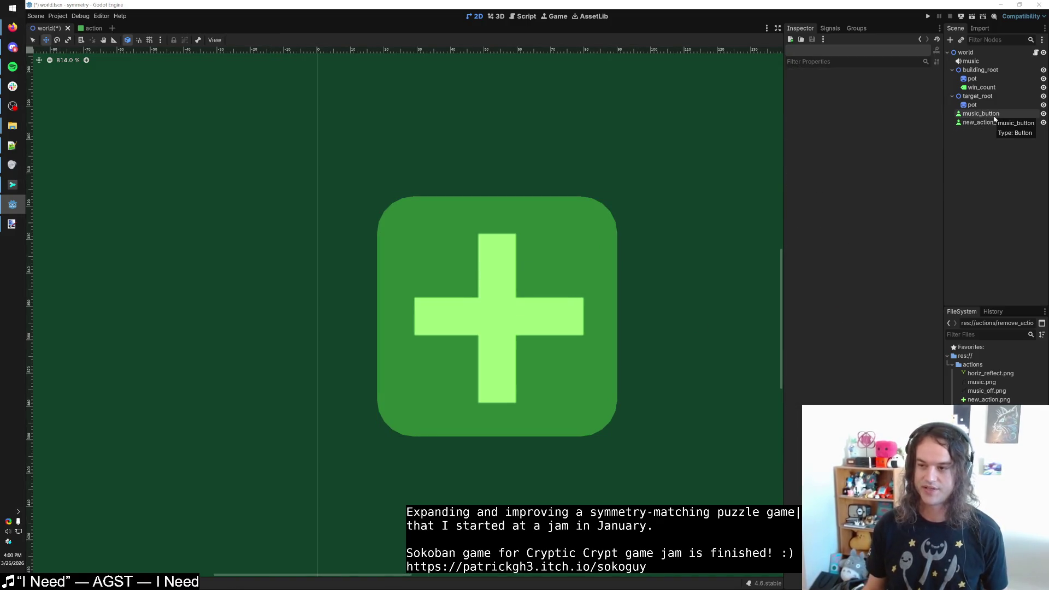
left_click(995, 114)
left_click(996, 122)
key("ctrl+s")
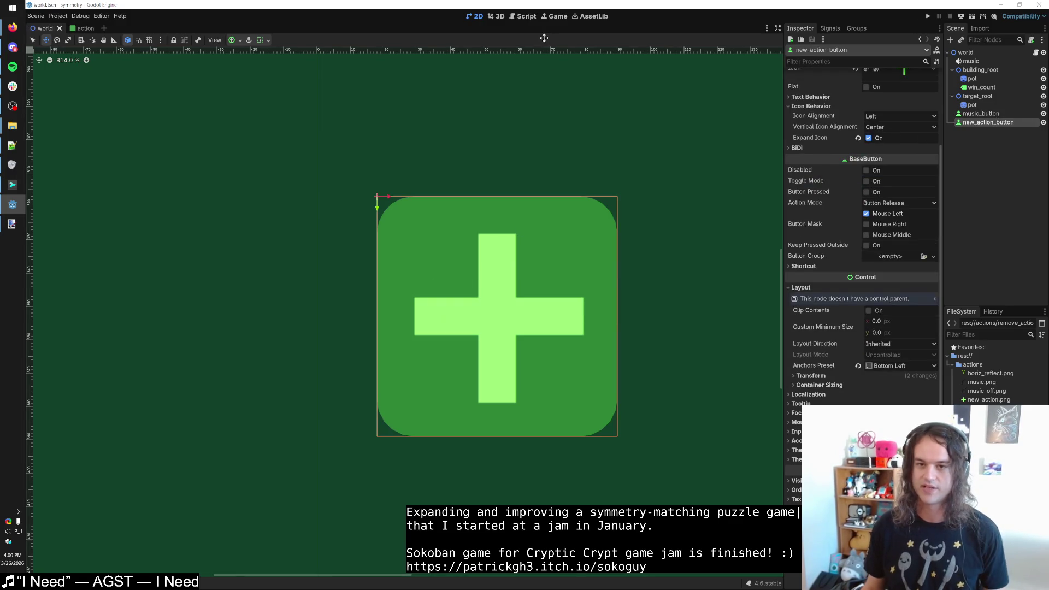
left_click(523, 16)
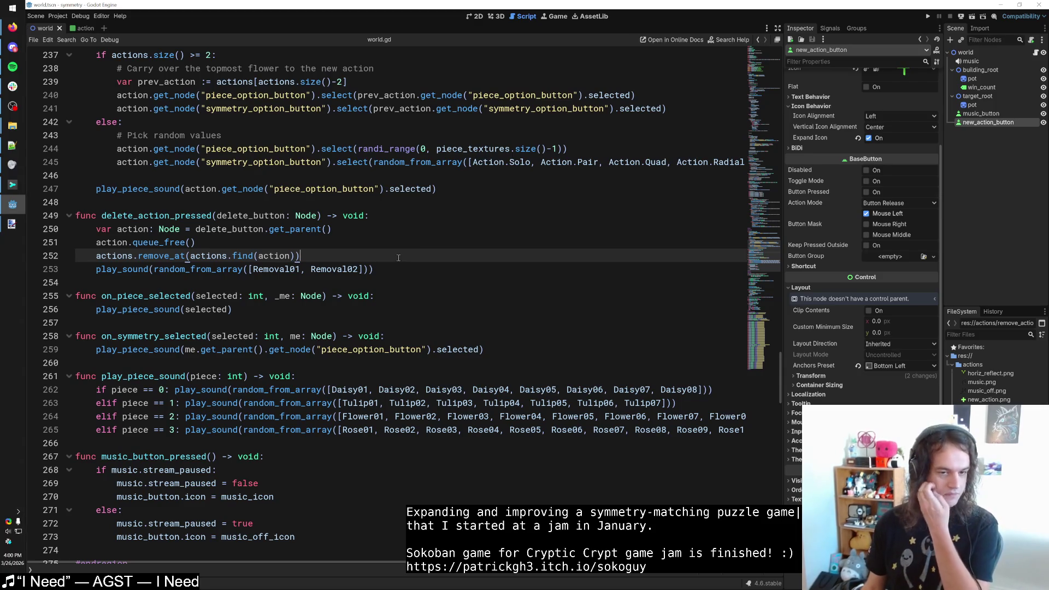
- Restore the deleted actions_root node and save the world scene
left_click_drag(762, 255, 761, 72)
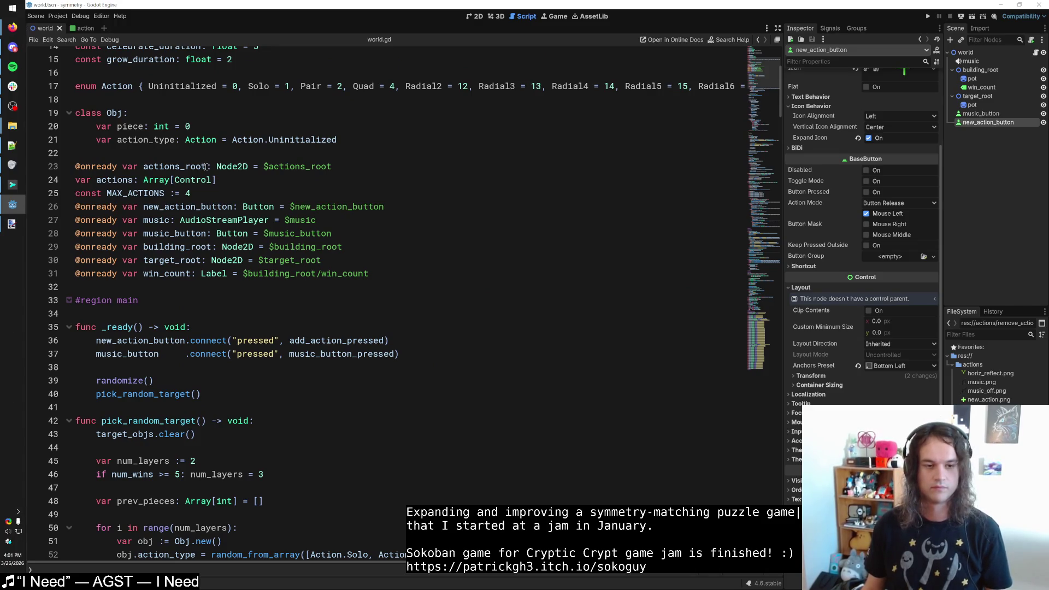
left_click(475, 17)
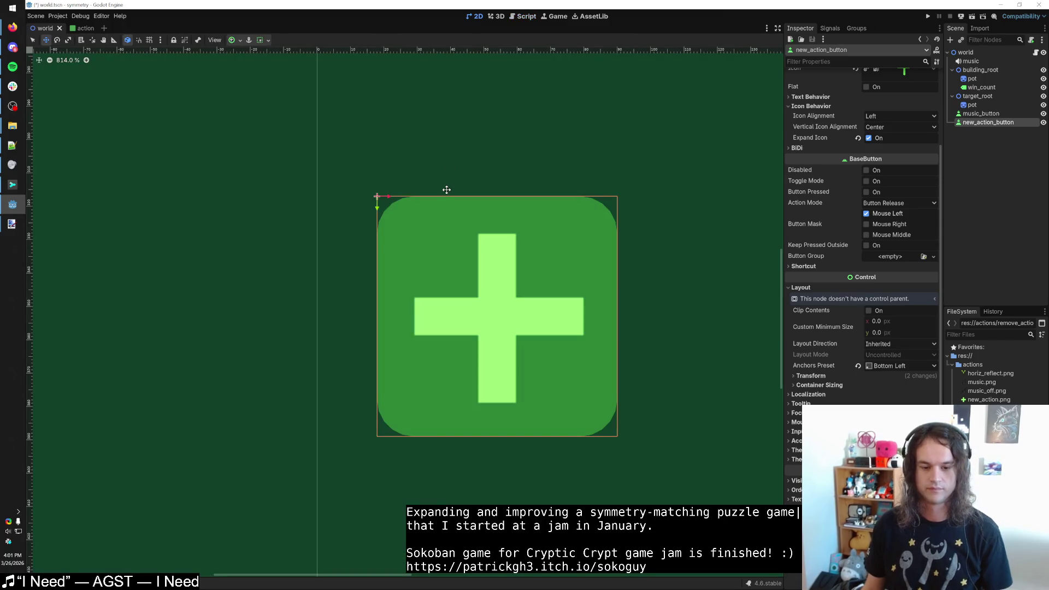
key("ctrl+z")
left_click(997, 114)
key("ctrl+s")
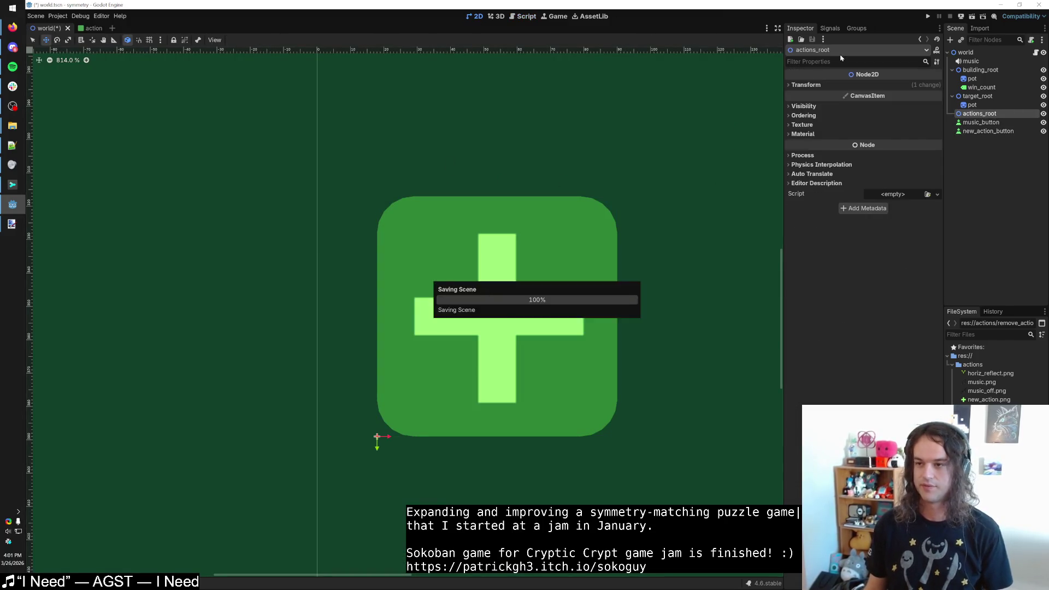
- Search world.gd for actions_root to find where the add-action button is positioned
left_click(523, 17)
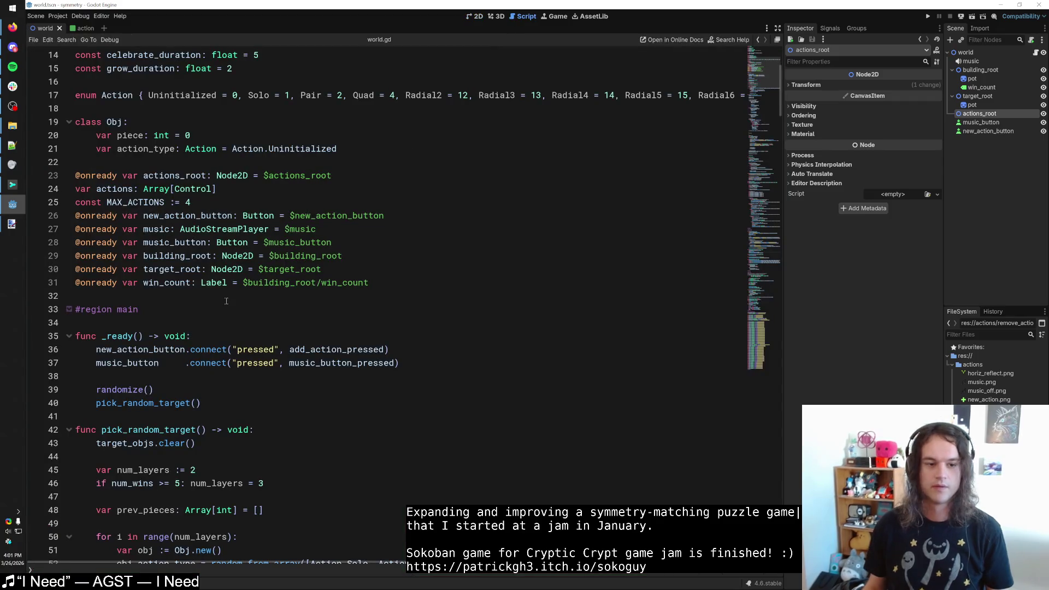
left_click(246, 208)
key("ctrl+f")
type("actions_root")
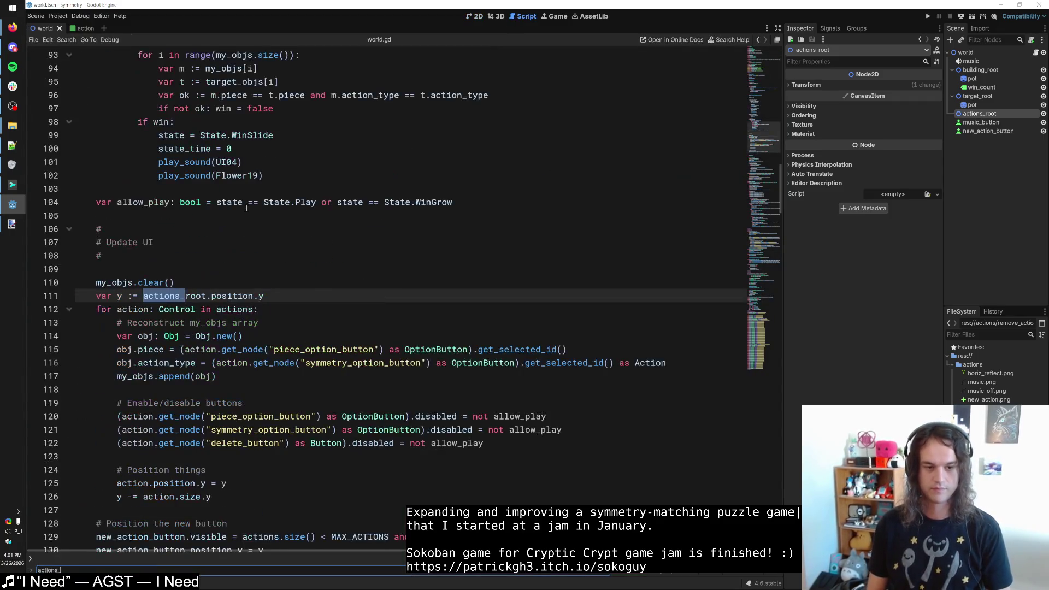
key("Return")
key("Return")
key("Return")
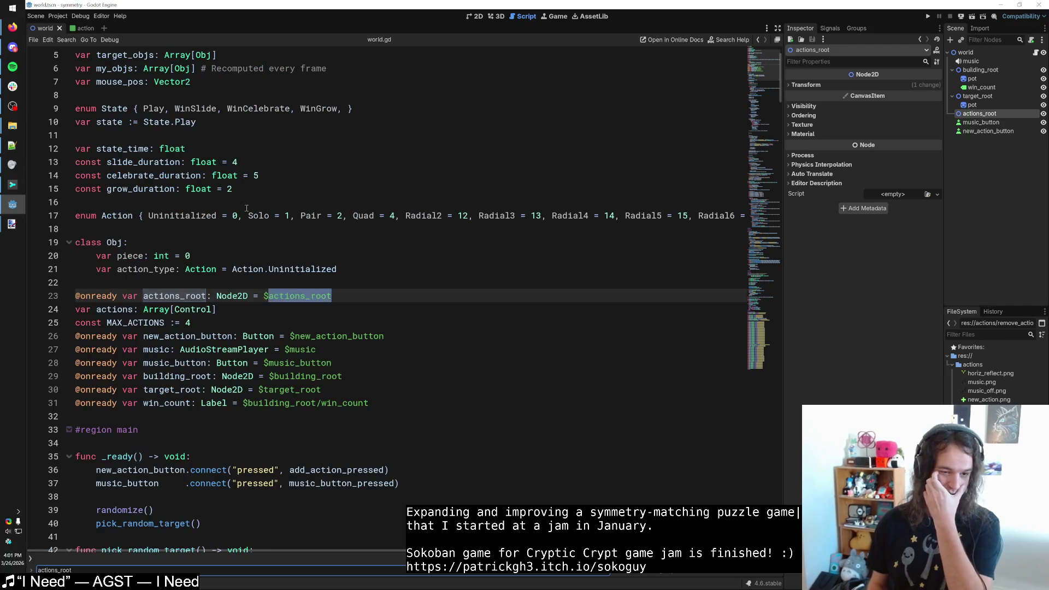
scroll(246, 207, "down", 3)
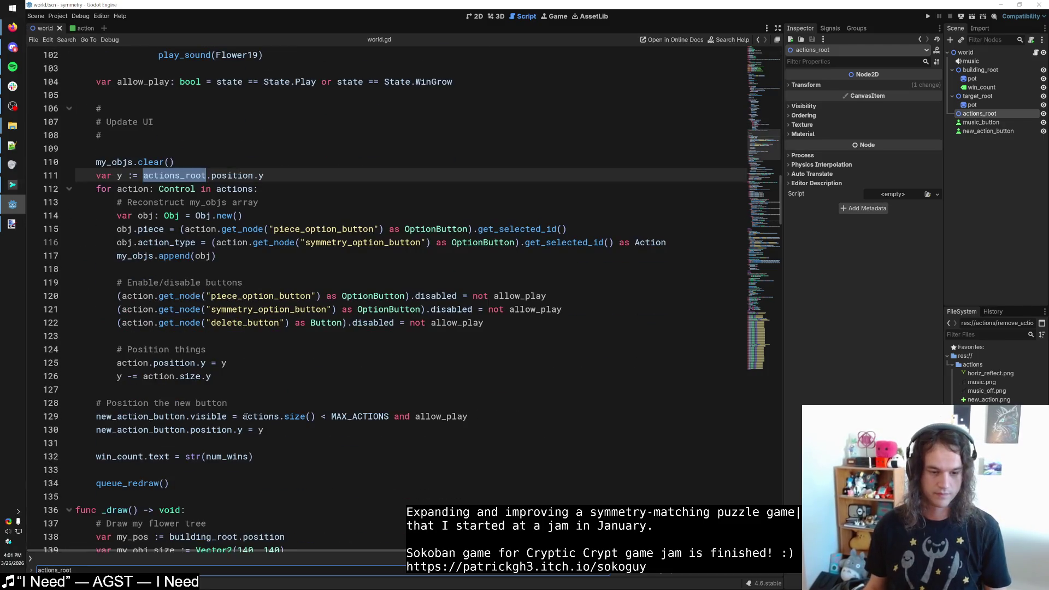
- On line 130, append new_action_button with a .height member, then retype it as .trans
left_click(270, 430)
type("+ new_acti")
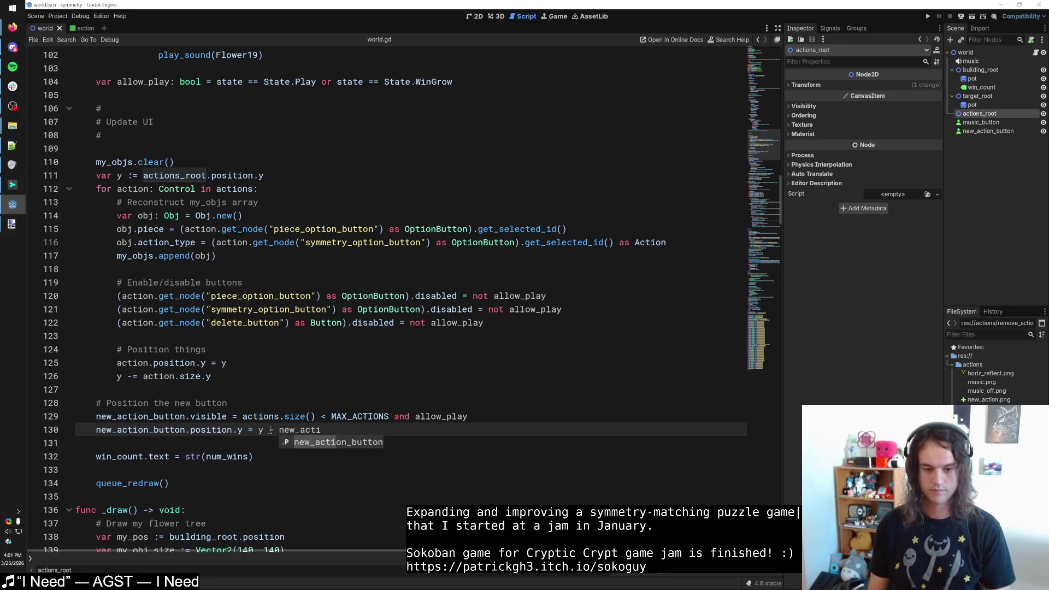
key("Return")
type(".height")
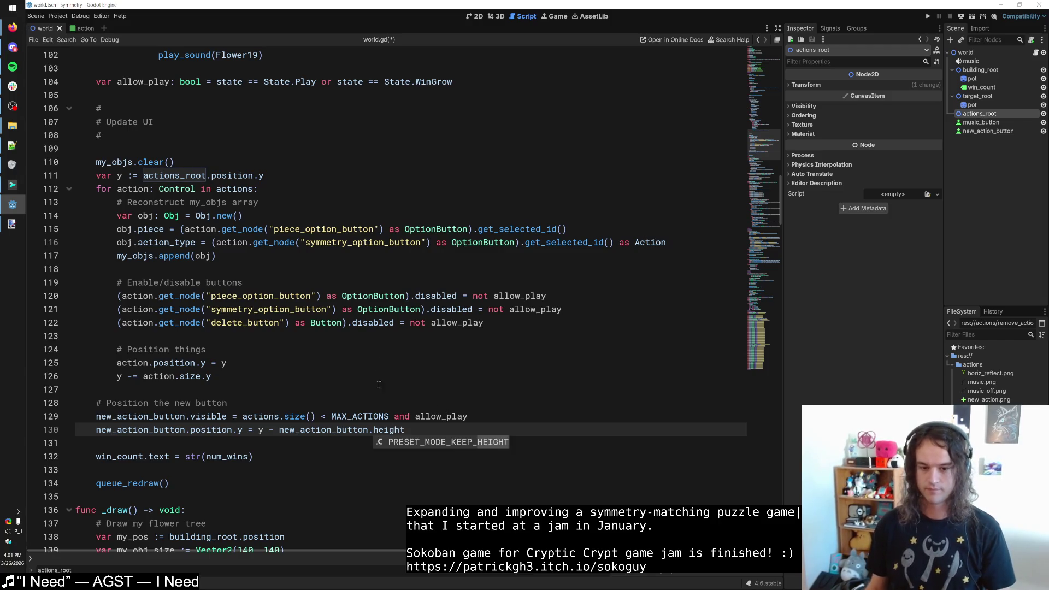
left_click_drag(369, 430, 422, 431)
type(".trans")
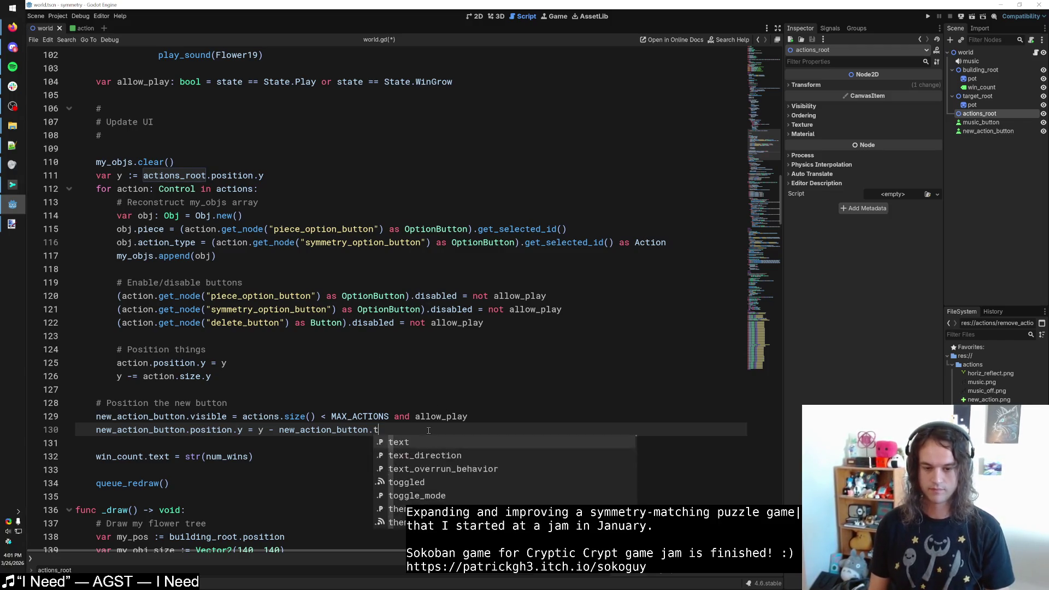
left_click(343, 430)
- Check the new_action_button declaration and return to line 130
double_click(343, 430)
scroll(340, 432, "down", 3)
left_click(322, 296, "ctrl")
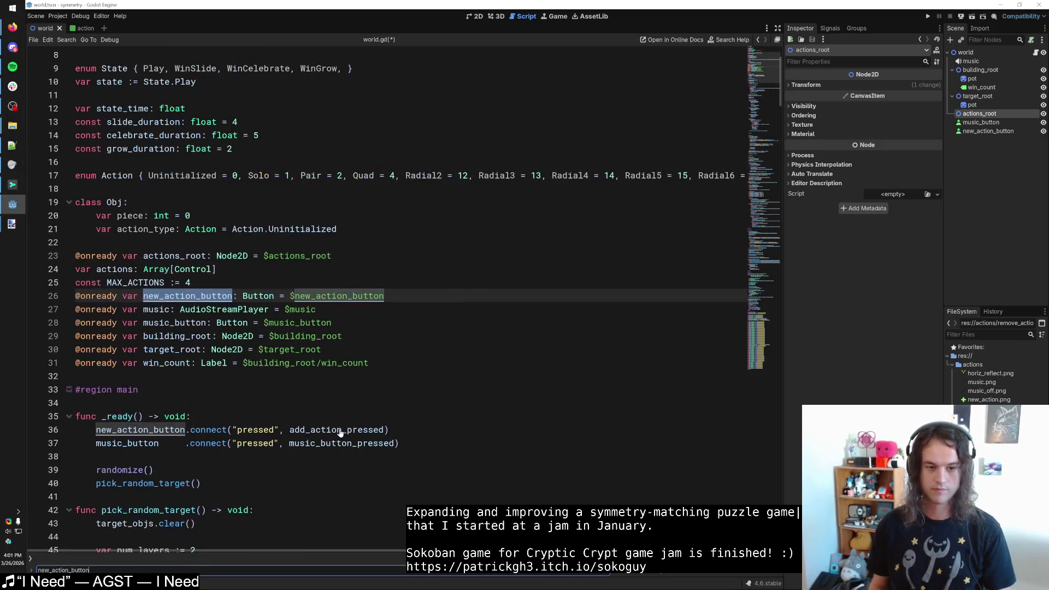
key("alt+Left")
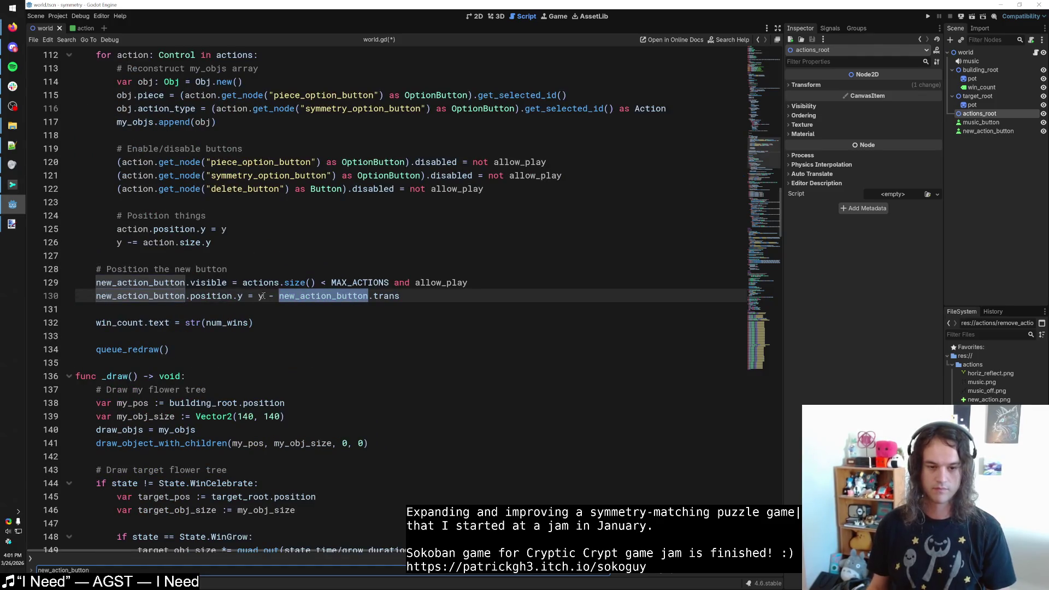
- Finish line 130 as position.y = y - new_action_button.size.y and run the game
left_click(415, 295)
key("ctrl+shift+Left")
key("BackSpace")
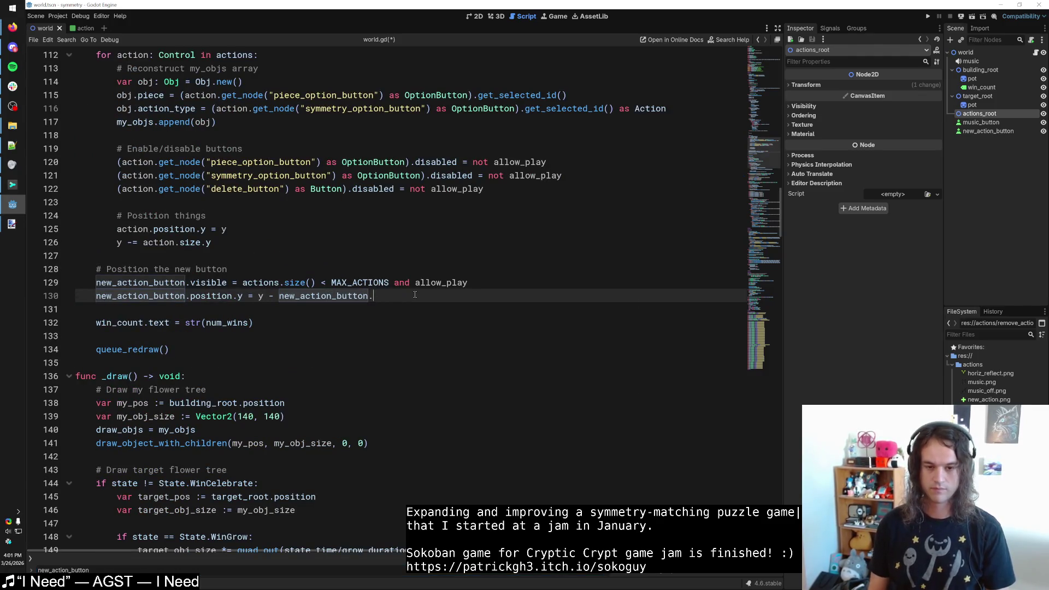
type("size.y")
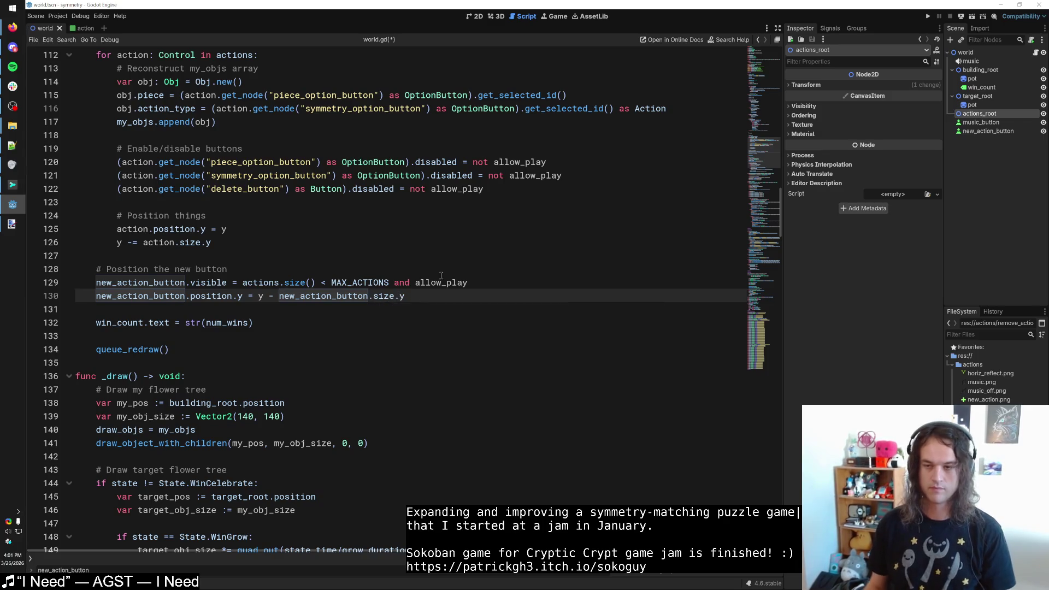
key("F5")
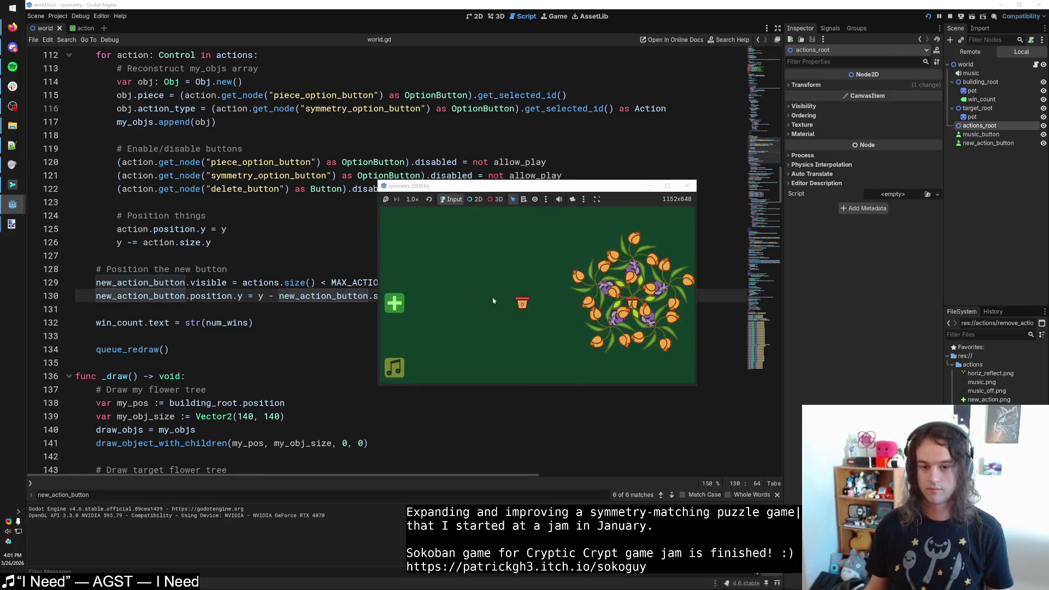
- Add three action rows in the running game, then close it
left_click(394, 302)
left_click(395, 274)
left_click(394, 246)
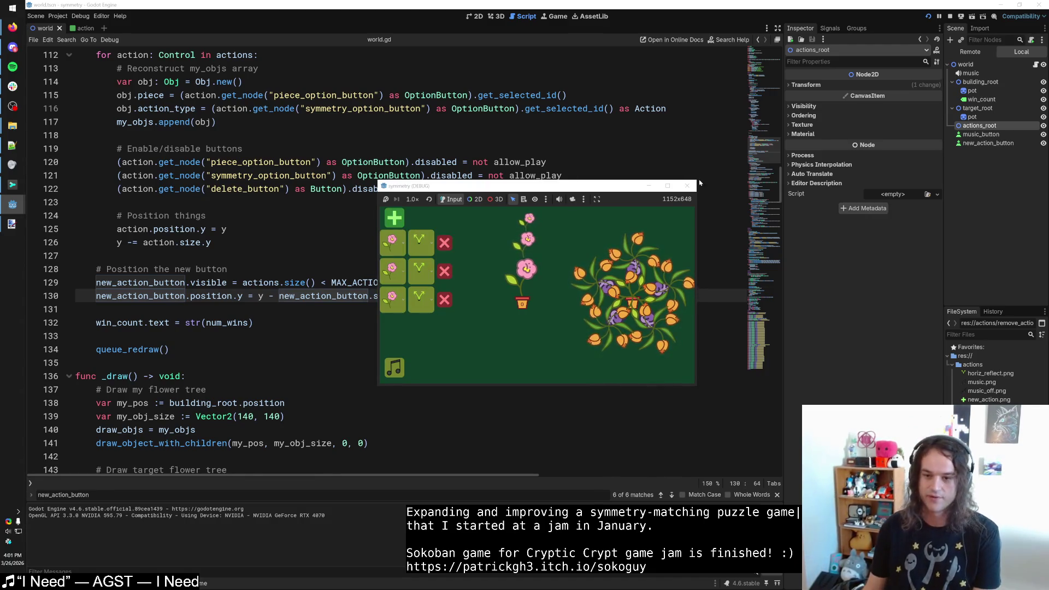
left_click(687, 186)
- In the 2D view, select actions_root plus the new action button and nudge them right
left_click(475, 16)
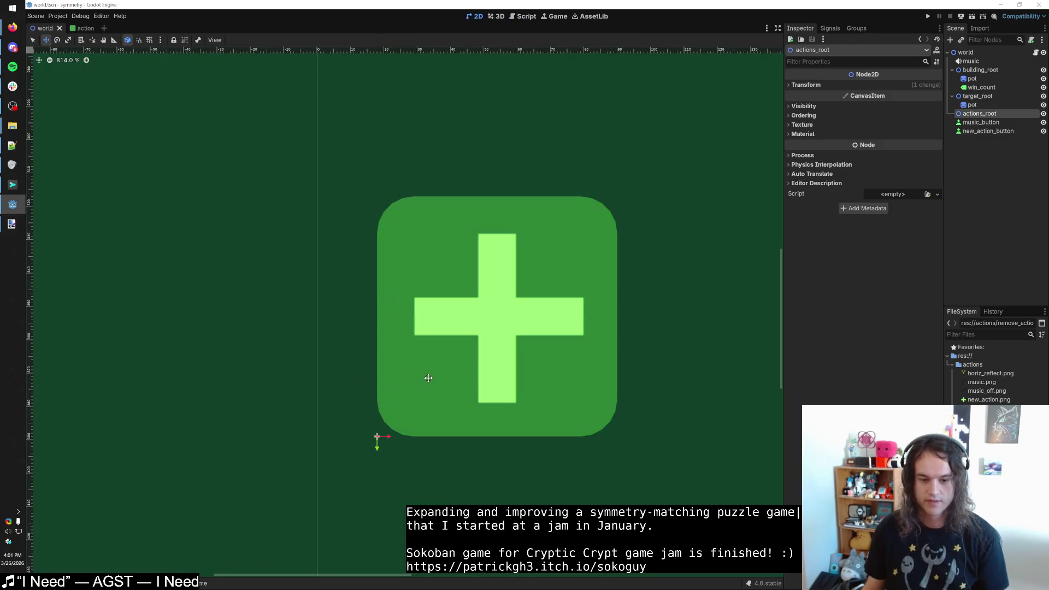
left_click(466, 386)
key("q")
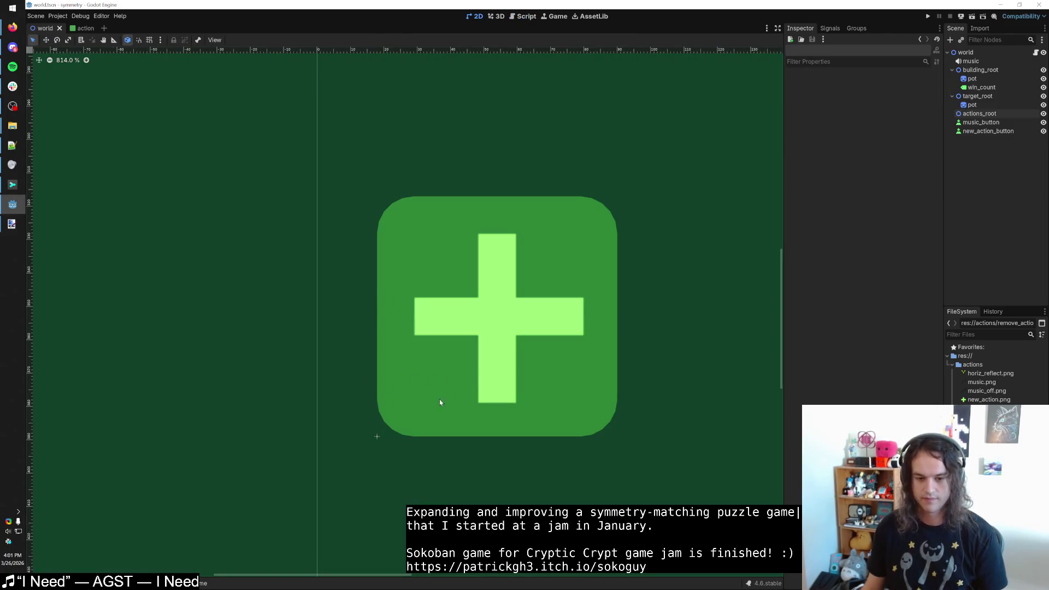
left_click(377, 436)
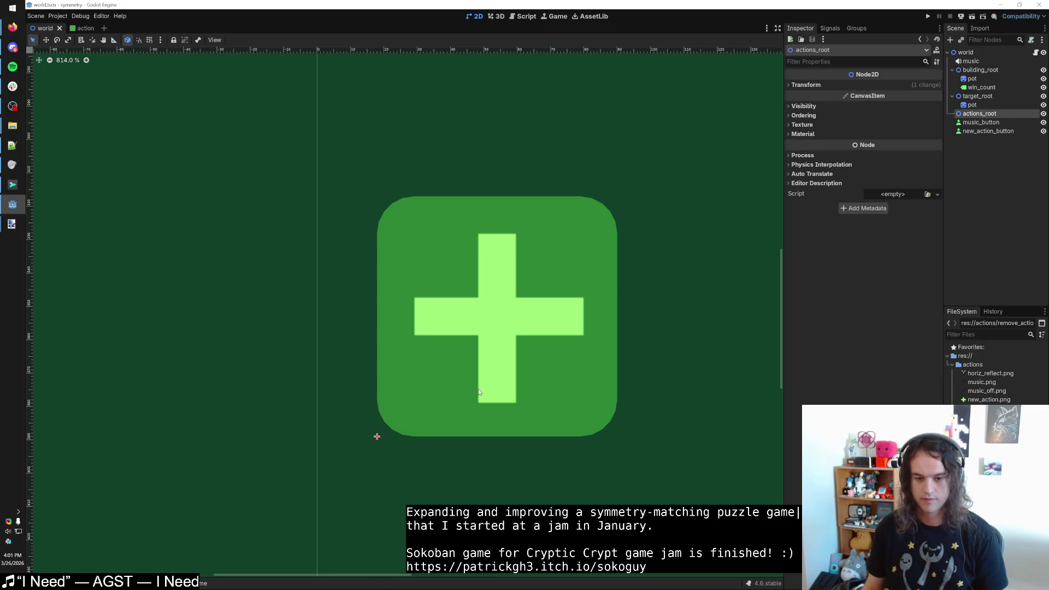
left_click(988, 132, "ctrl")
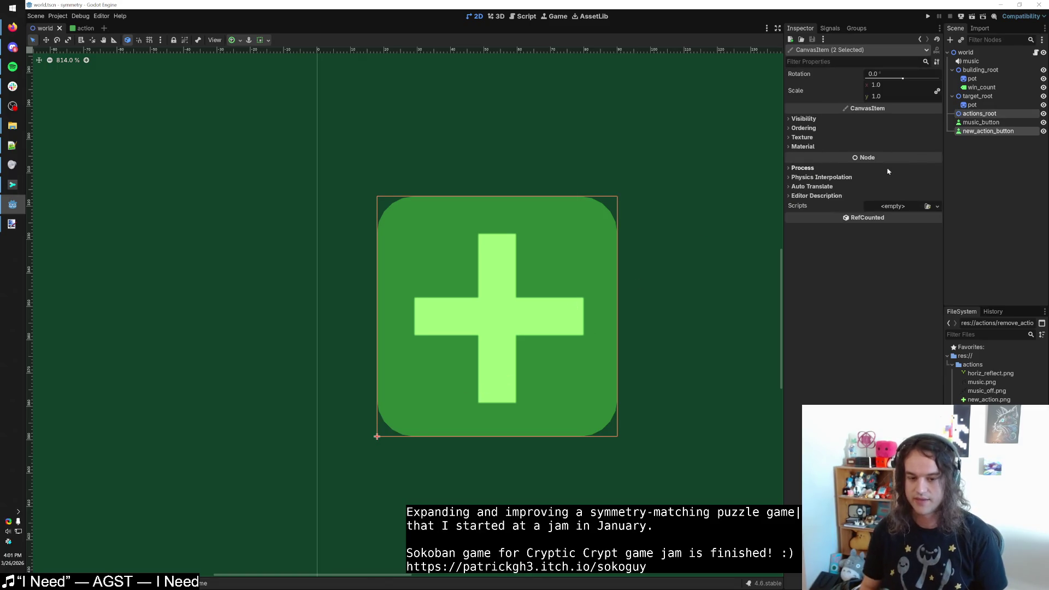
key("Right")
key("Right")
scroll(518, 355, "down", 10)
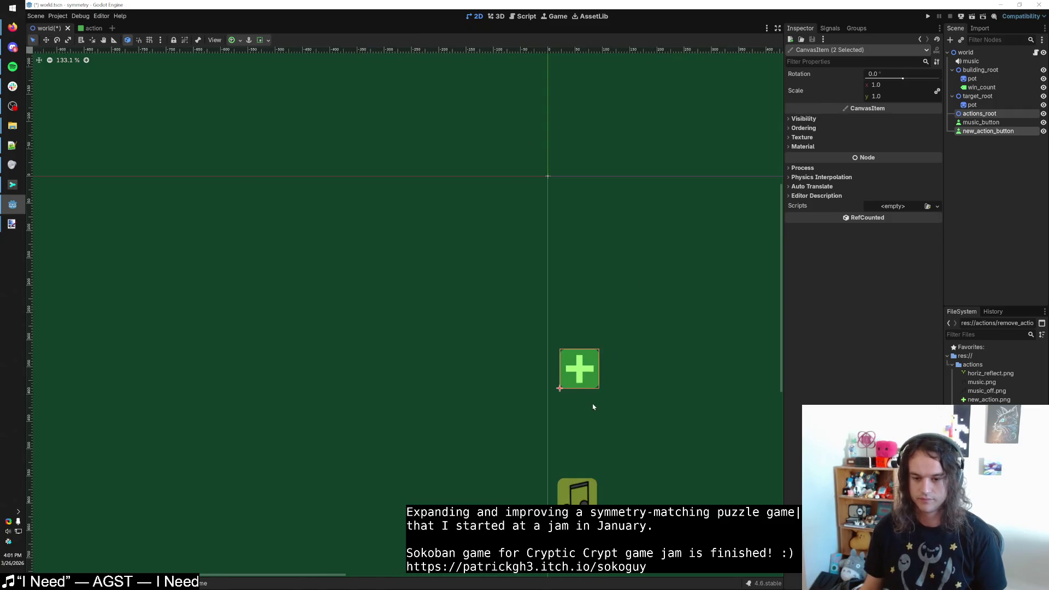
scroll(521, 381, "up", 3)
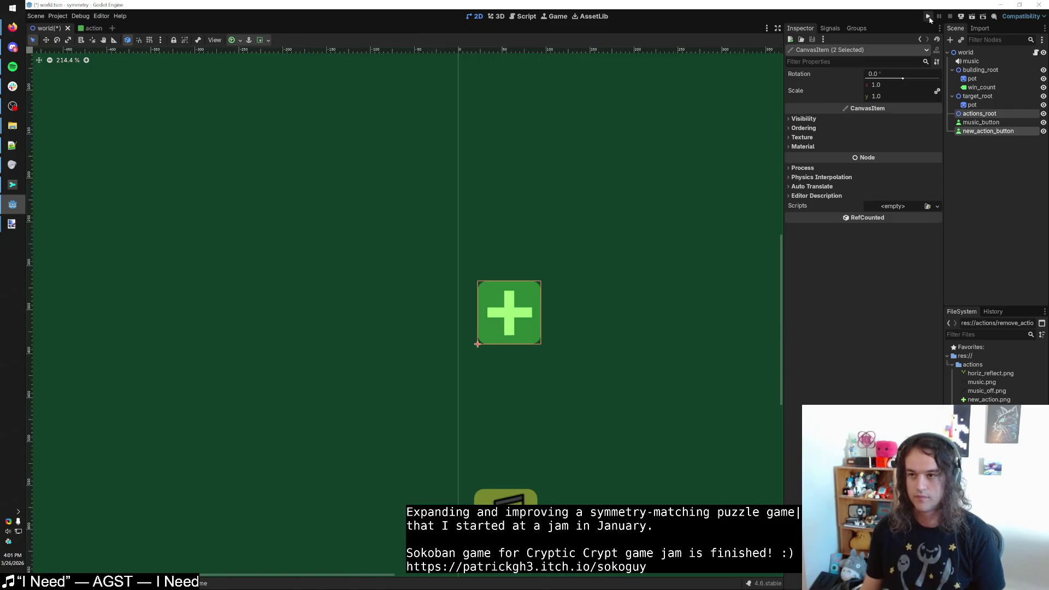
- Run the game twice to check the button's placement, then return to world.gd
left_click(928, 15)
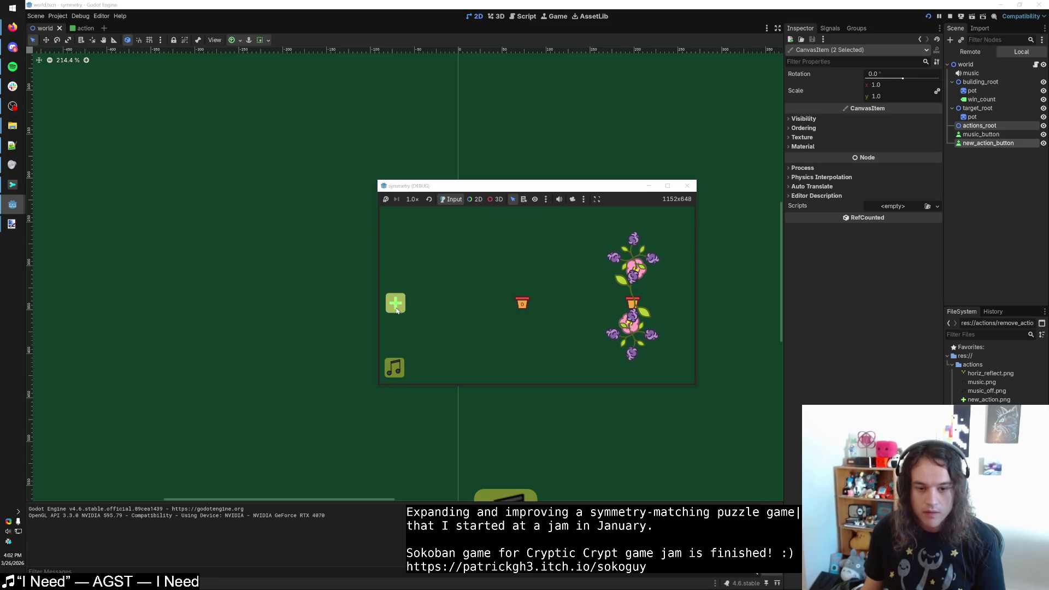
left_click(692, 189)
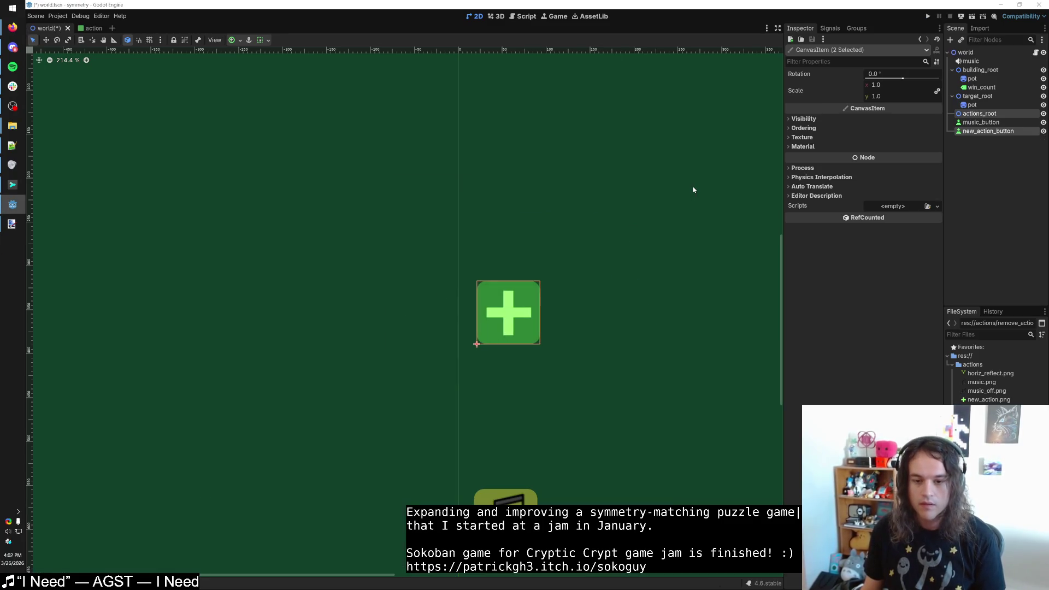
left_click(928, 17)
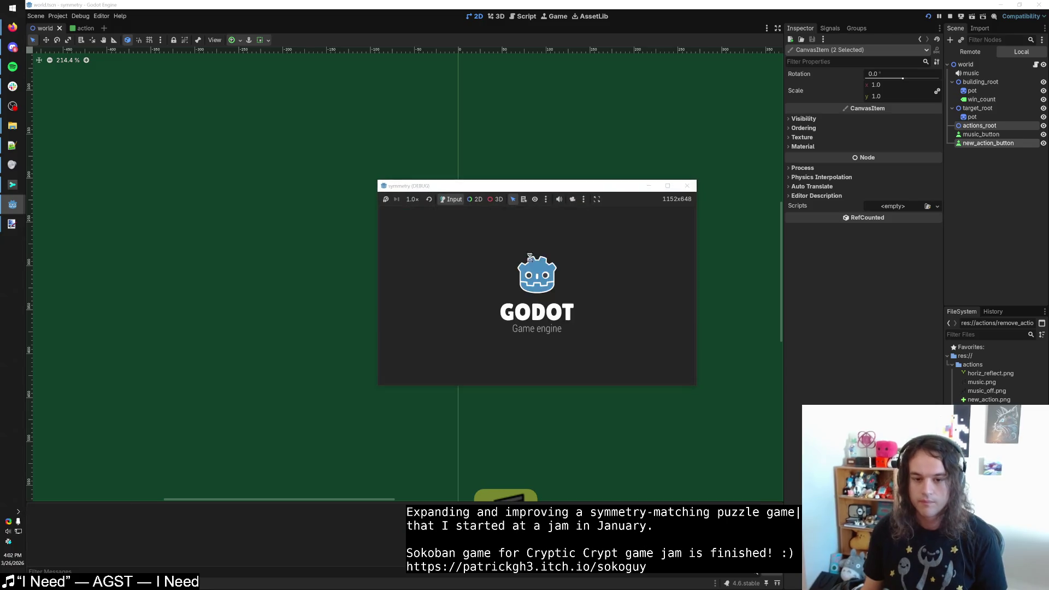
left_click(681, 188)
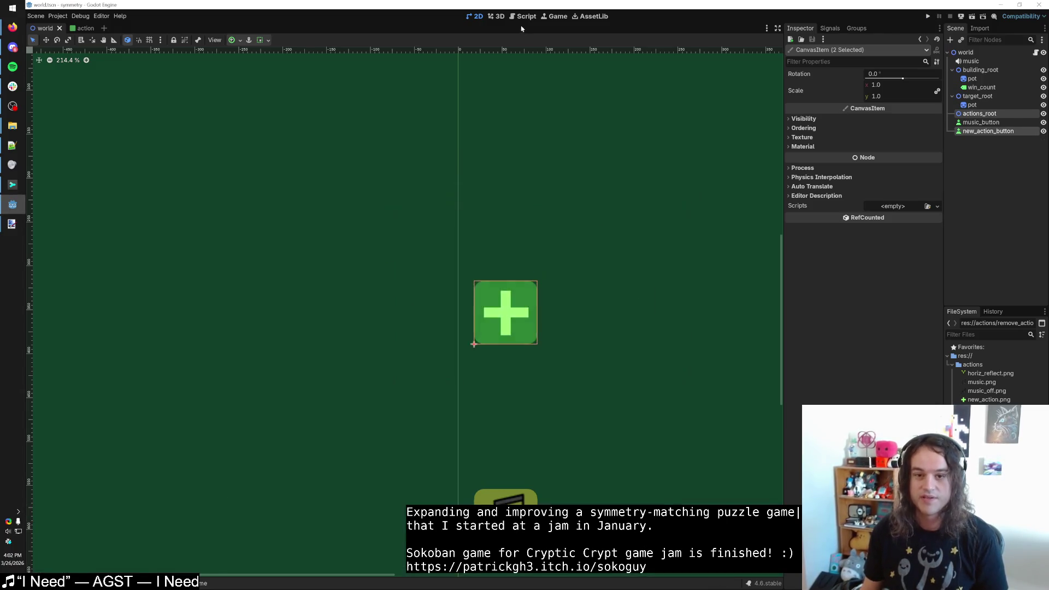
left_click(243, 220)
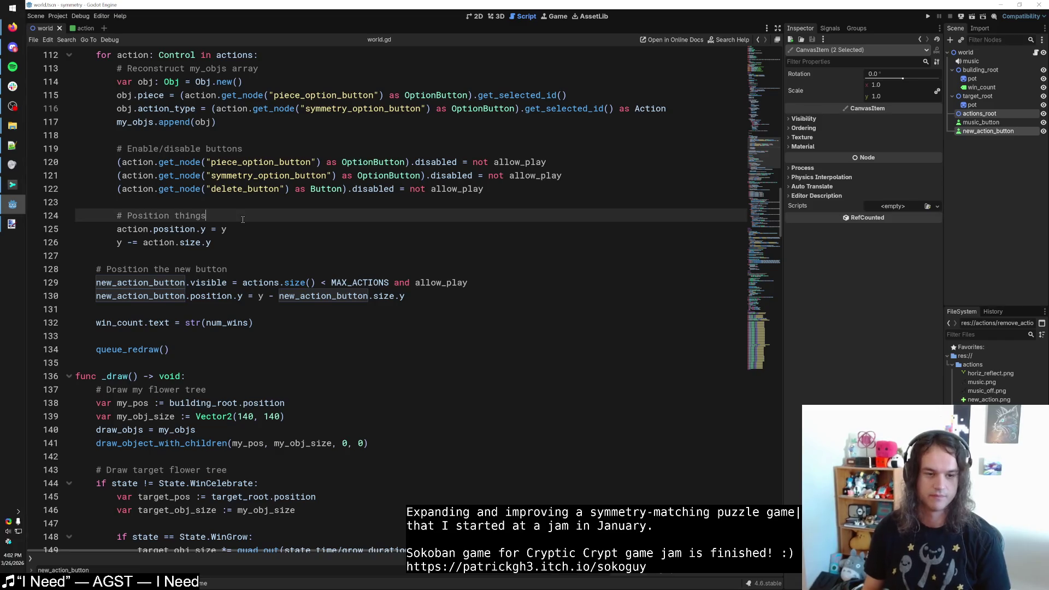
- Below '# Position things', add a line setting action.position.x from actions_root, fixing the misspelling
key("Return")
type("action.position.x = ")
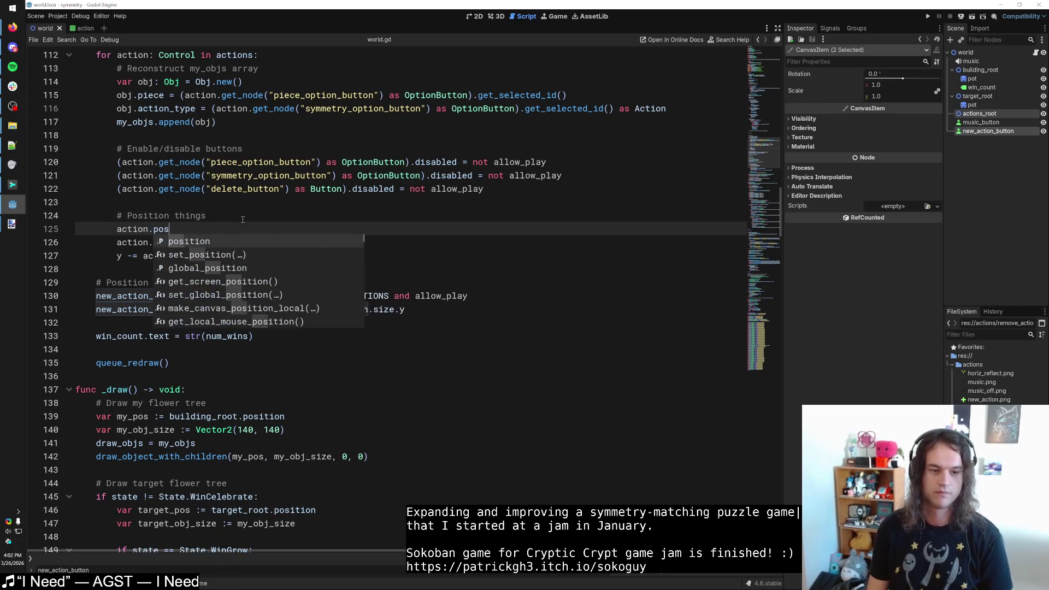
type("actino_root.x")
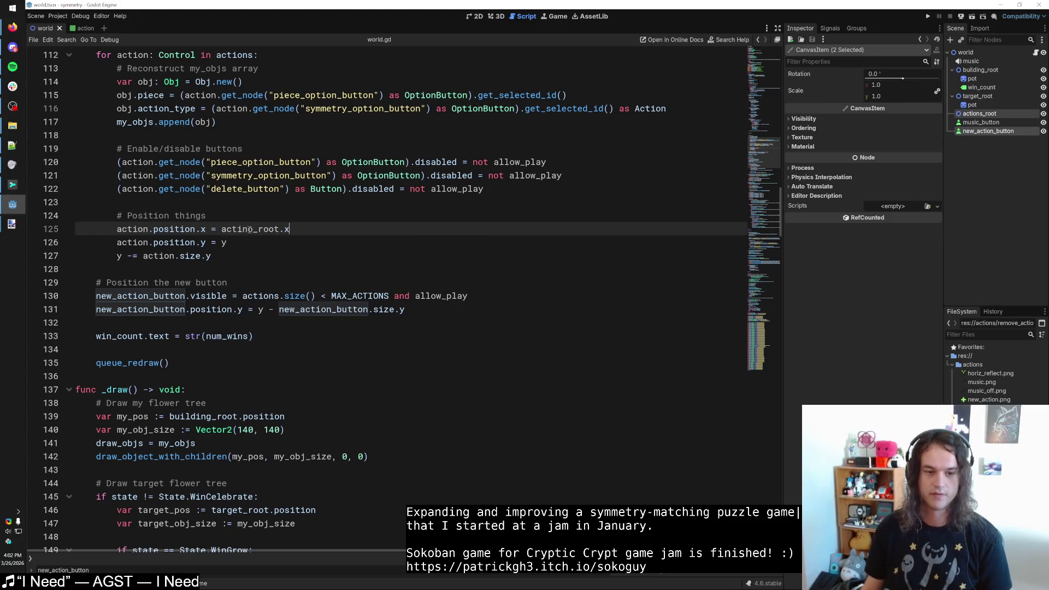
left_click(253, 229)
key("BackSpace")
key("BackSpace")
type("on")
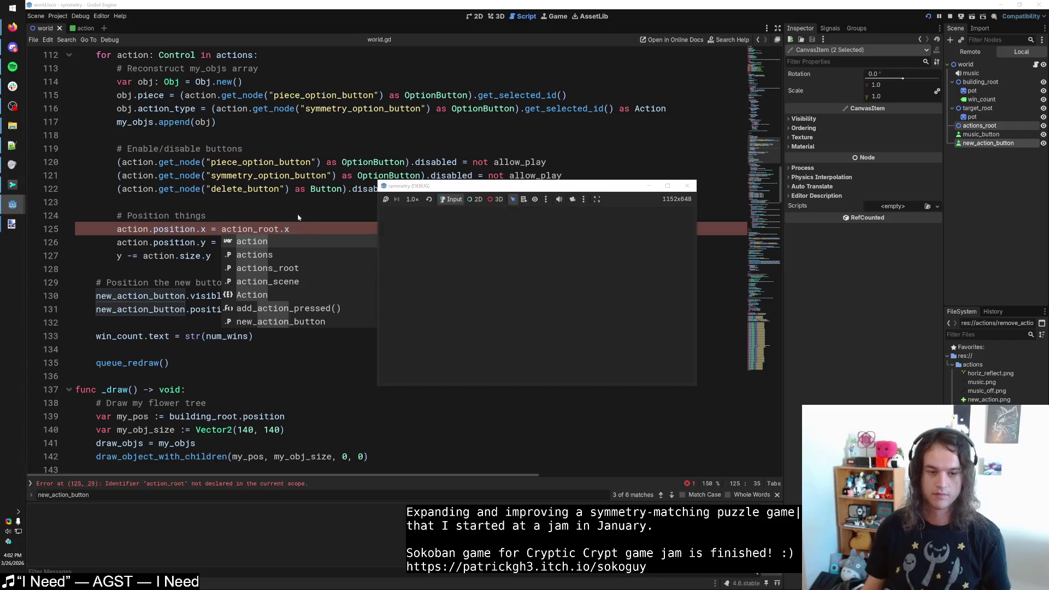
- Correct the name to actions_root and run the game in a maximised window
key("F5")
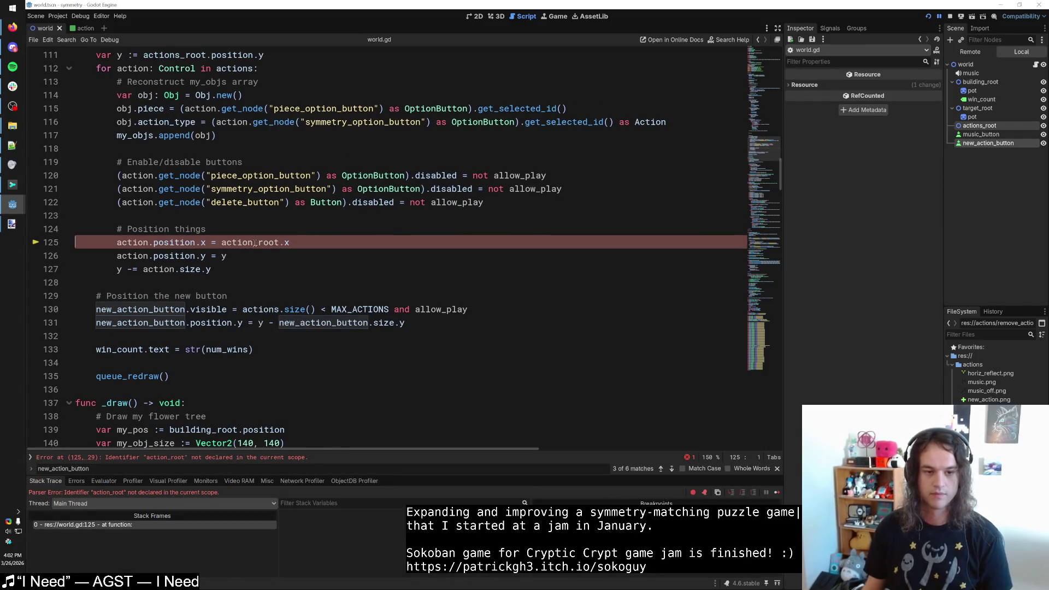
left_click(255, 243)
type("s")
key("F5")
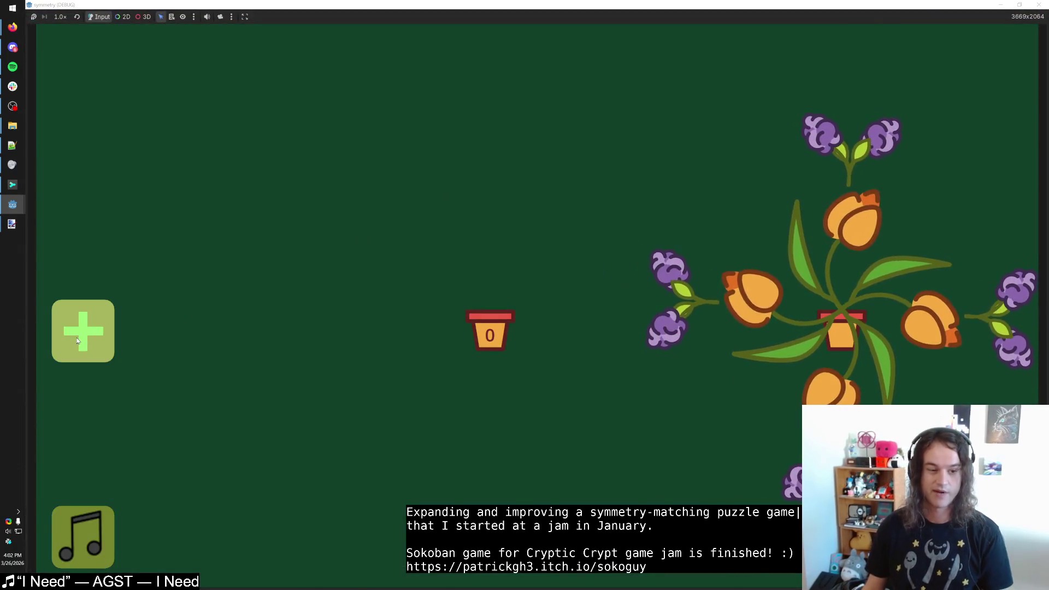
left_click(82, 327)
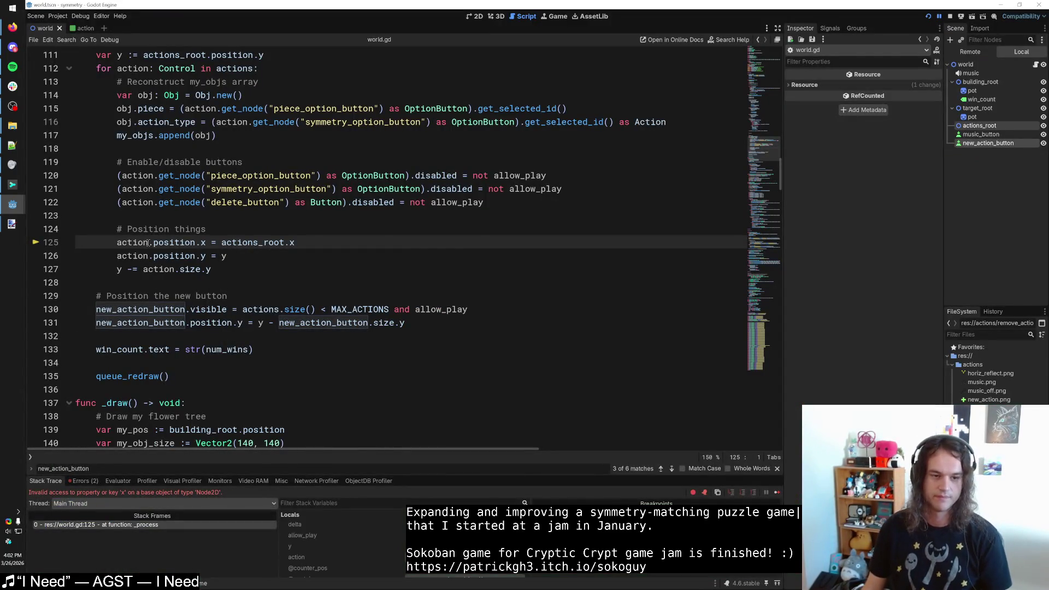
- Playtest adding three action rows and deleting four, then stop the game and return to 2D
mouse_move(249, 244)
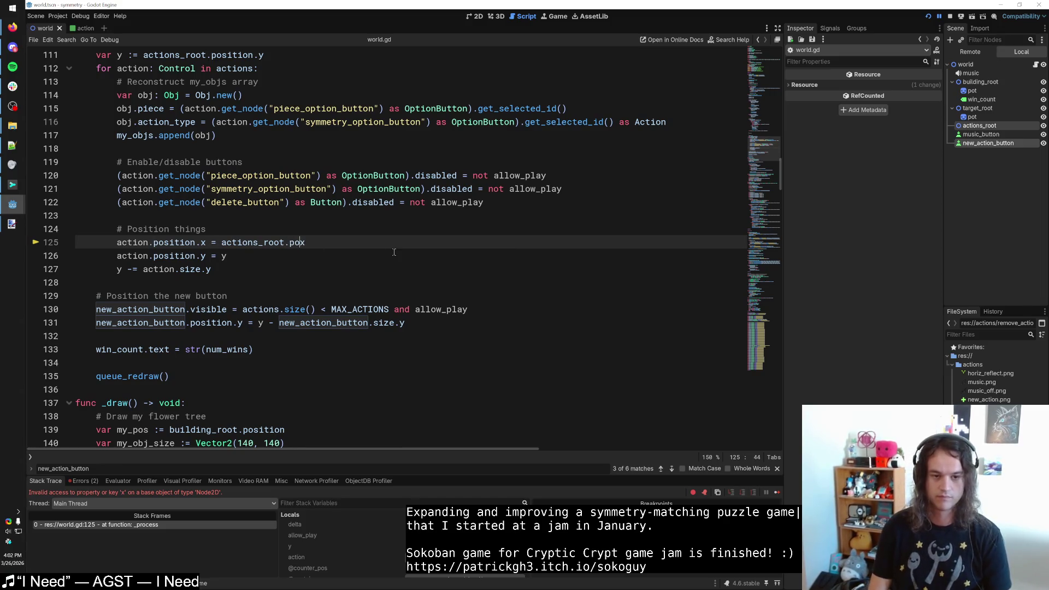
key("F5")
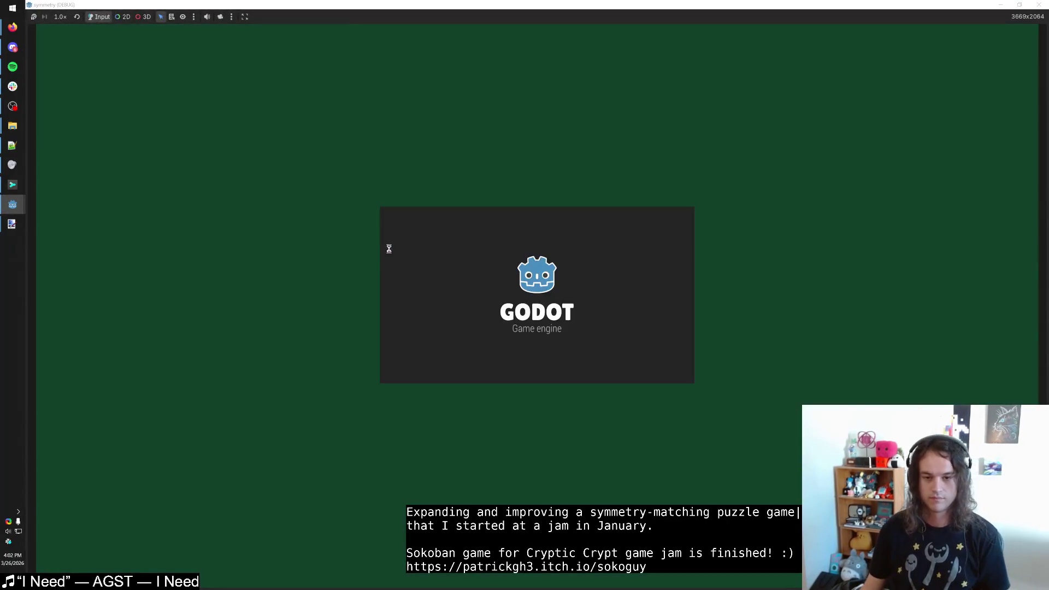
left_click(95, 240)
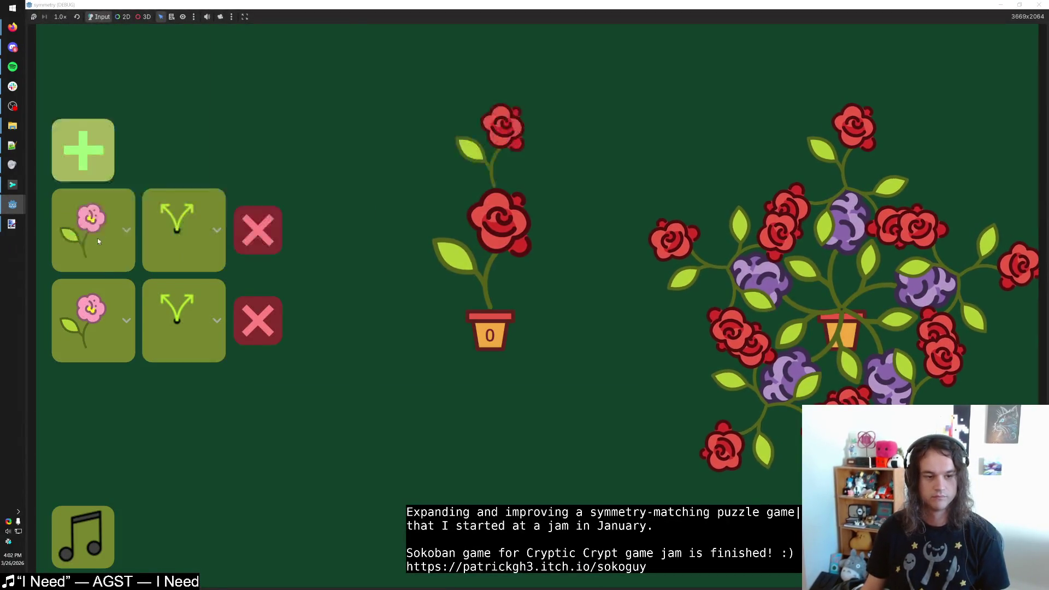
left_click(88, 151)
left_click(87, 60)
left_click(259, 227)
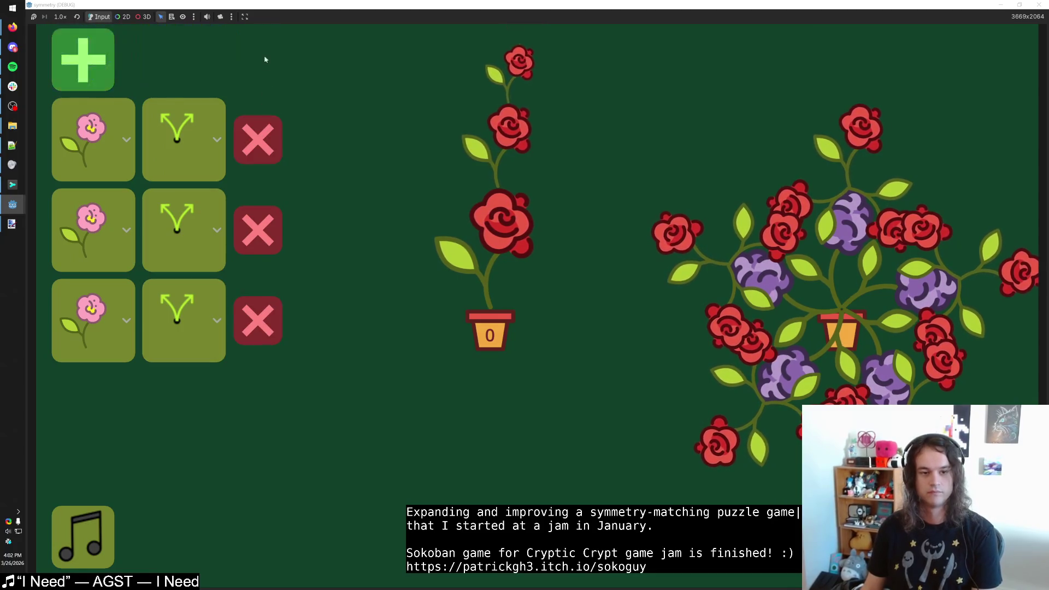
left_click(259, 227)
left_click(259, 227)
left_click(262, 323)
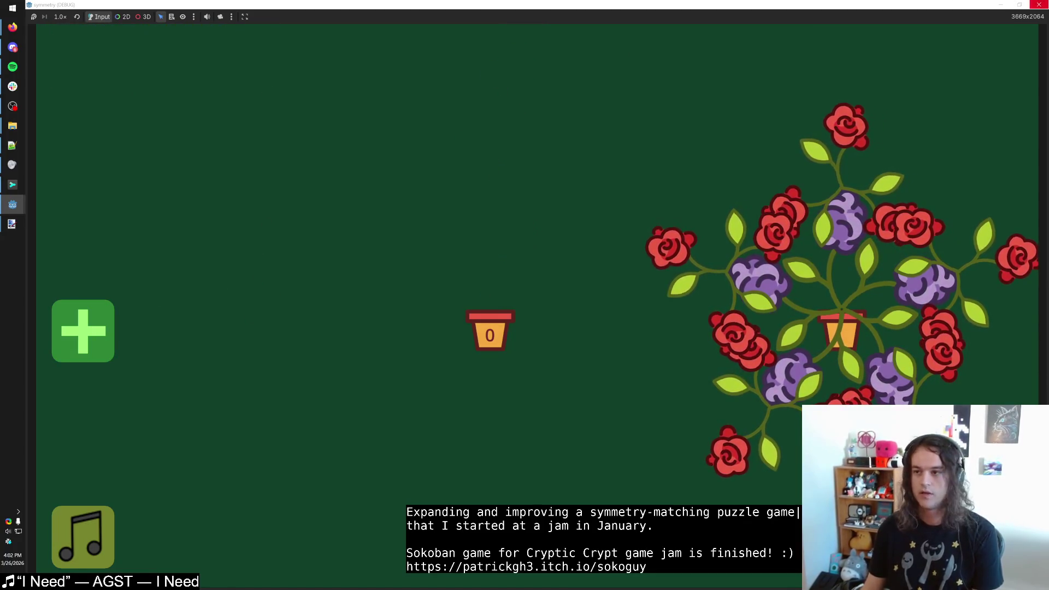
key("F8")
left_click(481, 17)
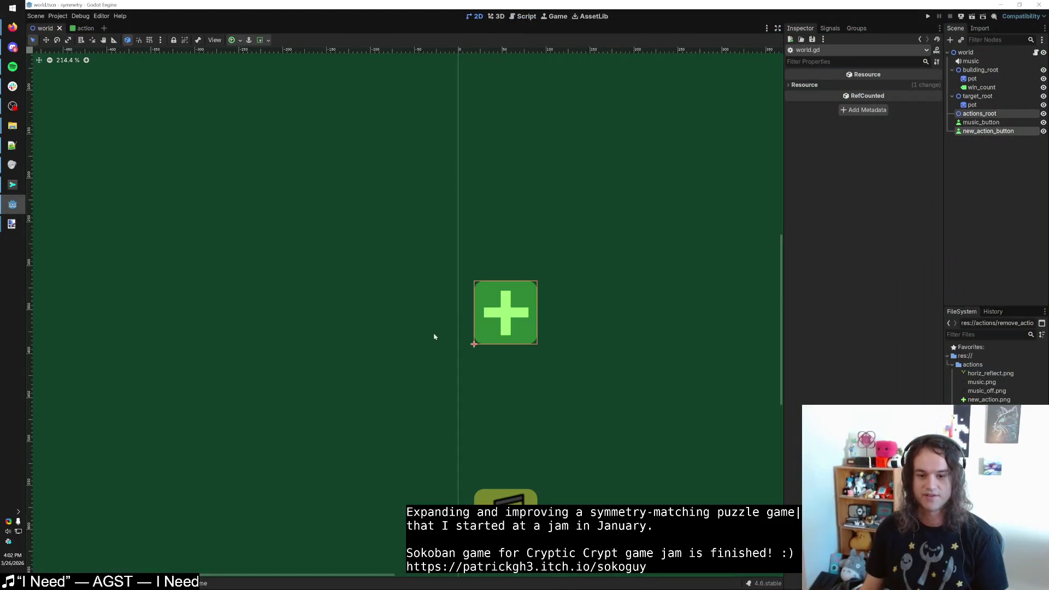
- Set new_action_button's Icon Alignment to Center and resize it wider and shorter
left_click(517, 316)
left_click_drag(538, 347, 691, 346)
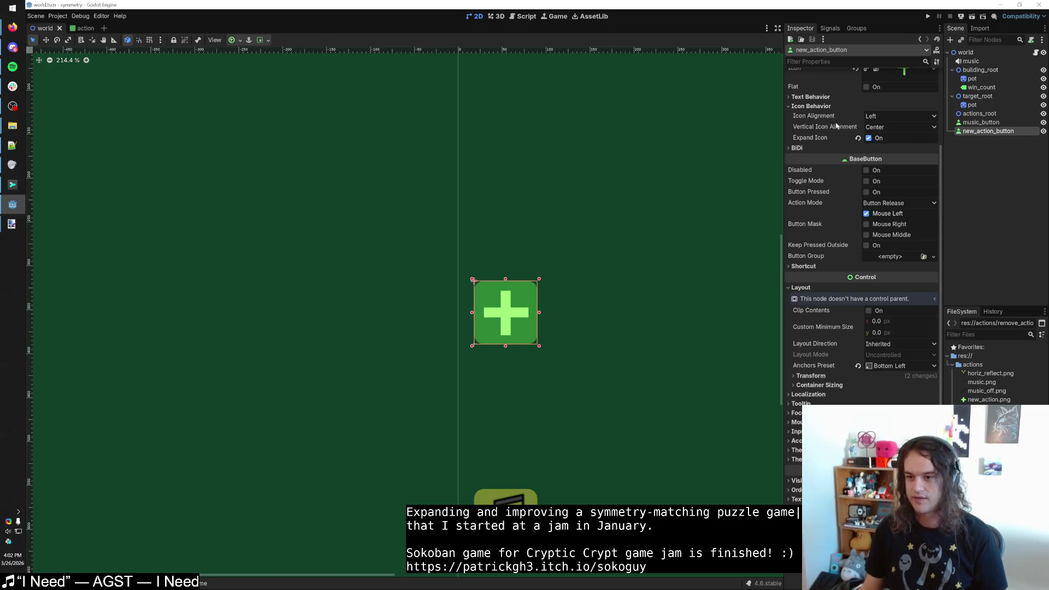
left_click(891, 128)
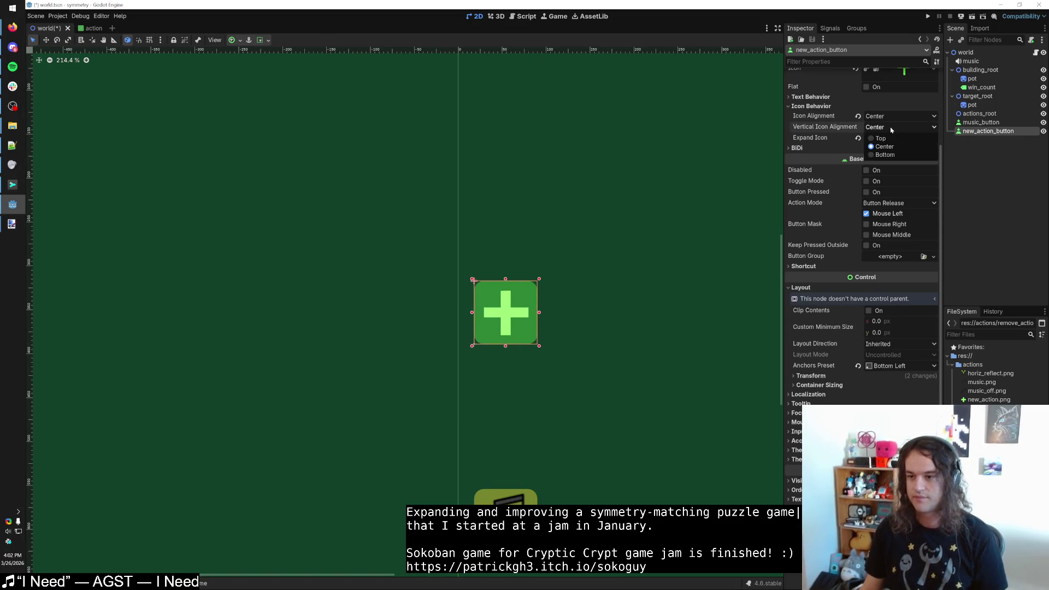
mouse_move(544, 273)
left_mouse_down()
mouse_move(733, 215)
mouse_move(742, 236)
left_mouse_up()
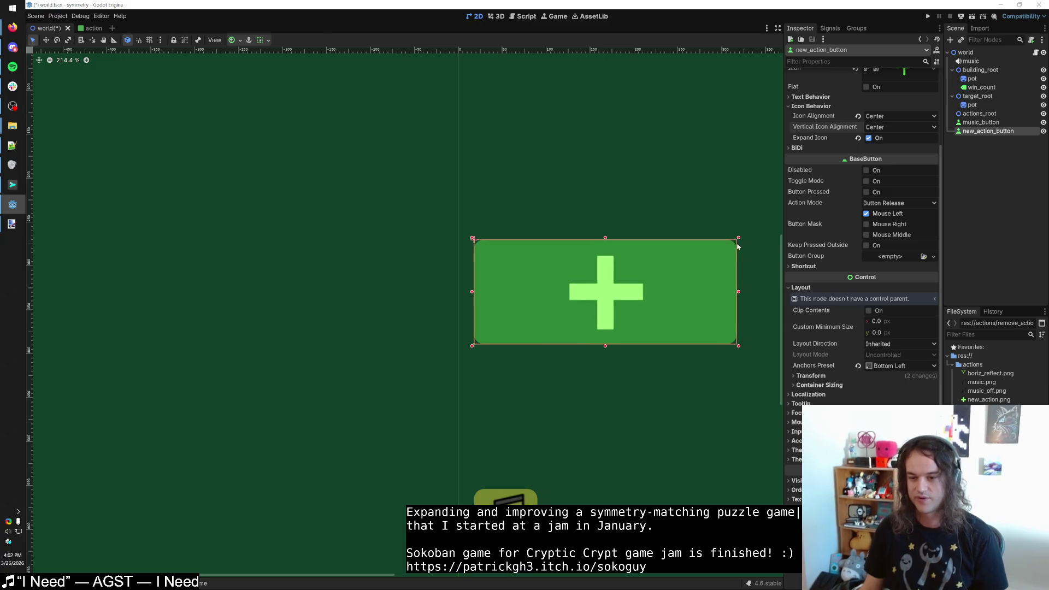
scroll(538, 253, "down", 3)
scroll(538, 252, "down", 1)
left_click_drag(533, 274, 554, 268)
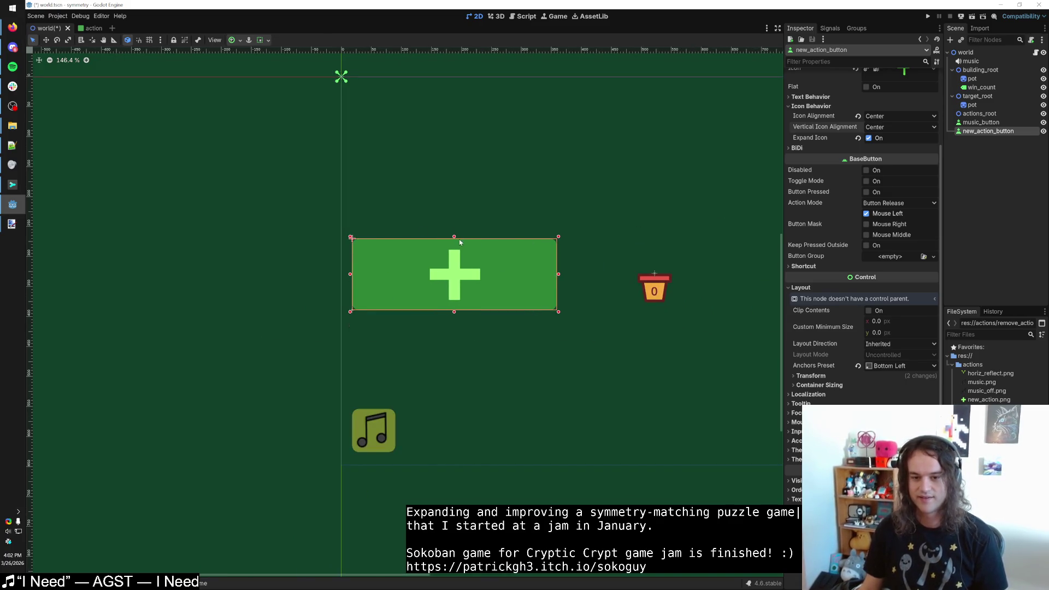
left_click_drag(454, 237, 453, 252)
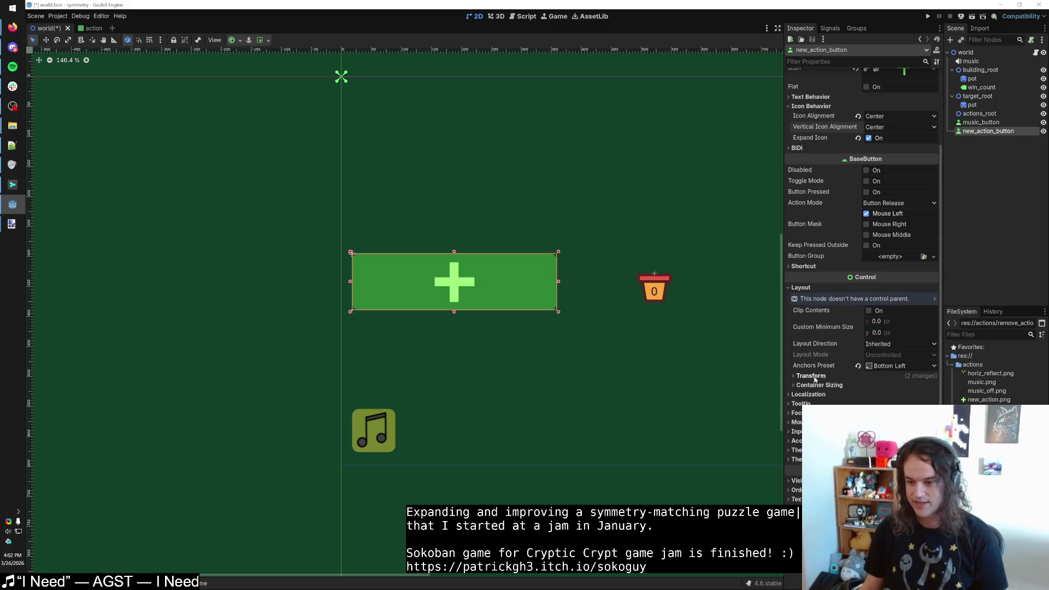
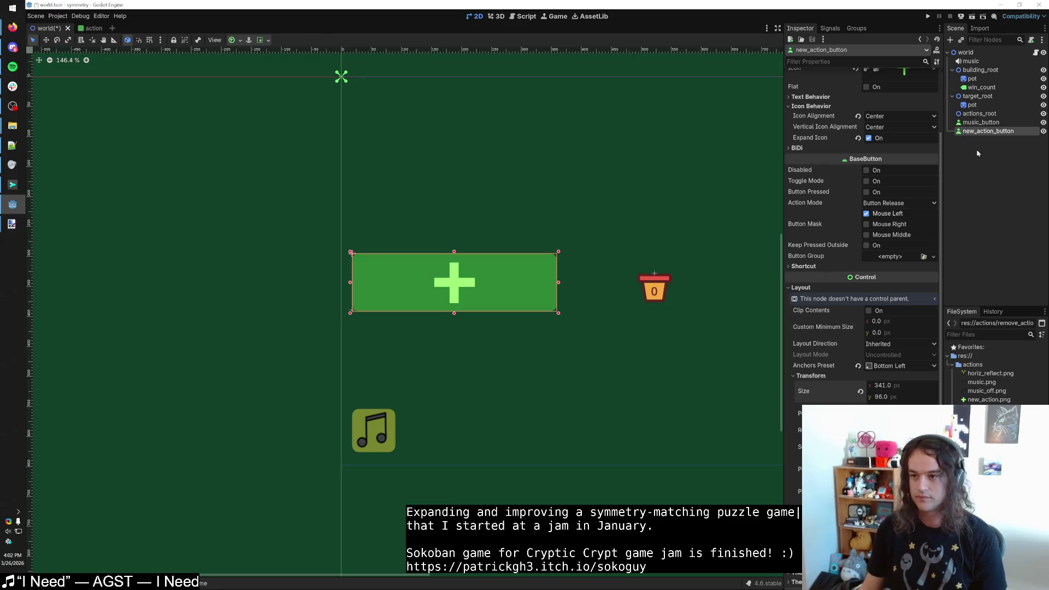
- Save and run the game, then add four plant rule rows with the + button
left_click(928, 16)
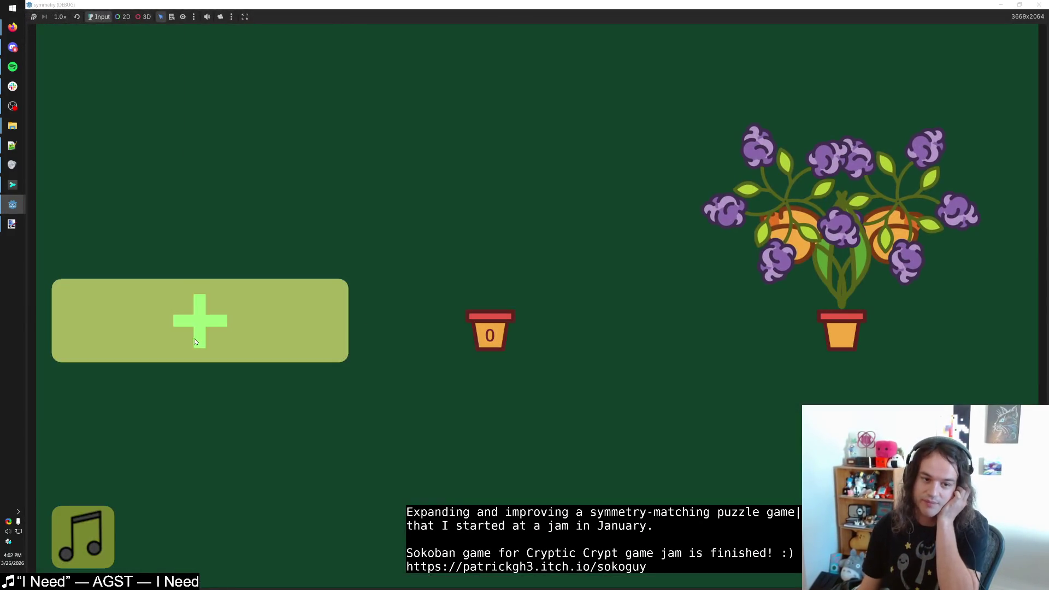
left_click(195, 342)
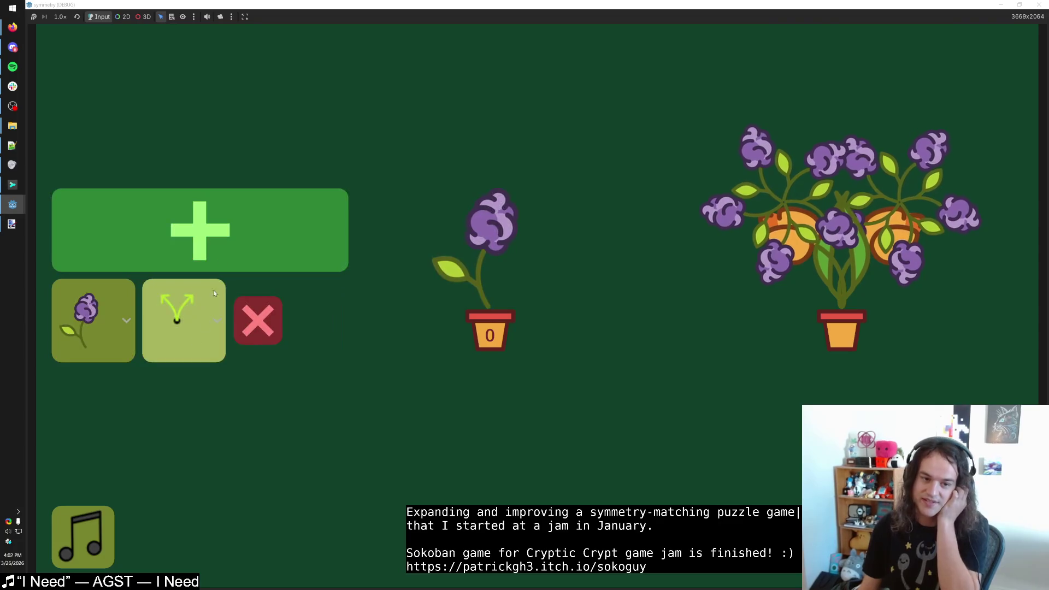
left_click(229, 240)
left_click(268, 147)
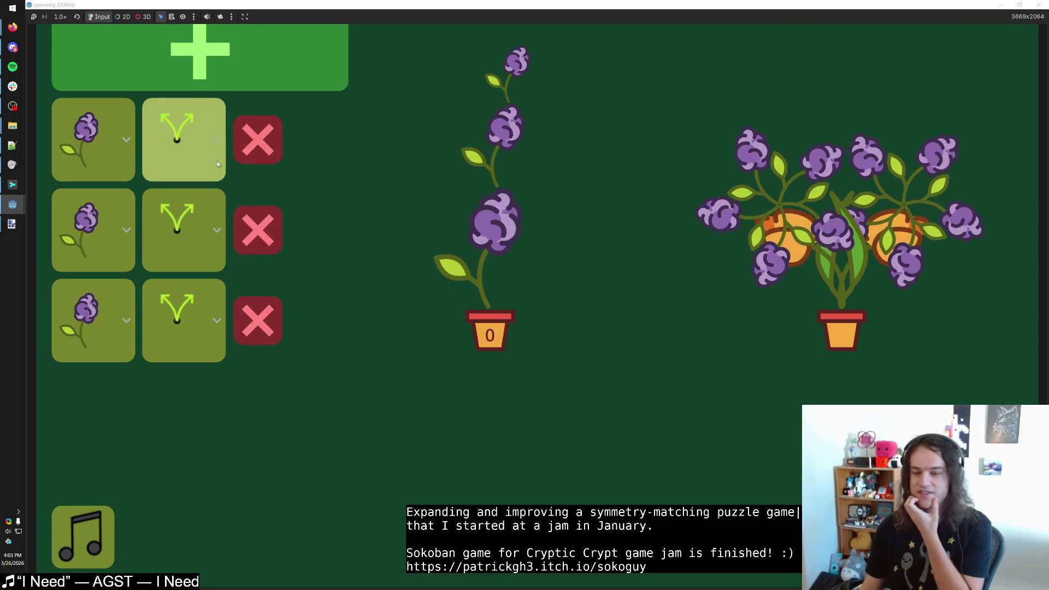
left_click(294, 81)
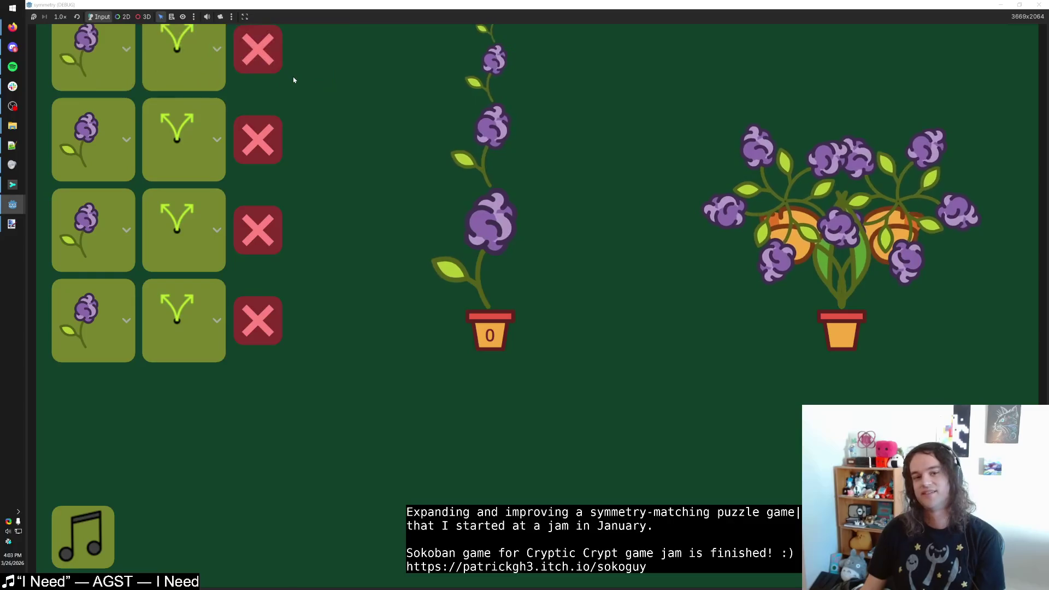
- Delete all four rule rows with the red X buttons, then stop the running game
left_click(260, 51)
left_click(264, 142)
left_click(262, 230)
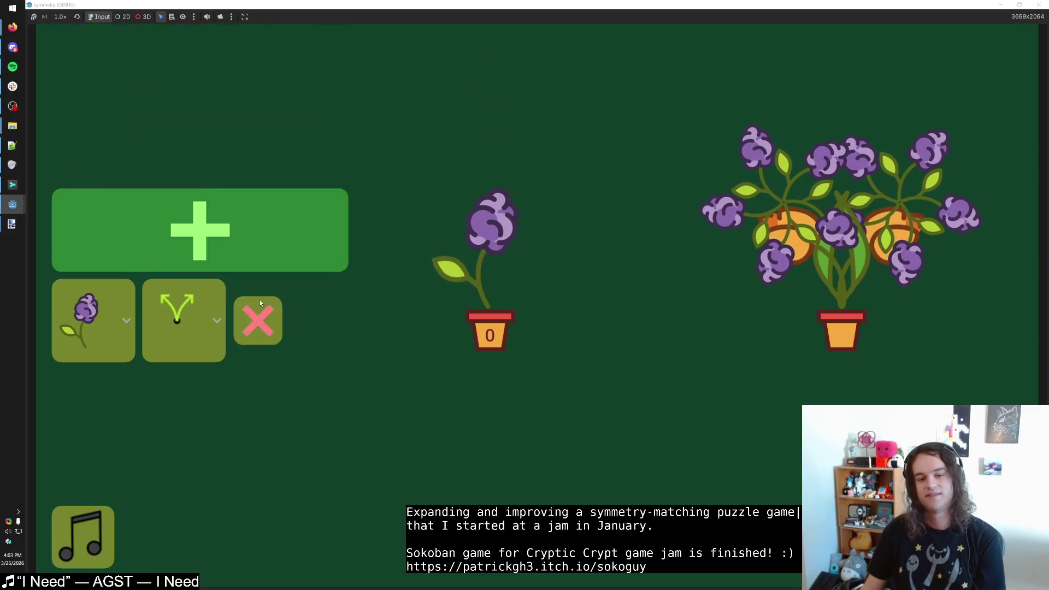
left_click(260, 306)
key("super+Down")
key("super+Up")
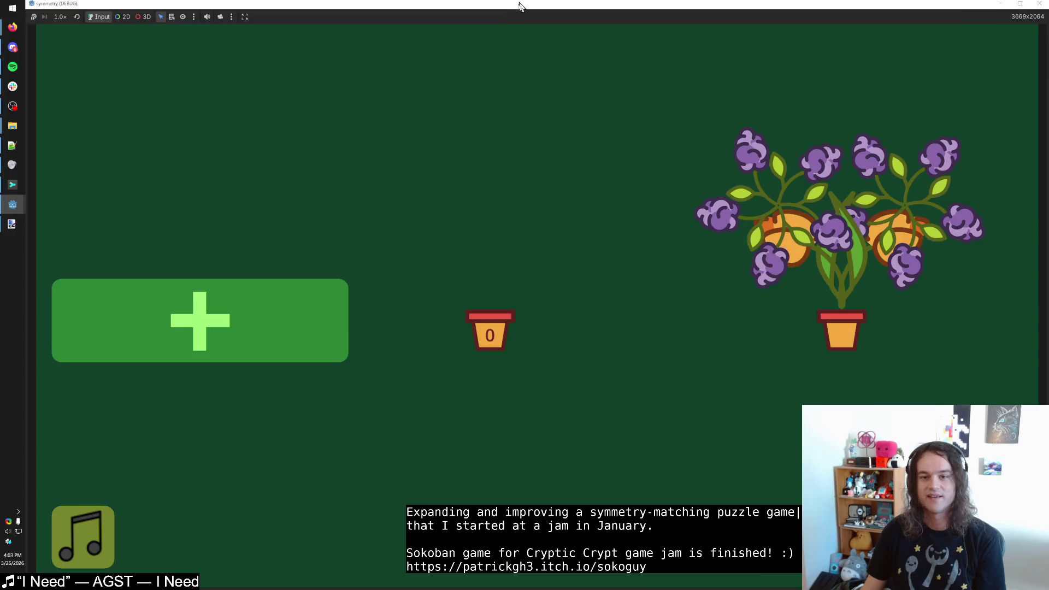
key("F8")
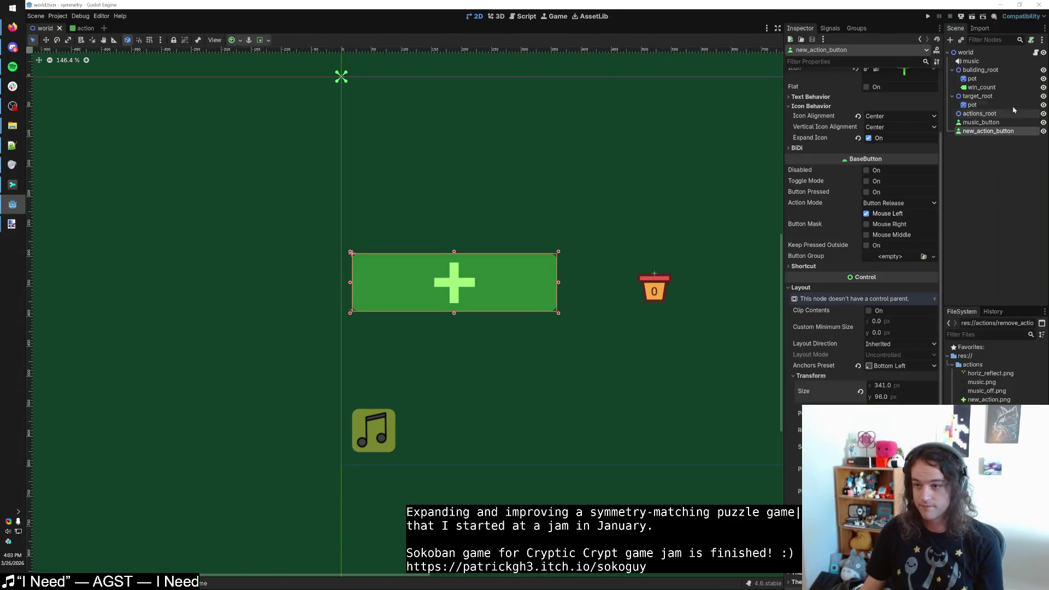
- Select actions_root with the plus button and drag them lower in the 2D view
left_click(990, 114, "ctrl")
scroll(345, 297, "up", 4)
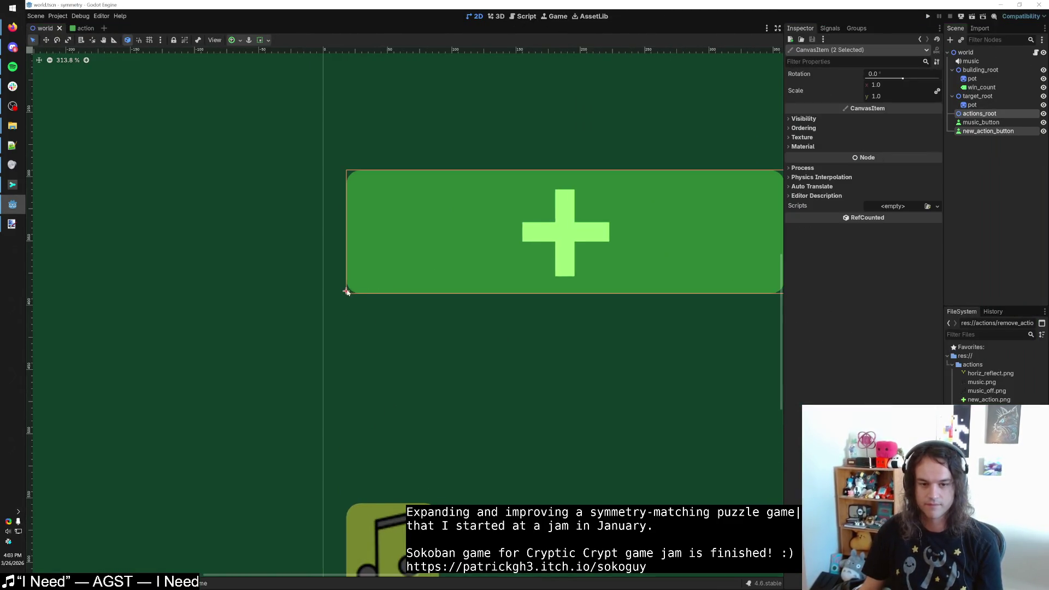
scroll(406, 316, "down", 2)
left_click_drag(401, 314, 399, 339)
- Run the game full screen, add four rule rows, then delete all four
left_click(928, 18)
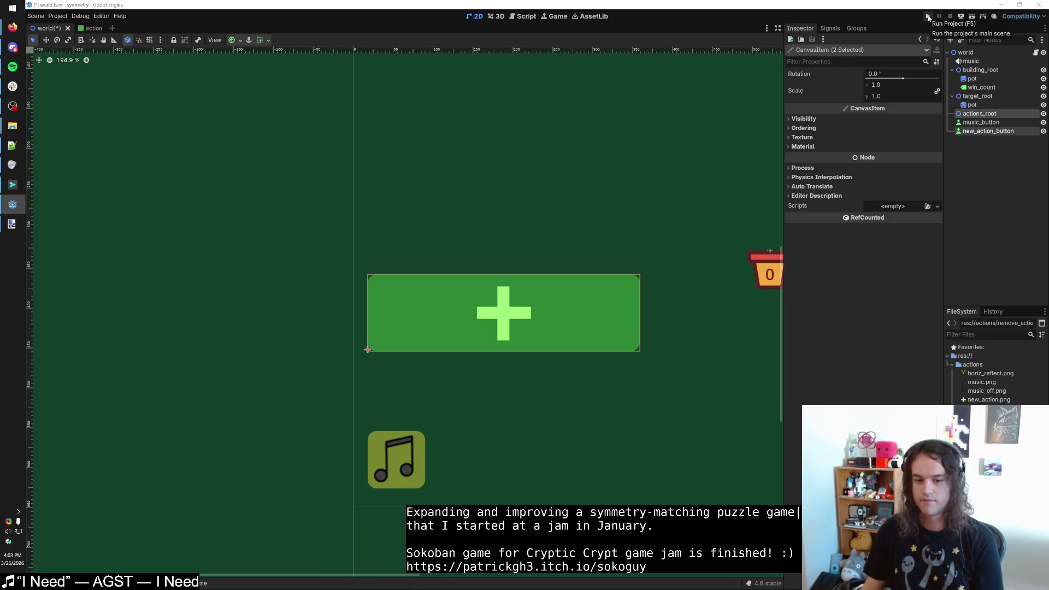
double_click(396, 185)
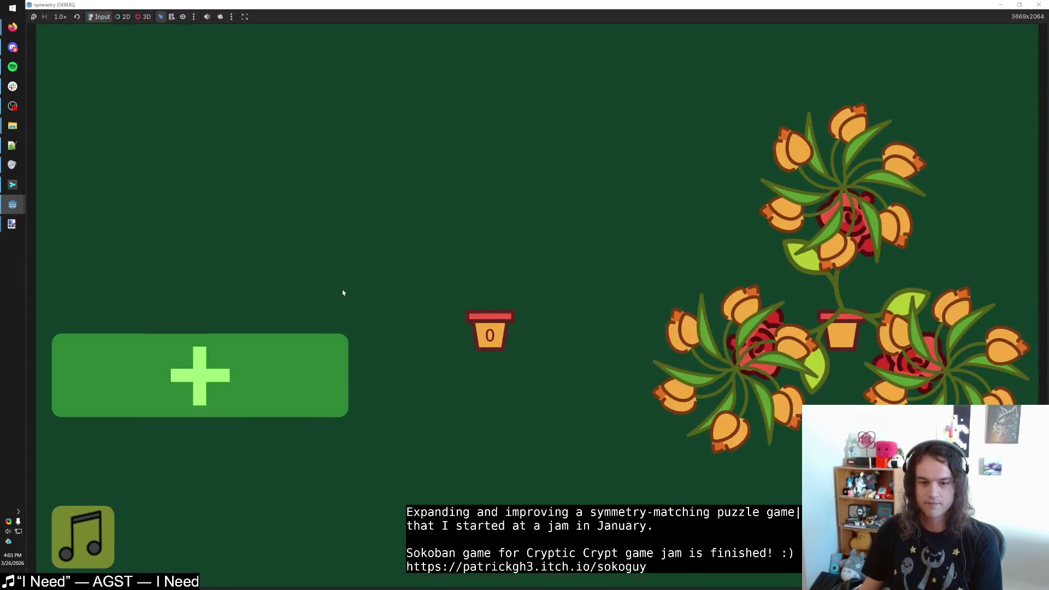
left_click(228, 361)
left_click(228, 291)
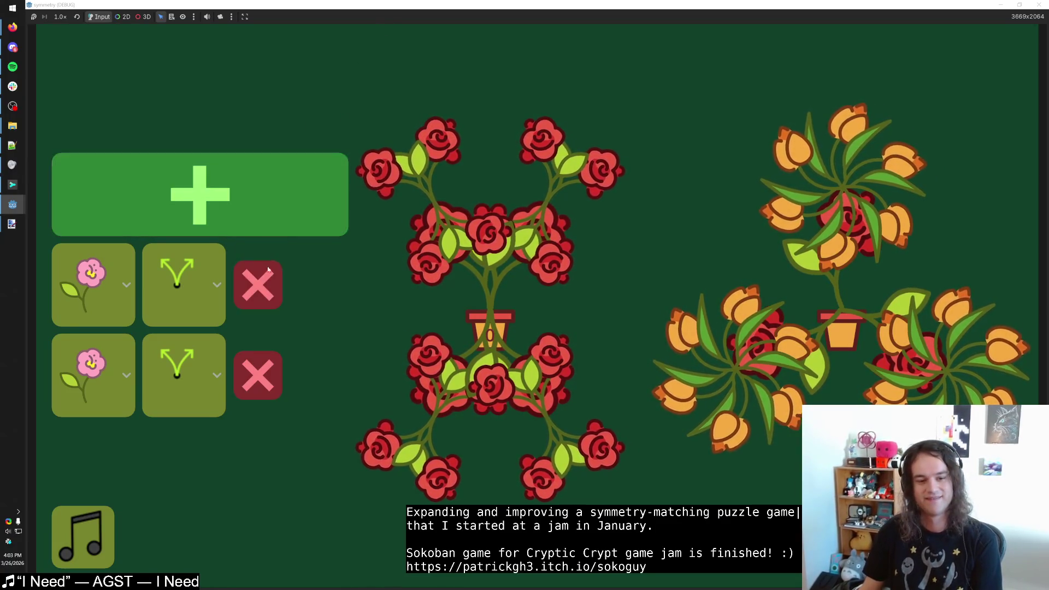
left_click(243, 204)
left_click(241, 111)
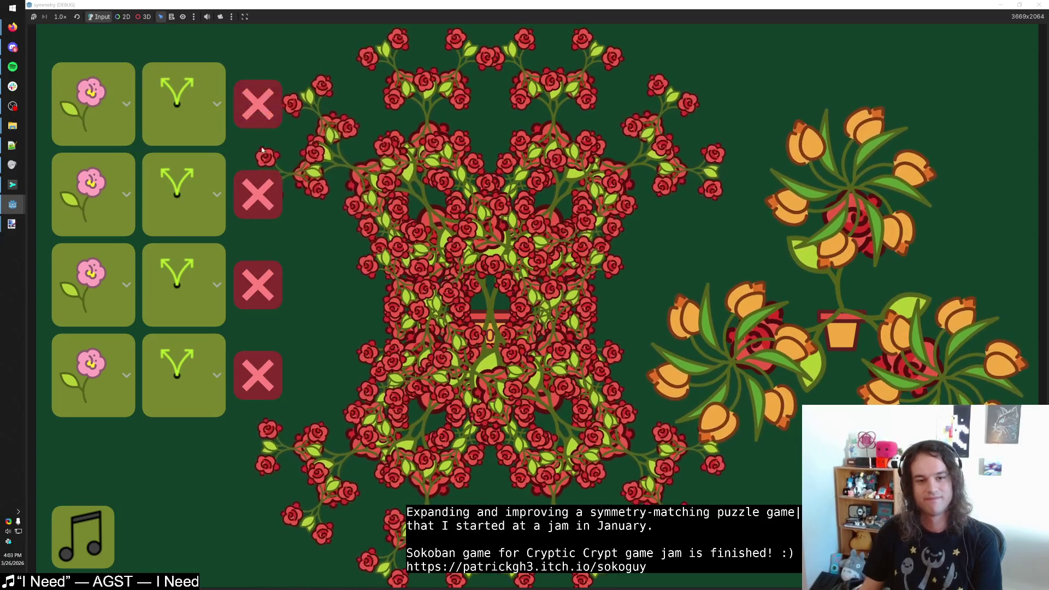
left_click(264, 117)
left_click(261, 196)
left_click(262, 290)
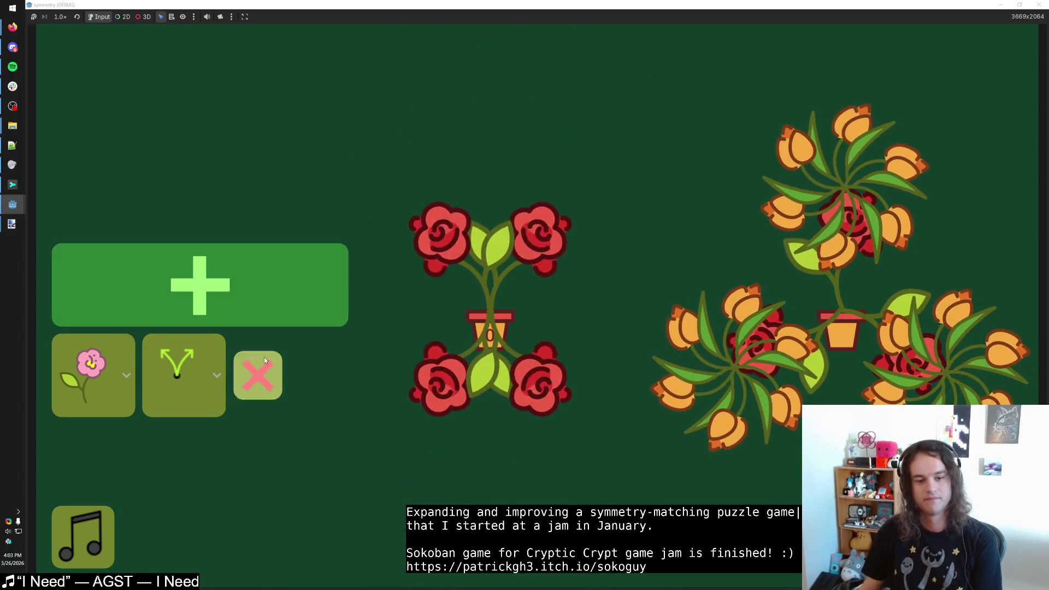
left_click(264, 360)
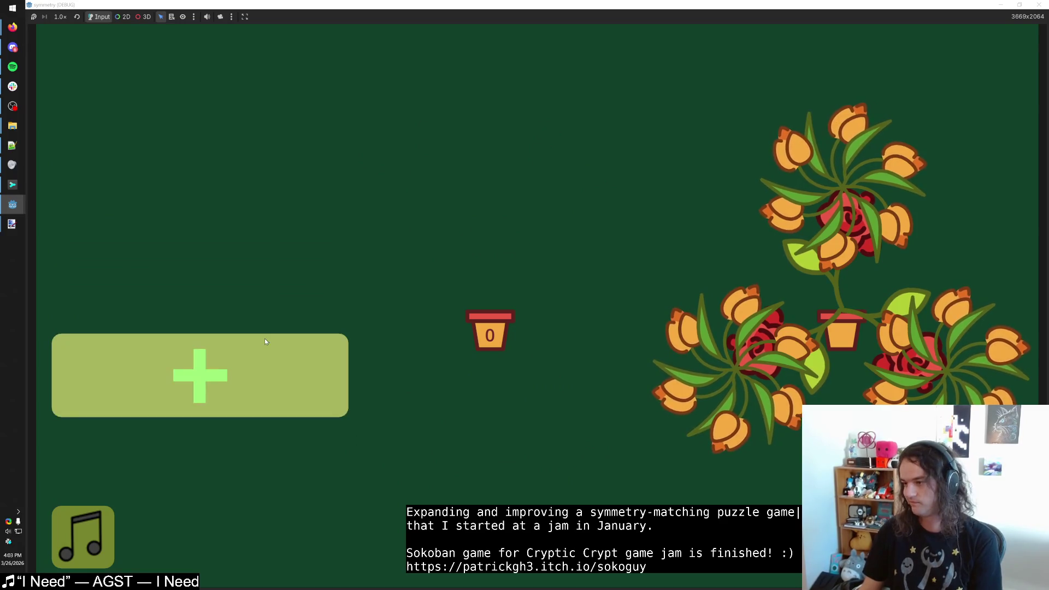
- Add and delete four rule rows a second time, then stop the game
left_click(258, 346)
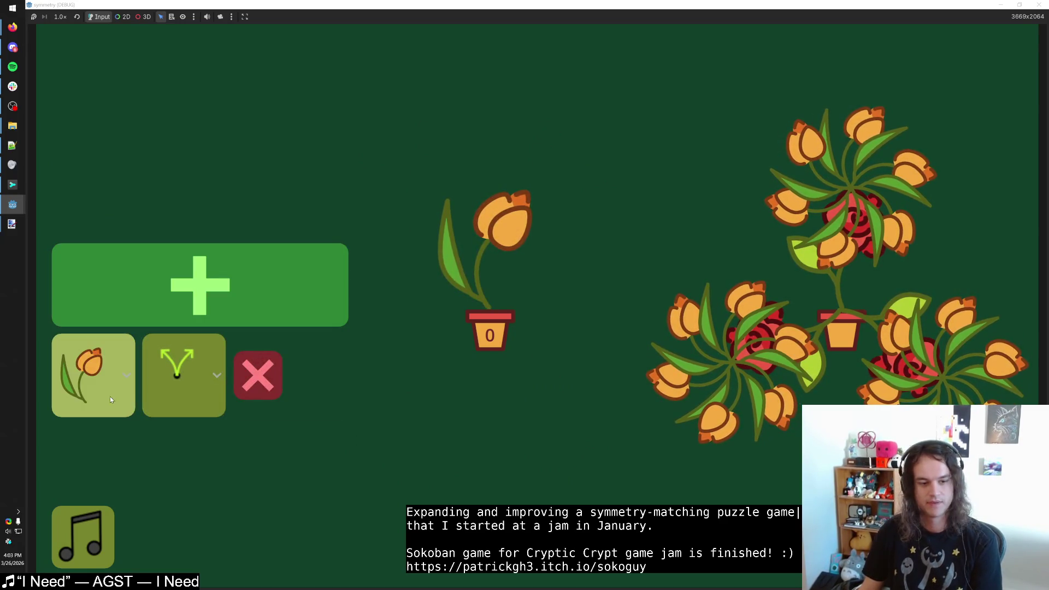
left_click(192, 316)
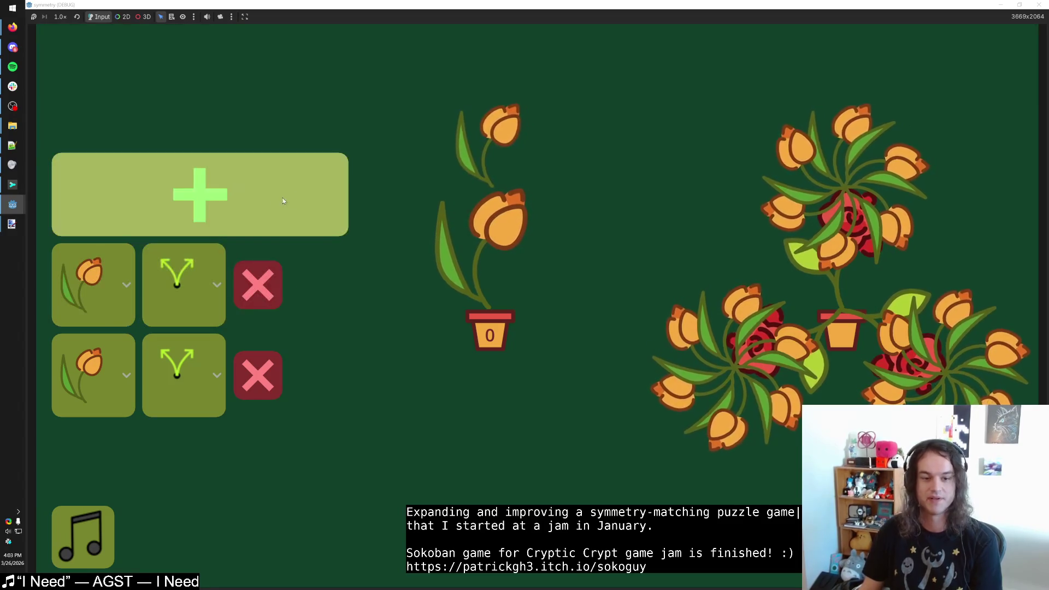
left_click(295, 203)
left_click(306, 131)
left_click(267, 108)
left_click(266, 196)
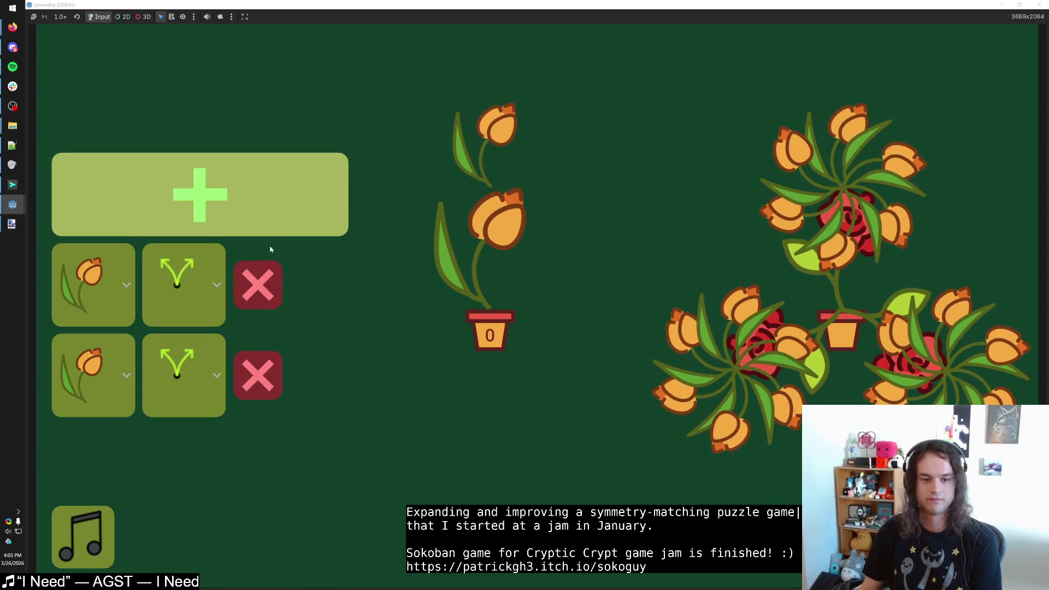
left_click(267, 285)
left_click(271, 371)
key("F8")
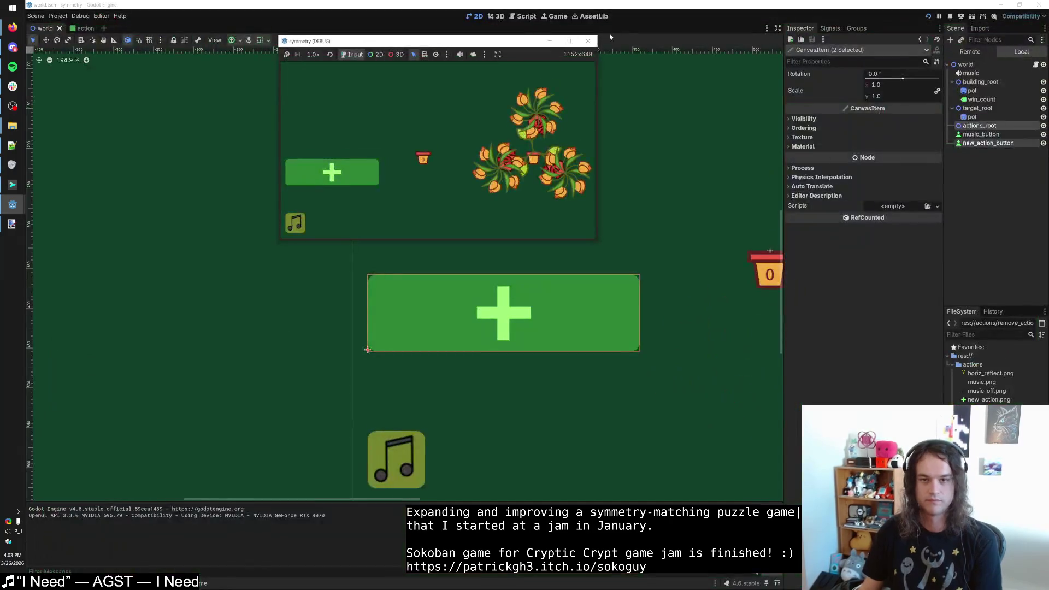
- Narrow new_action_button from 341 px to about 200 px wide, running the game in between
left_click(640, 352)
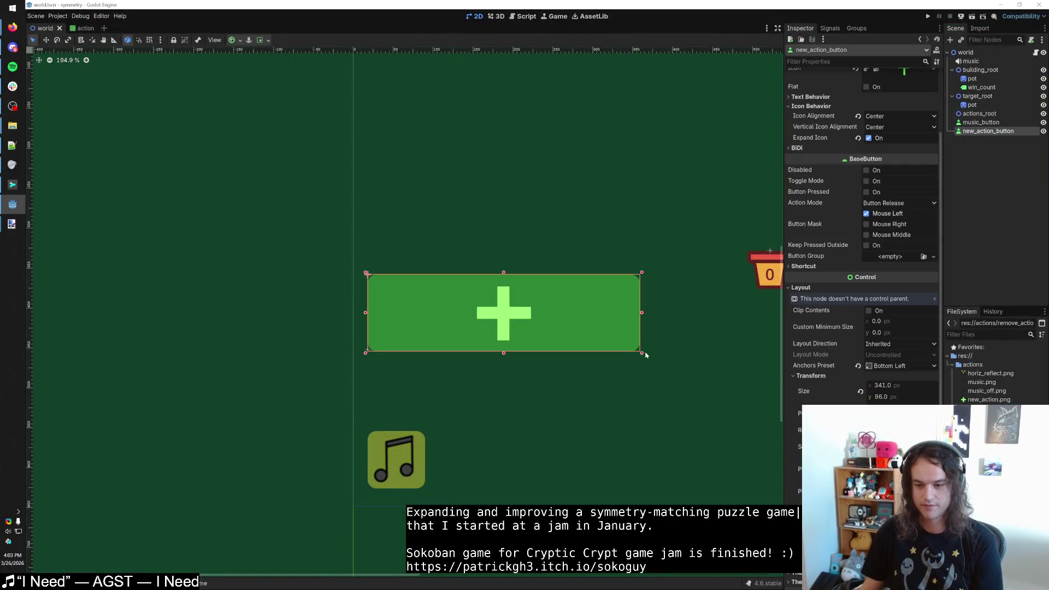
left_click_drag(643, 314, 578, 310)
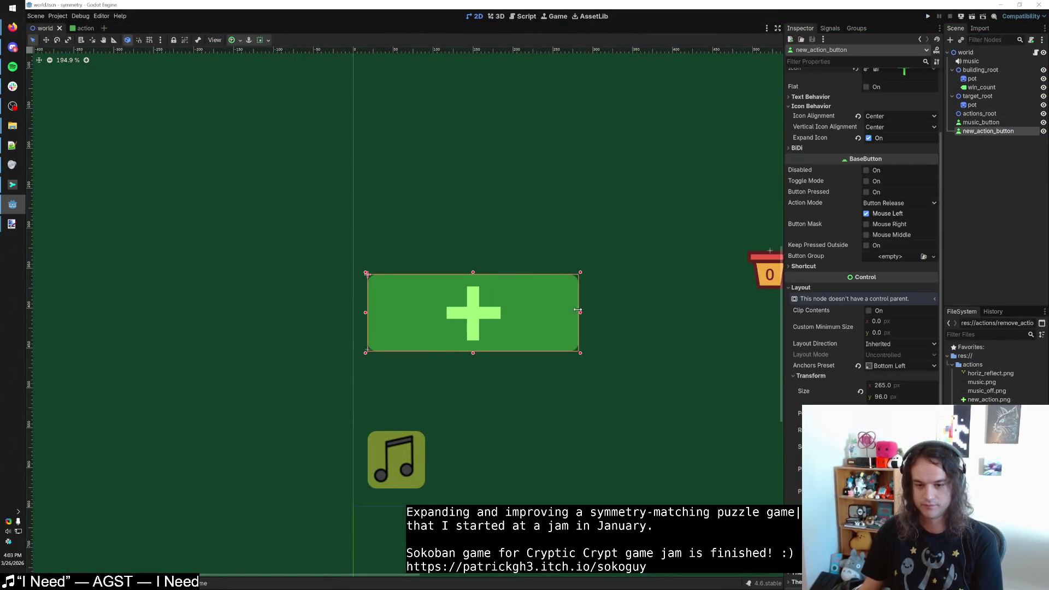
left_click(928, 17)
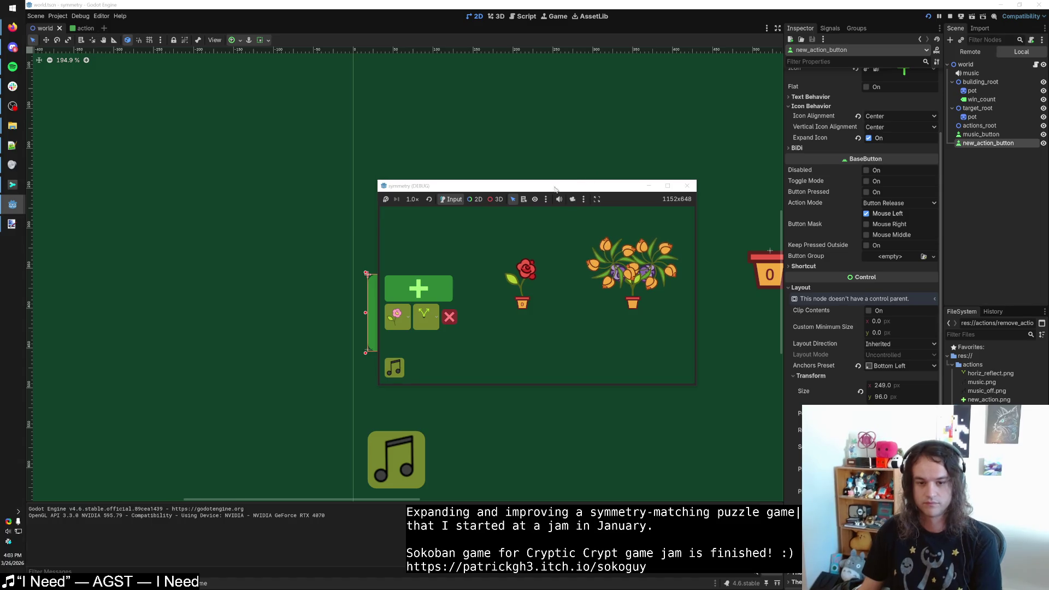
mouse_move(489, 176)
left_mouse_down()
mouse_move(61, 124)
mouse_move(221, 91)
left_mouse_up()
left_click_drag(568, 316, 558, 313)
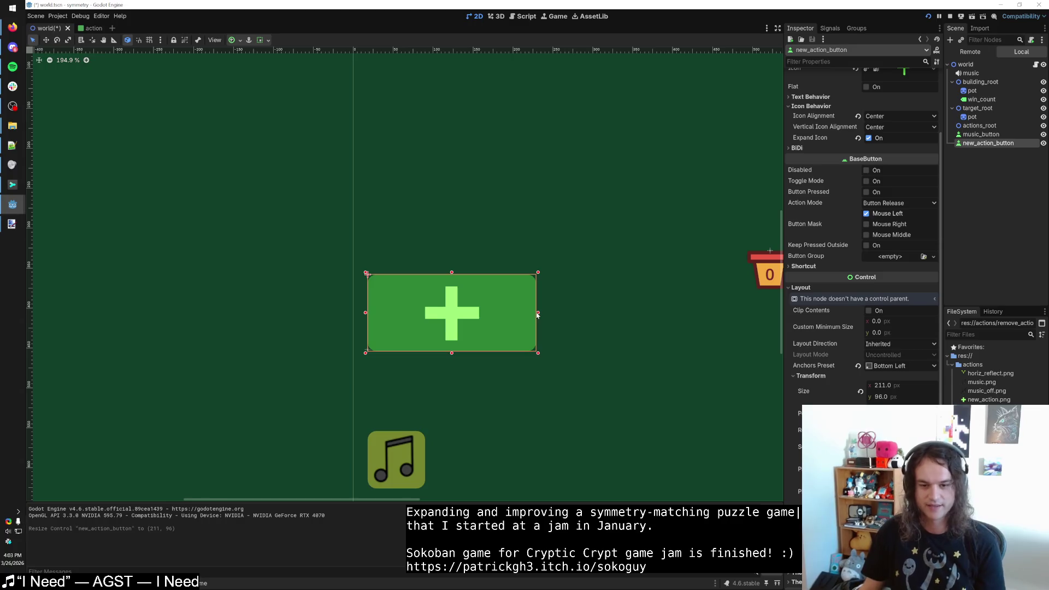
left_click_drag(539, 315, 530, 316)
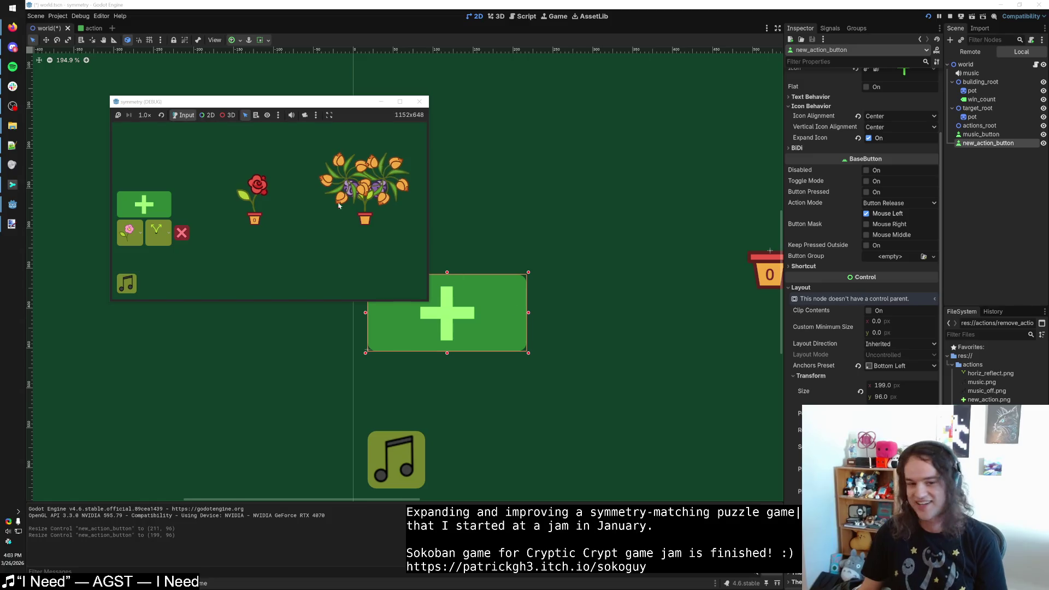
- Compare the maximized game with the editor and measure the gap between the buttons
double_click(279, 100)
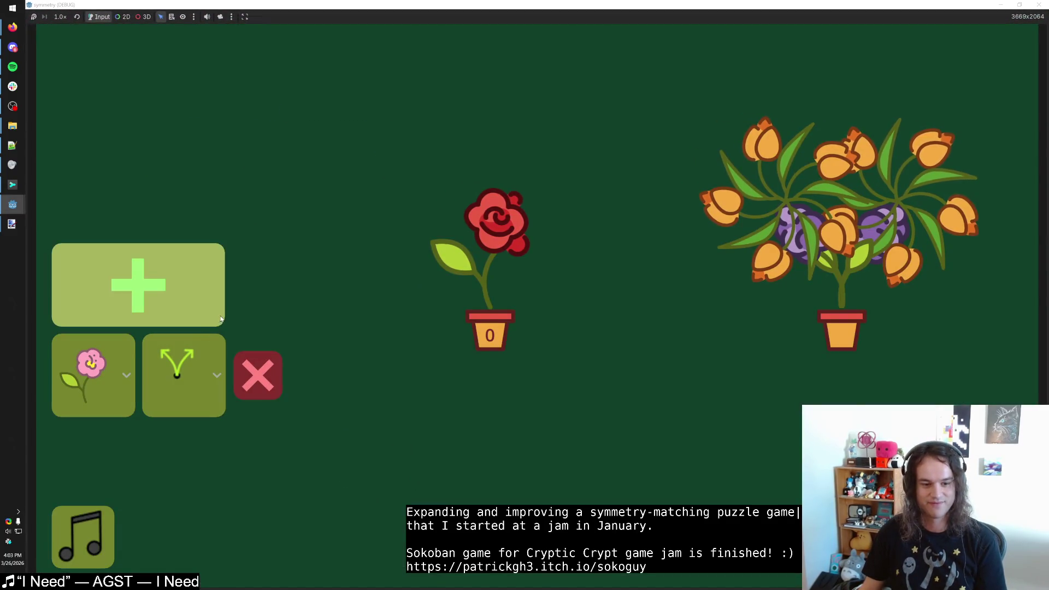
key("alt+Tab")
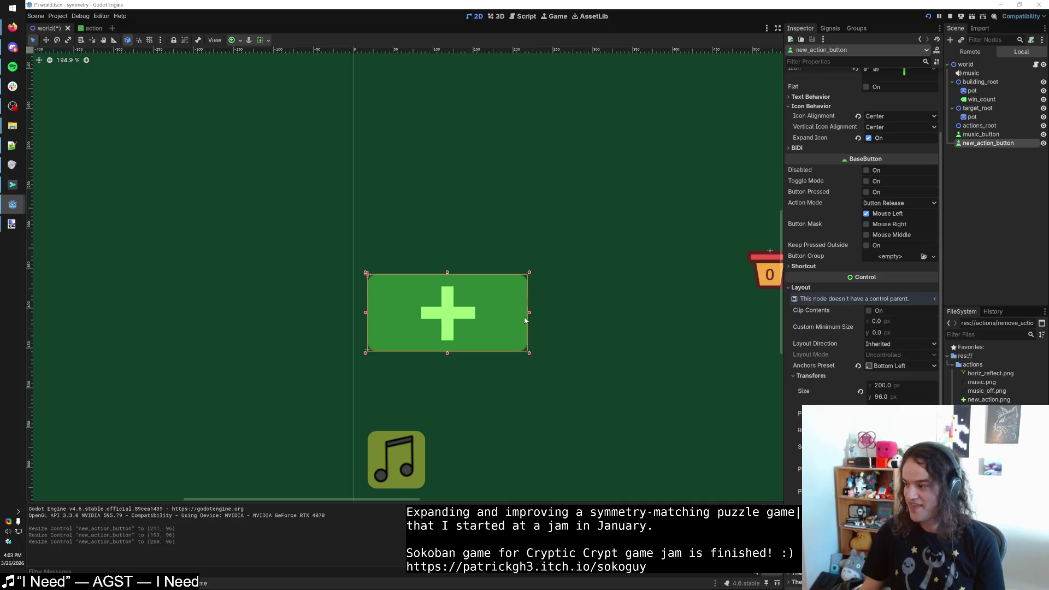
key("alt+Tab")
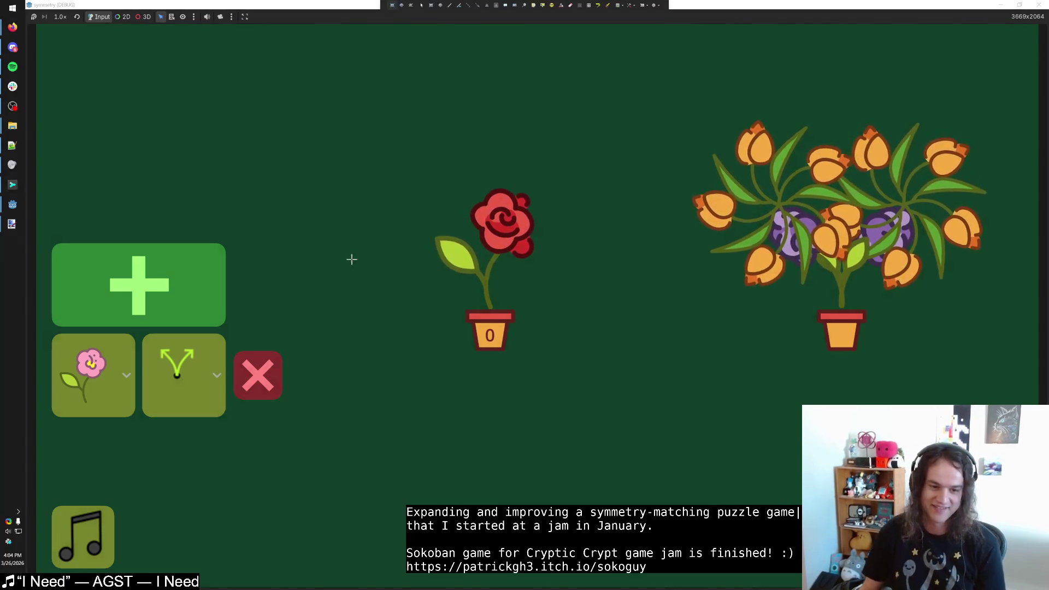
key("ctrl+Print")
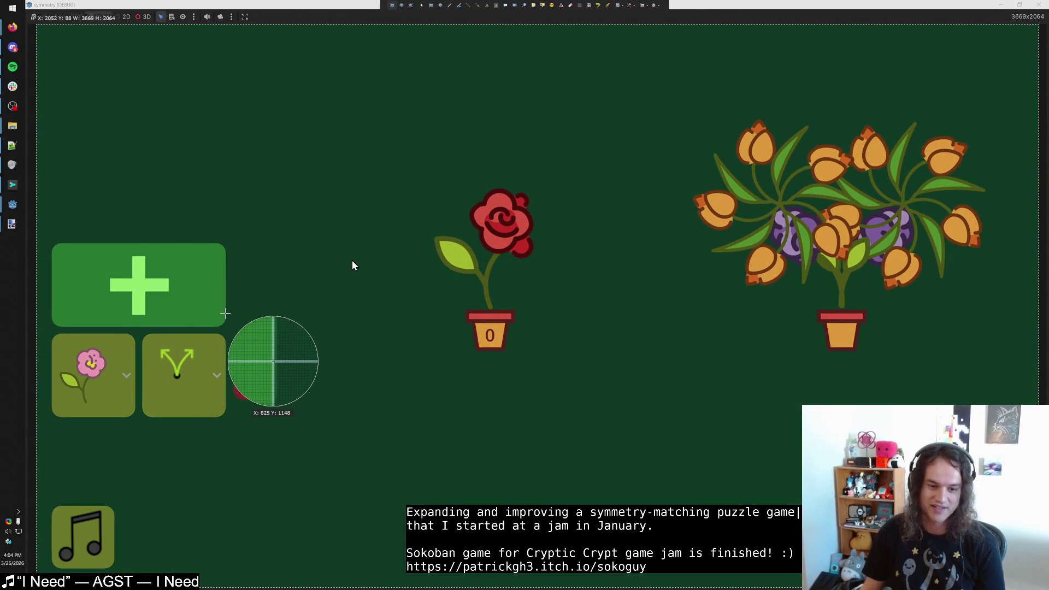
left_click_drag(225, 313, 226, 367)
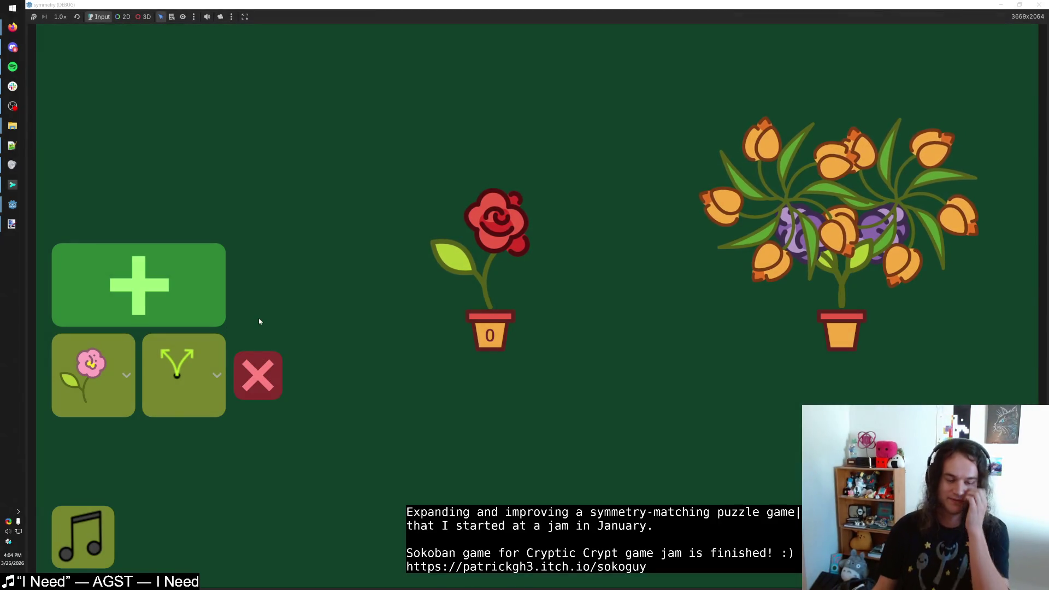
- Add and delete several action rows in the running puzzle to test the buttons
left_click(221, 320)
left_click(222, 233)
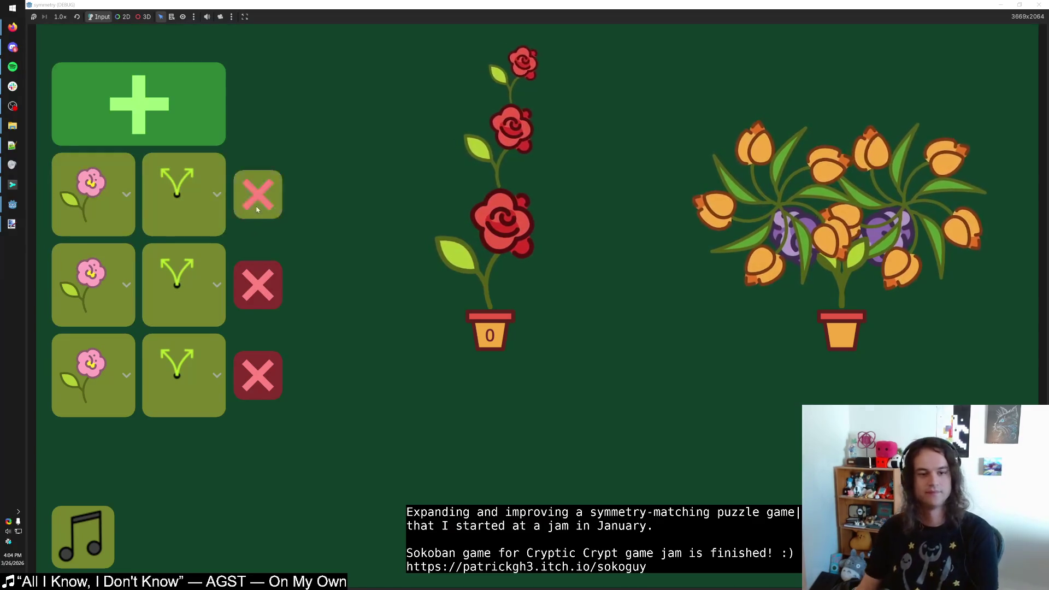
left_click(258, 194)
left_click(256, 284)
left_click(253, 356)
left_click(156, 355)
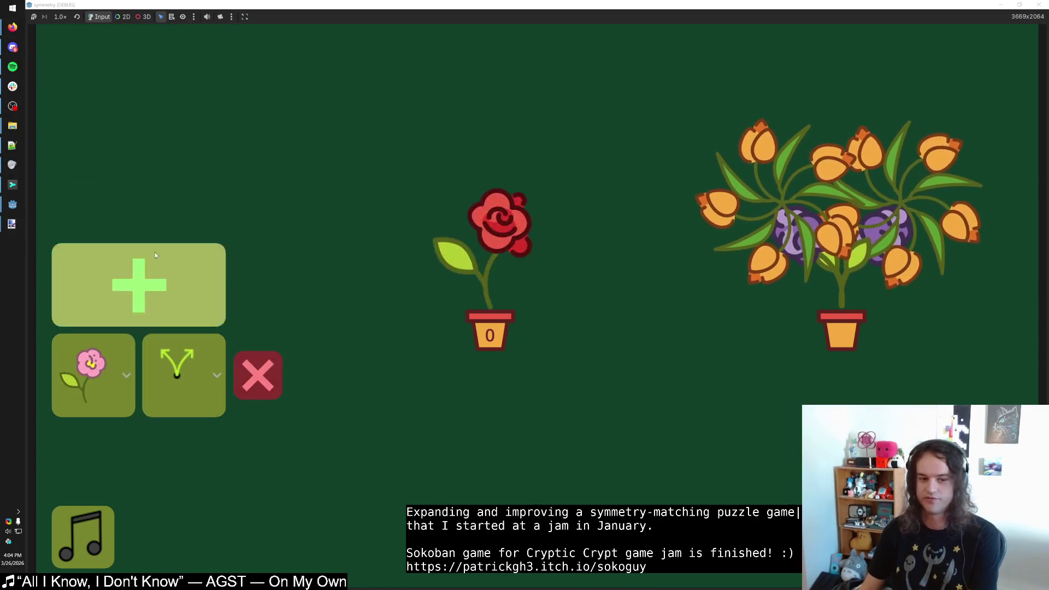
left_click(159, 249)
left_click(159, 232)
left_click(258, 194)
left_click(257, 284)
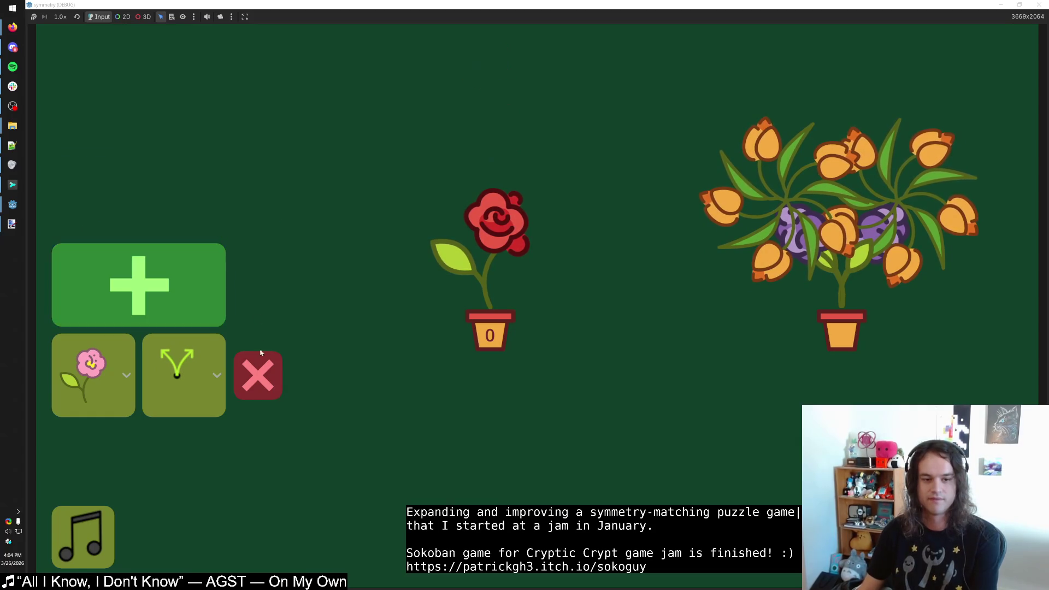
left_click(257, 375)
- Cycle three rows in and out again, leaving three rows, then stop the game and view world.gd
left_click(210, 359)
left_click(188, 298)
left_click(185, 206)
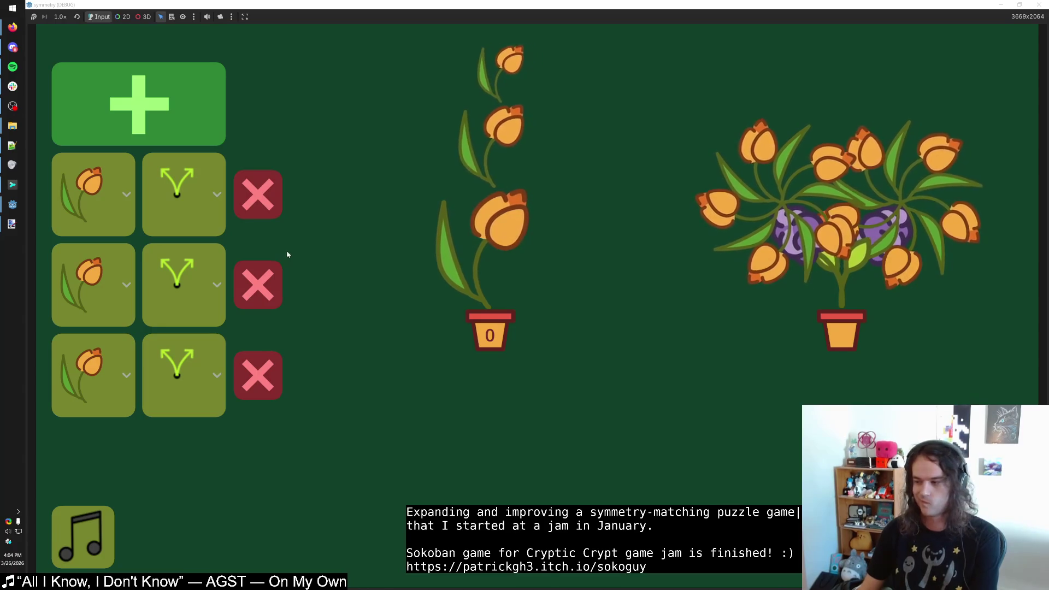
left_click(261, 213)
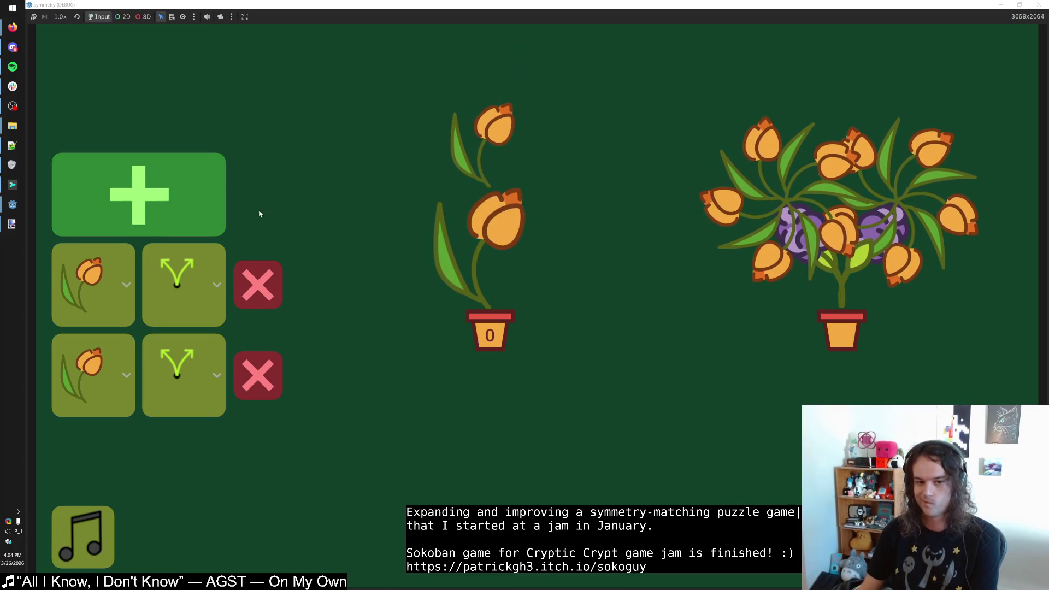
left_click(263, 304)
left_click(258, 375)
left_click(221, 358)
left_click(197, 289)
left_click(190, 214)
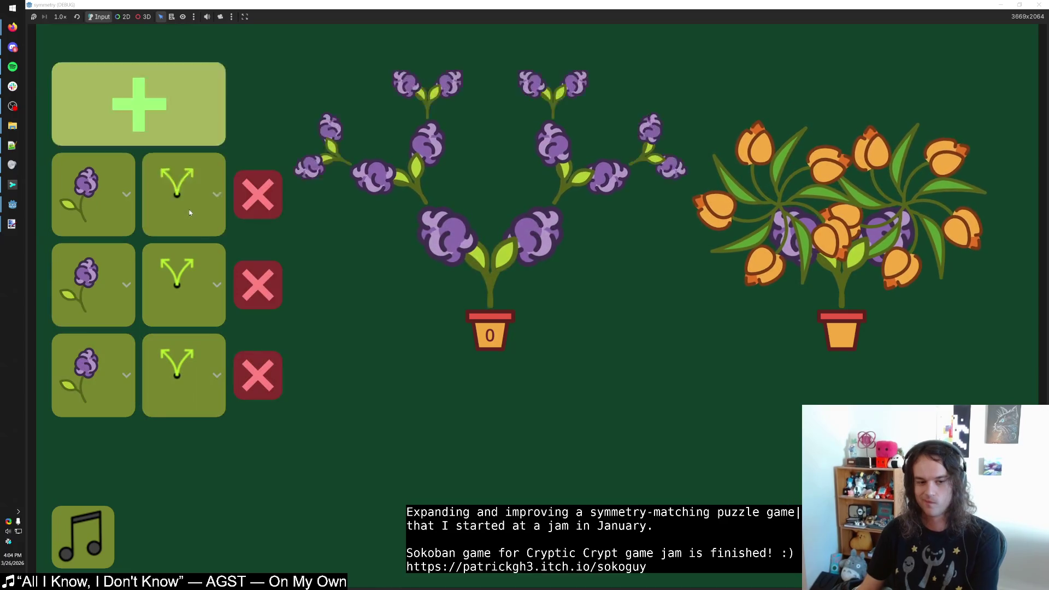
key("F8")
left_click(526, 16)
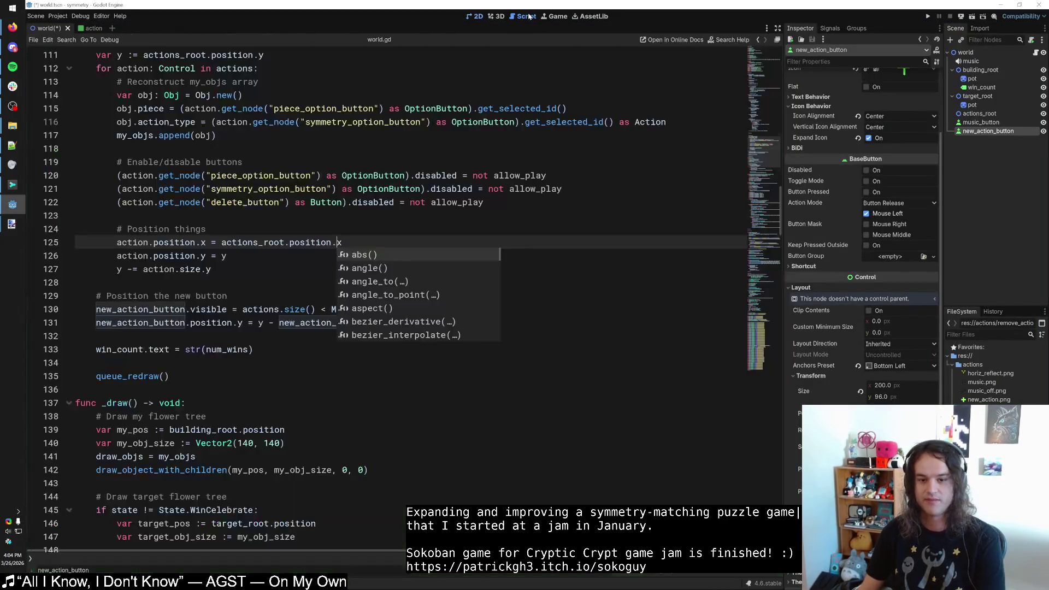
- In the action row scene, move delete_button down and nudge it into line with the symmetry button
left_click(475, 16)
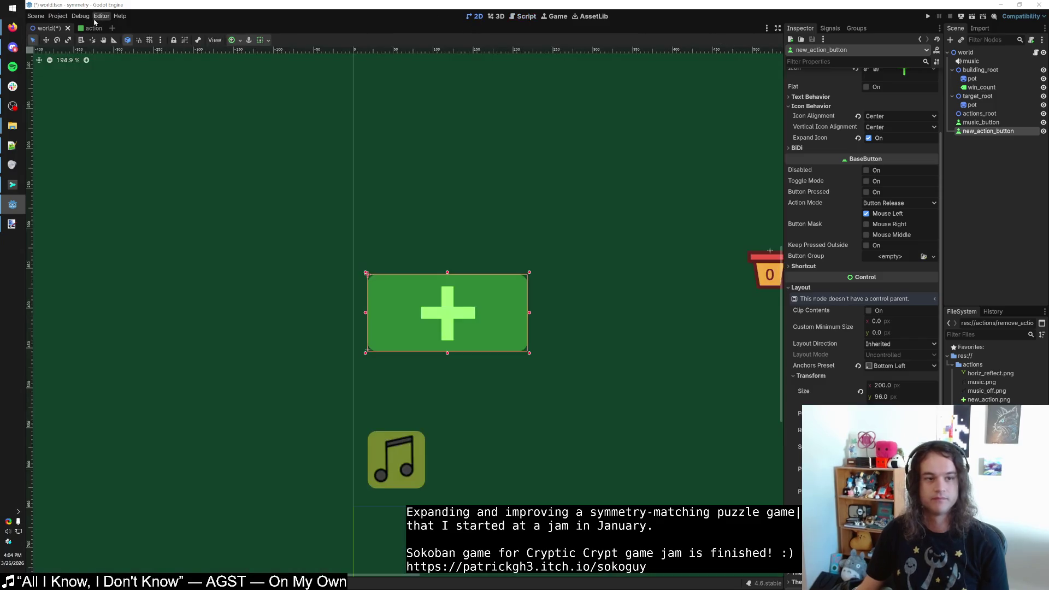
left_click(94, 30)
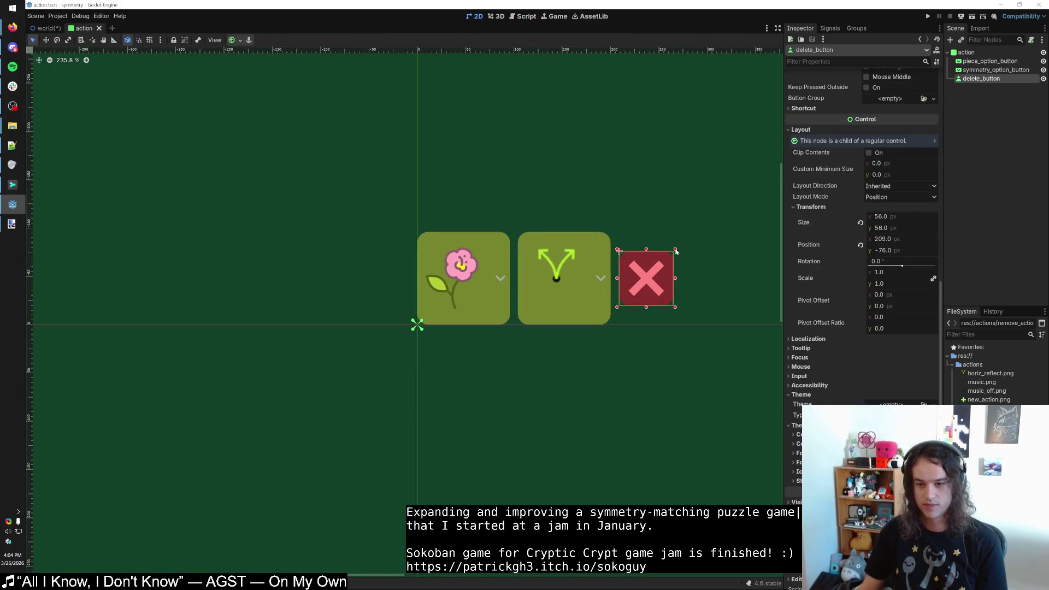
left_click_drag(674, 269, 666, 280)
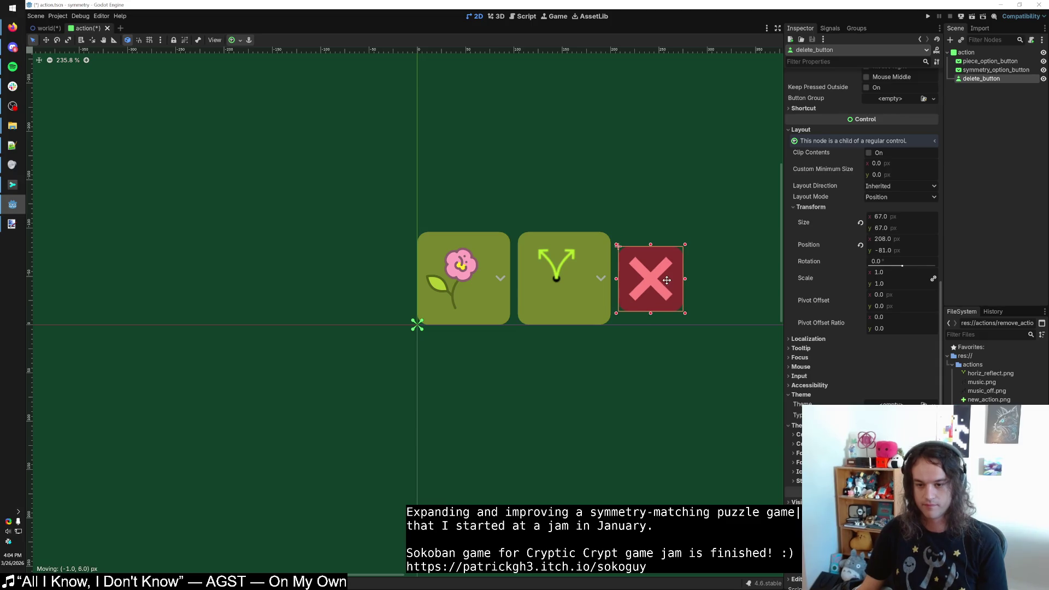
scroll(668, 278, "up", 4)
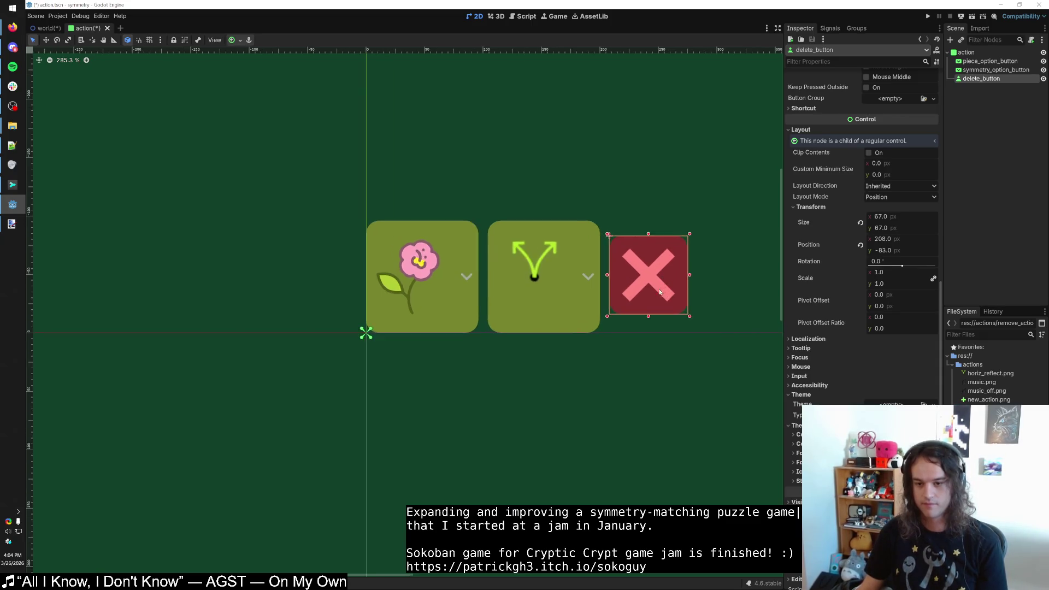
key("Left")
key("Left")
key("Left")
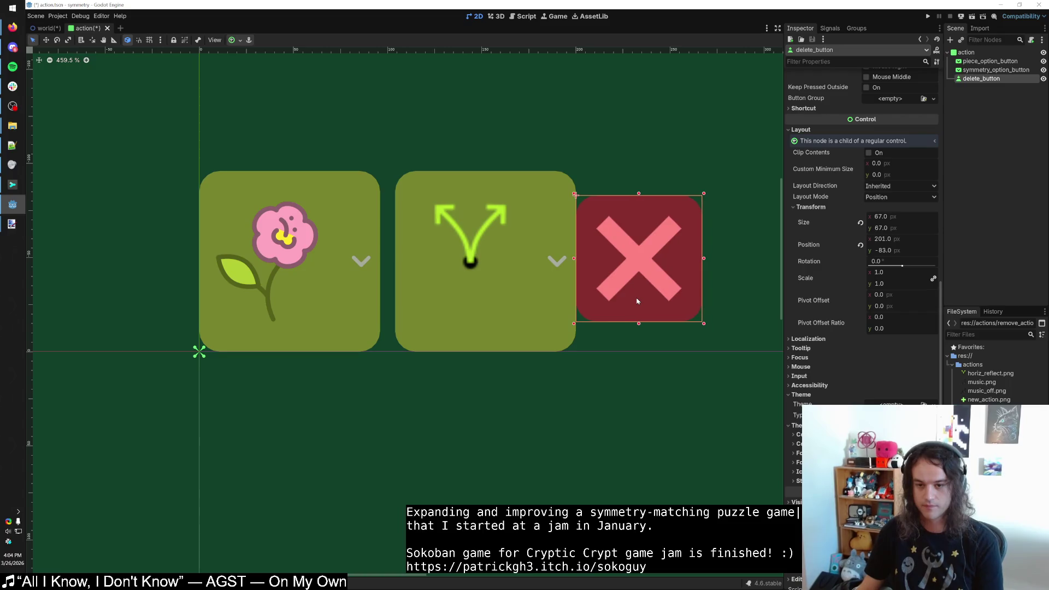
key("Right")
key("Right")
key("Right")
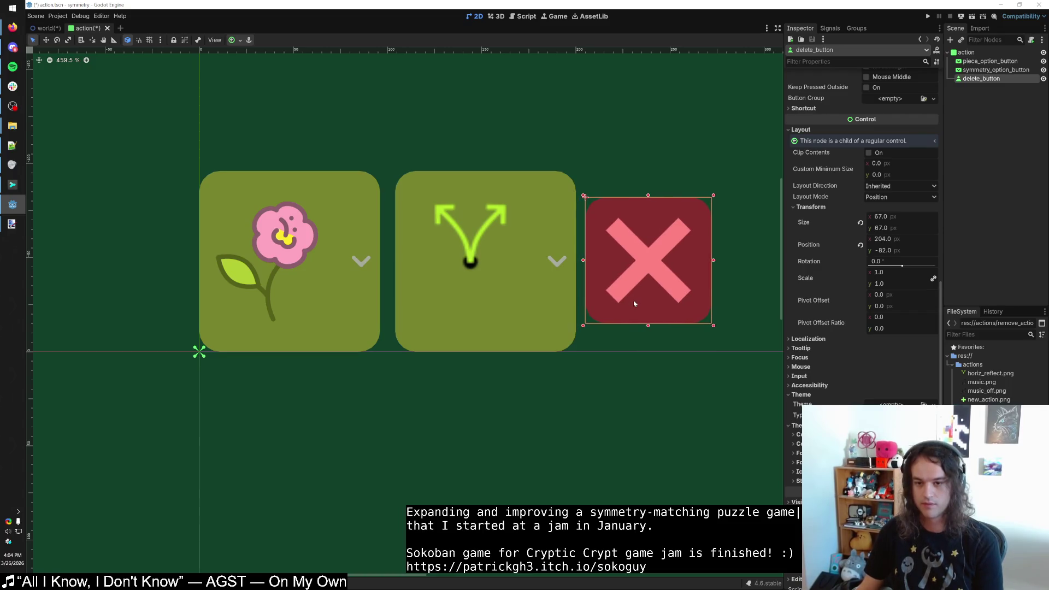
left_click(744, 227)
- Save and run the game to check the row layout, then stop it and return to the world scene
left_click(929, 17)
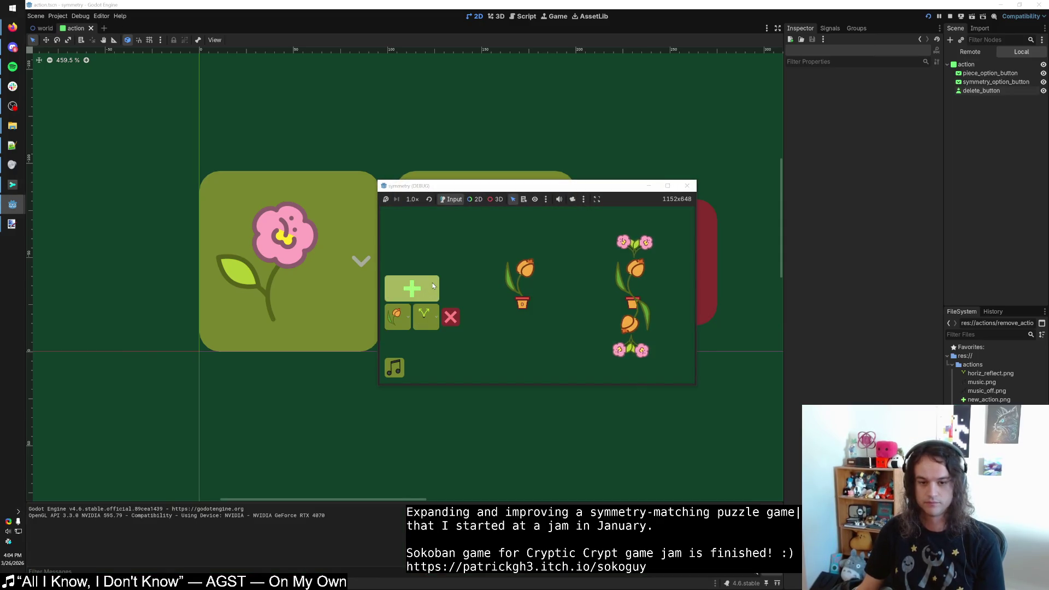
double_click(489, 191)
left_click_drag(579, 6, 580, 34)
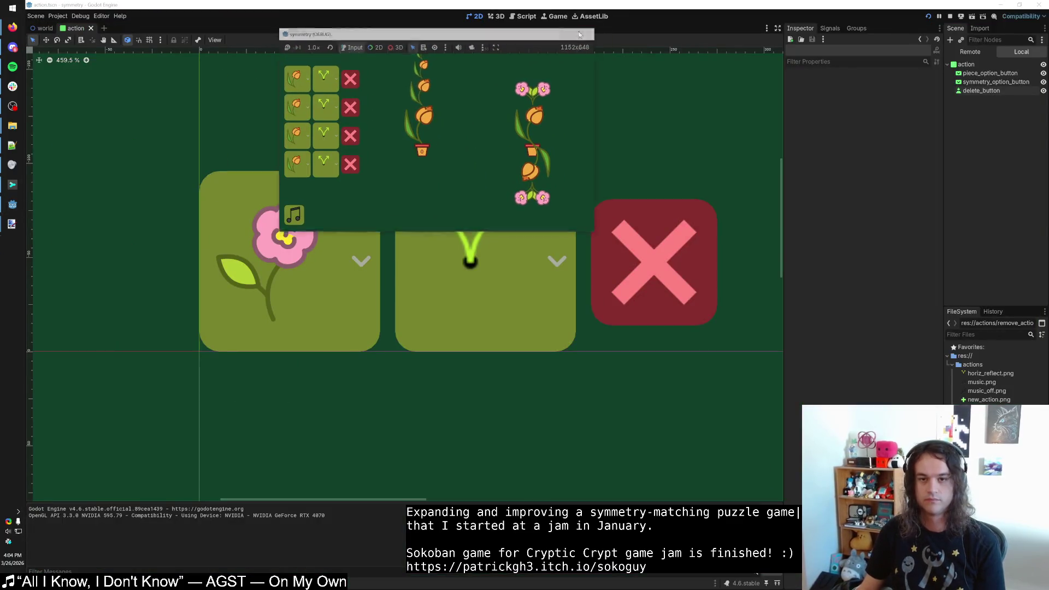
left_click(580, 34)
left_click(40, 29)
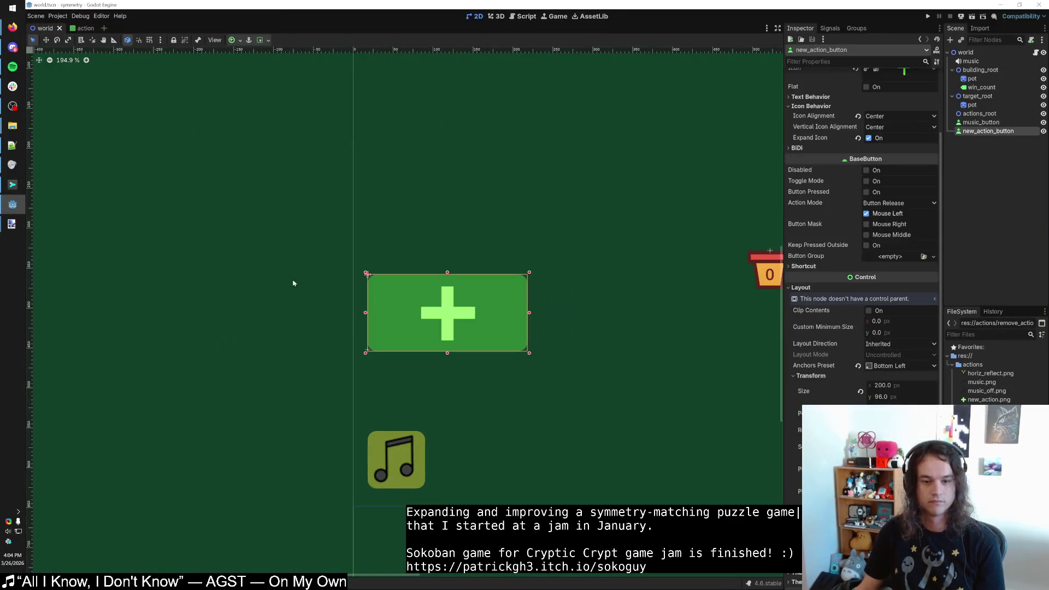
- Select actions_root and new_action_button and nudge them down with the arrow key
left_click_drag(310, 280, 405, 364)
left_click(429, 338, "shift")
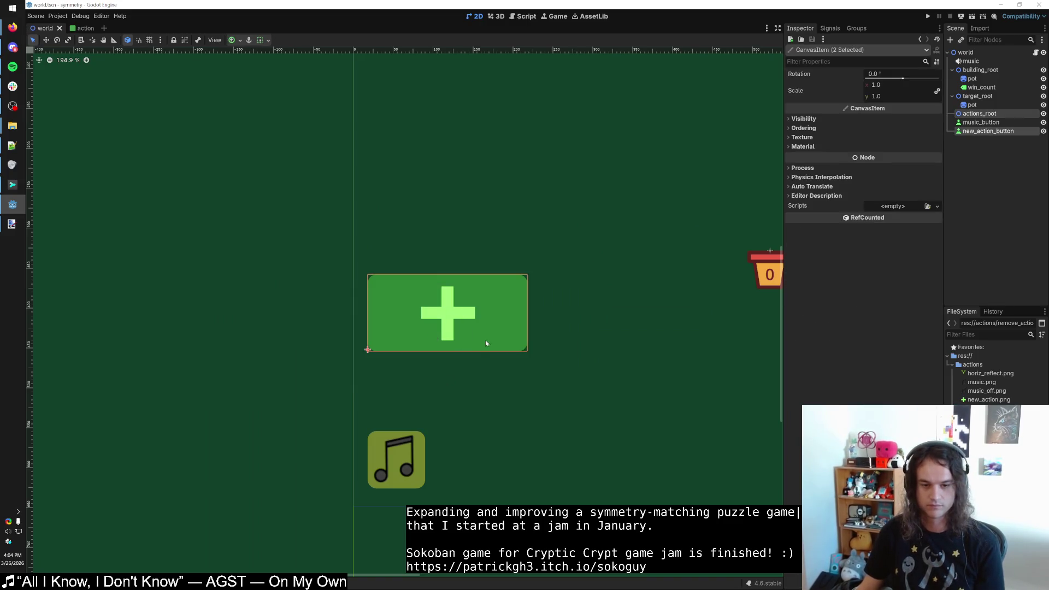
key("Down")
key("Down")
key("Down")
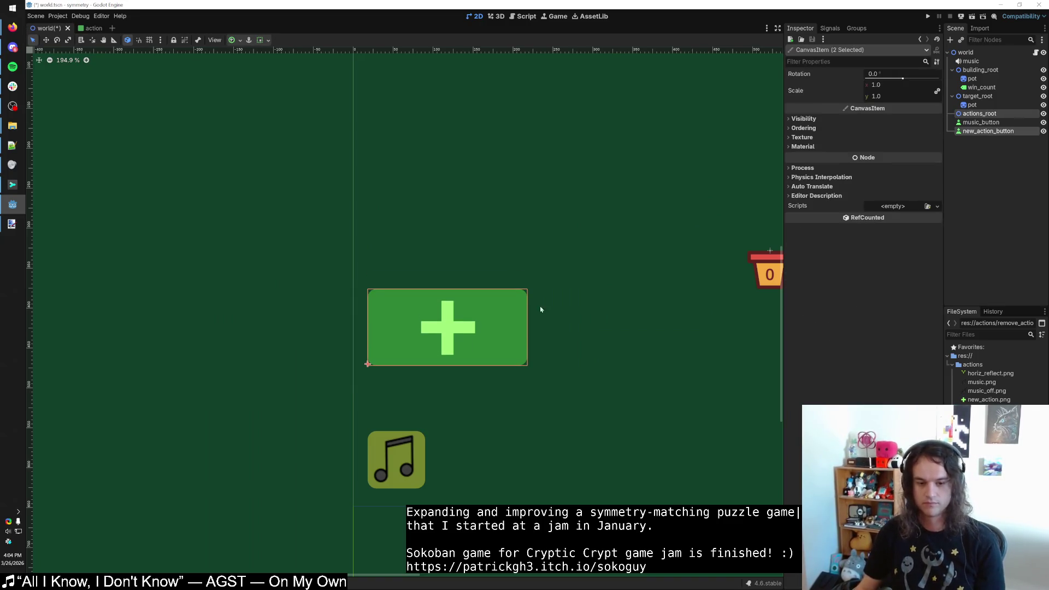
- Run the game and add four action rows to check the layout, then restart it
left_click(928, 17)
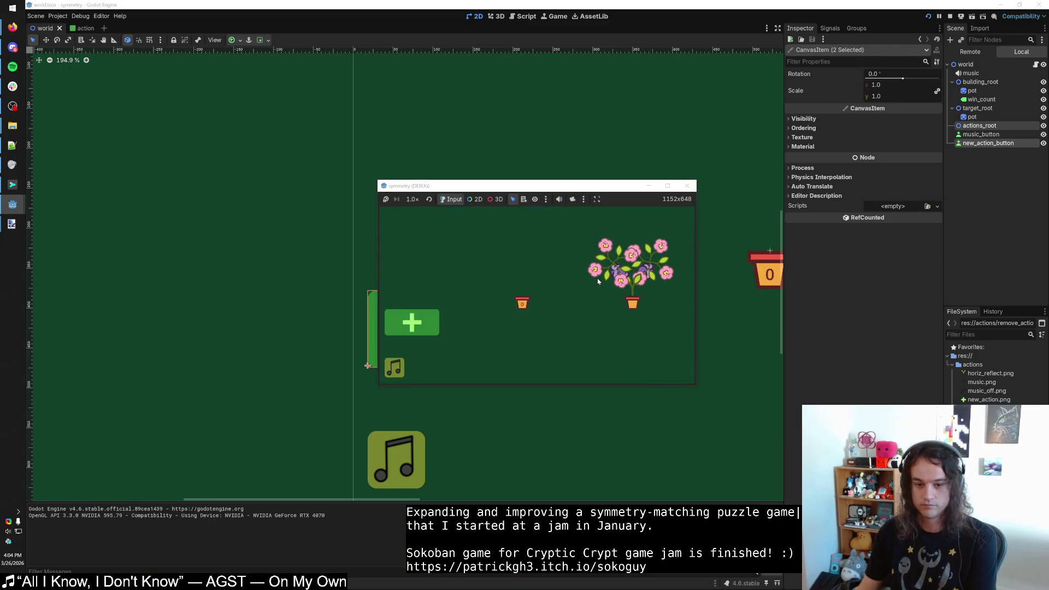
left_click(419, 332)
left_click(412, 295)
left_click(412, 266)
left_click(413, 237)
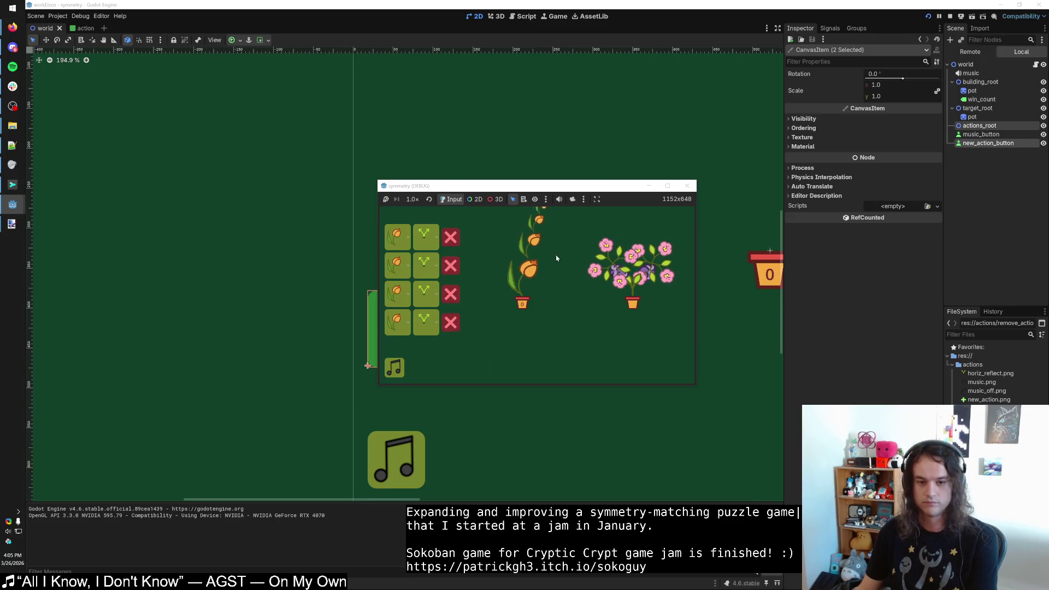
double_click(629, 190)
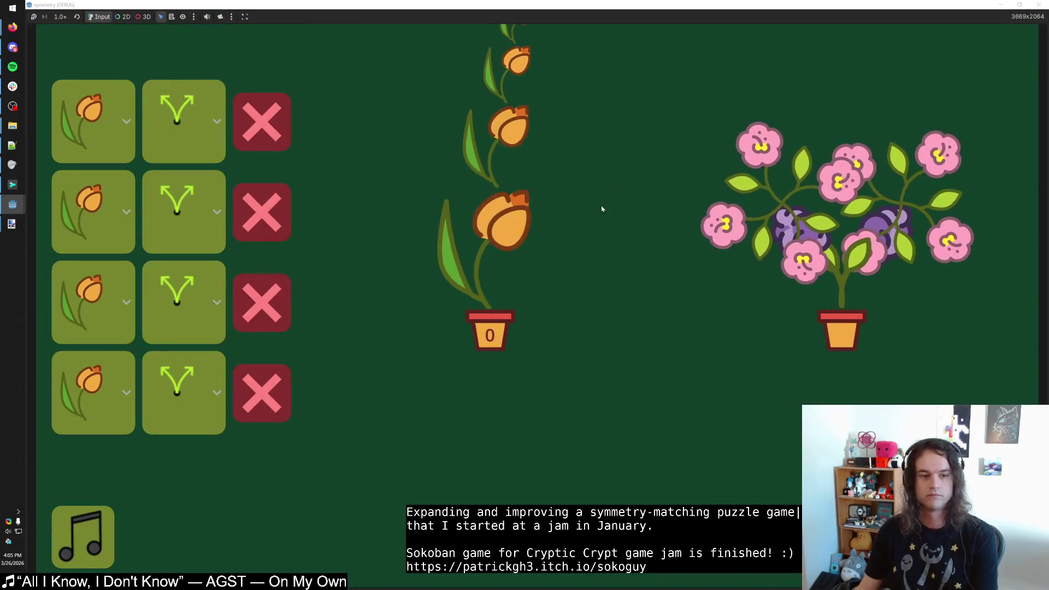
key("F8")
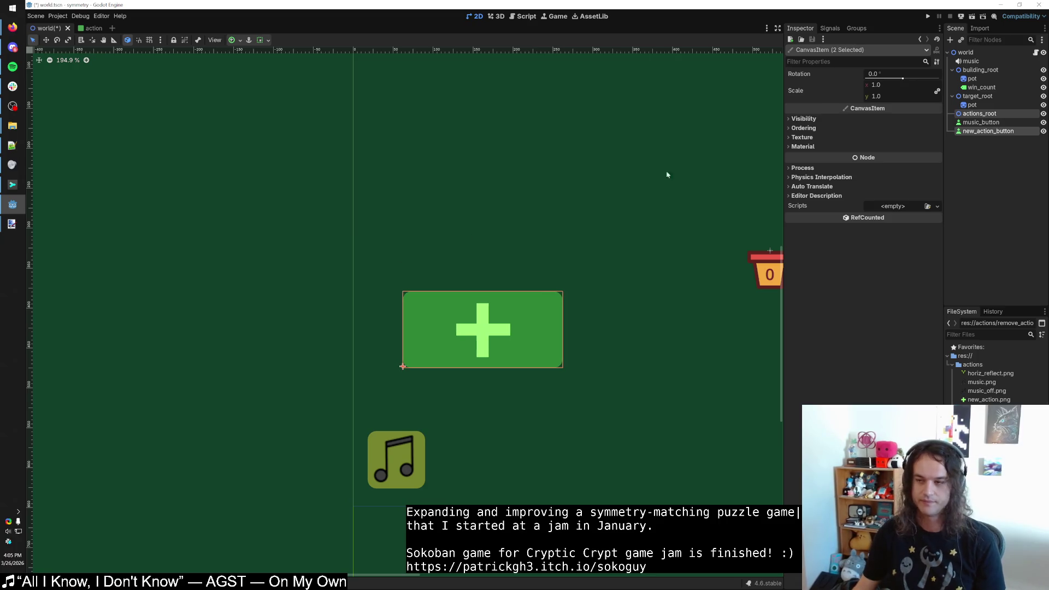
key("F5")
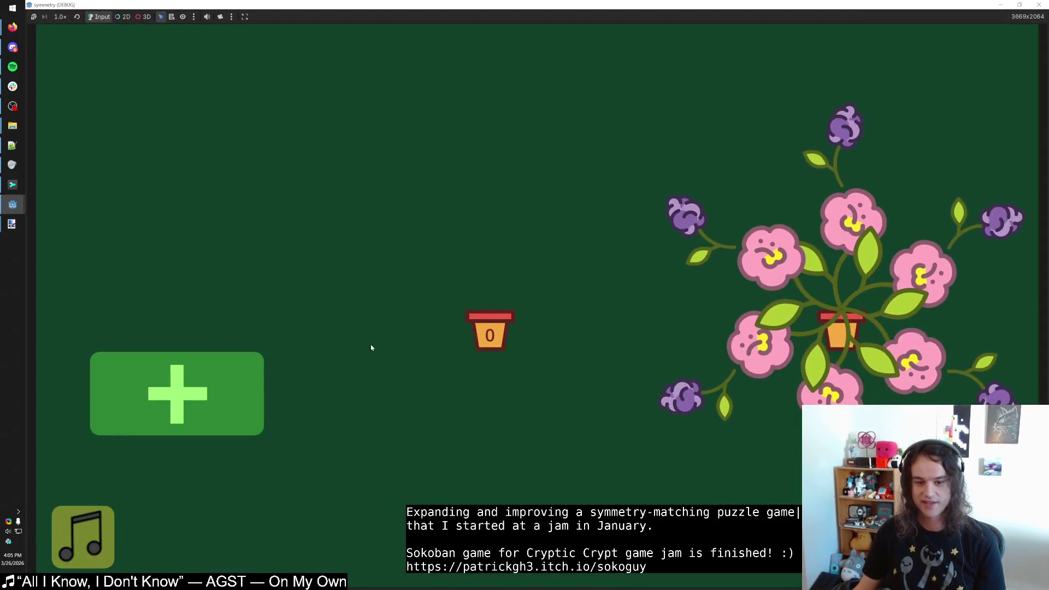
- Add four action rows and briefly open the first row's symmetry choices
left_click(219, 393)
left_click(224, 304)
left_click(227, 213)
left_click(228, 123)
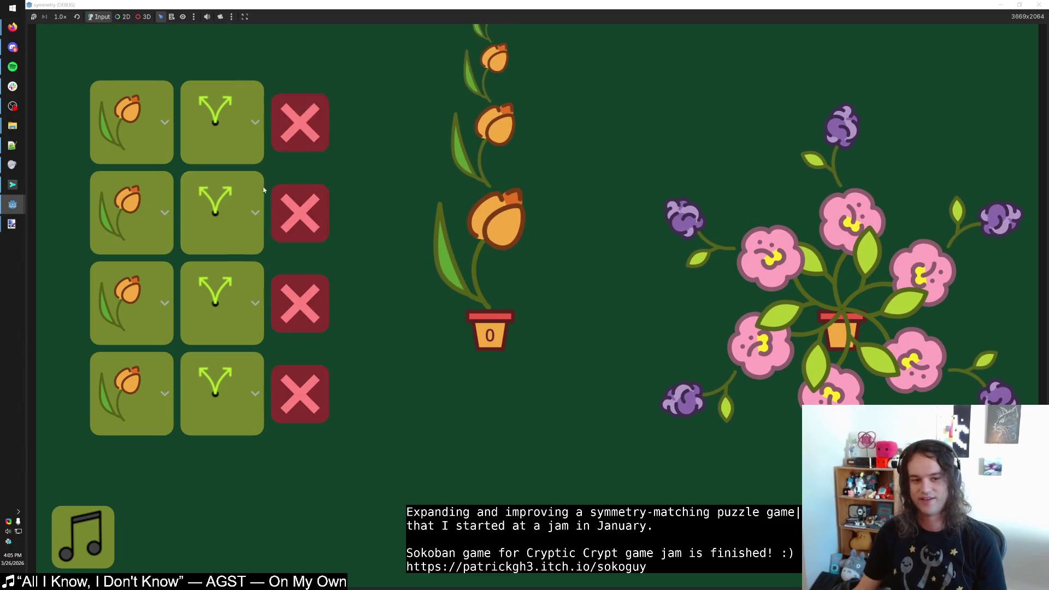
left_click(224, 123)
left_click(306, 231)
- Delete all four rows and add four fresh ones
left_click(303, 303)
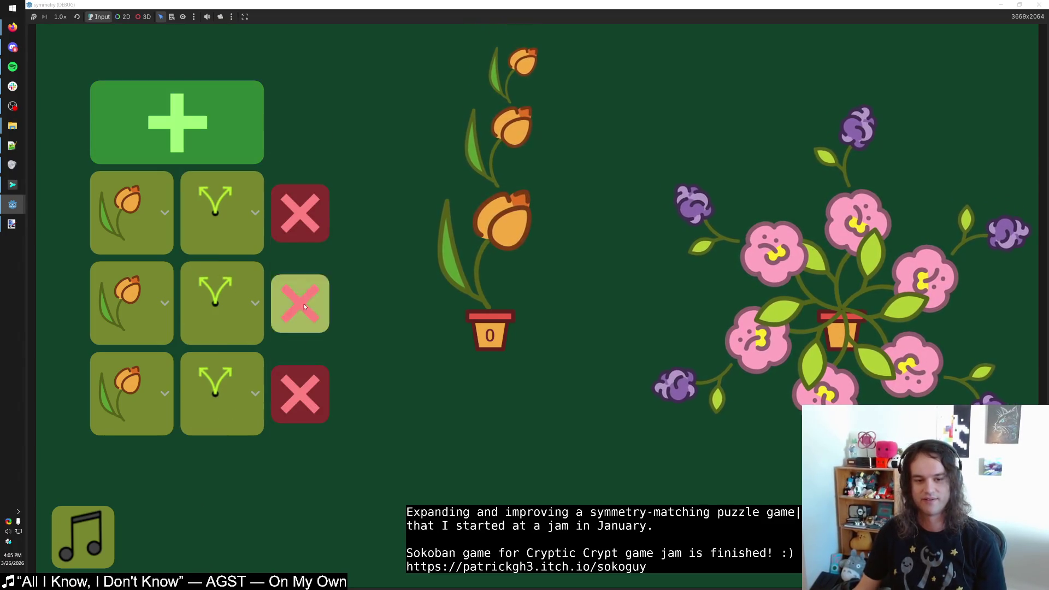
left_click(307, 218)
left_click(302, 304)
left_click(297, 381)
left_click(185, 394)
left_click(202, 304)
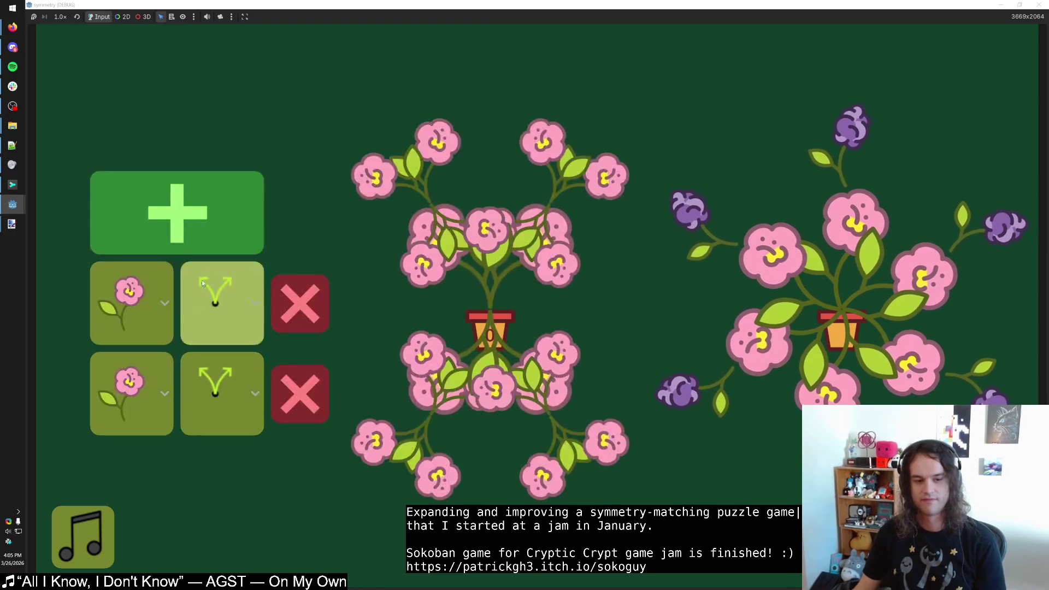
left_click(213, 214)
left_click(227, 123)
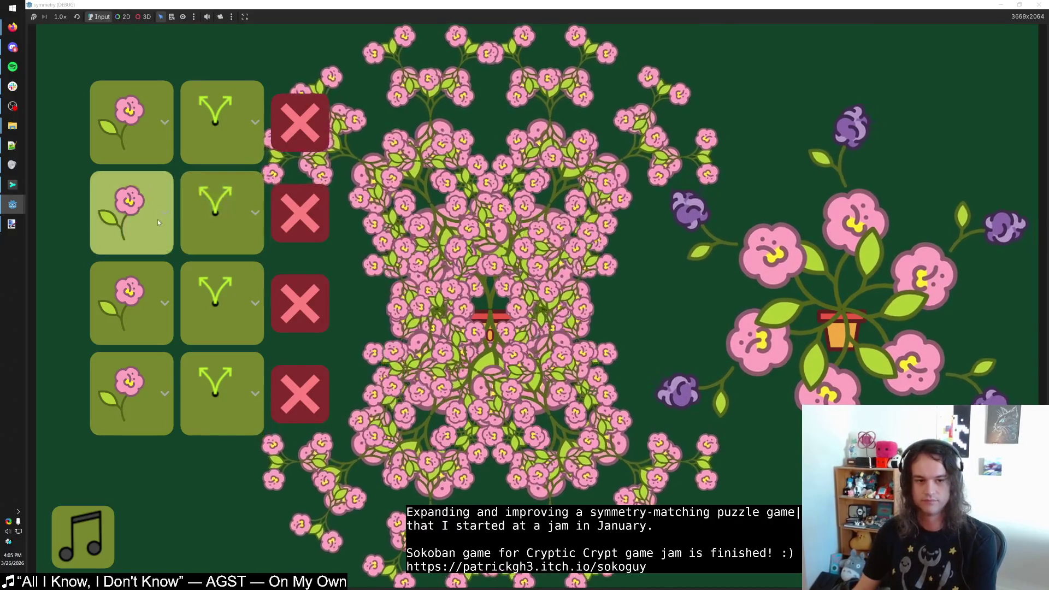
- Open the rows' flower pickers and scroll the second row's list toward the pink hibiscus
left_click(141, 145)
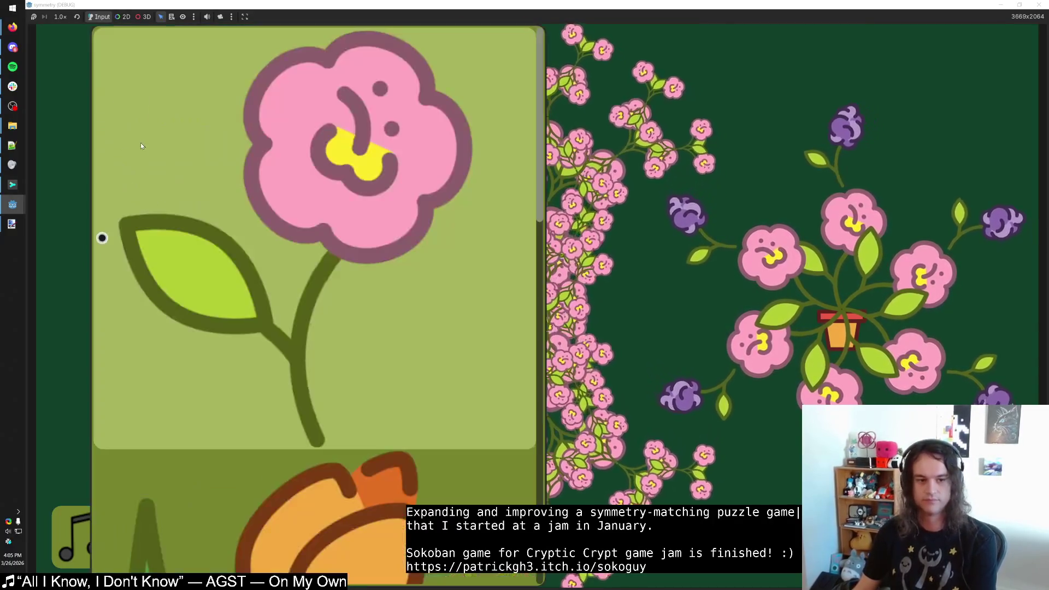
left_click(172, 250)
left_click(117, 222)
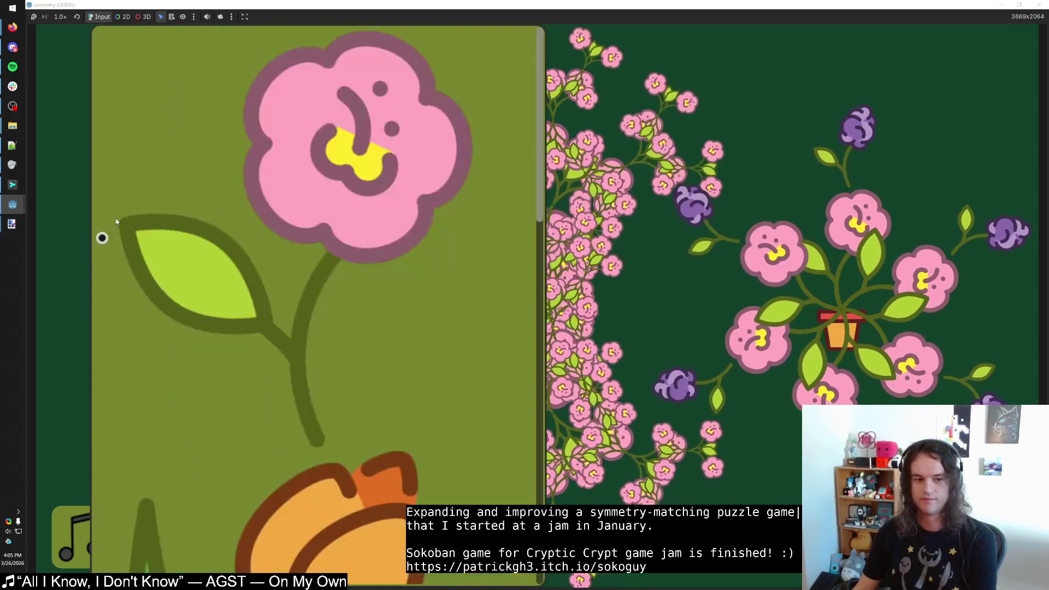
scroll(230, 322, "down", 5)
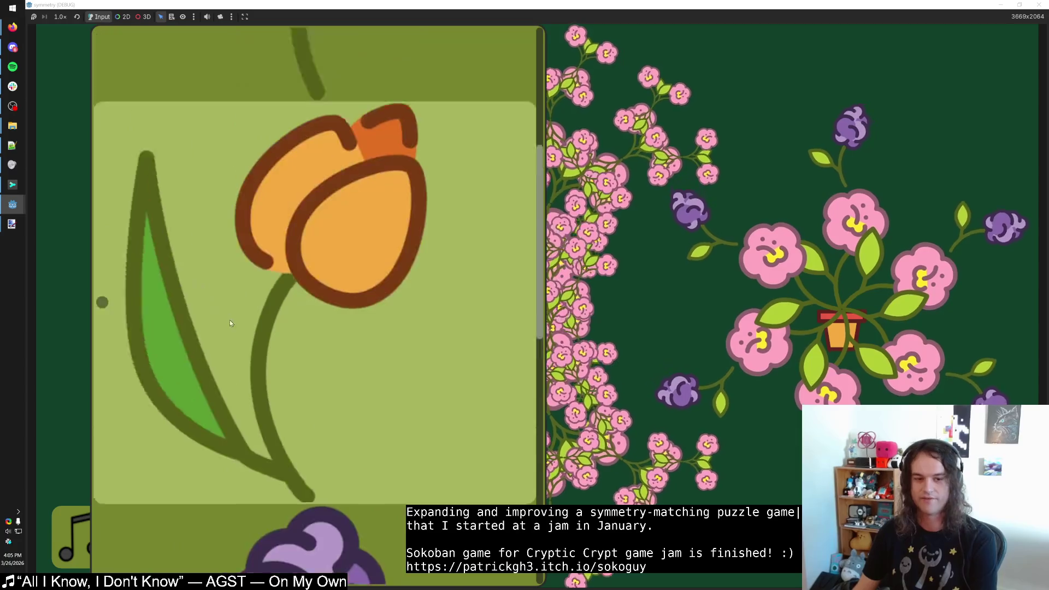
scroll(230, 322, "down", 5)
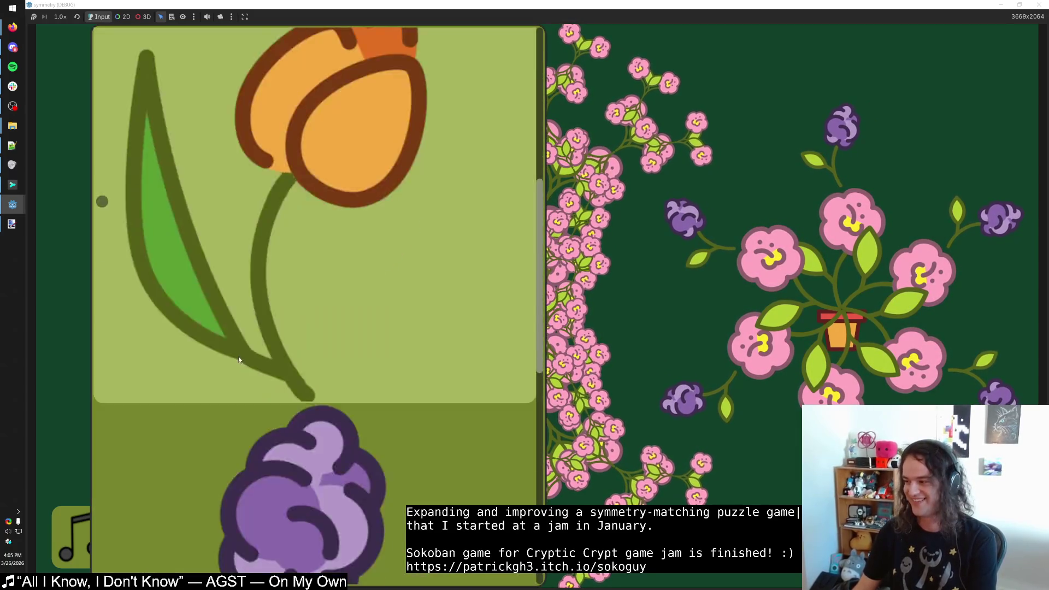
scroll(239, 359, "down", 5)
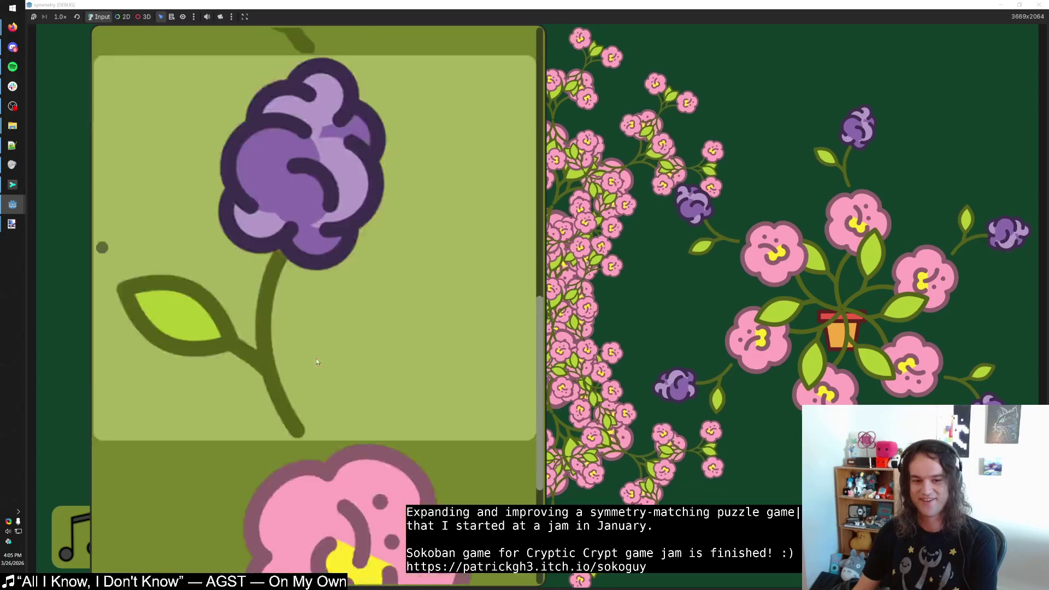
scroll(316, 362, "down", 3)
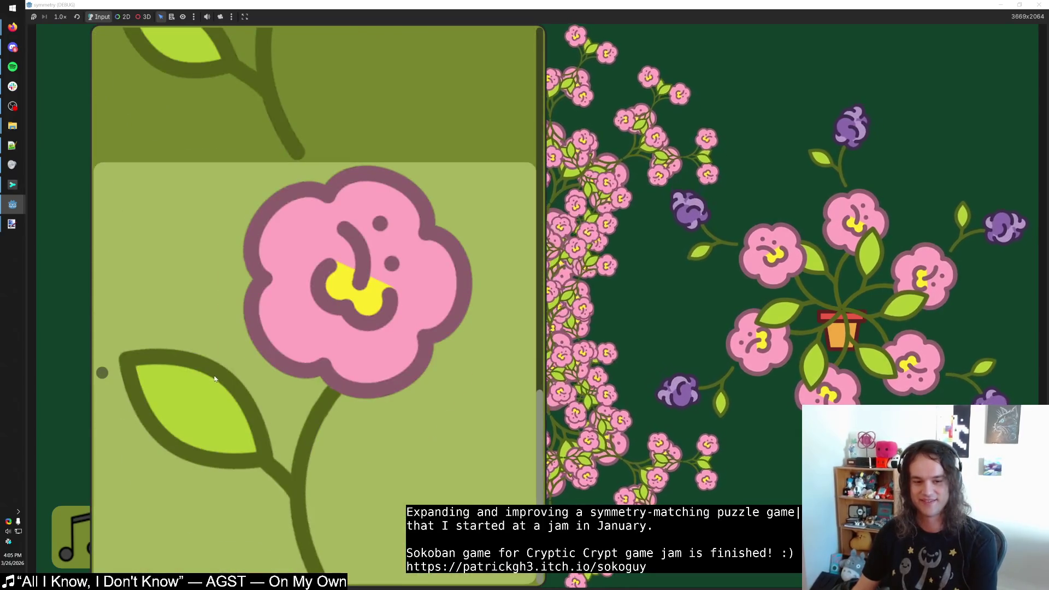
scroll(217, 376, "down", 6)
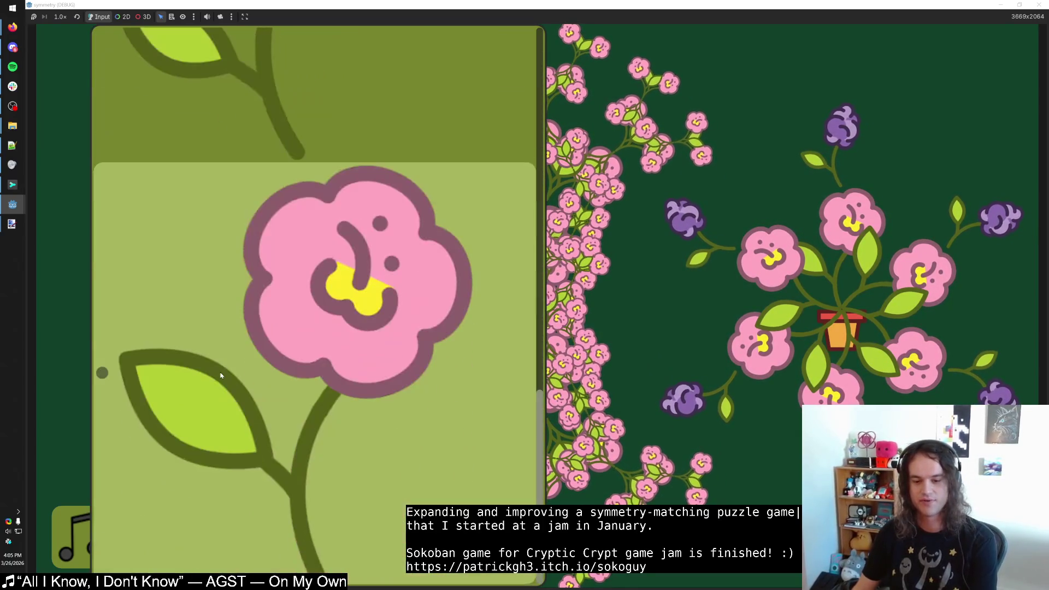
scroll(224, 373, "down", 3)
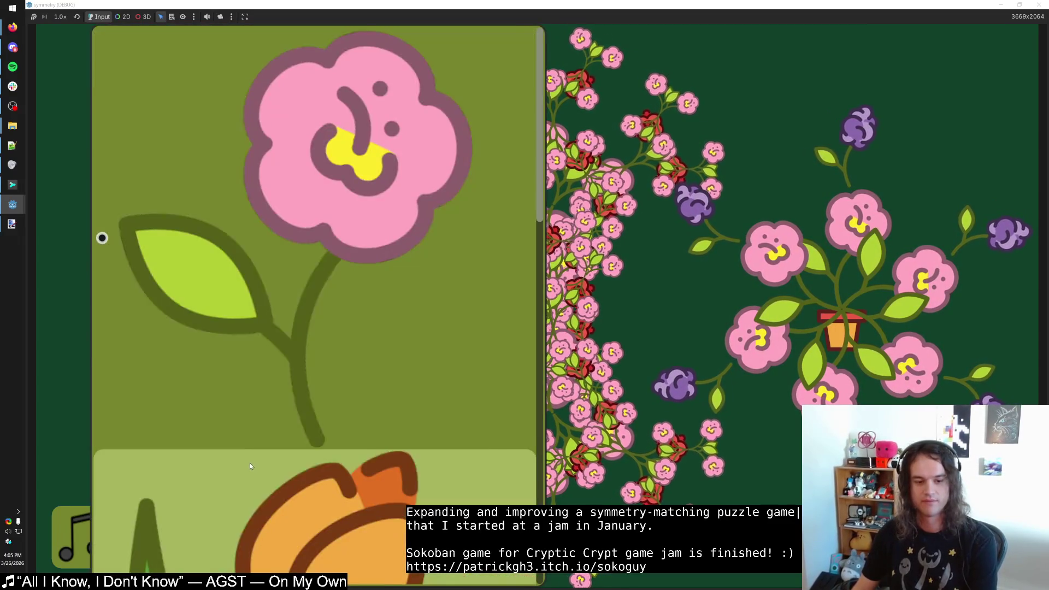
- Pick a new flower for the top row, then clear, re-add and start deleting the four rows
left_click(184, 259)
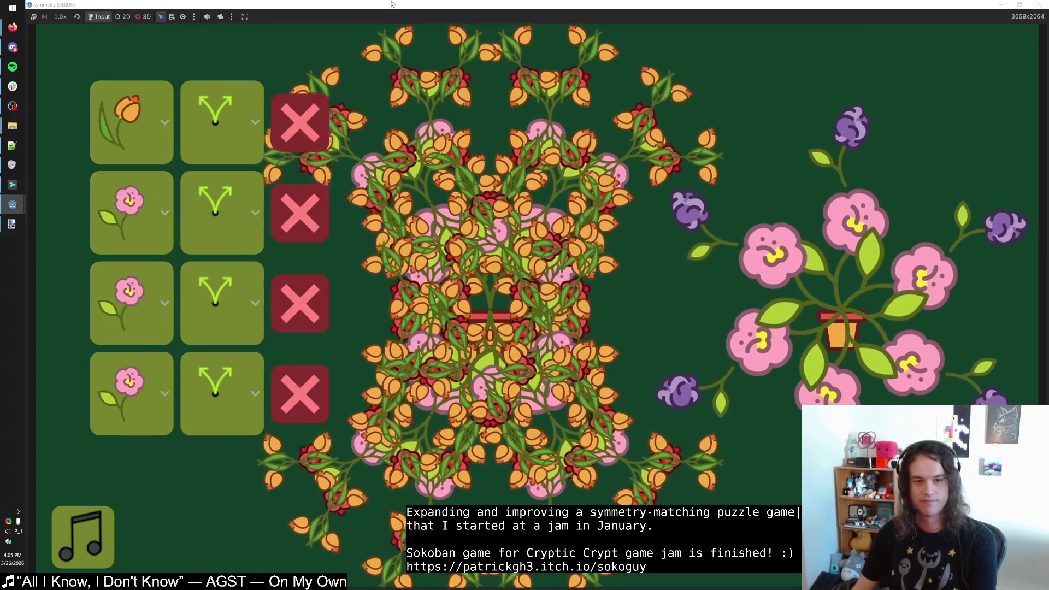
left_click(300, 123)
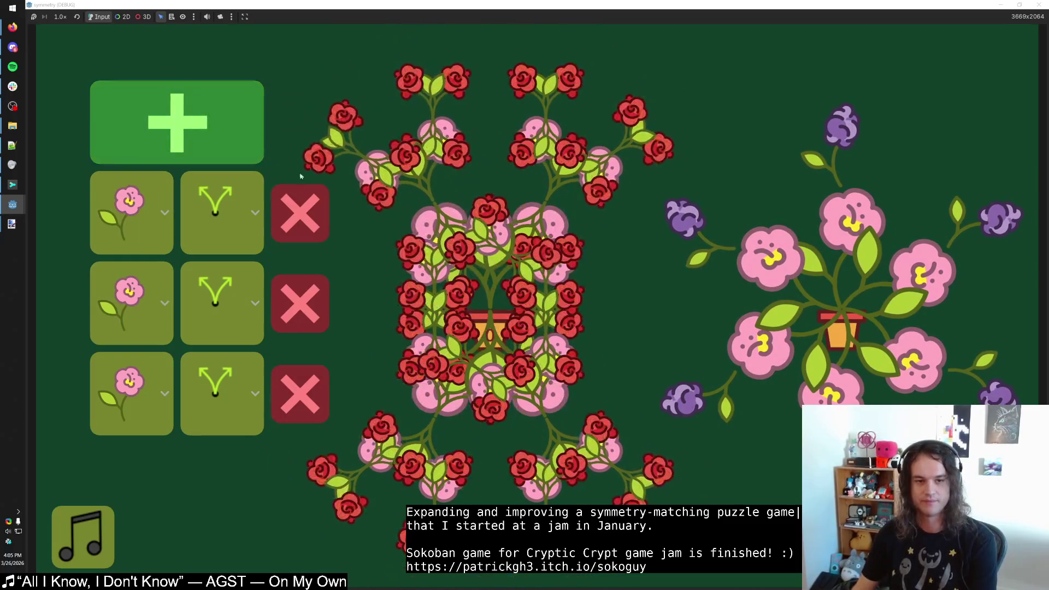
left_click(295, 220)
left_click(300, 303)
left_click(303, 402)
left_click(194, 381)
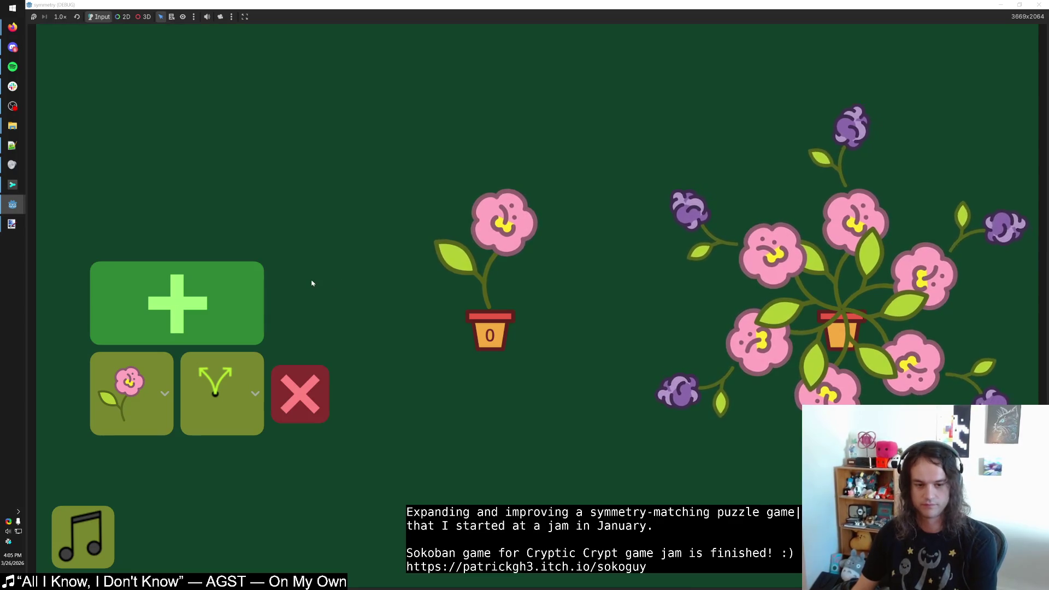
left_click(252, 303)
left_click(218, 230)
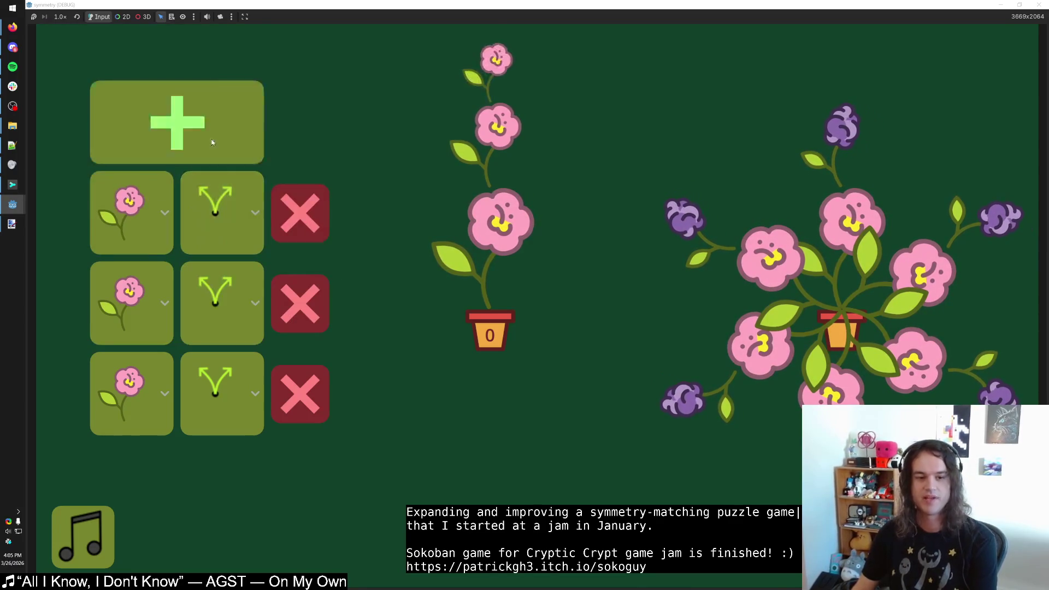
left_click(213, 131)
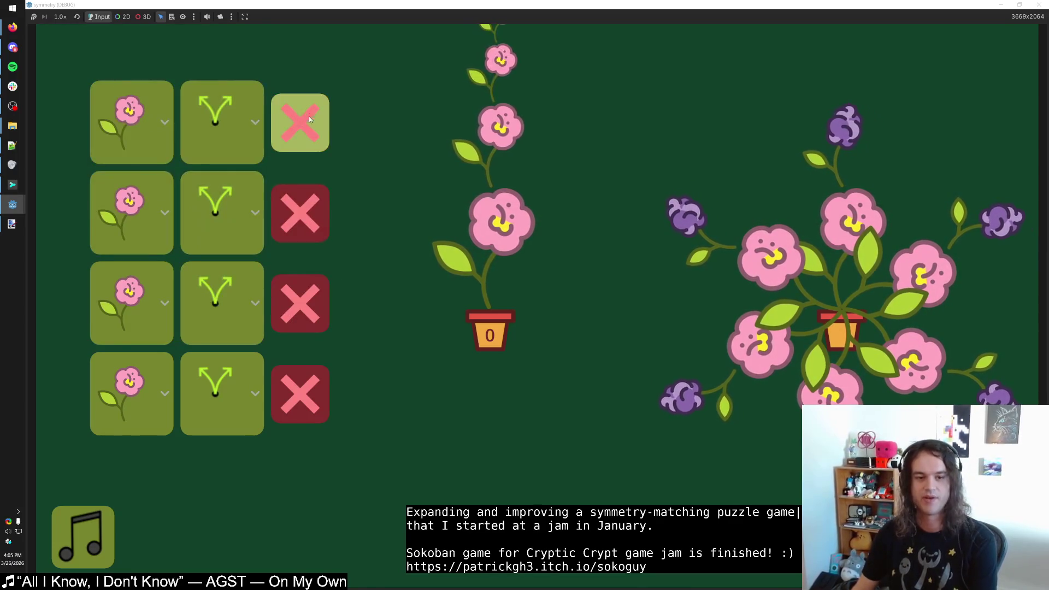
left_click(323, 143)
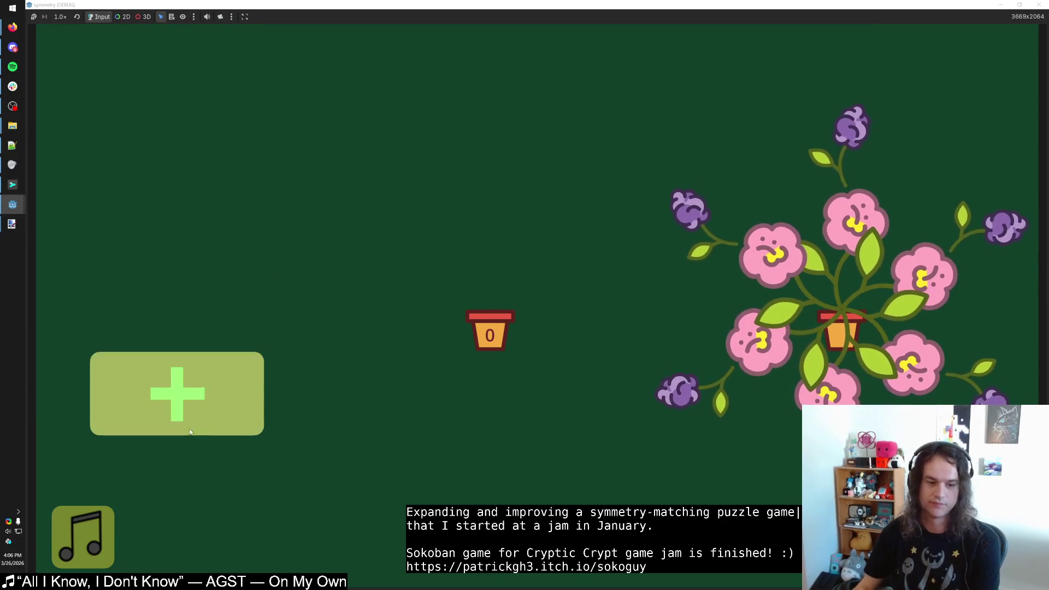
- Add two rows, give the top row the pink hibiscus, and pick its symmetry option
left_click(219, 387)
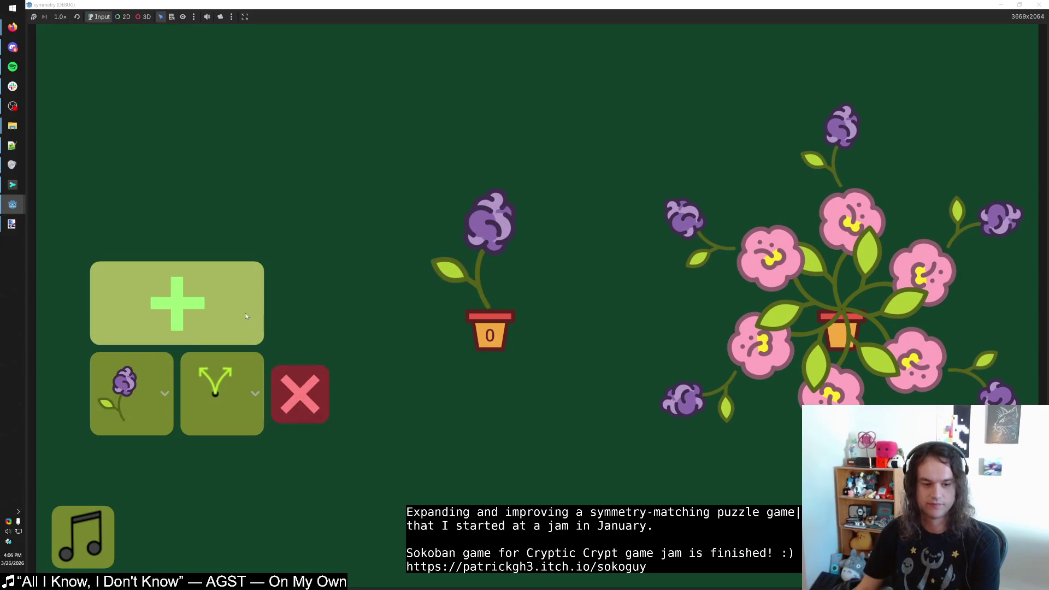
left_click(159, 306)
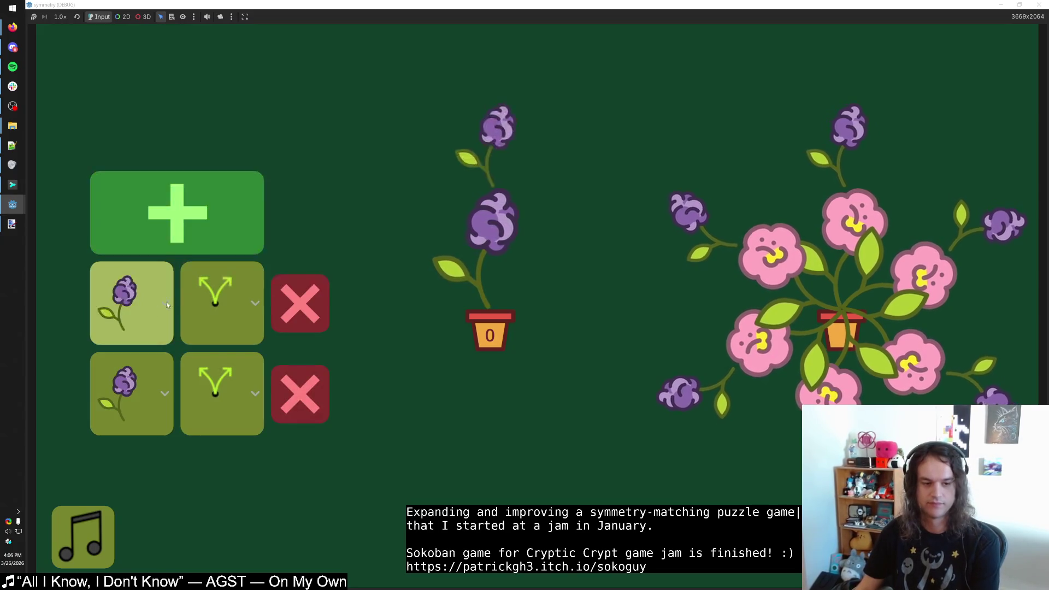
left_click(172, 225)
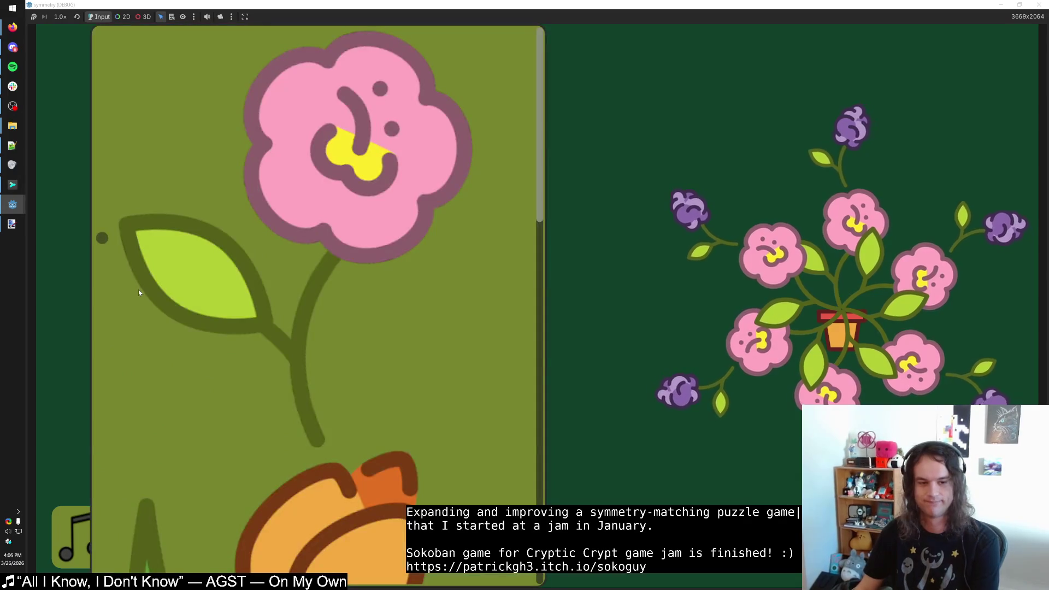
left_click(139, 292)
left_click(235, 290)
left_click(341, 247)
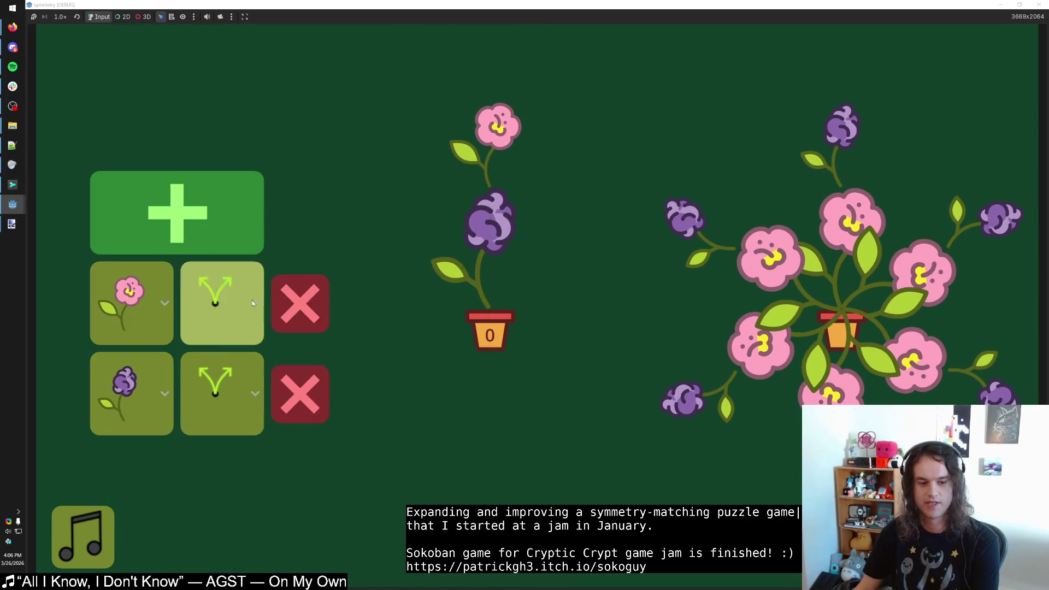
left_click(228, 300)
left_click(245, 201)
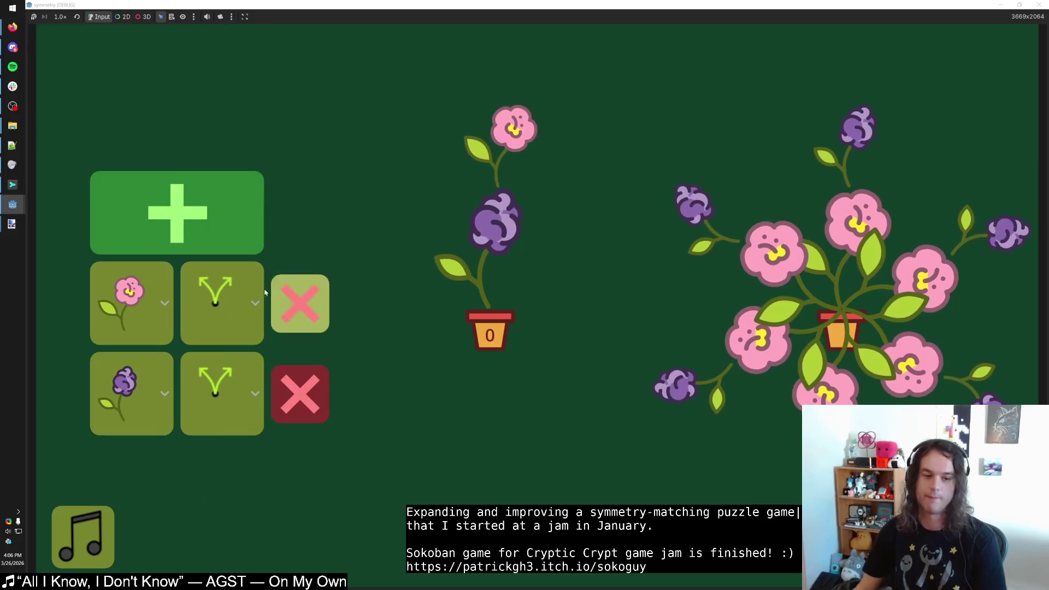
- Bring up horiz_reflect.png in paint.net, move the layers panel, and enlarge the icon to 128×128 pixels
mouse_move(12, 224)
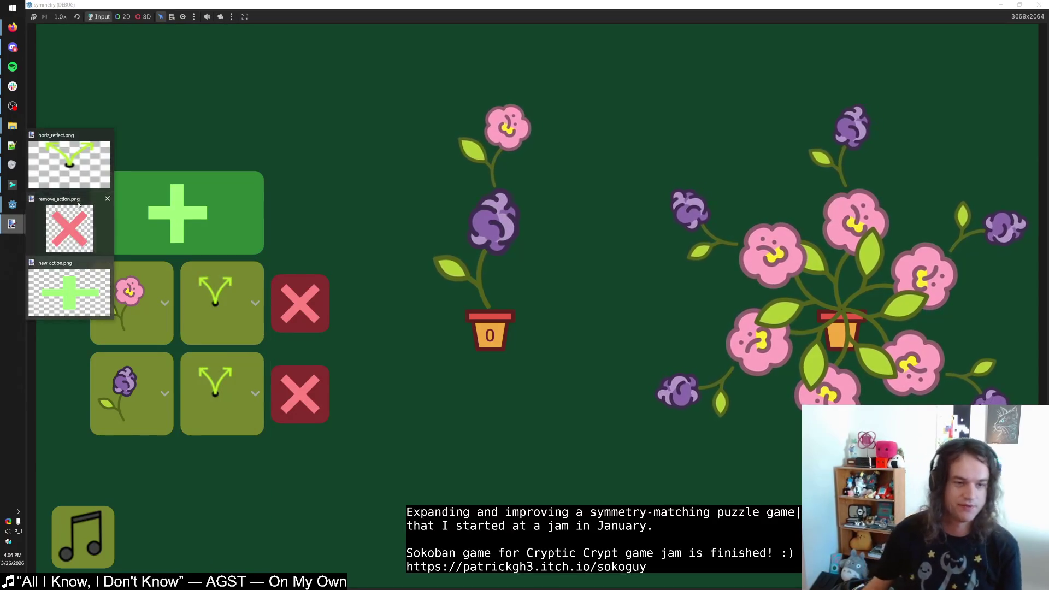
left_click(70, 164)
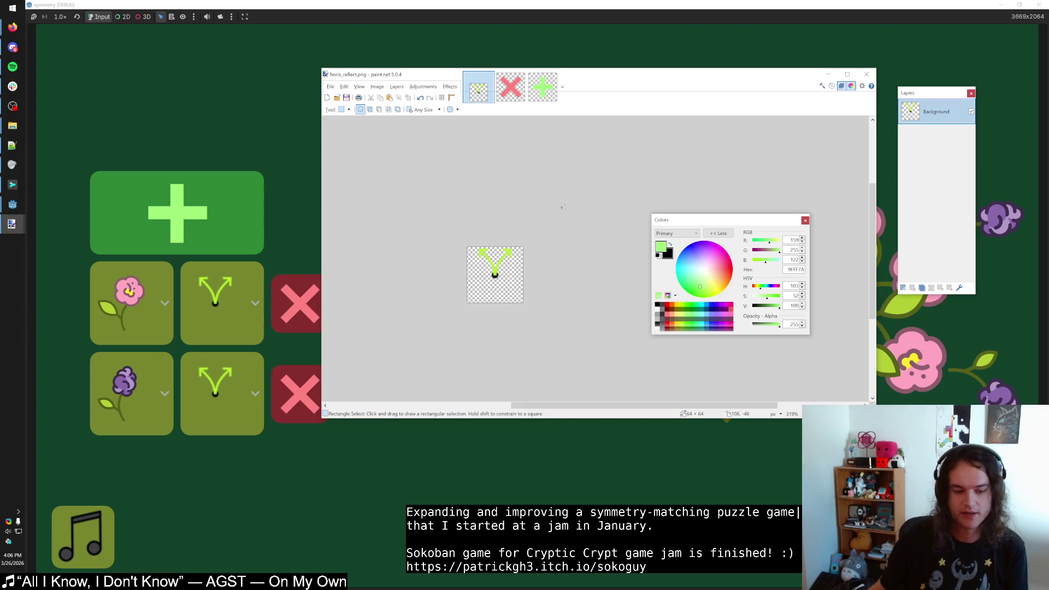
mouse_move(938, 98)
left_mouse_down()
mouse_move(577, 159)
mouse_move(588, 164)
left_mouse_up()
scroll(474, 255, "up", 5)
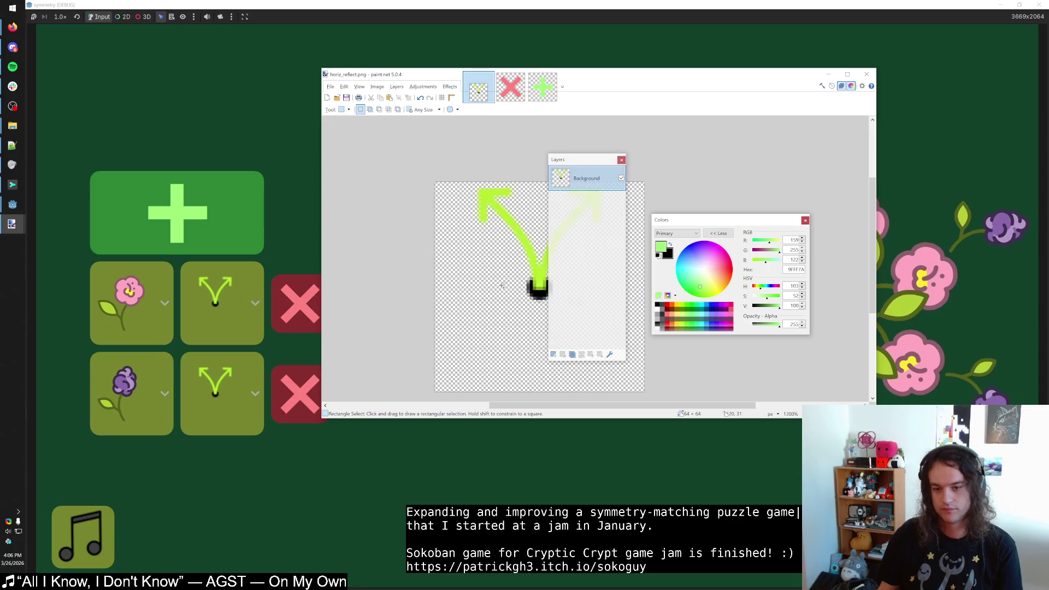
scroll(511, 297, "down", 2)
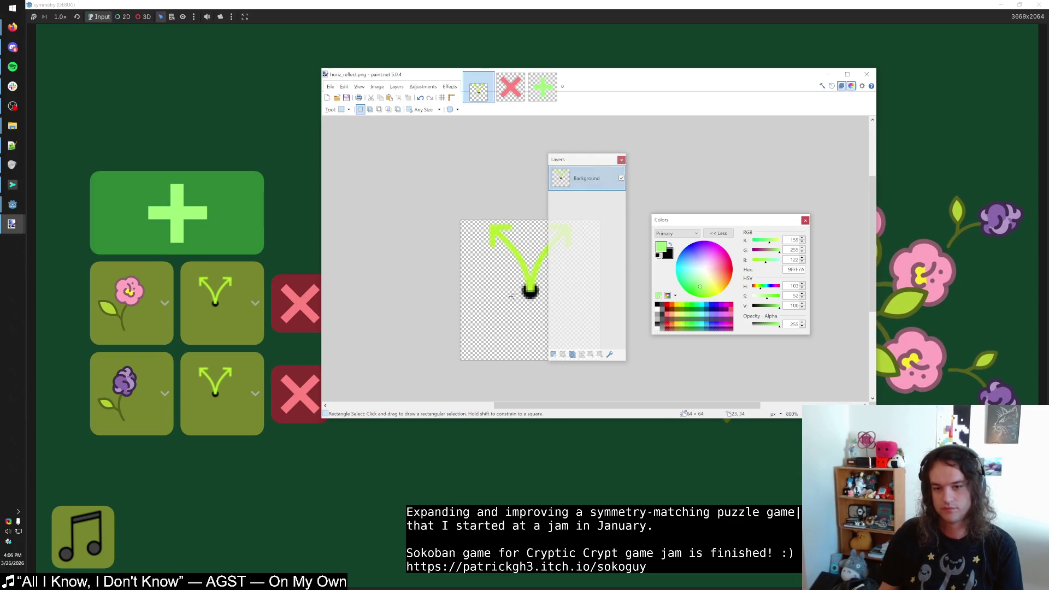
key("ctrl+y")
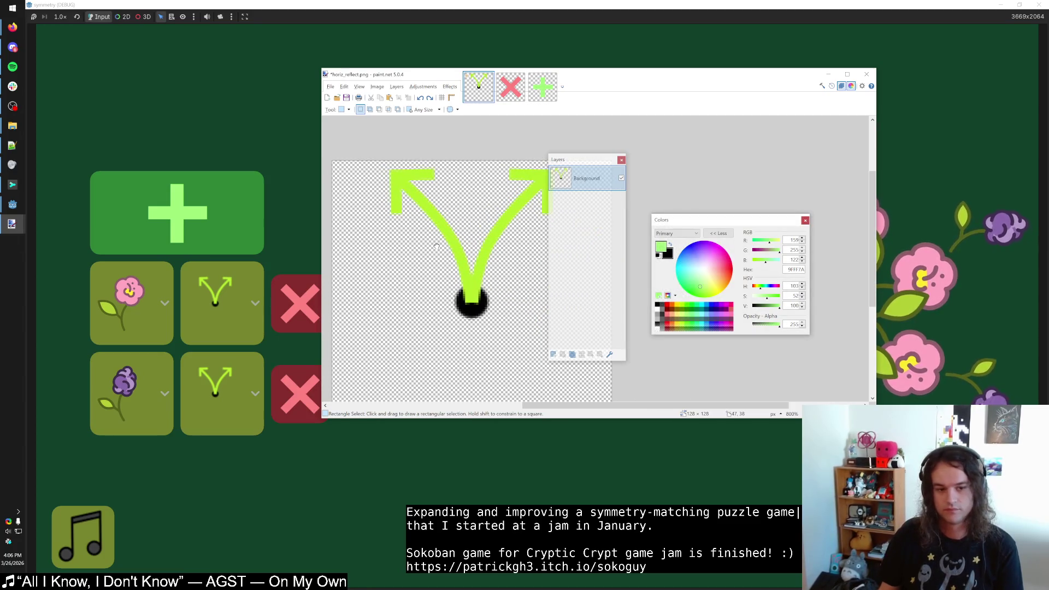
- Compare the enlarged icon with the game's symmetry option list, then return to paint.net
left_click(243, 291)
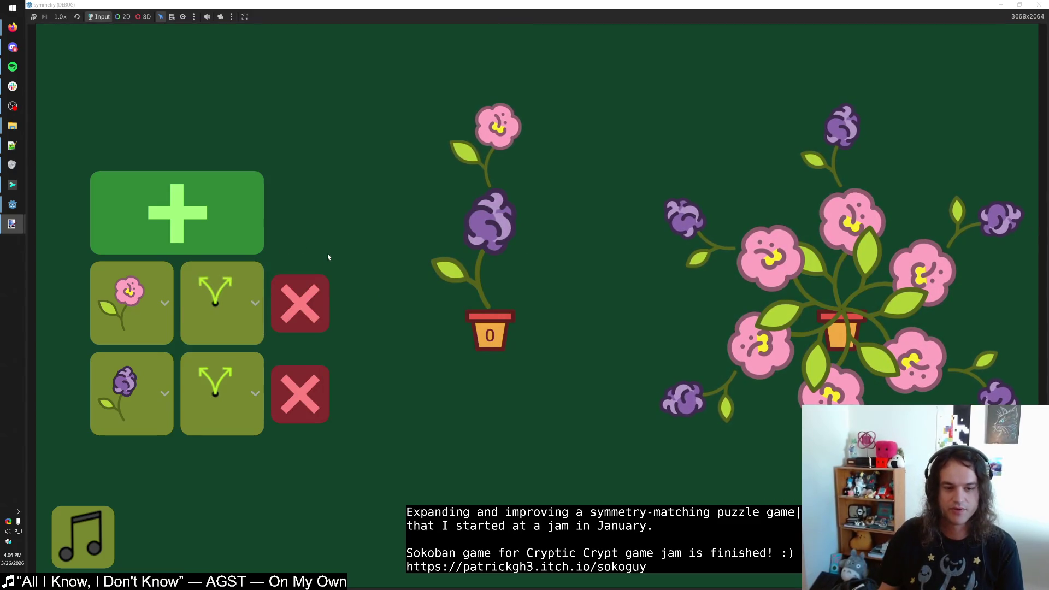
key("alt+Tab")
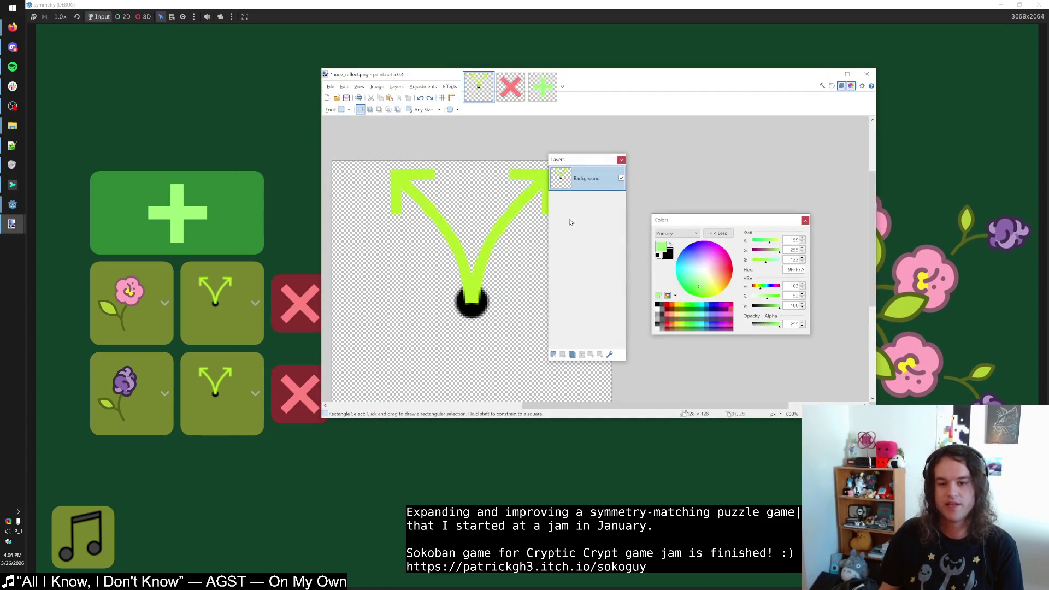
left_click(235, 302)
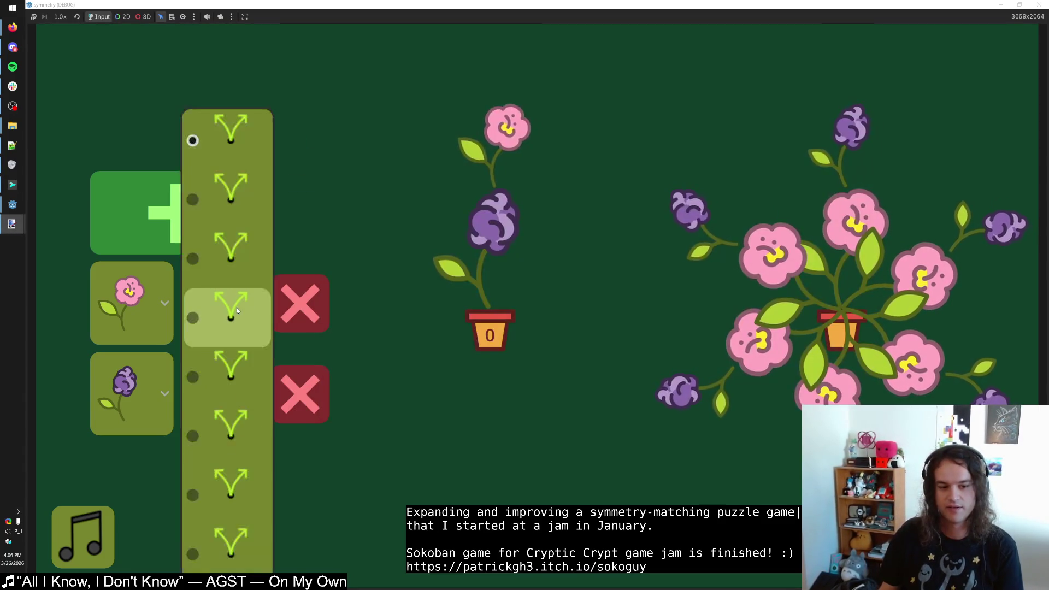
left_click(242, 143)
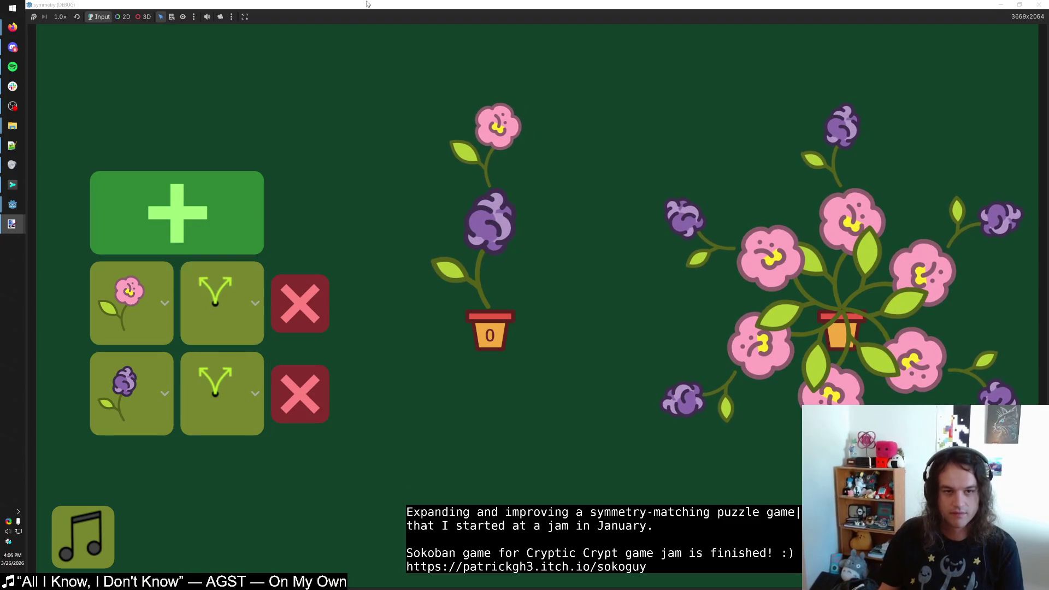
key("alt+Tab")
left_click(555, 106)
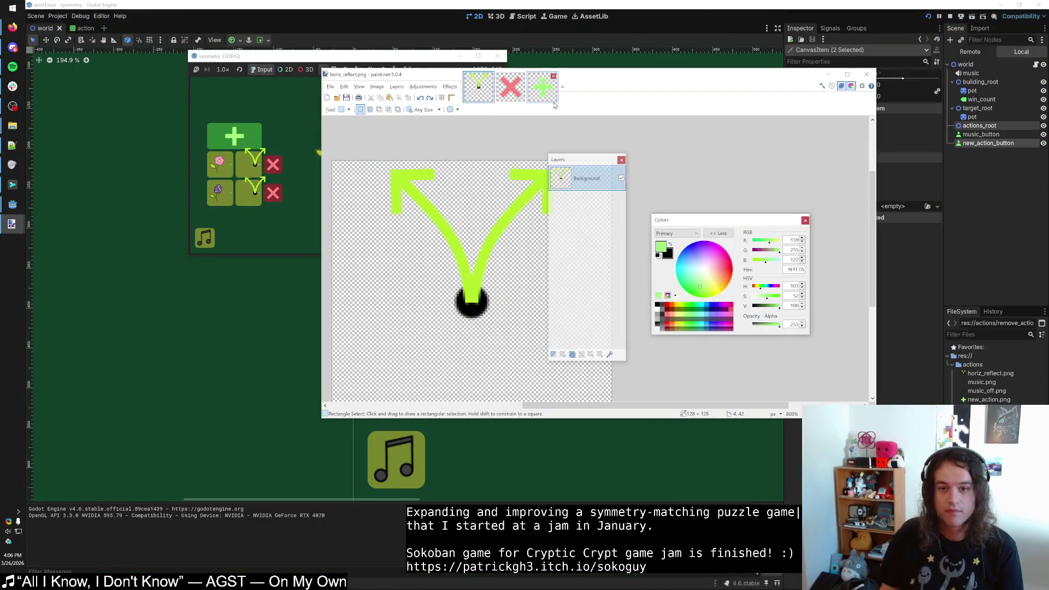
- Close the running game with F8, relaunch it with F5, and maximise the new game window
left_click(497, 56)
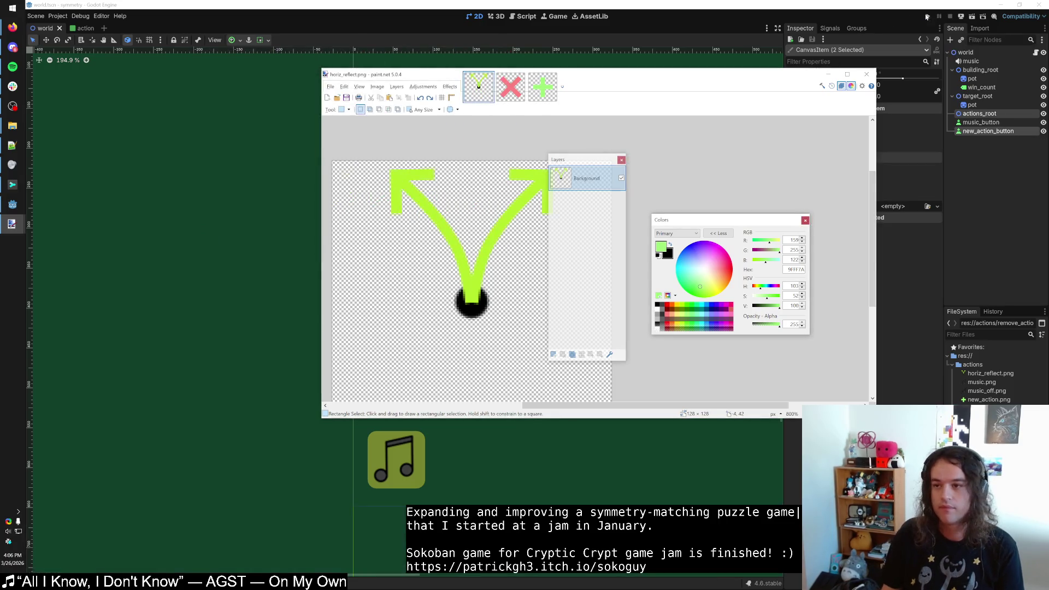
left_click(928, 16)
double_click(568, 186)
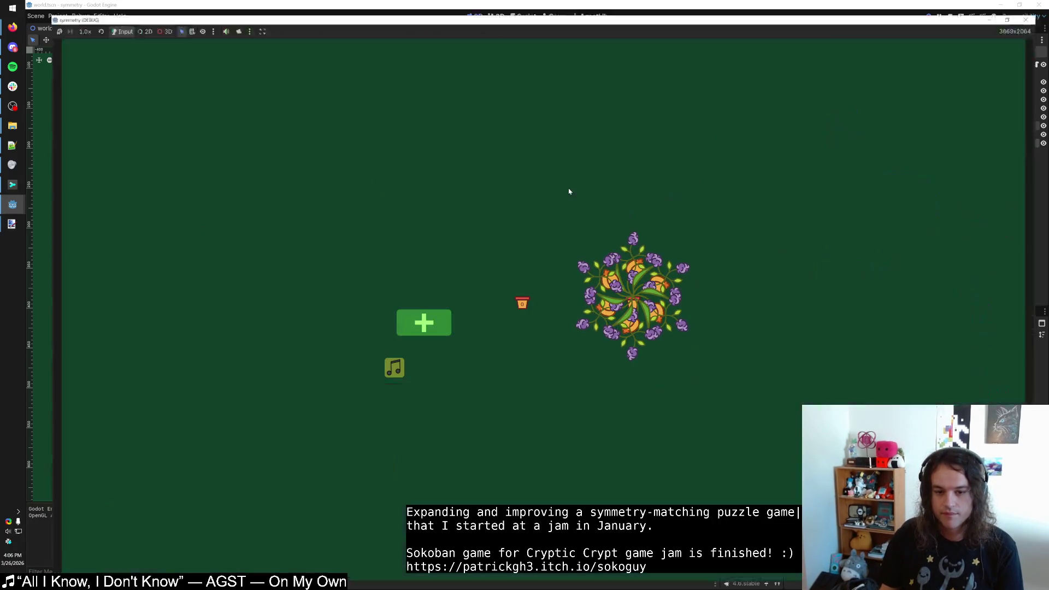
key("F8")
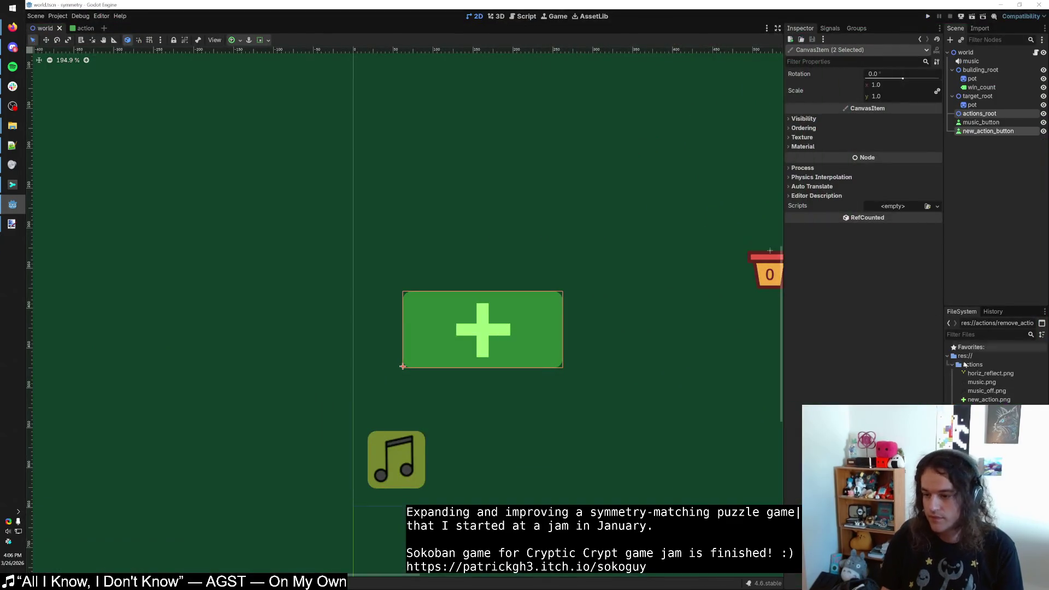
key("F5")
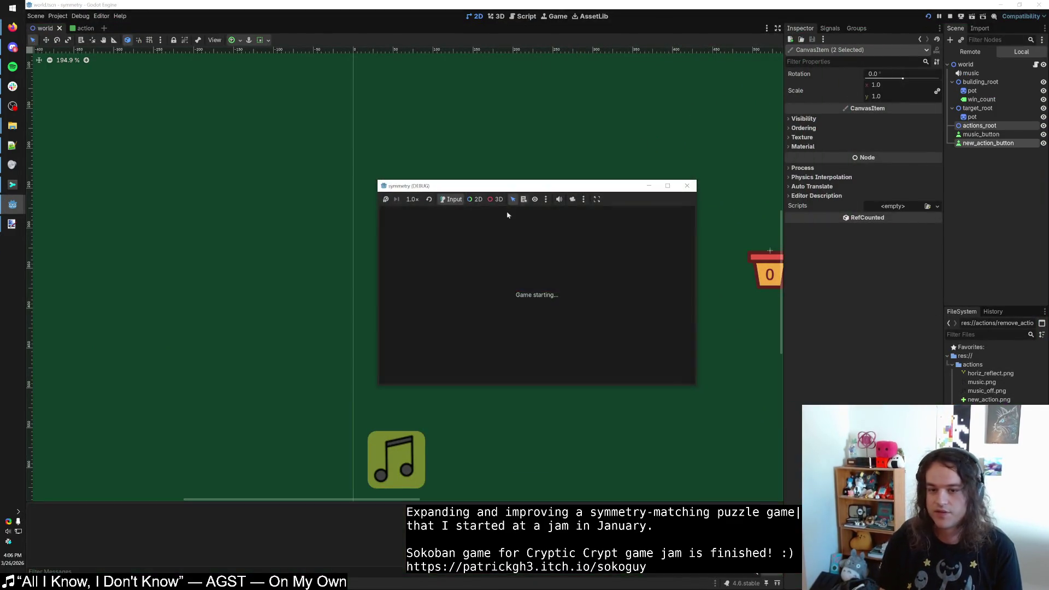
double_click(512, 191)
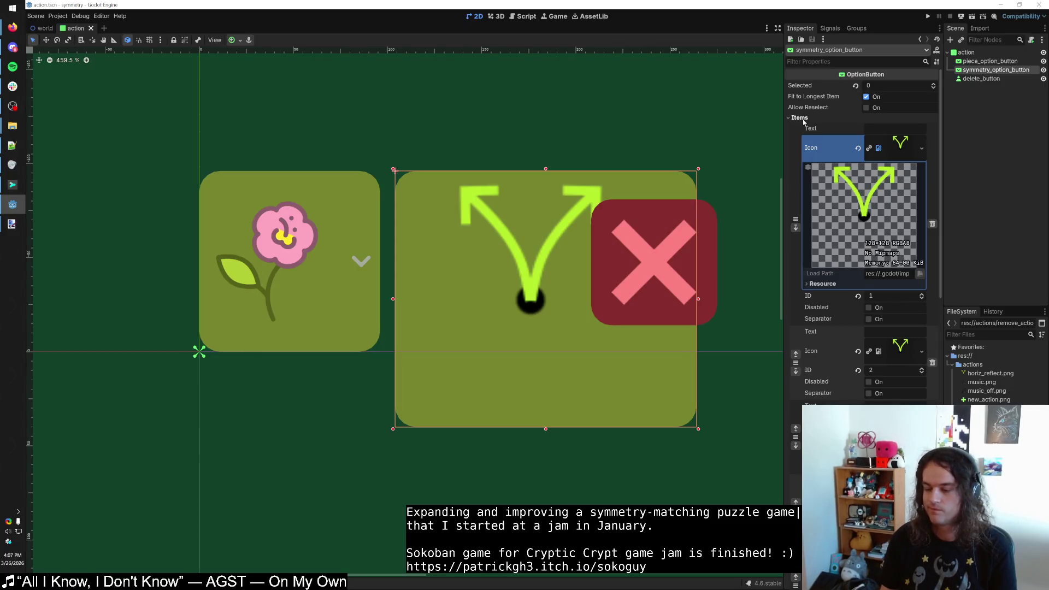
- Turn on item 1's separator flag, collapse the Items list, and undo/redo the Expand Icon change
left_click(869, 319)
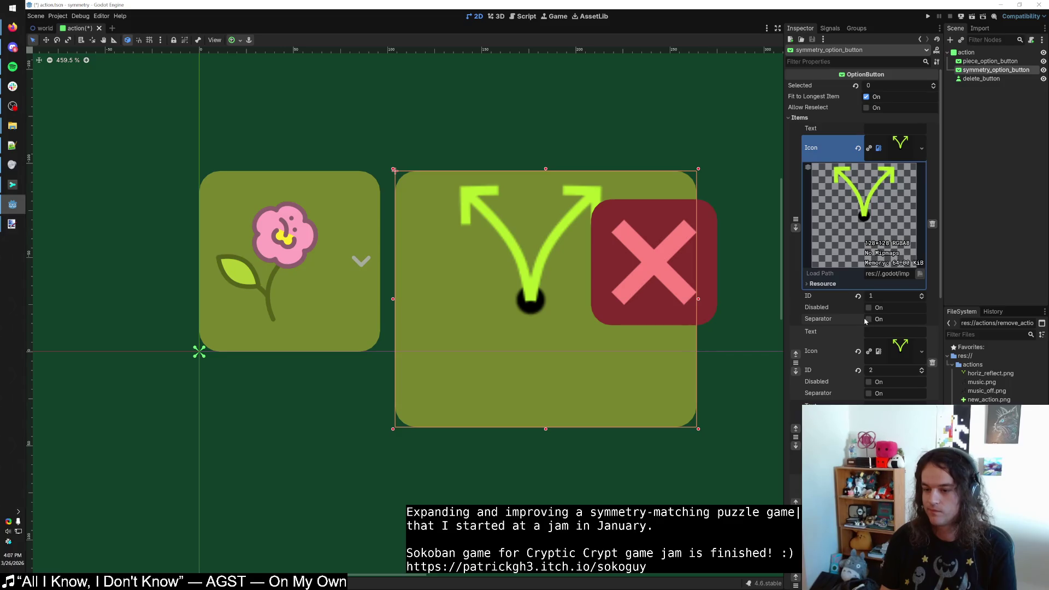
left_click(797, 118)
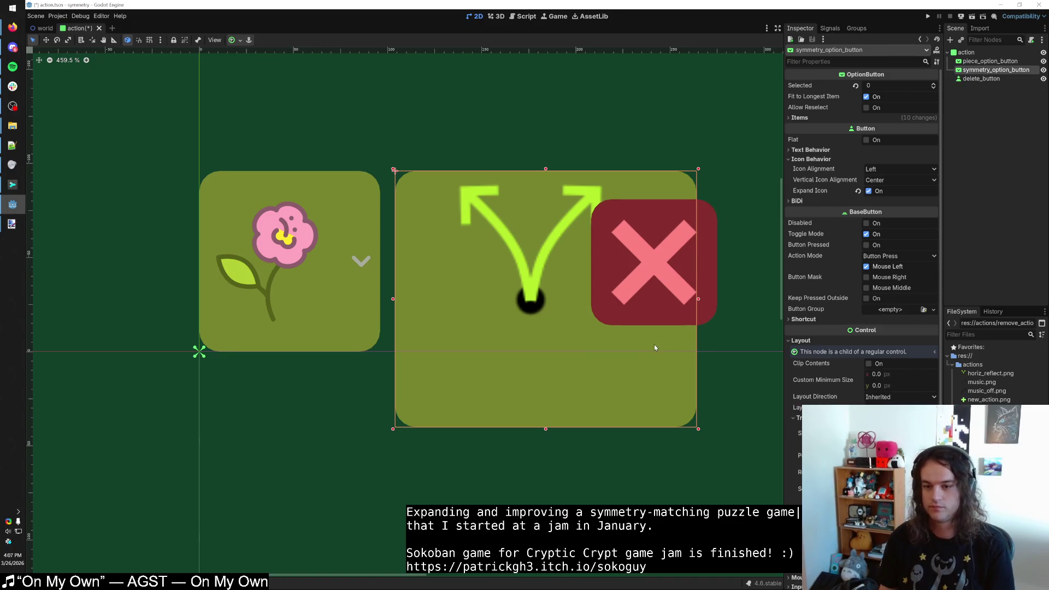
key("ctrl+z")
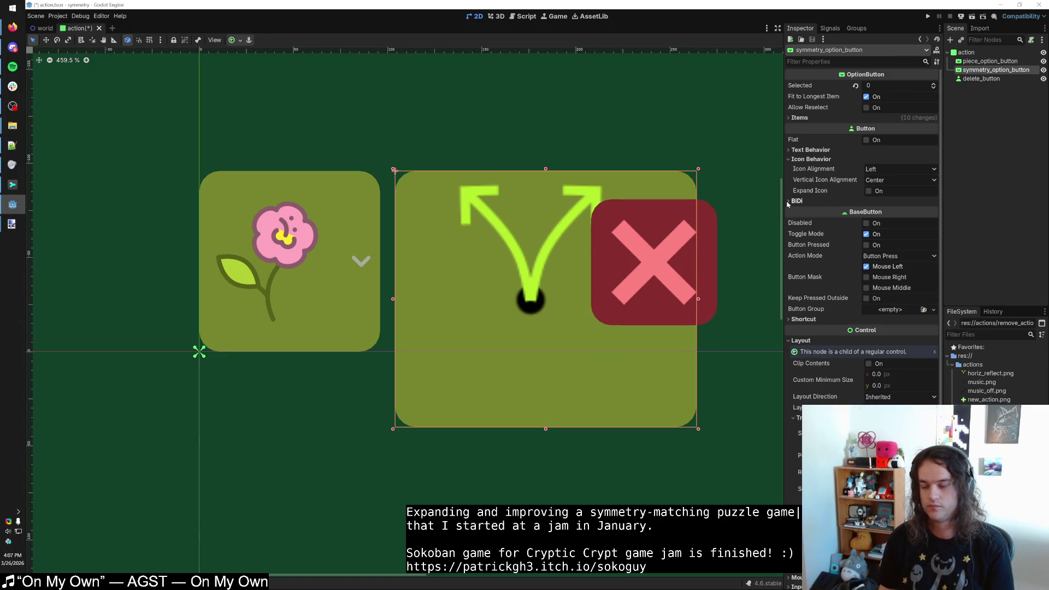
key("ctrl+shift+z")
- Drag the symmetry button's corner to a square matching the flower button, then run the game
mouse_move(691, 422)
left_mouse_down()
mouse_move(581, 340)
mouse_move(552, 344)
mouse_move(605, 351)
mouse_move(544, 350)
mouse_move(576, 353)
left_mouse_up()
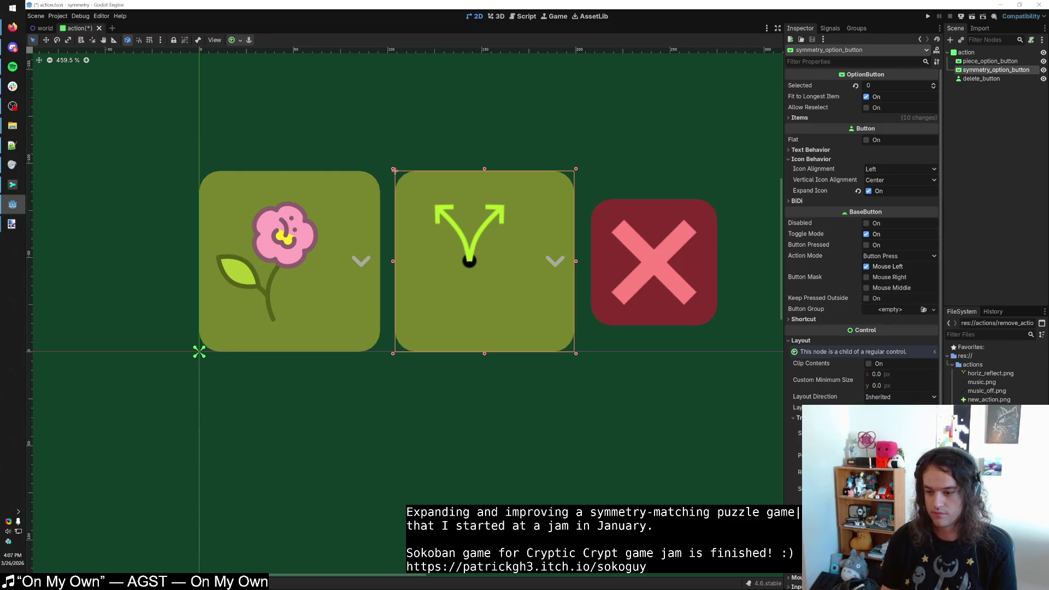
left_click_drag(575, 353, 578, 354)
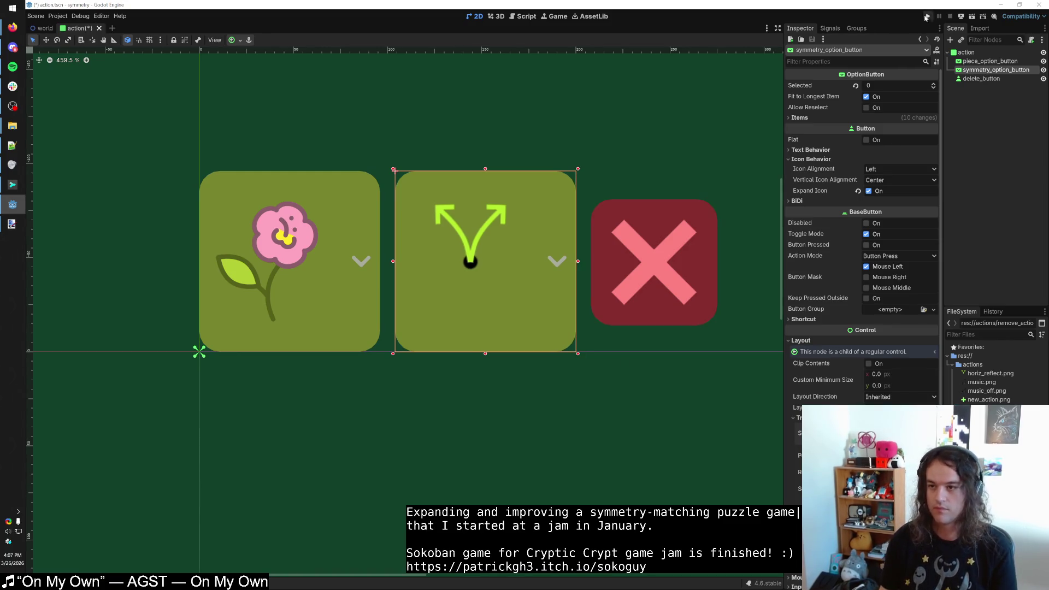
left_click(927, 17)
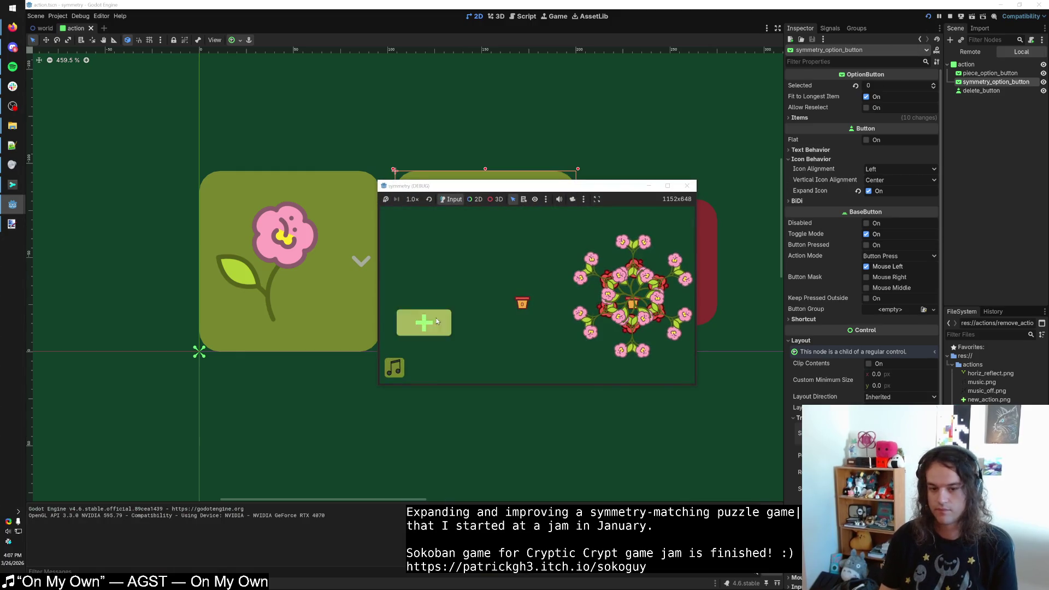
- Add three action rows in the running game to check the arrow icon, then close the game
left_click(437, 321)
left_click(437, 321)
left_click(499, 305)
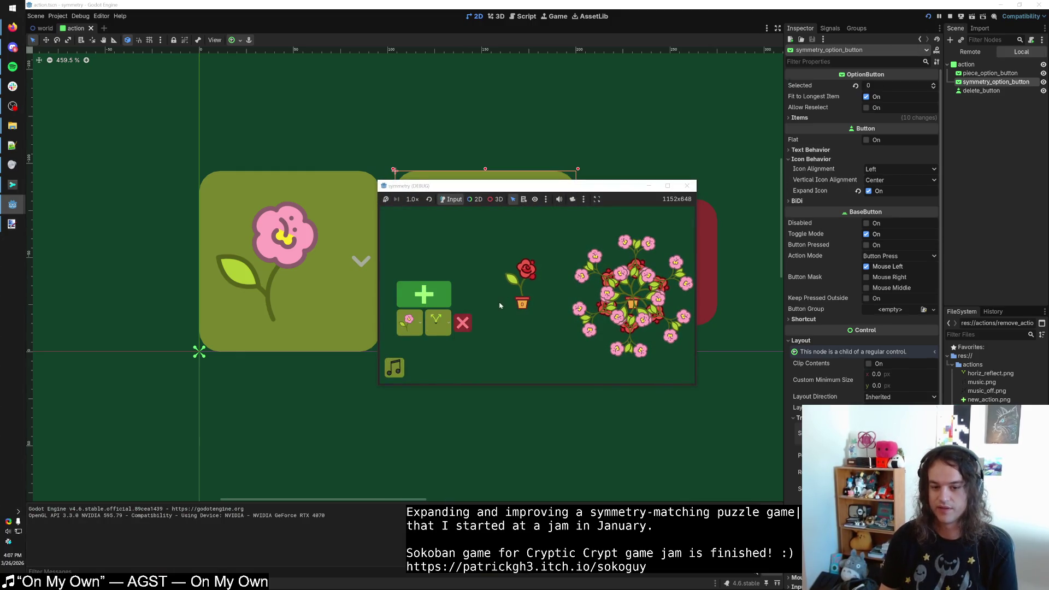
left_click(687, 185)
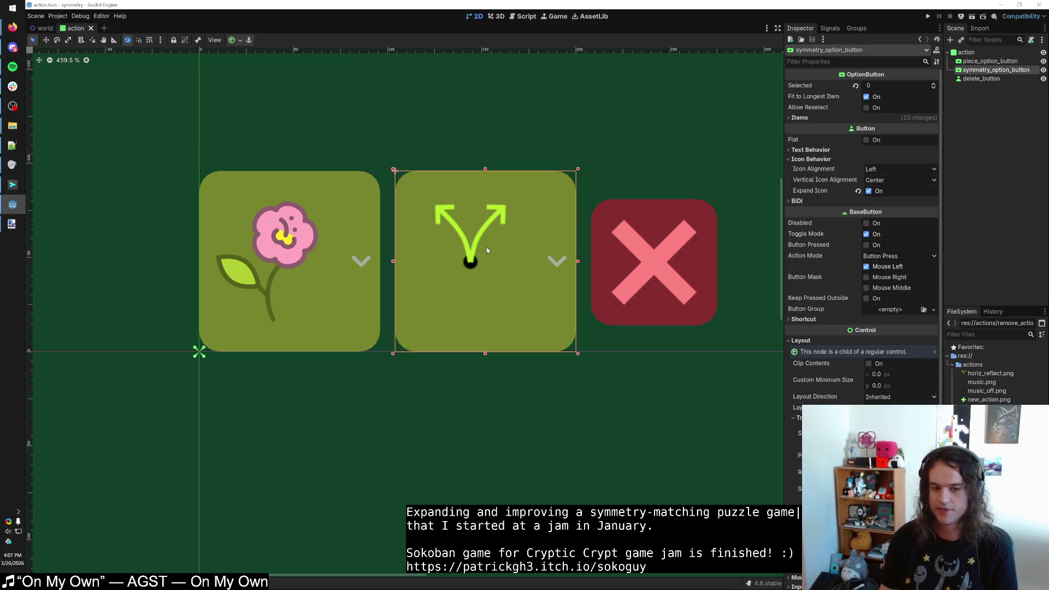
key("alt+Tab")
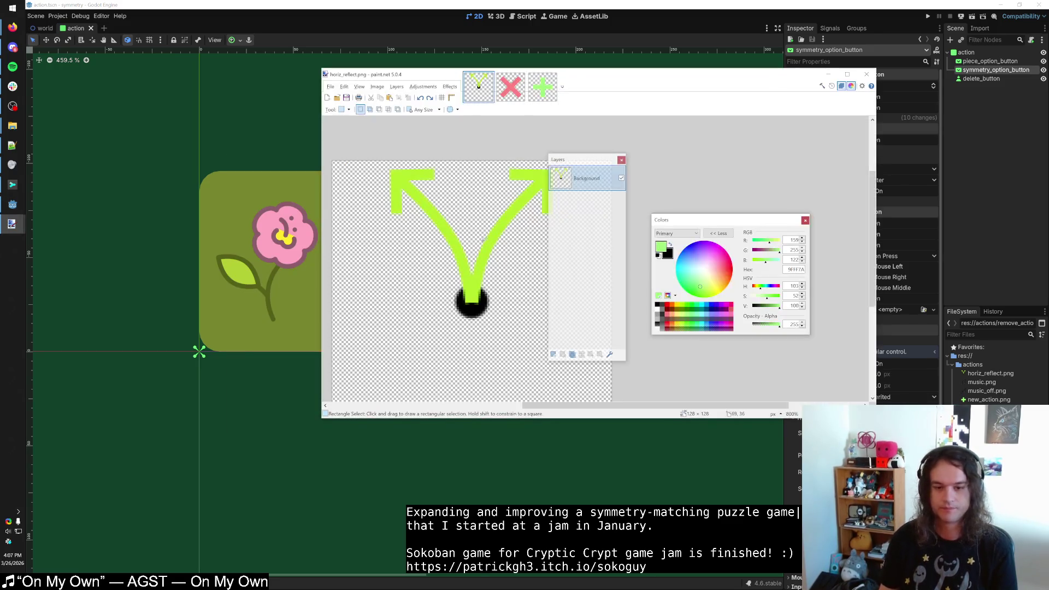
- Undo the icon back to 64×64 and compare how it looks in Godot
key("ctrl+z")
key("alt+Tab")
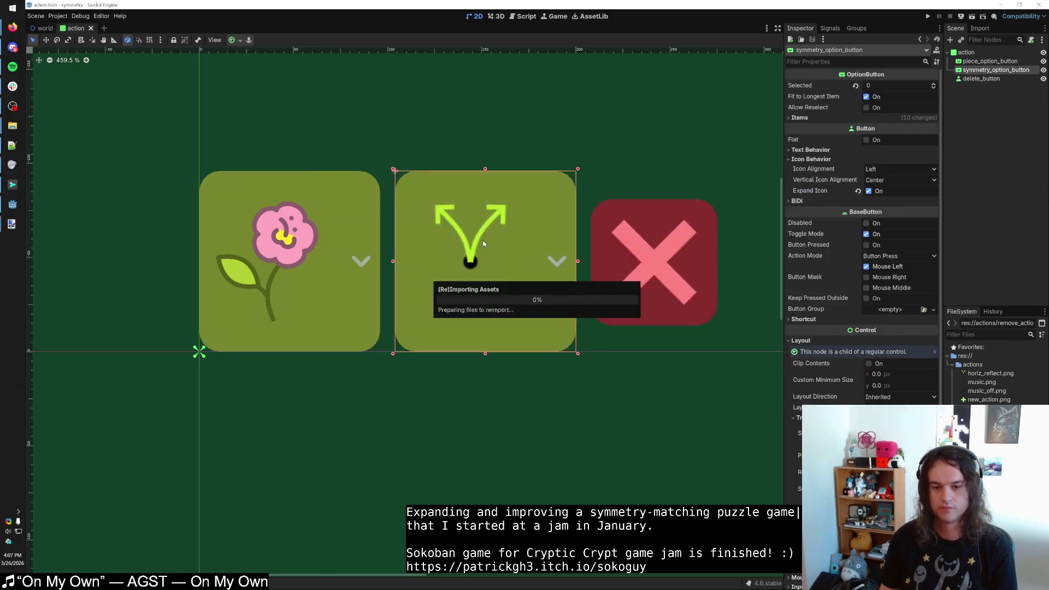
left_click(613, 160)
scroll(504, 212, "down", 3)
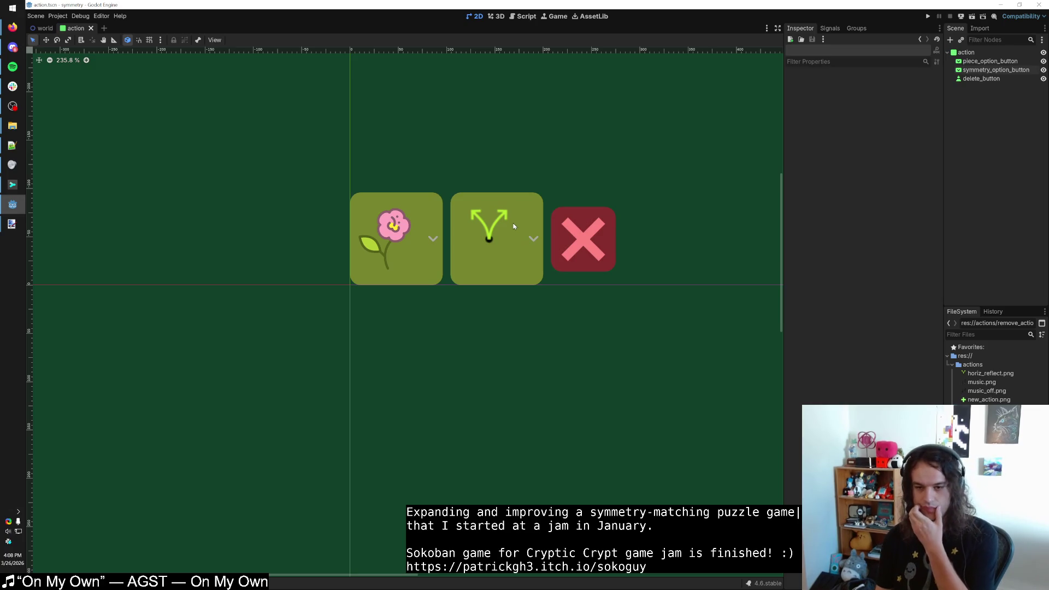
key("alt+Tab")
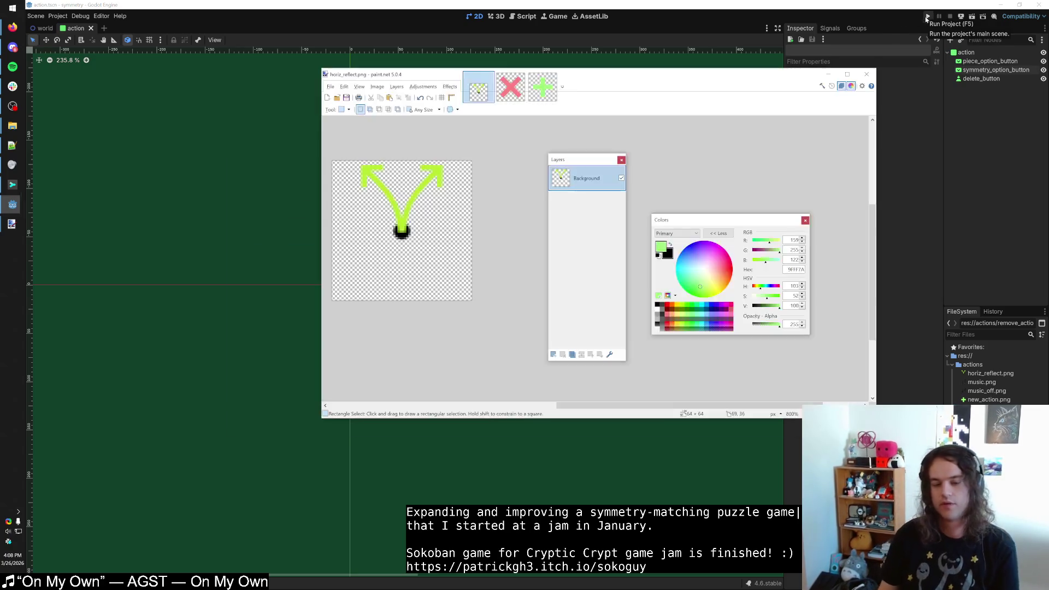
scroll(475, 266, "up", 2)
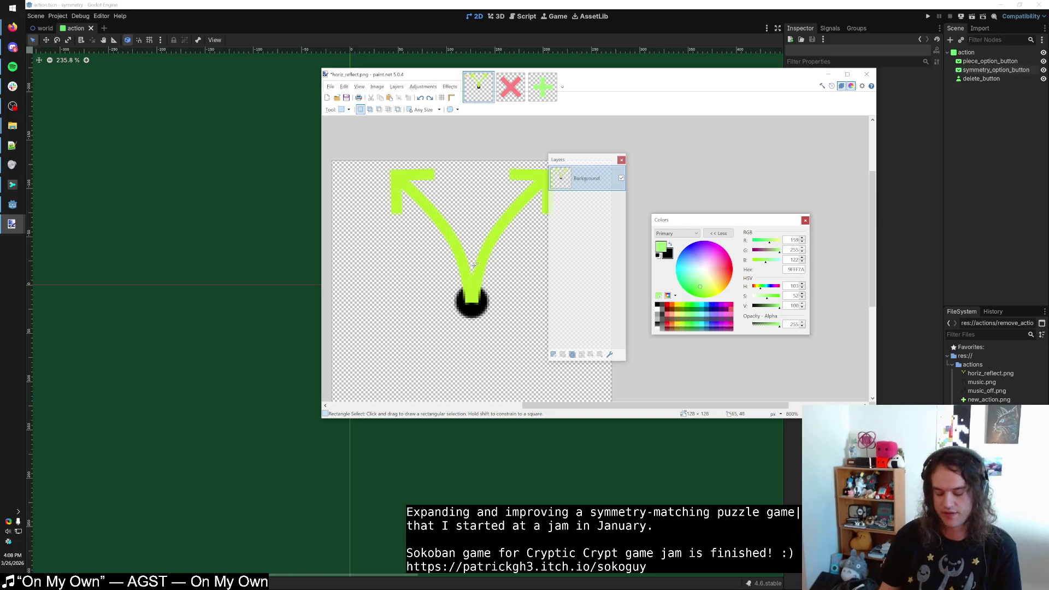
- Resize the arrow icon to 96×96 pixels and save it
key("ctrl+r")
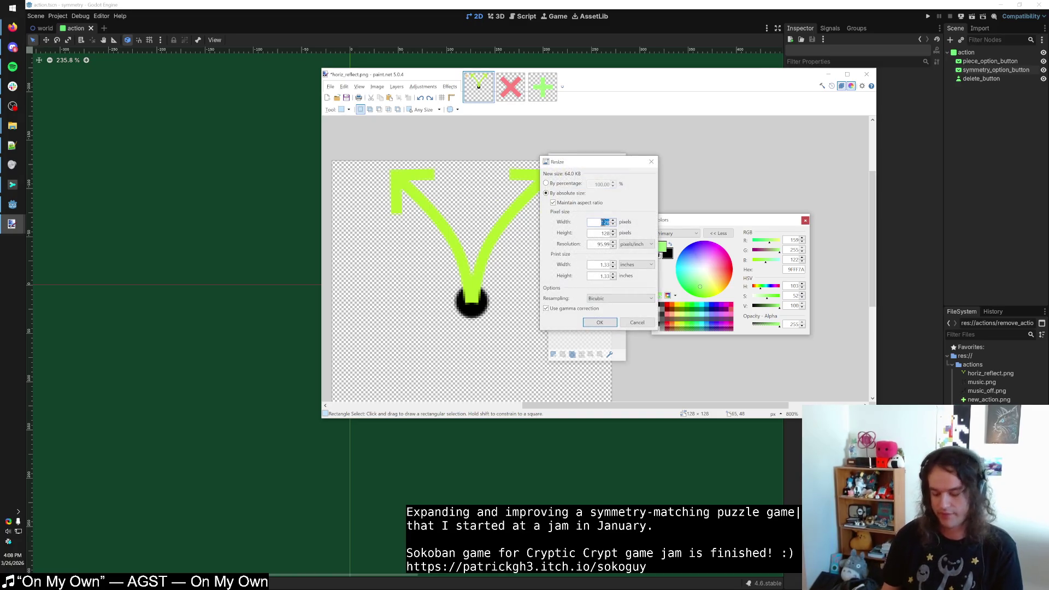
type("6")
key("Return")
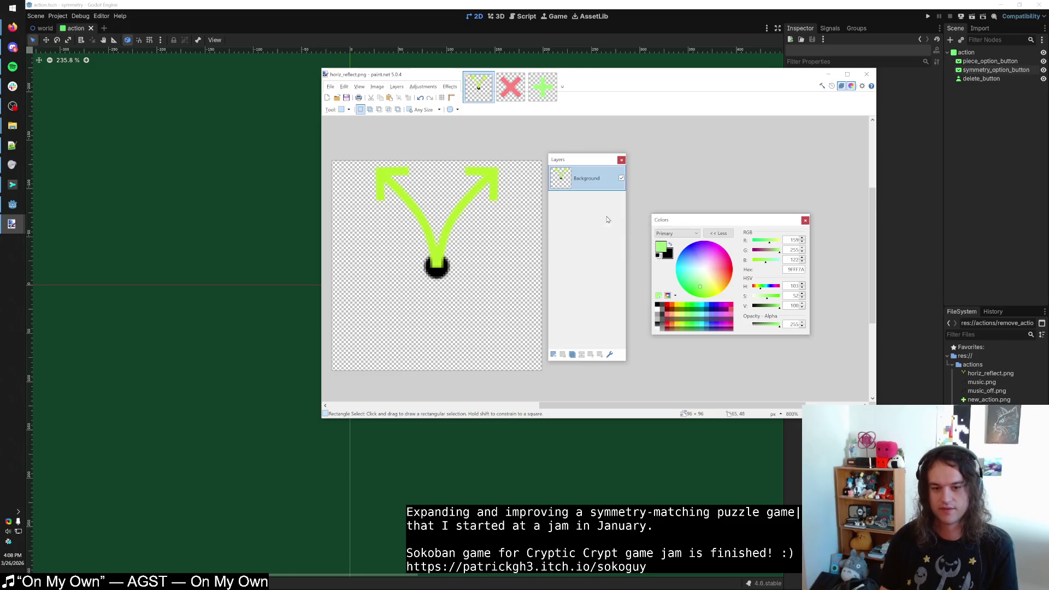
key("alt+Tab")
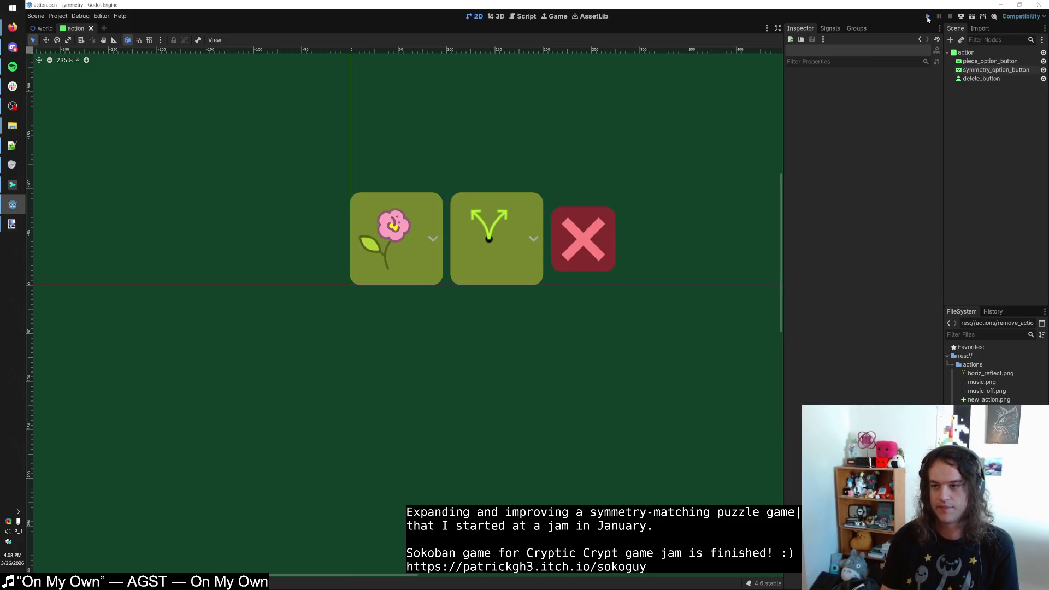
- Run the game maximised and repeatedly open the symmetry dropdown to inspect the resized arrow icons
left_click(928, 17)
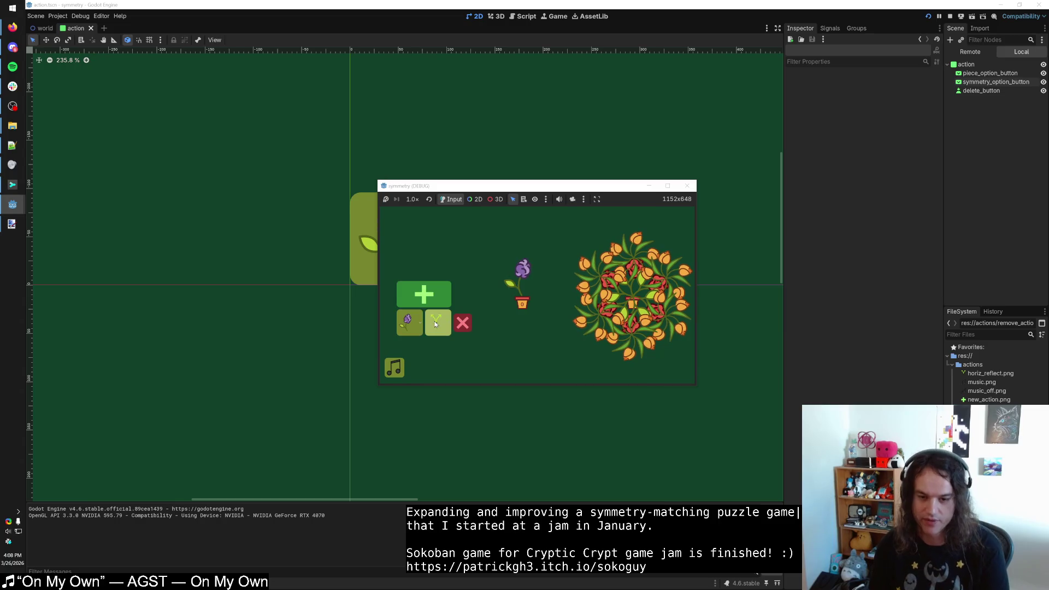
double_click(498, 187)
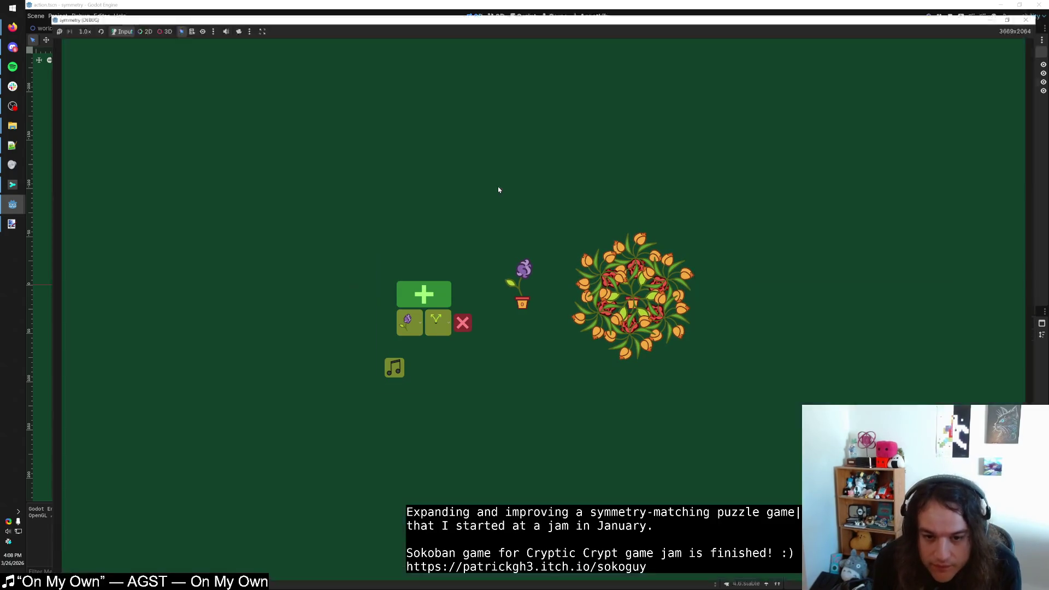
left_click(224, 393)
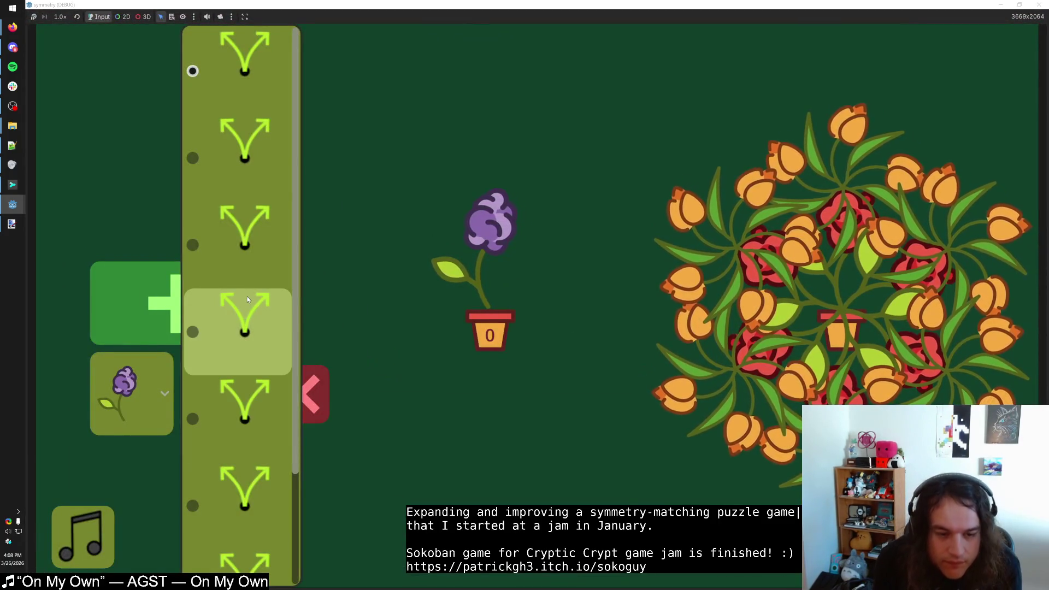
left_click(367, 281)
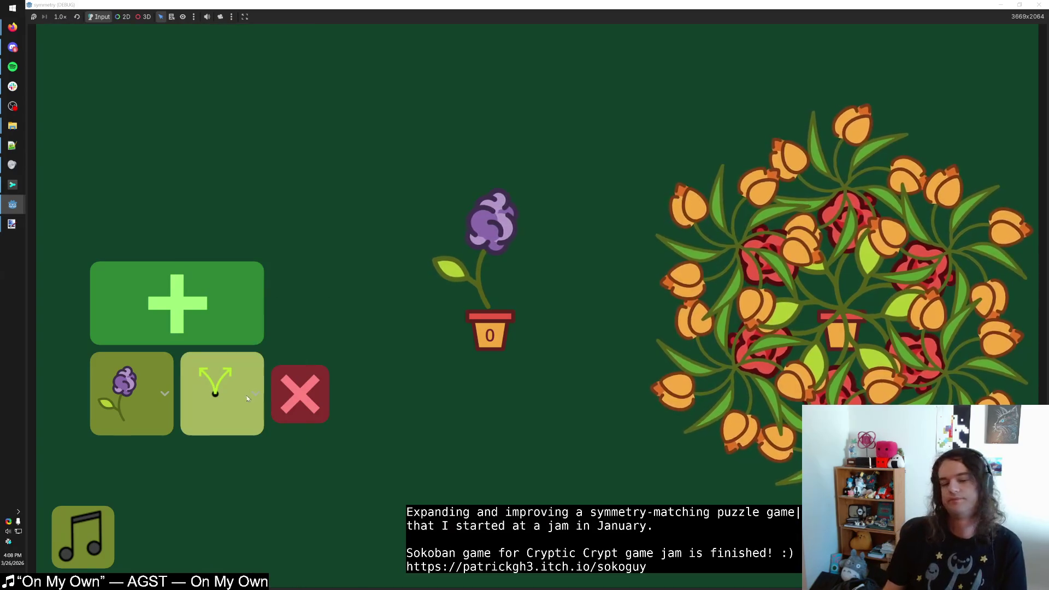
left_click(238, 398)
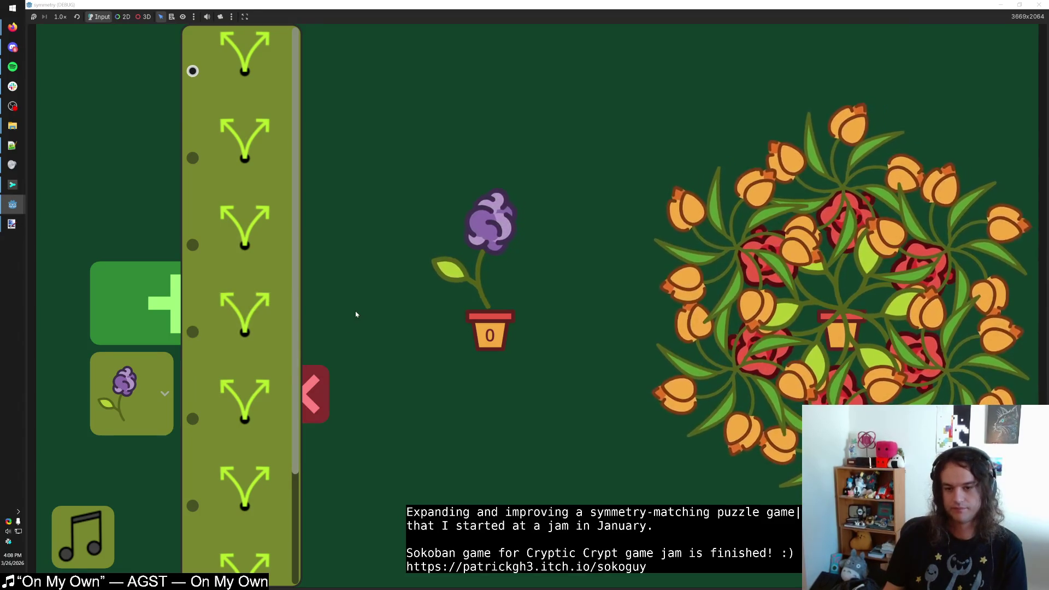
left_click(356, 314)
key("alt+Tab")
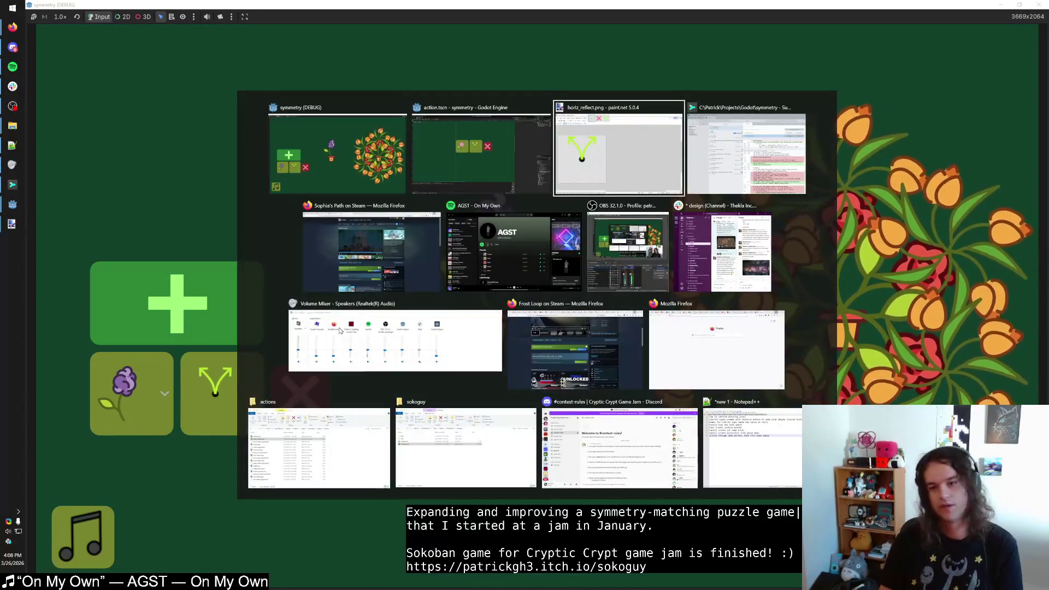
left_click(233, 403)
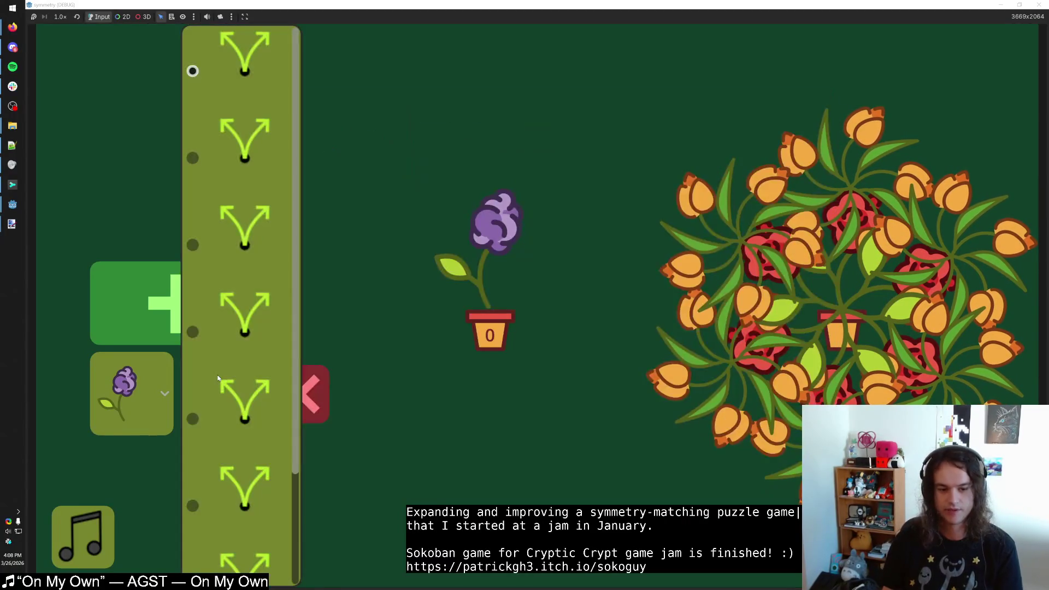
left_click(233, 403)
left_click(257, 391)
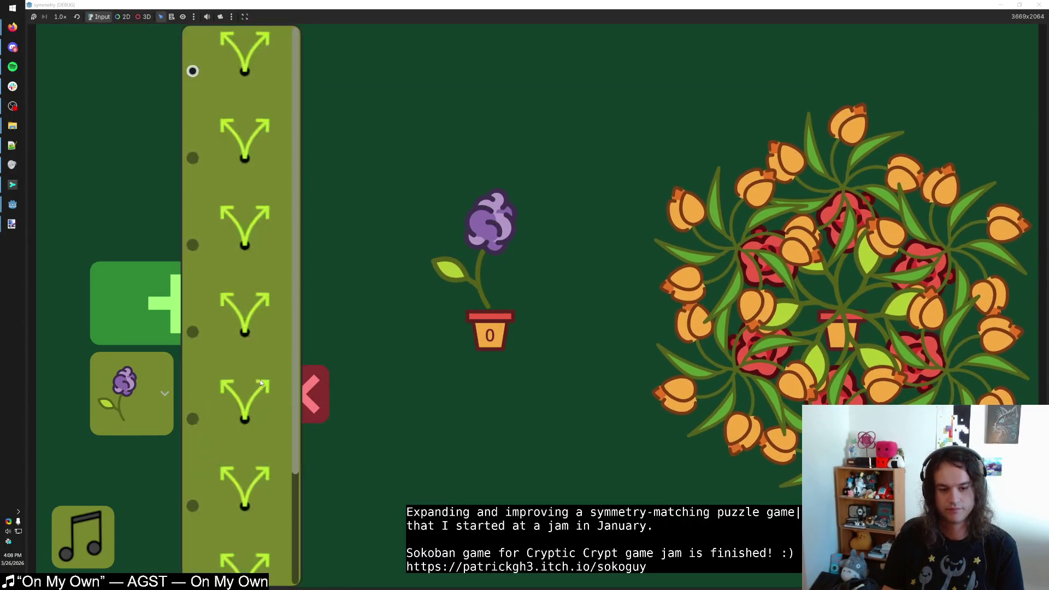
key("alt+Tab")
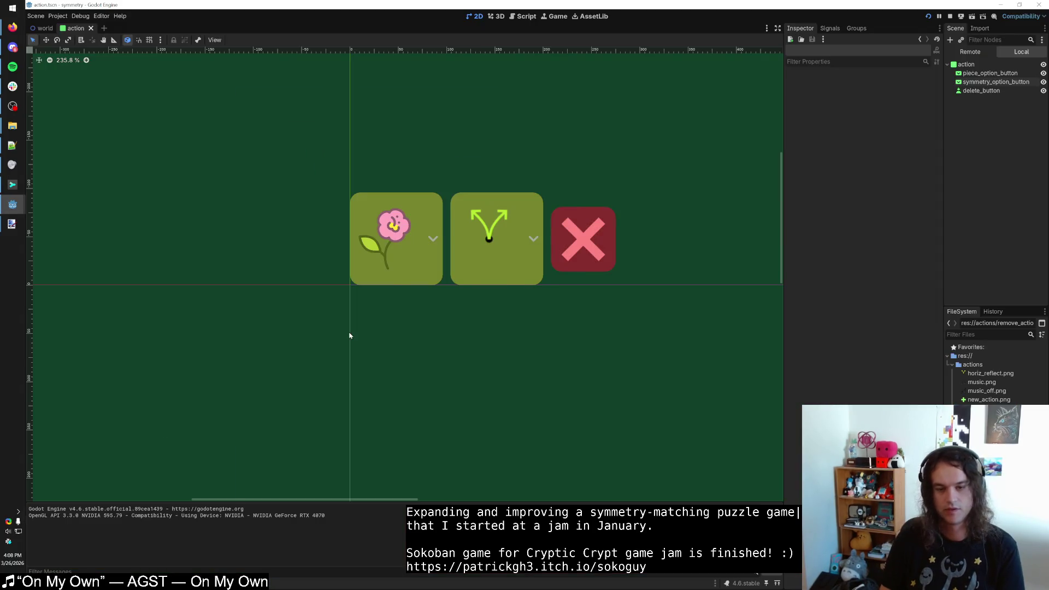
- Search 'godot ons' in a new Firefox tab and open the OptionButton expand_icon GitHub issue
key("alt+Tab")
key("Tab")
key("Tab")
key("Tab")
key("ctrl+t")
type("godot optionbutton aut")
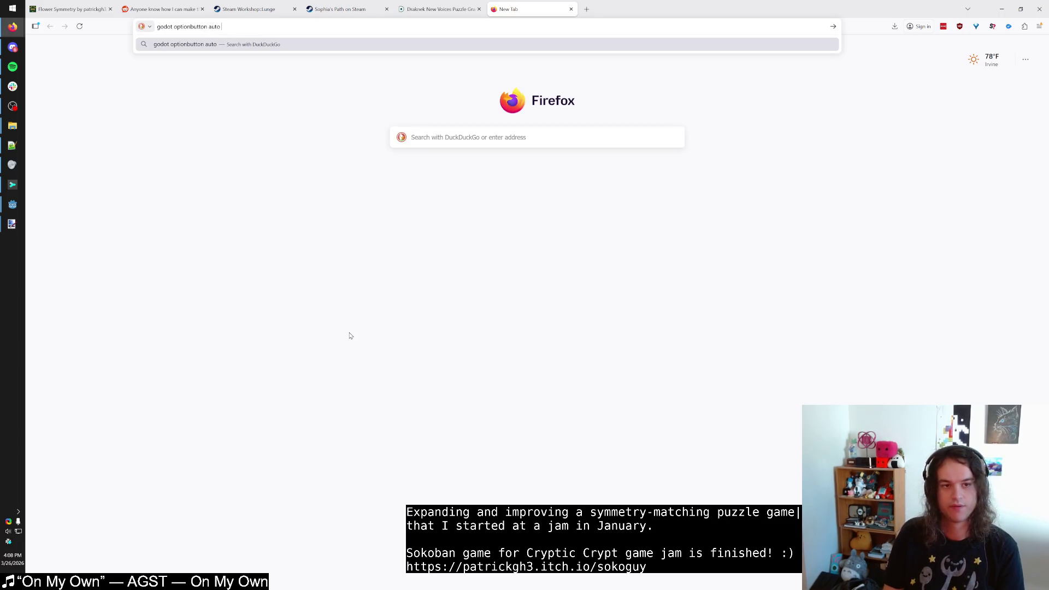
type(" ons")
key("Return")
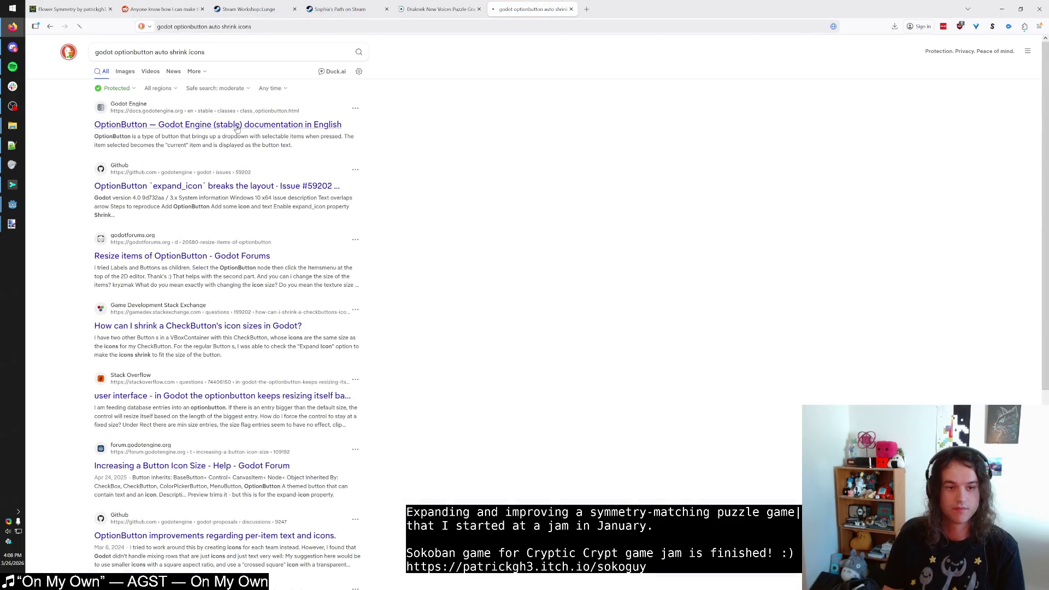
left_click(236, 129)
key("alt+Left")
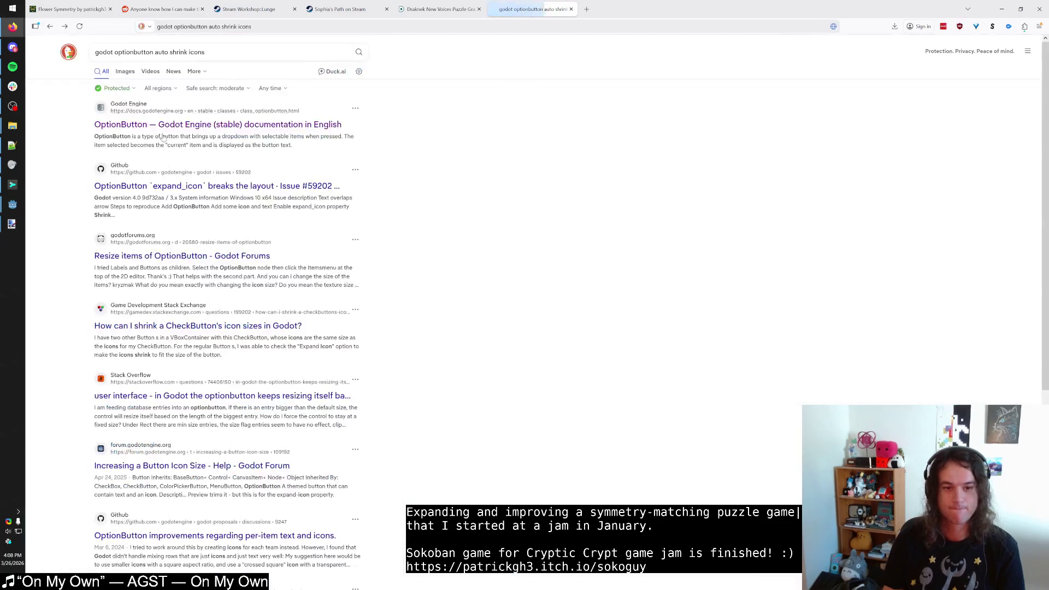
left_click(234, 187)
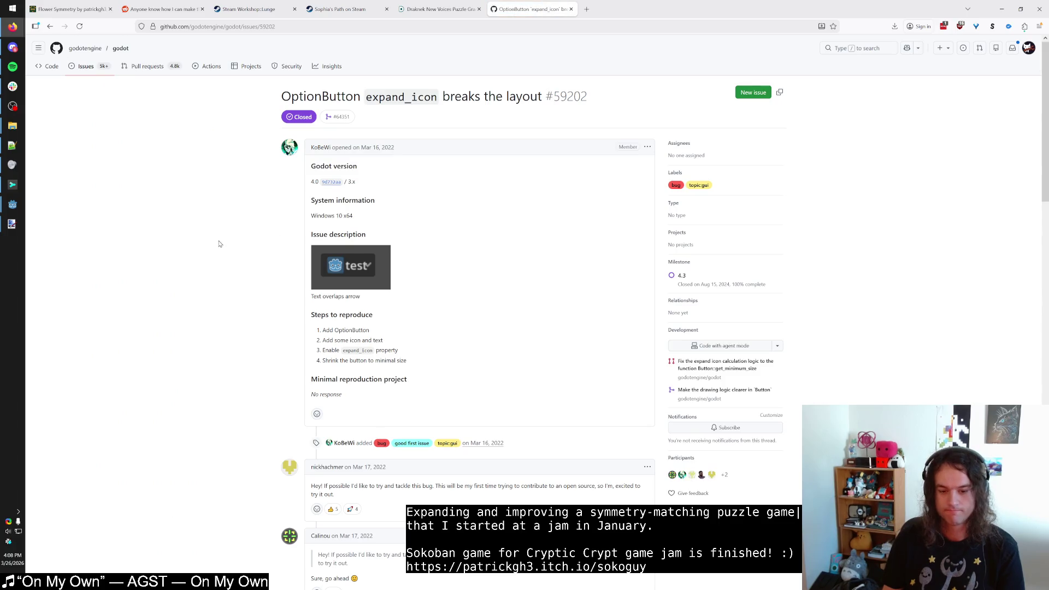
- Scroll through issue #59202's comments and timeline down to the comment box
scroll(219, 242, "down", 3)
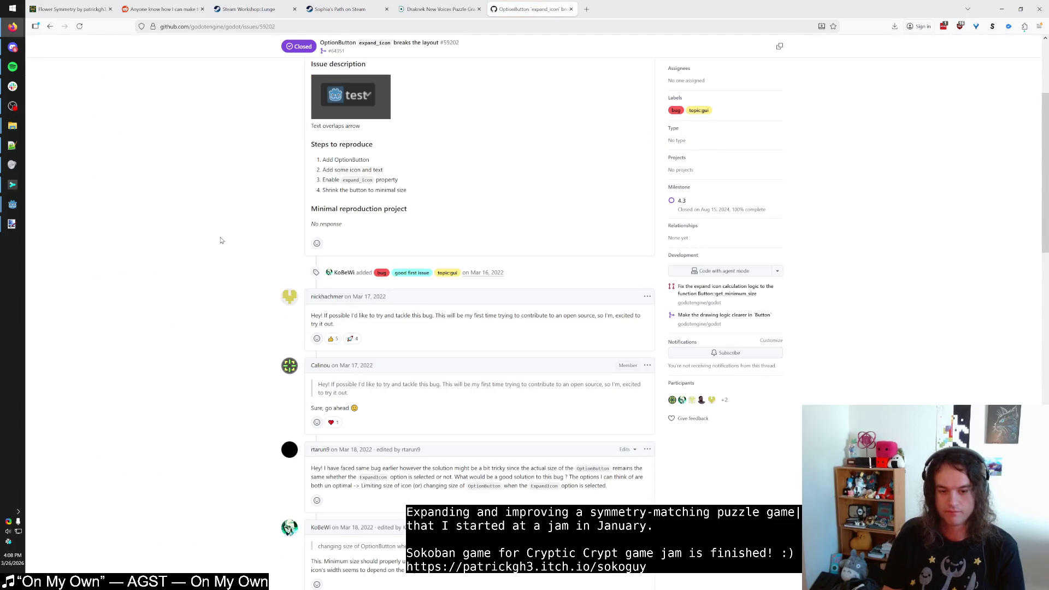
scroll(221, 240, "down", 3)
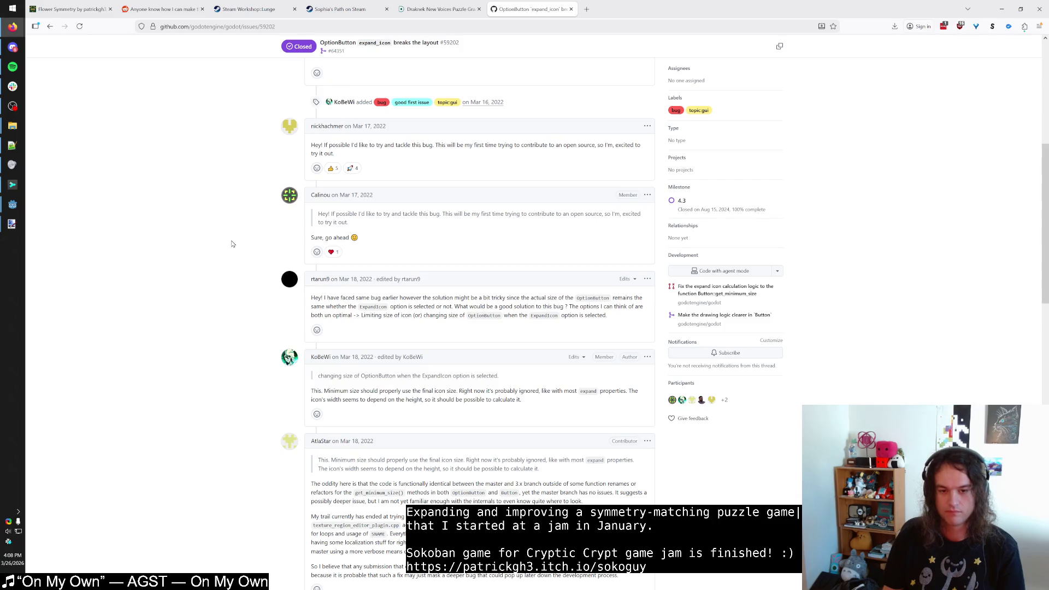
scroll(238, 251, "down", 6)
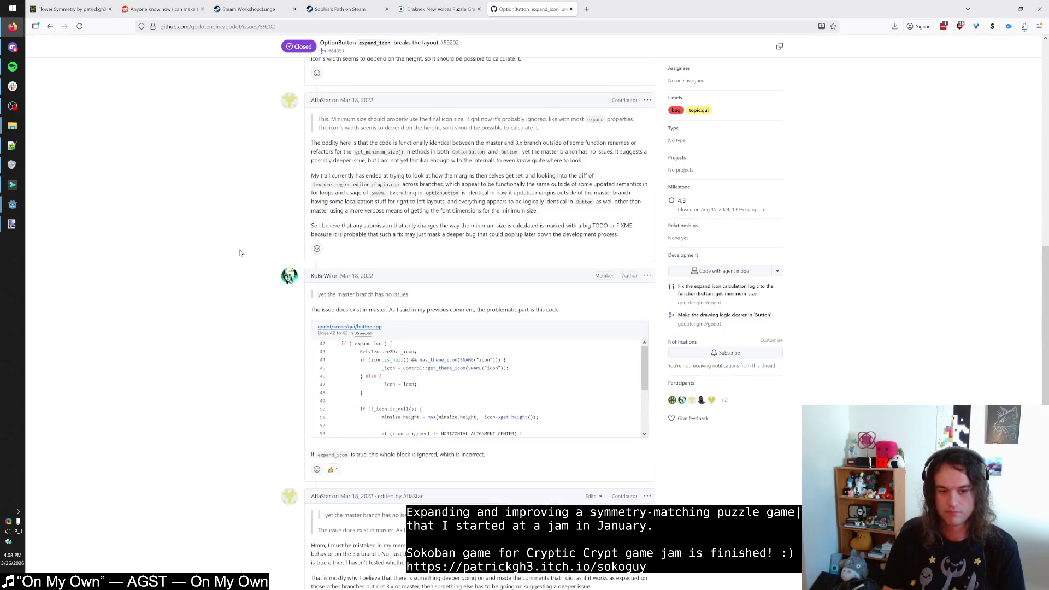
scroll(241, 252, "down", 4)
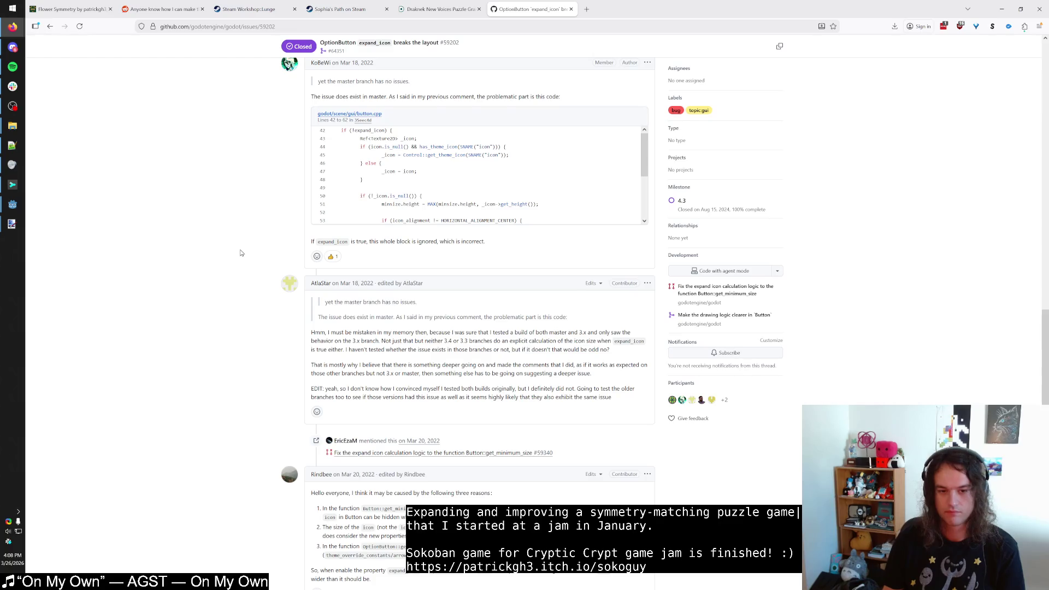
scroll(240, 253, "down", 5)
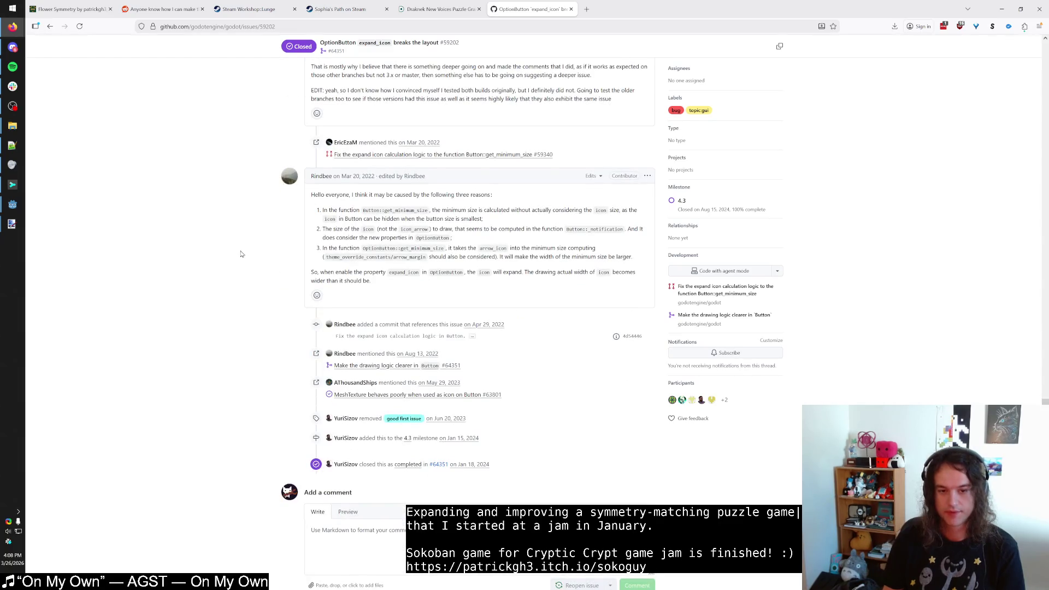
scroll(241, 254, "down", 2)
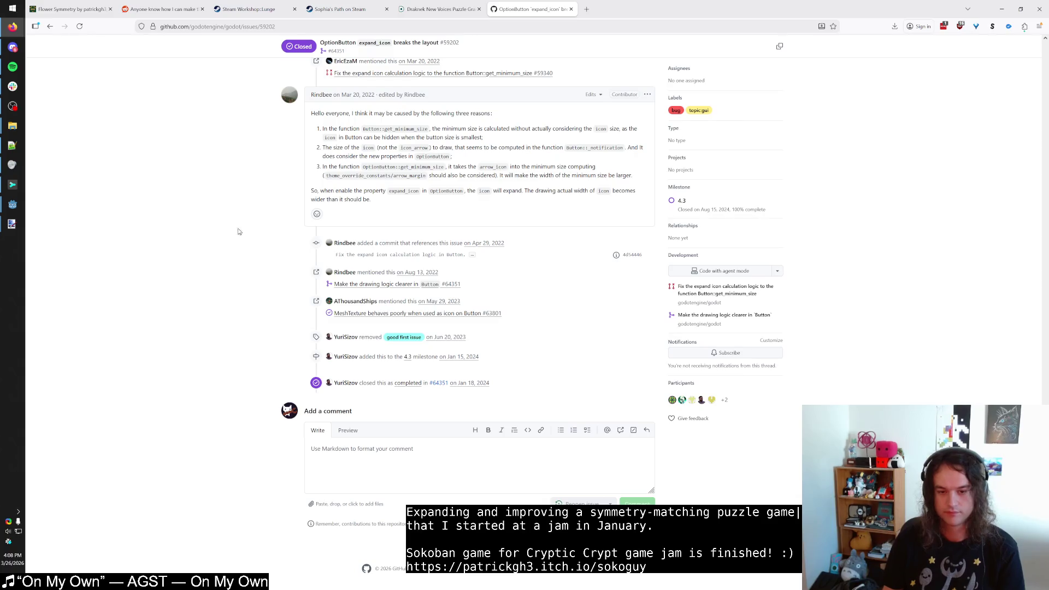
key("alt+Tab")
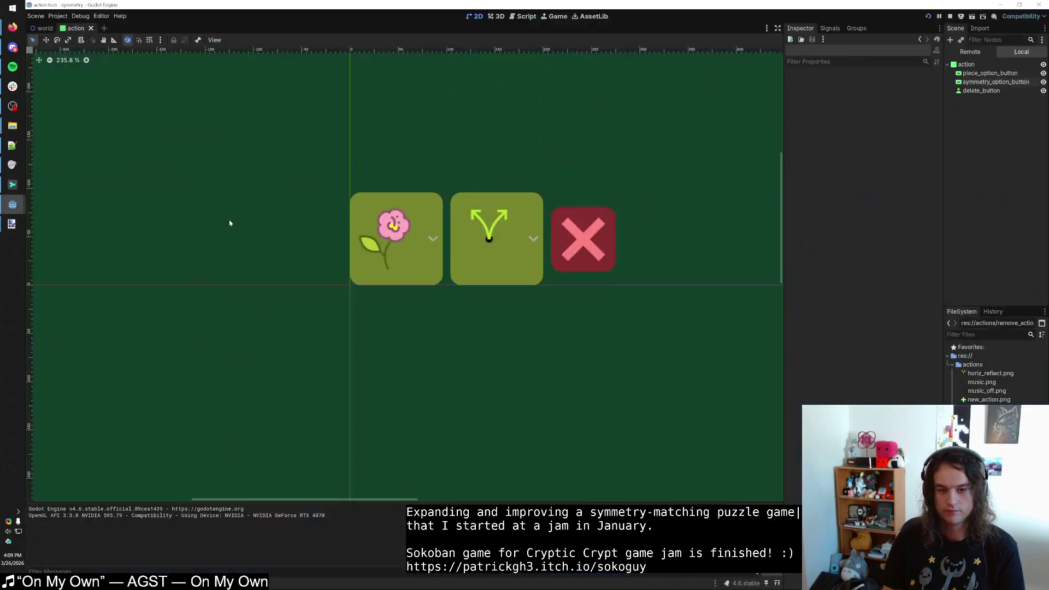
- Close the GitHub issue tab and return to the Godot editor
key("alt+Tab")
key("F5")
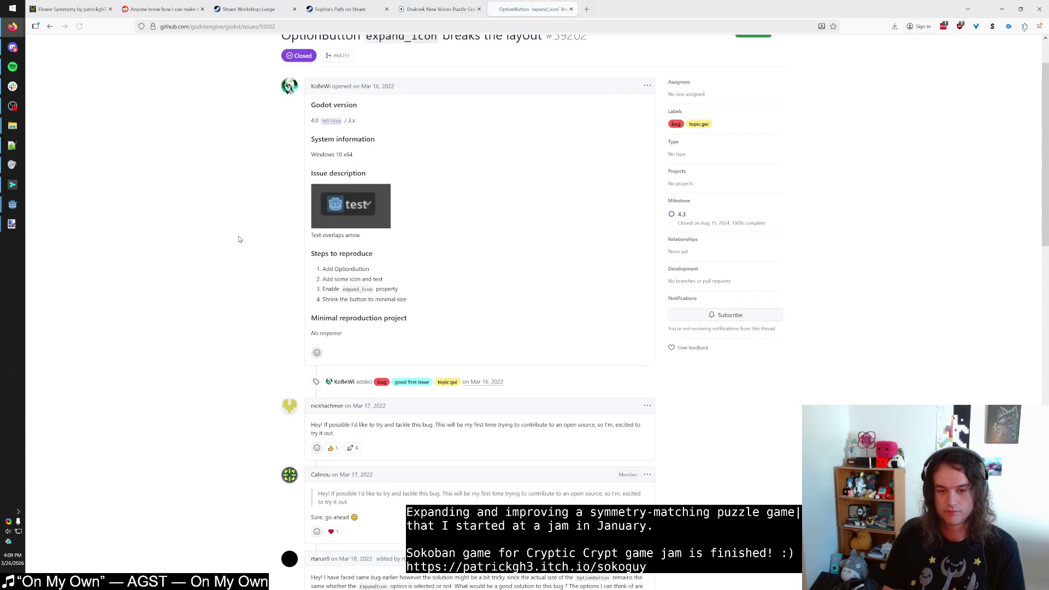
key("ctrl+w")
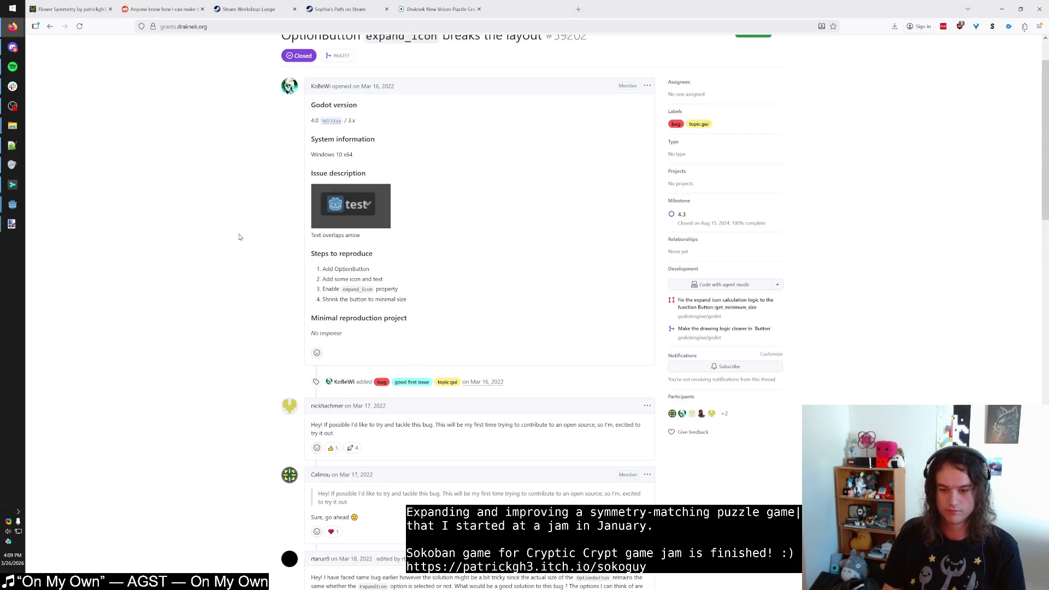
key("alt+Tab")
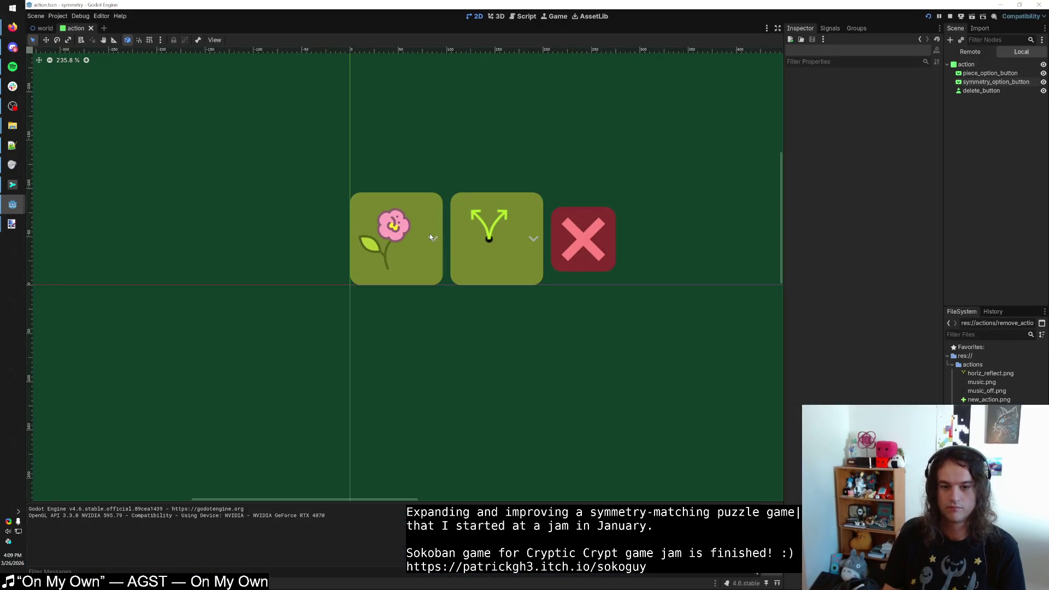
key("alt+Tab")
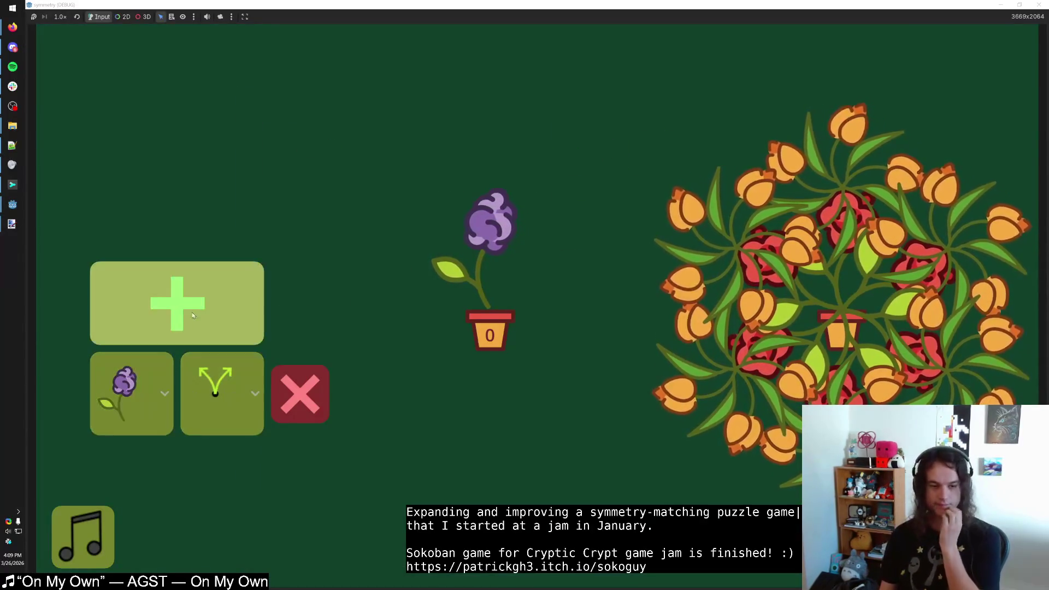
key("alt+Tab")
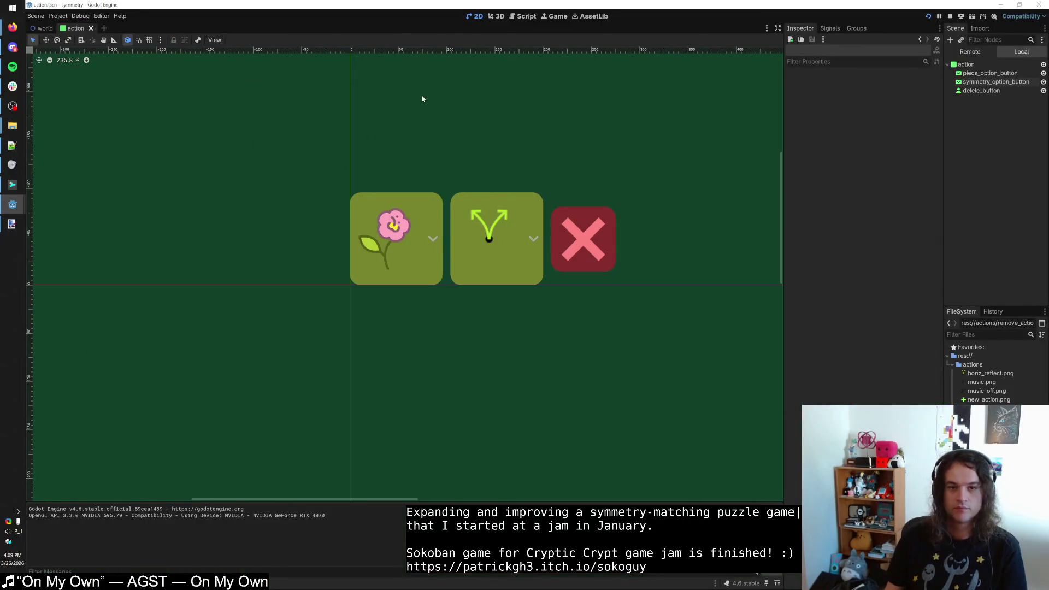
- Open the world.tscn scene and inspect new_action_button's settings
left_click(42, 28)
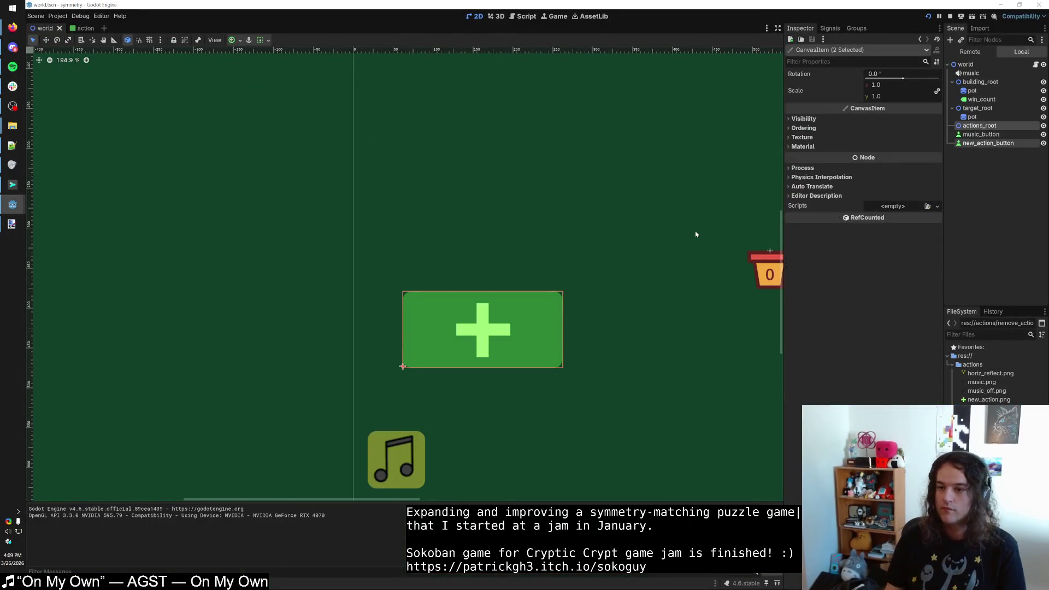
left_click(807, 119)
left_click(807, 118)
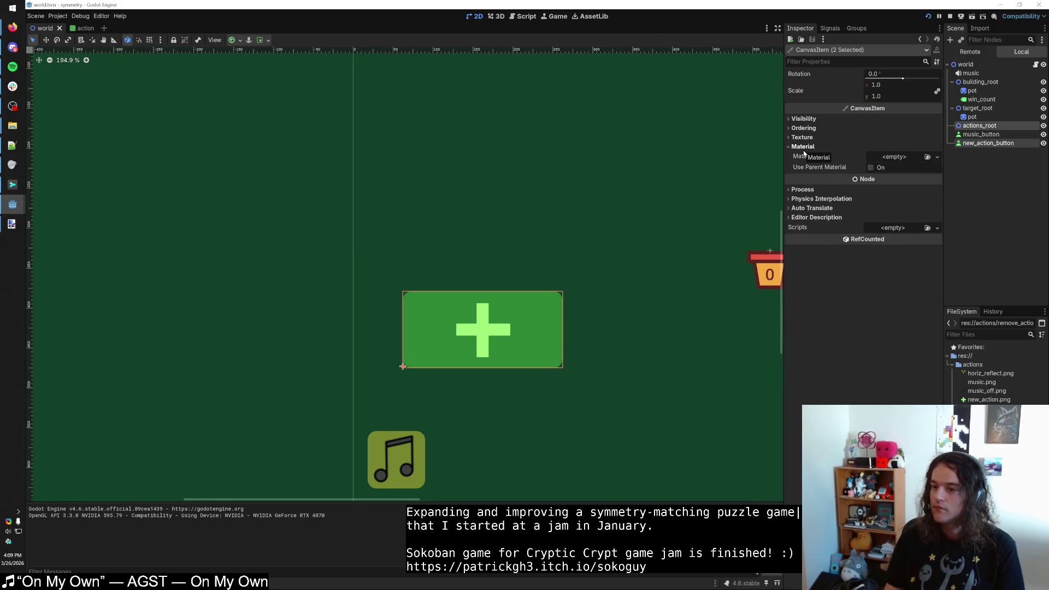
left_click(716, 146)
left_click(507, 292)
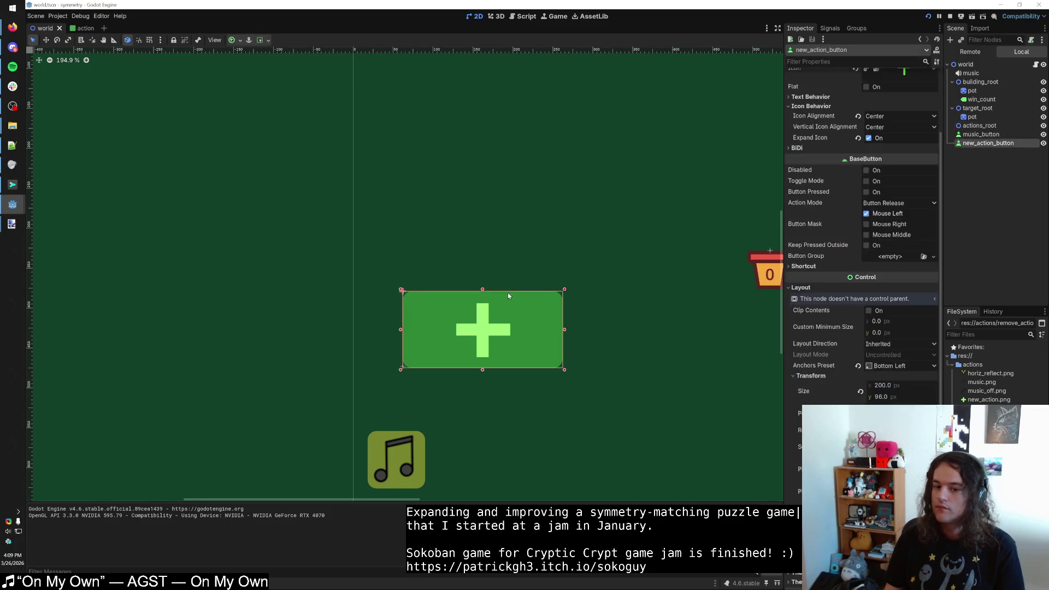
left_click(557, 264)
- Run the game, add and remove flower rows, and open the rose row's symmetry choices
key("F5")
left_click(261, 300)
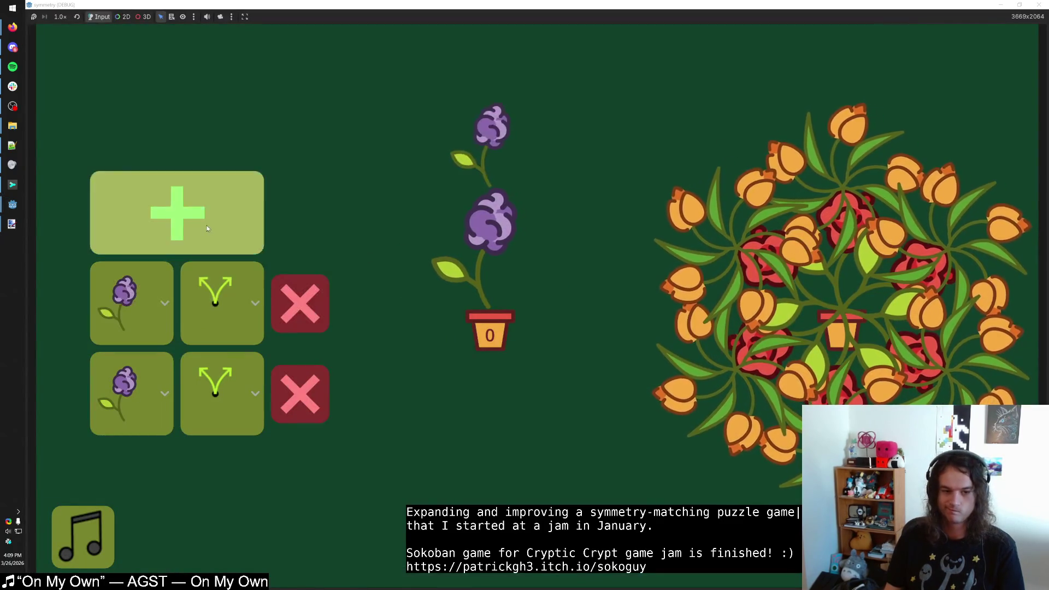
left_click(229, 213)
left_click(229, 122)
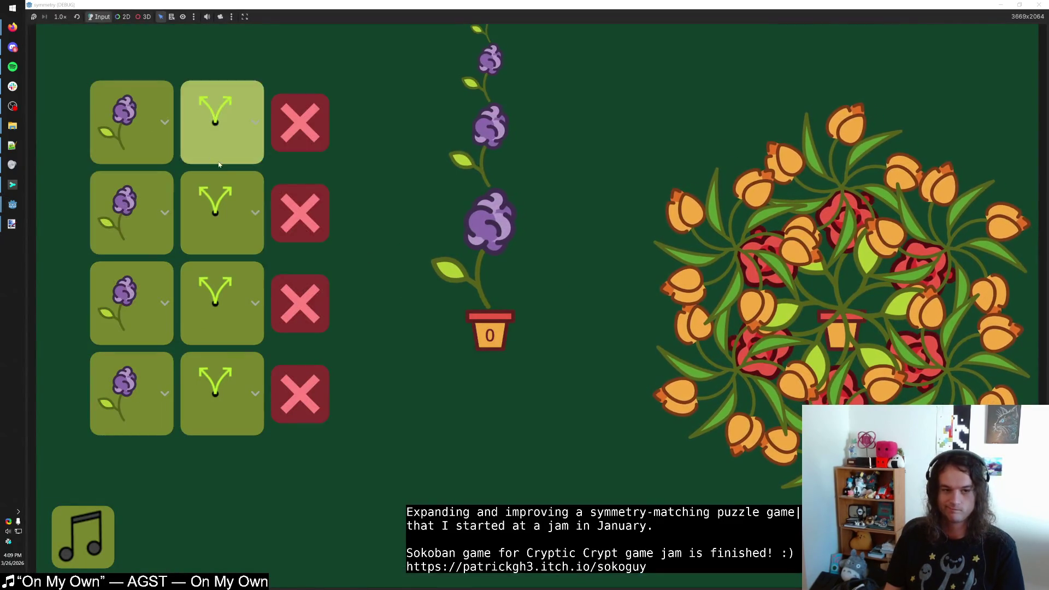
left_click(311, 111)
left_click(251, 401)
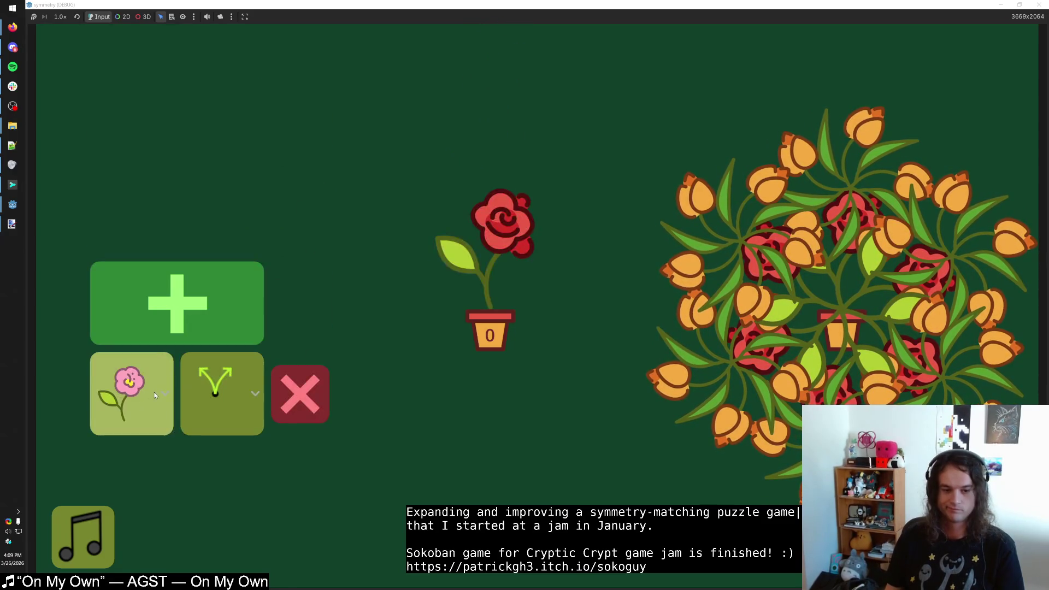
left_click(300, 392)
key("alt+Tab")
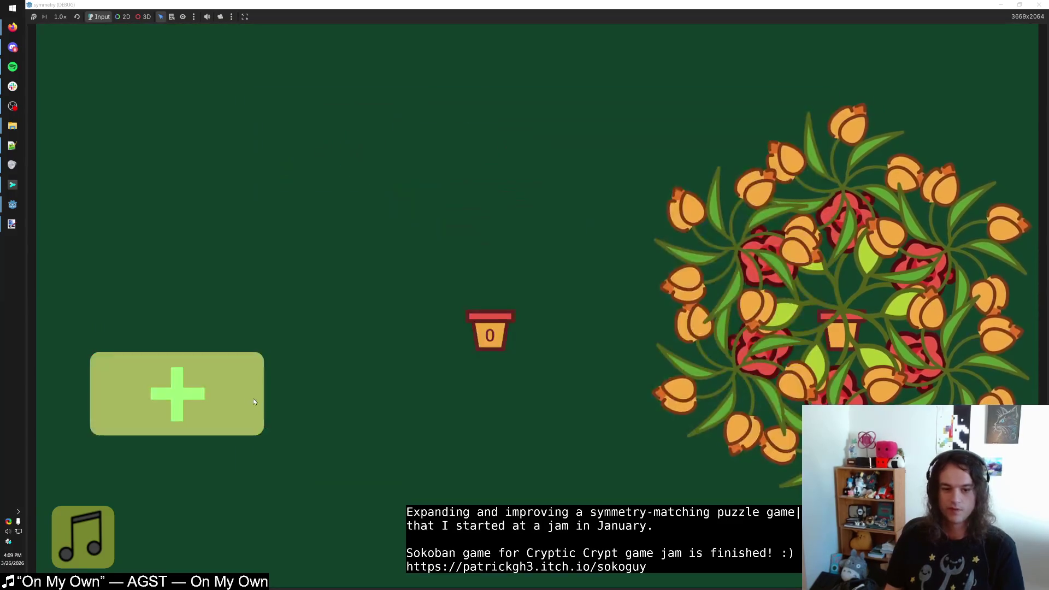
left_click(253, 398)
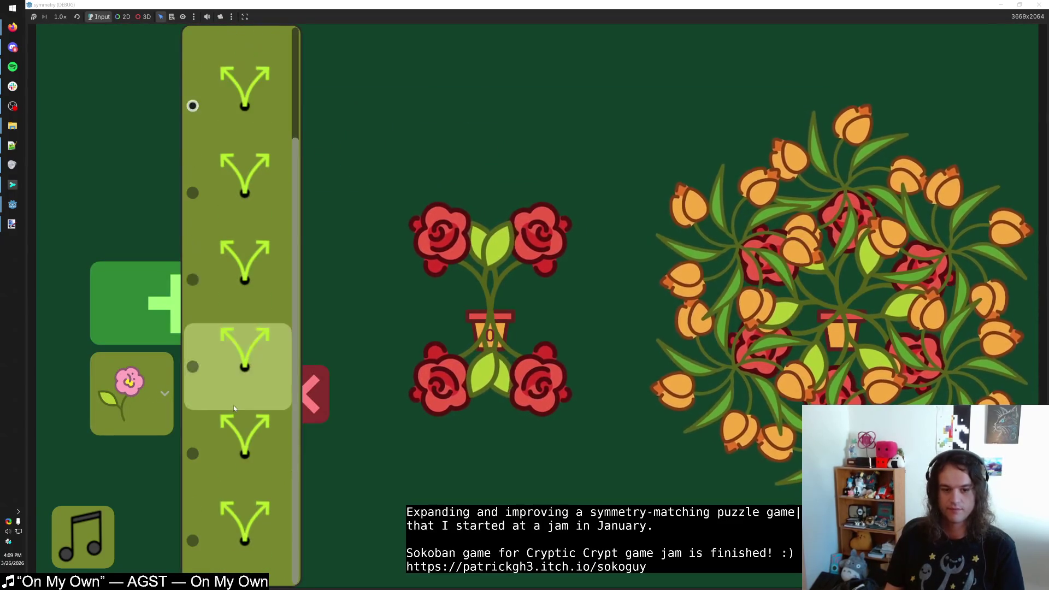
key("alt+Tab")
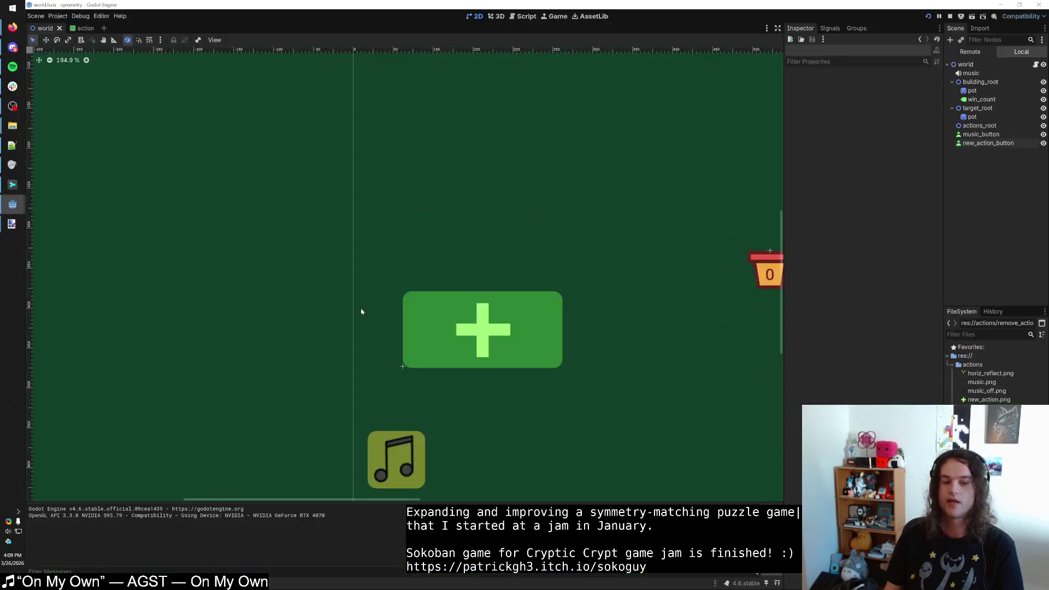
key("alt+Tab")
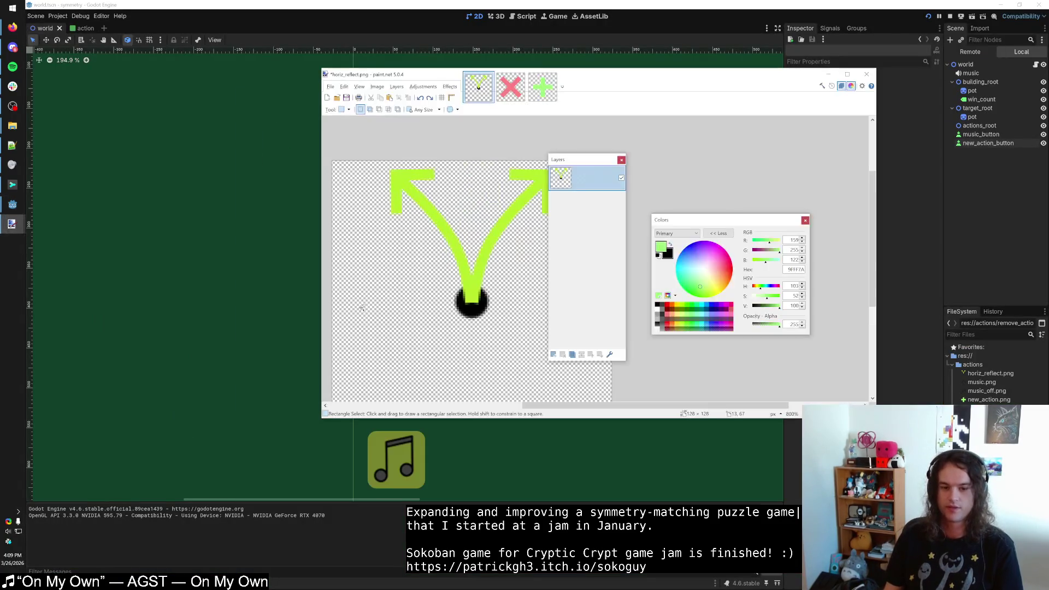
- Resize the curved-arrow icon to 64 pixels wide
key("ctrl+r")
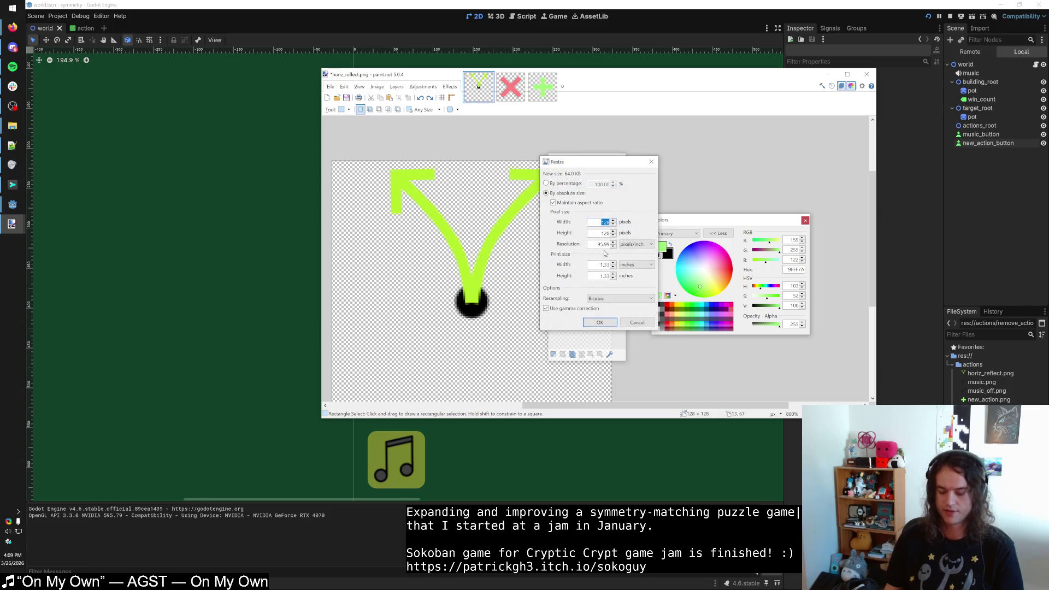
type("64")
key("Return")
key("alt+Tab")
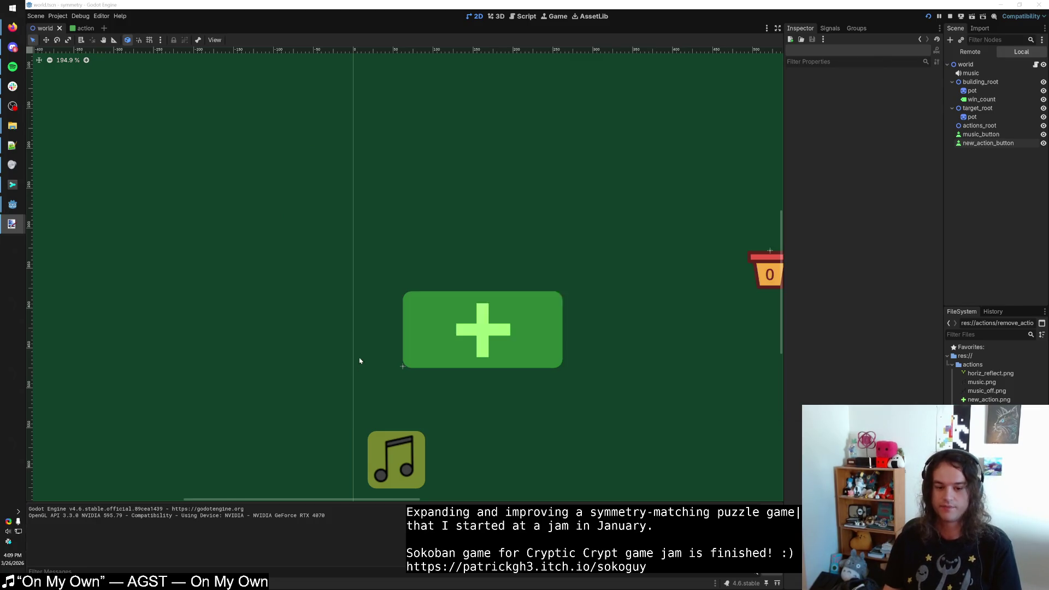
- Run the game, add four tulip rows, and pick a symmetry option for each
left_click(951, 16)
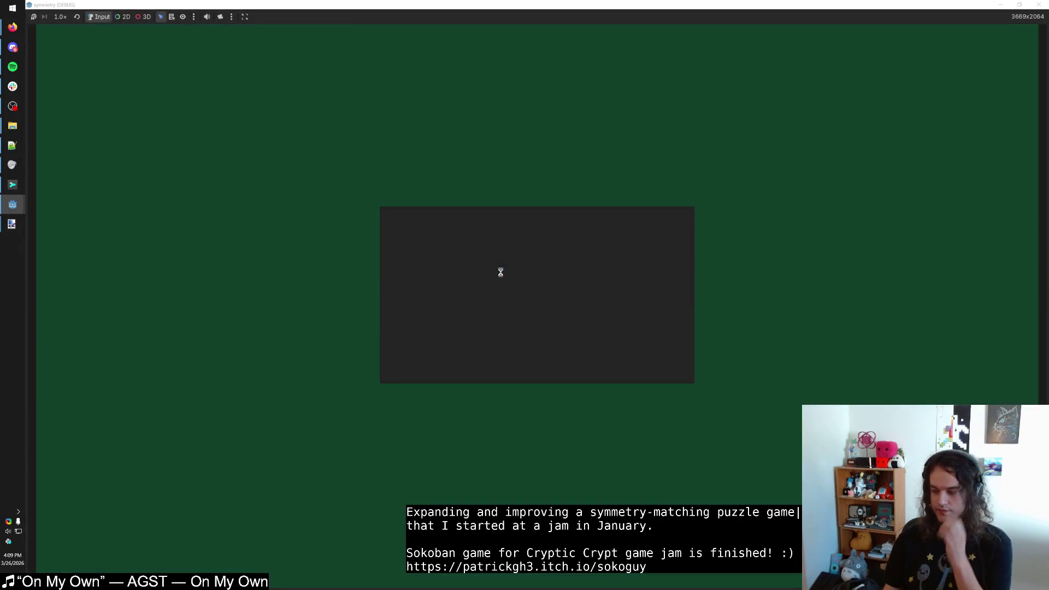
left_click(246, 394)
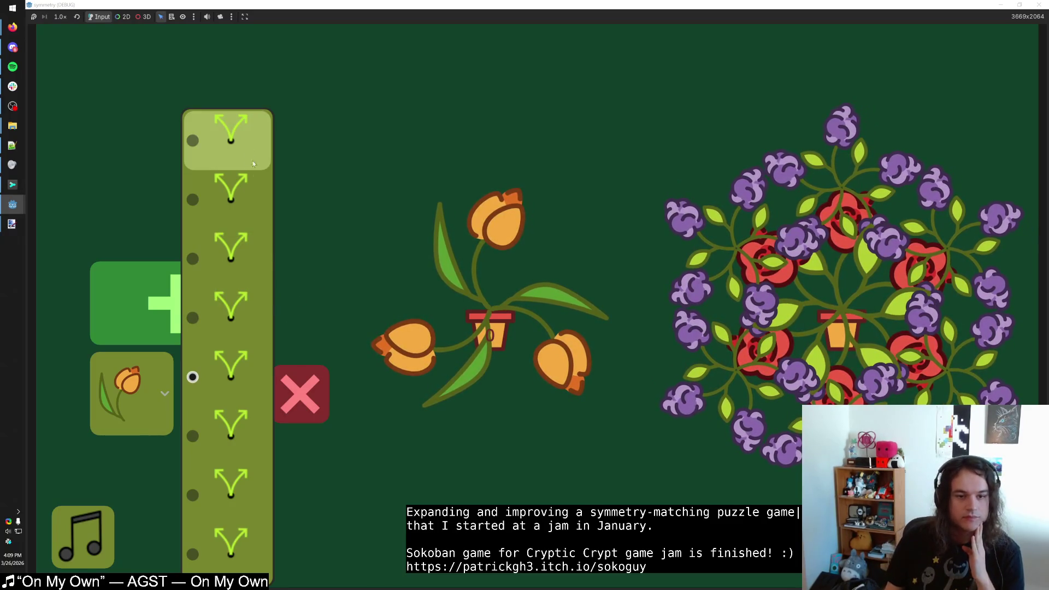
left_click(224, 491)
left_click(200, 300)
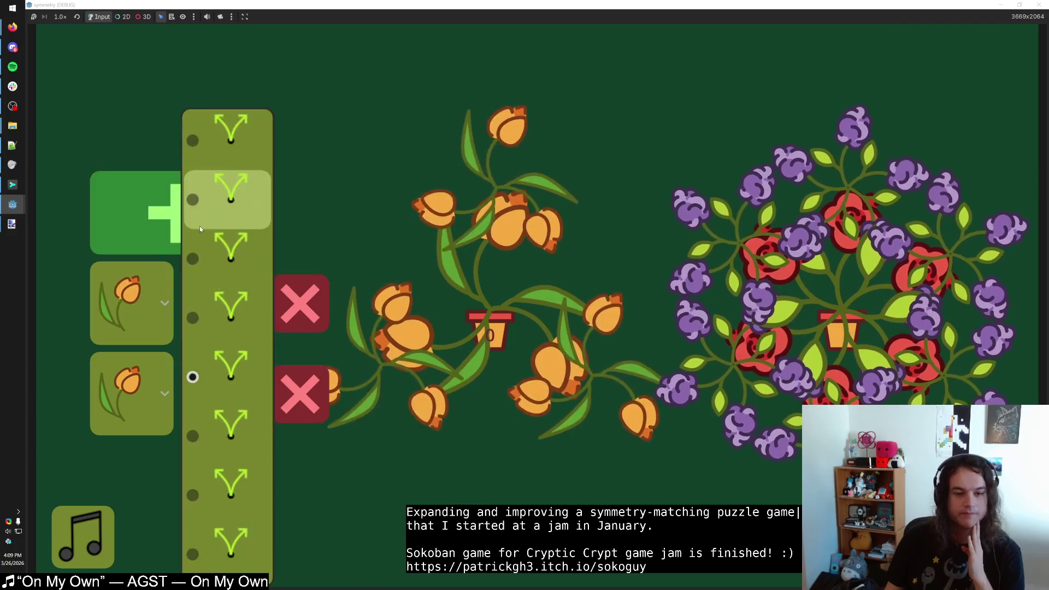
left_click(200, 229)
left_click(219, 96)
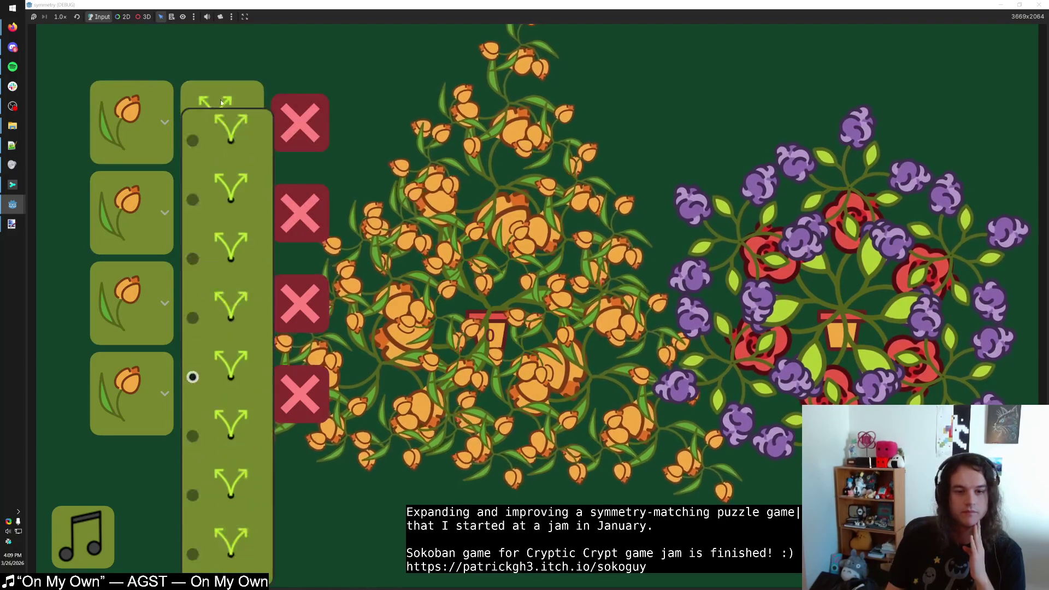
left_click(224, 131)
left_click(212, 393)
left_click(224, 423)
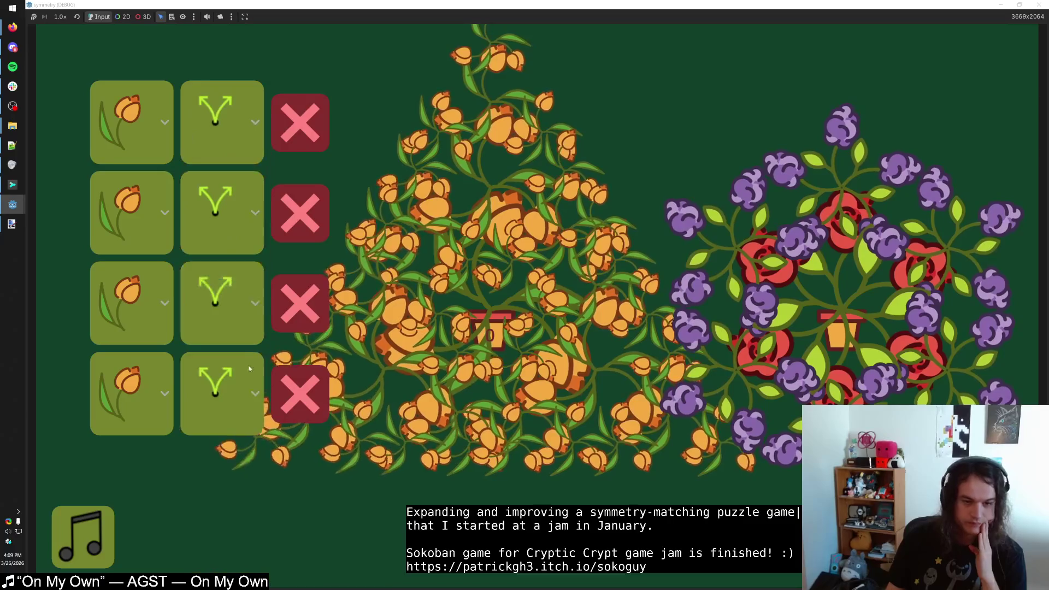
- Remove all four tulip rows and close the game with F8
left_click(306, 131)
left_click(304, 218)
left_click(302, 306)
left_click(305, 396)
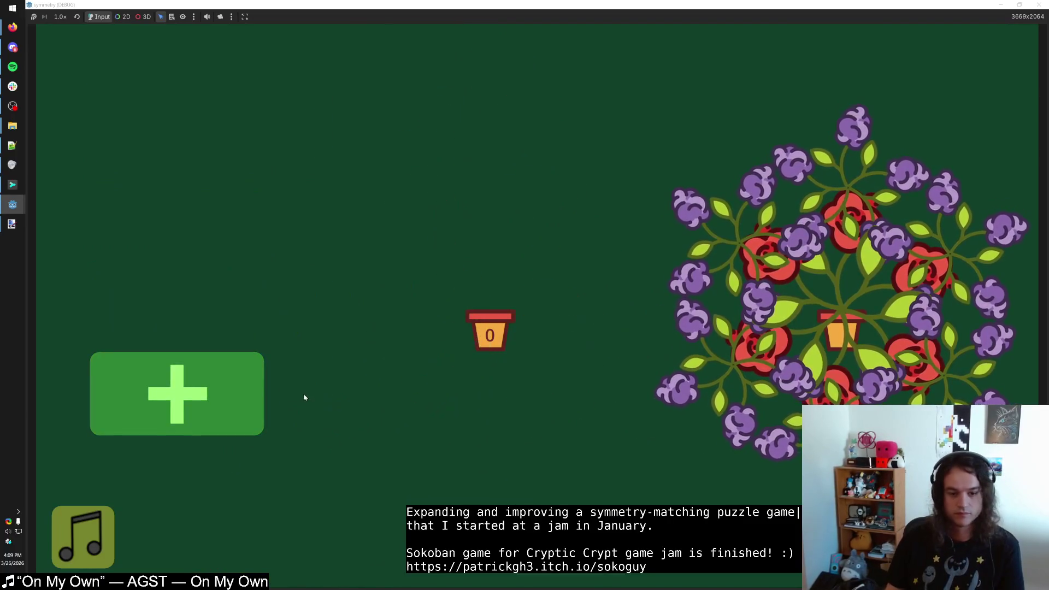
key("F8")
key("alt+Tab")
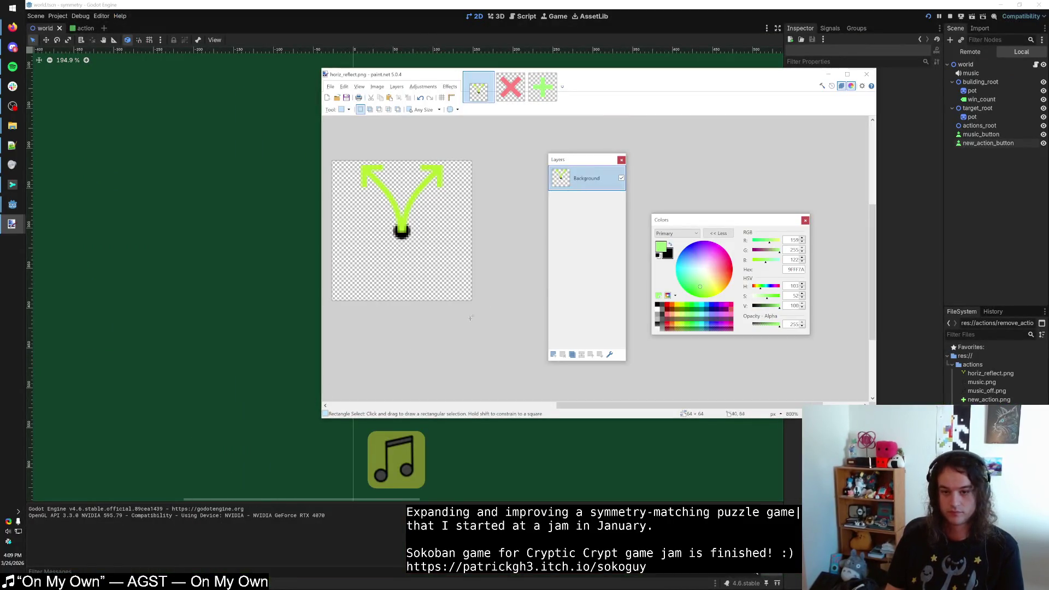
- Resize the icon back to 128 pixels and add a new transparent layer
key("ctrl+r")
key("Return")
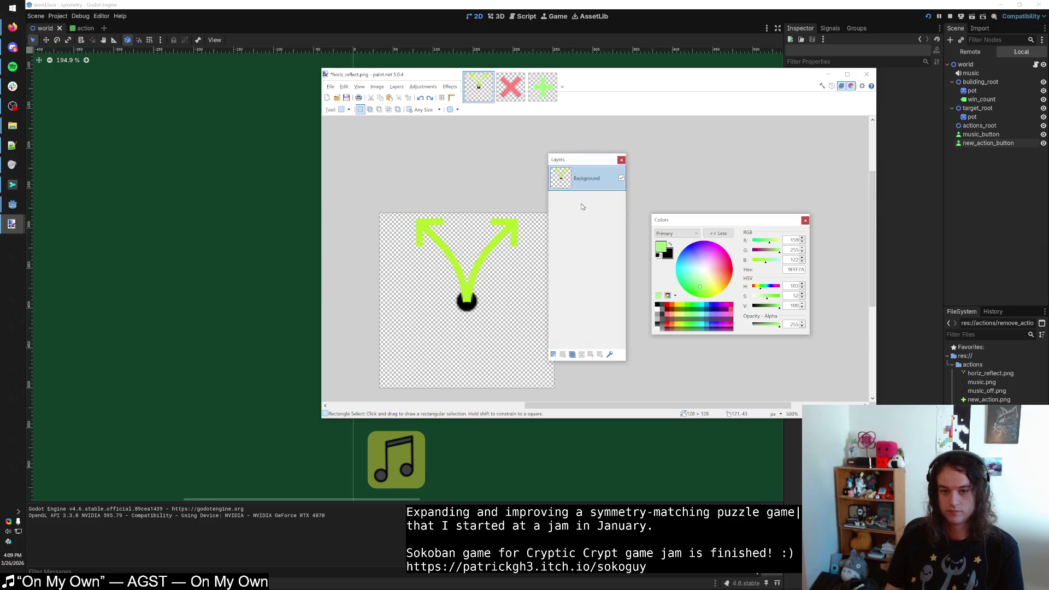
key("ctrl+shift+n")
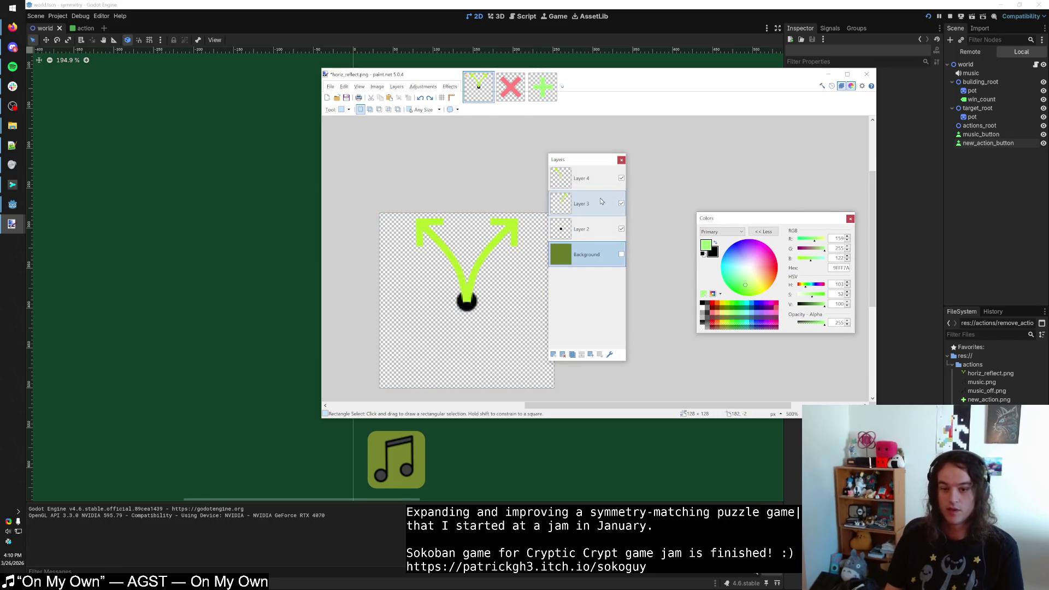
left_click(587, 183)
left_click_drag(591, 163, 656, 164)
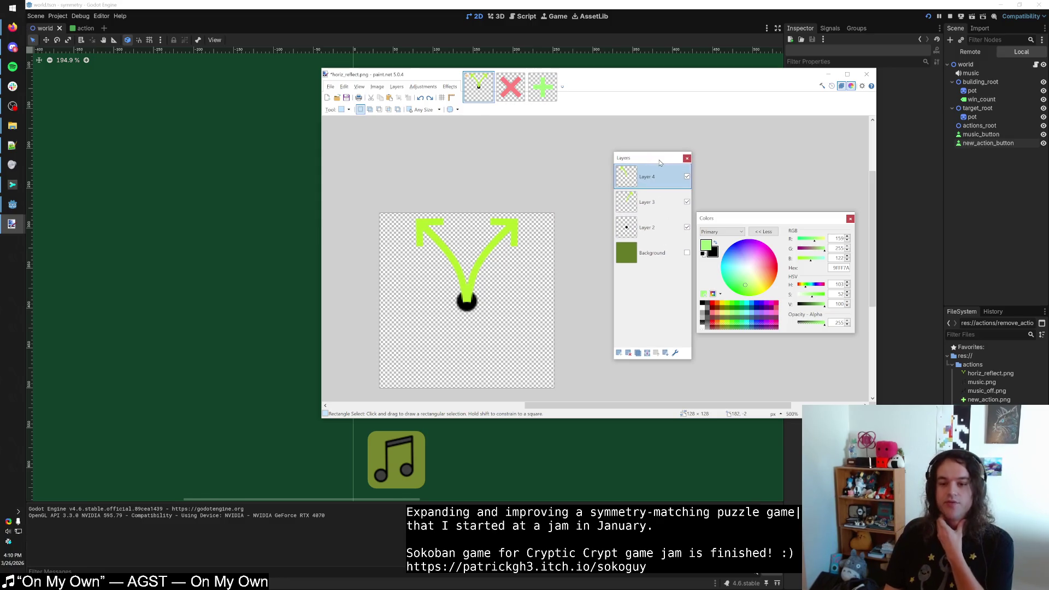
- Pick the arrows' green with the Color Picker and hide the curved arrows on Layers 3 and 4
key("k")
left_click(519, 231)
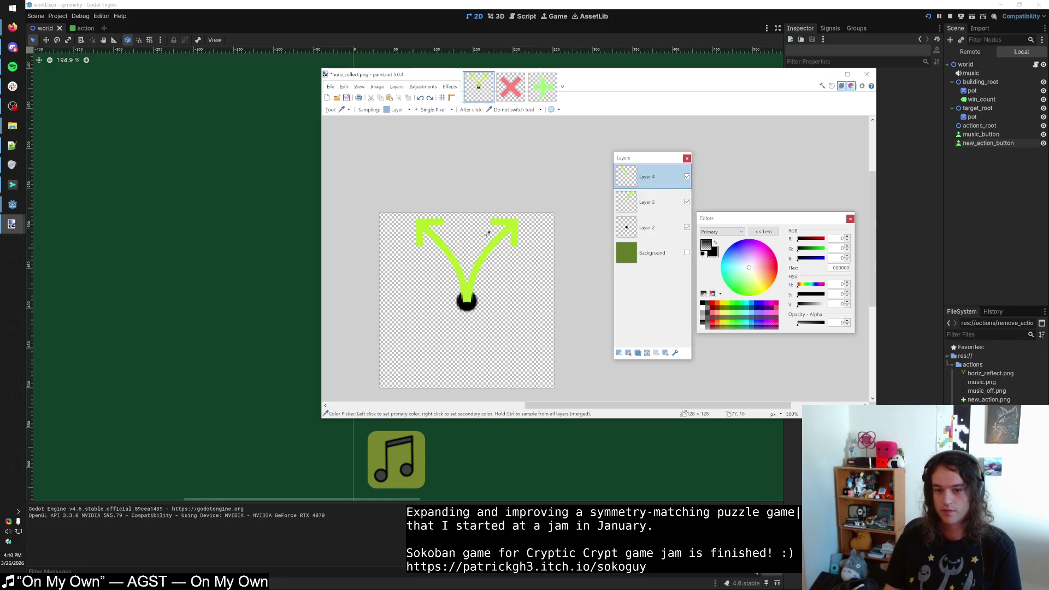
left_click(432, 229)
key("b")
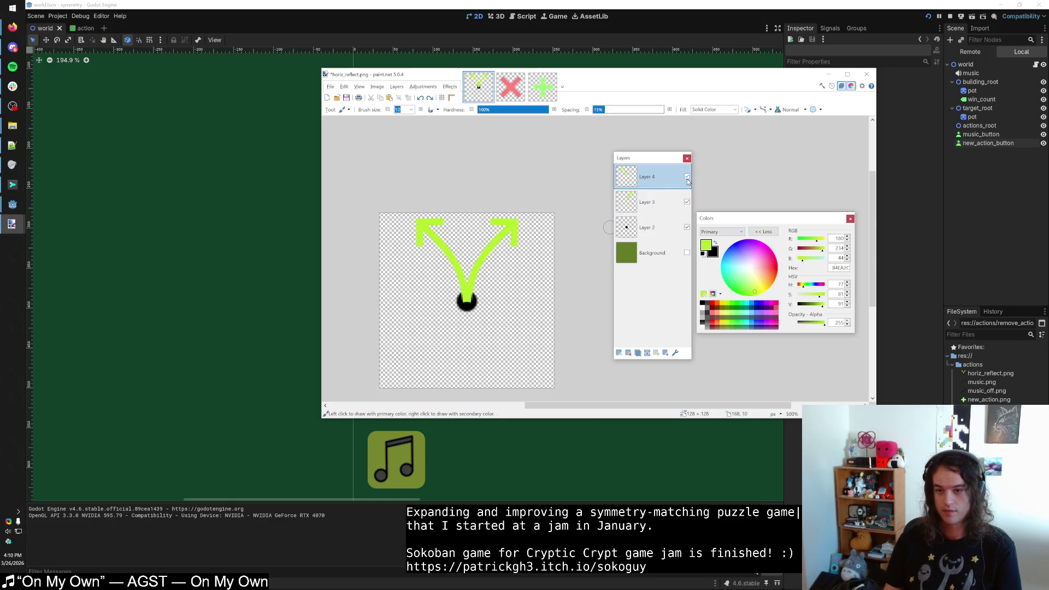
left_click(687, 176)
left_click(686, 202)
scroll(465, 287, "up", 1)
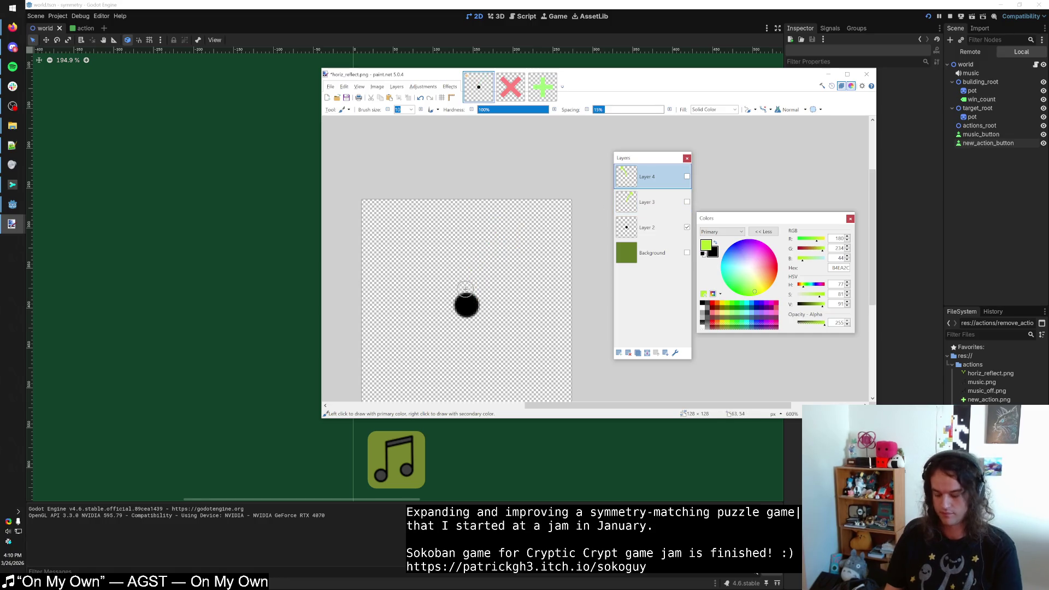
key("s")
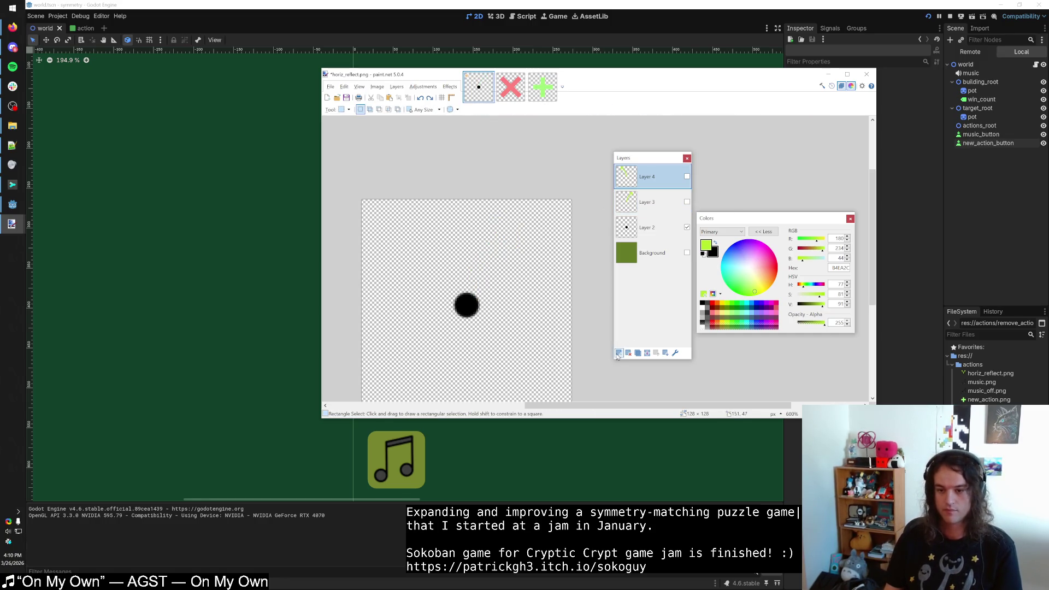
- On a new layer, draw a trial straight arrow up-right from the dot, then undo it
left_click(618, 353)
left_click_drag(471, 320, 561, 213)
key("ctrl+d")
key("o")
left_click_drag(459, 305, 533, 227)
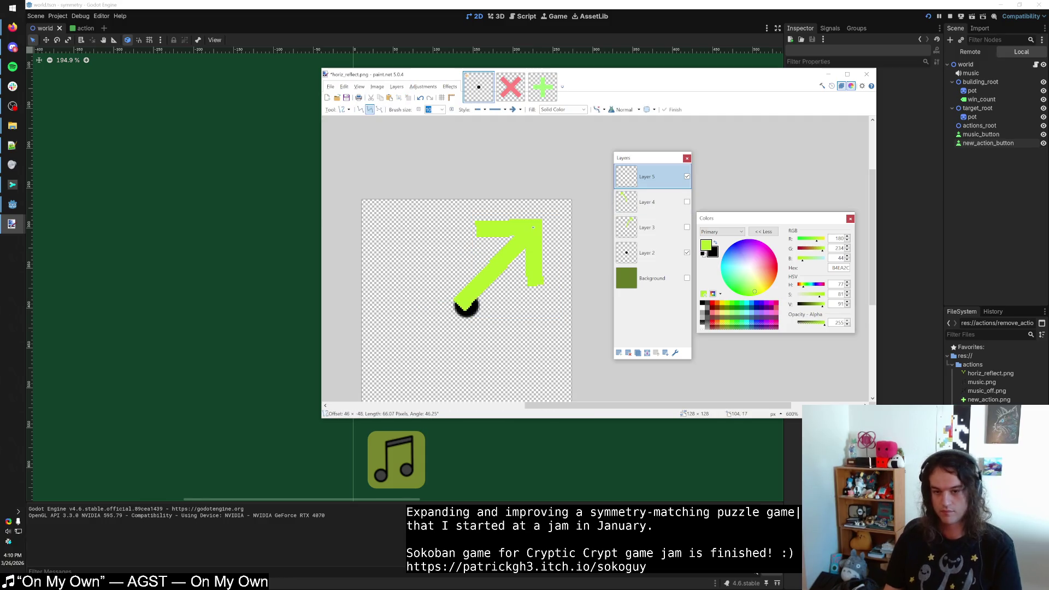
key("ctrl+z")
- Show the left curved arrow again, try a thinner upward straight arrow, and undo it
left_click(687, 201)
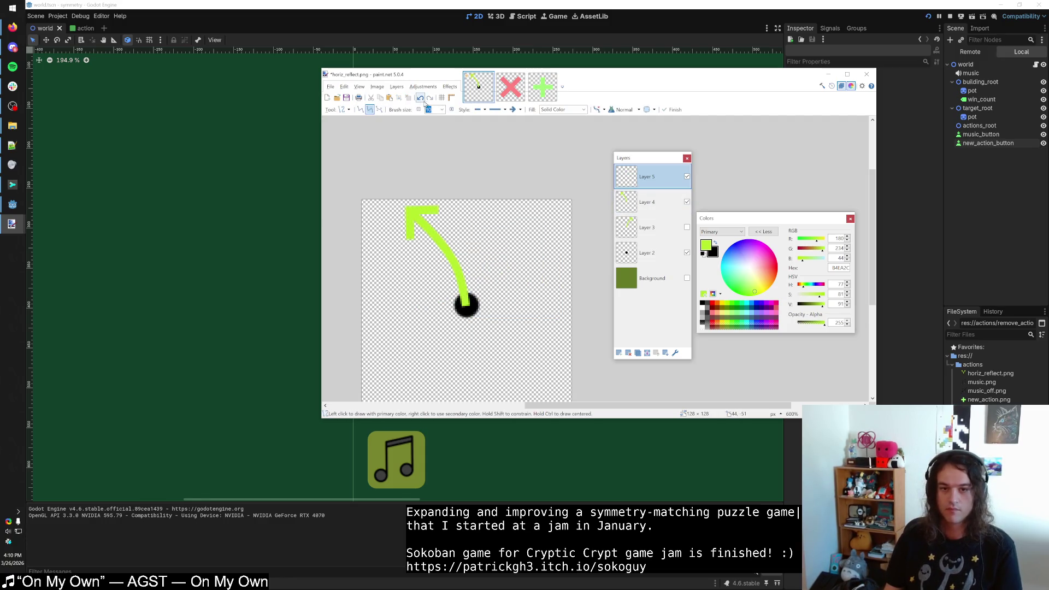
type("5")
scroll(467, 303, "up", 5)
left_click_drag(510, 311, 531, 146)
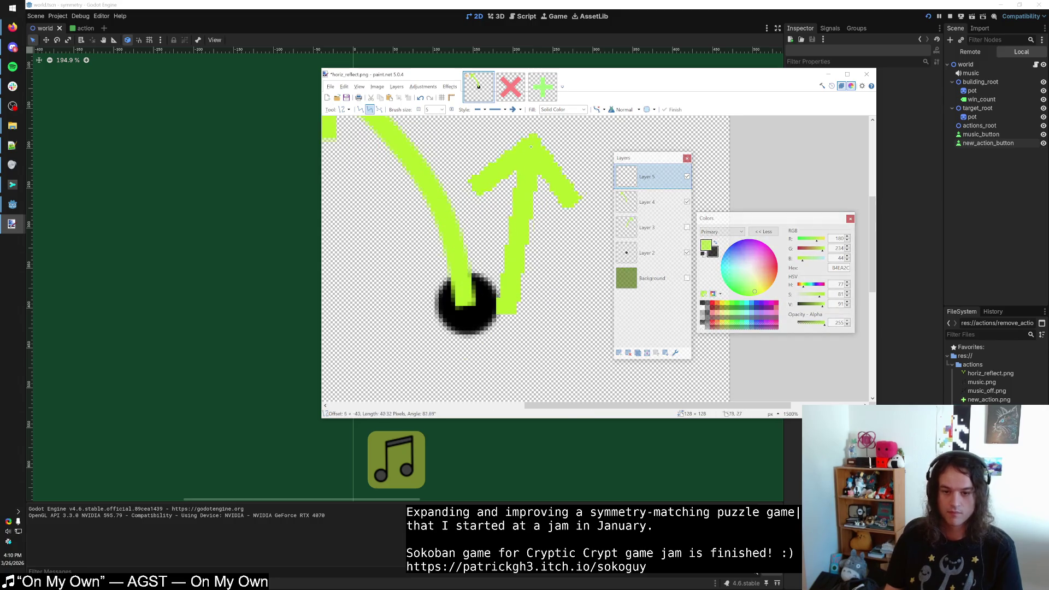
scroll(557, 322, "up", 1)
key("ctrl+z")
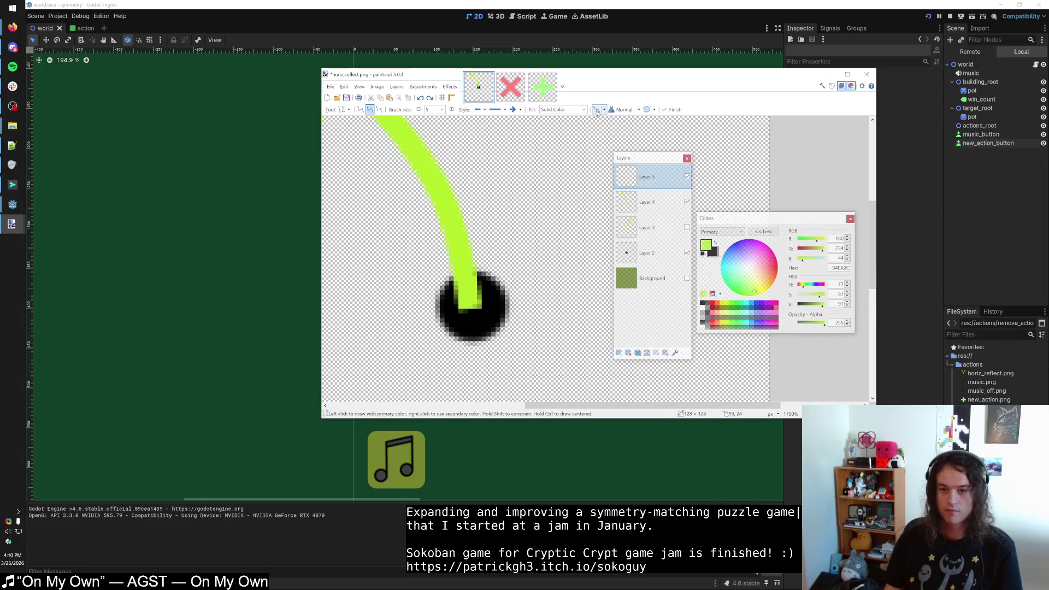
scroll(546, 246, "down", 5)
key("alt+Tab")
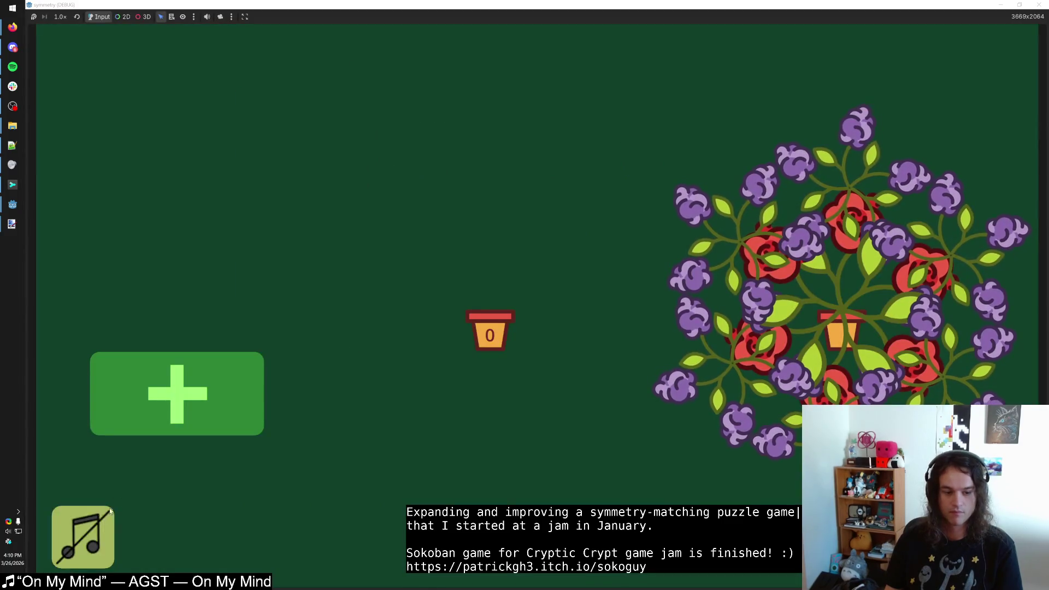
key("alt+Tab")
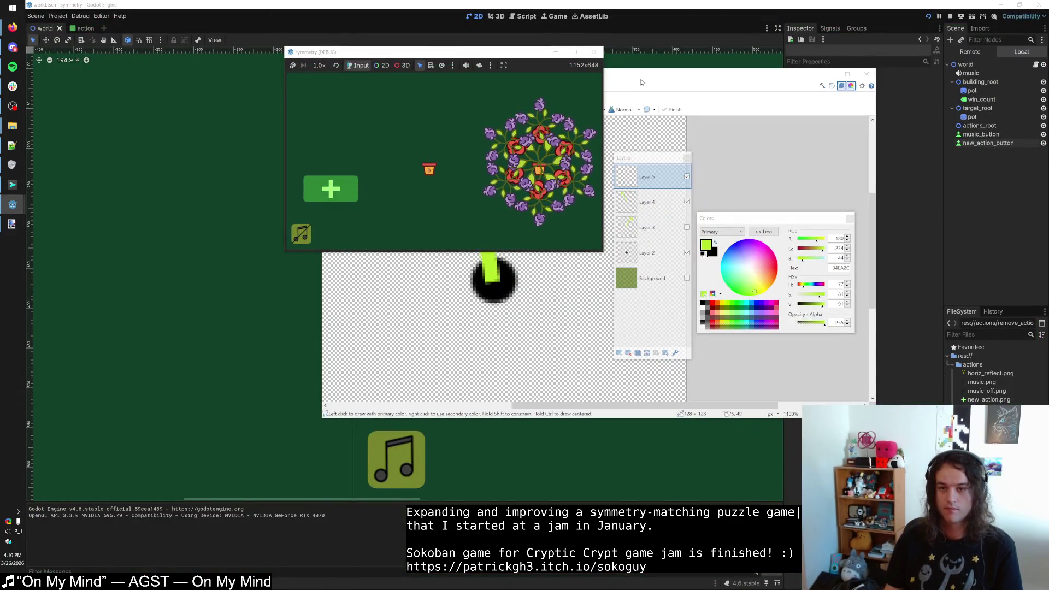
- Draw a straight green arrow from the black dot up to the top edge
left_click(642, 82)
scroll(366, 275, "down", 3)
key("super+Up")
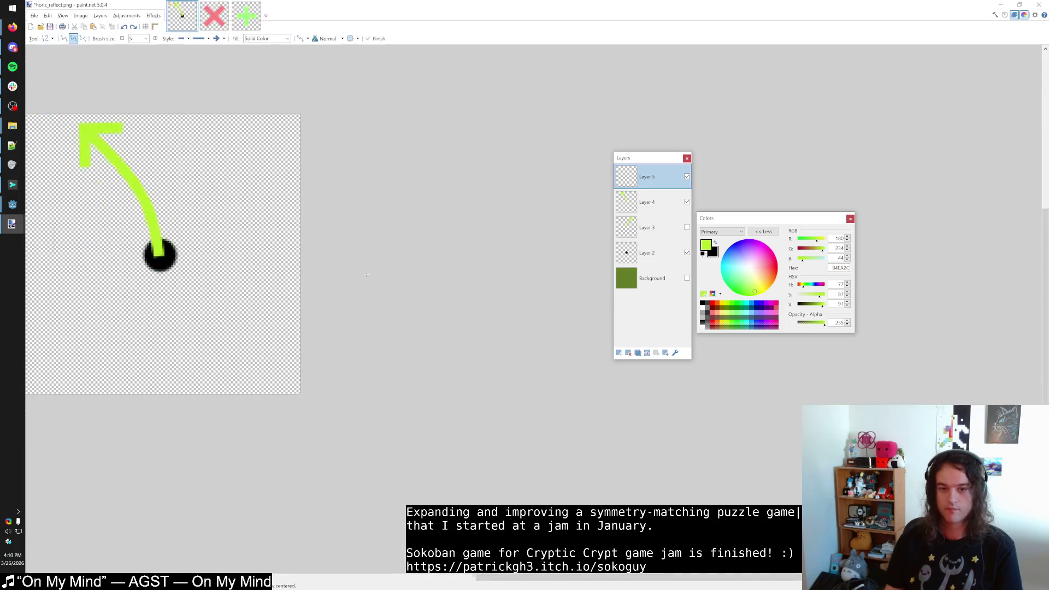
scroll(366, 275, "up", 1)
left_click_drag(536, 282, 583, 323)
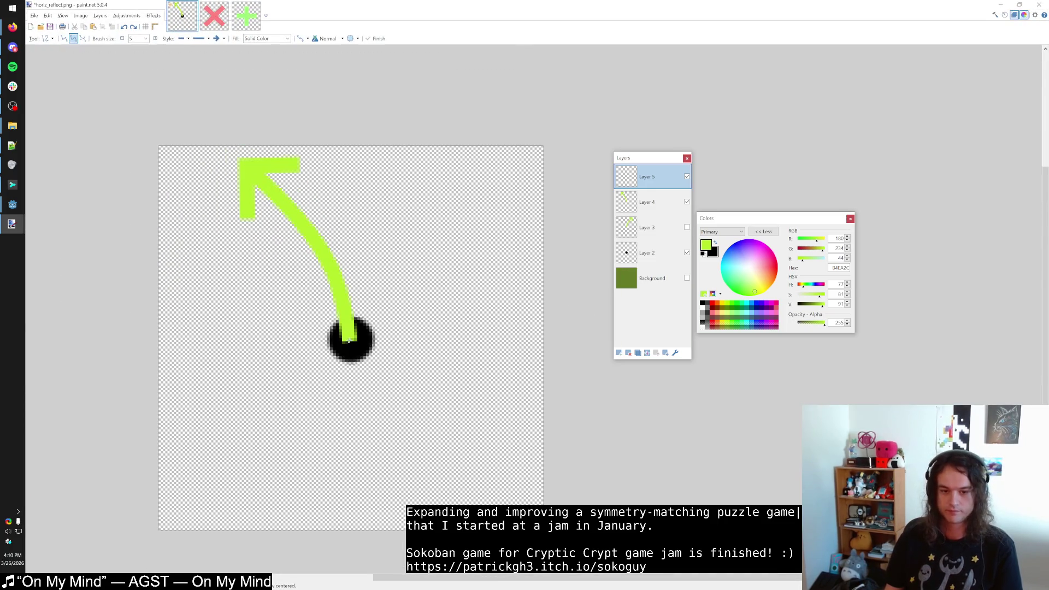
left_click_drag(348, 336, 353, 167)
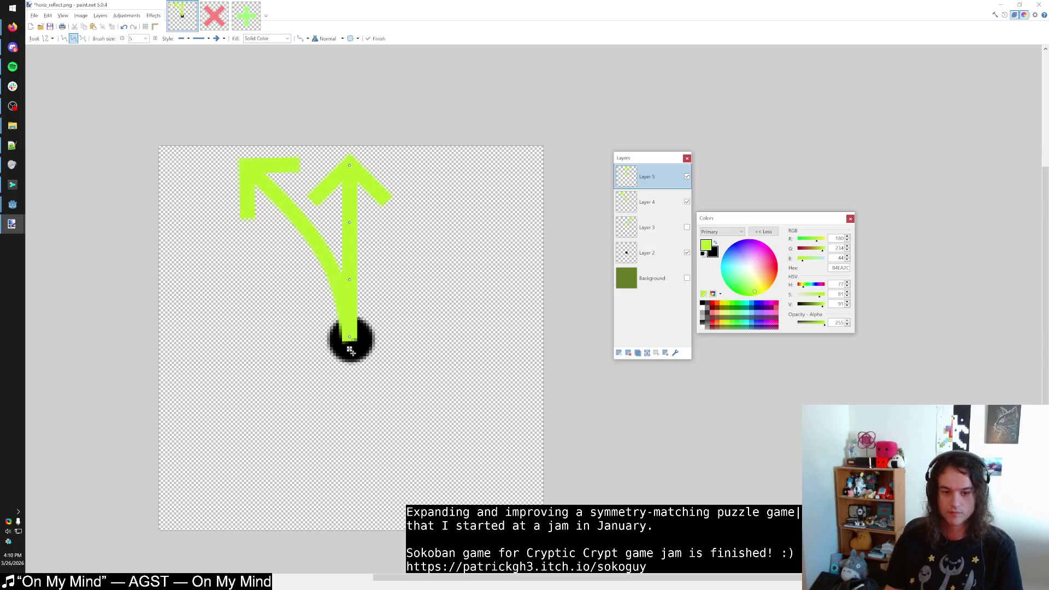
key("ctrl+z")
mouse_move(349, 344)
left_mouse_down()
mouse_move(351, 159)
mouse_move(357, 167)
left_mouse_up()
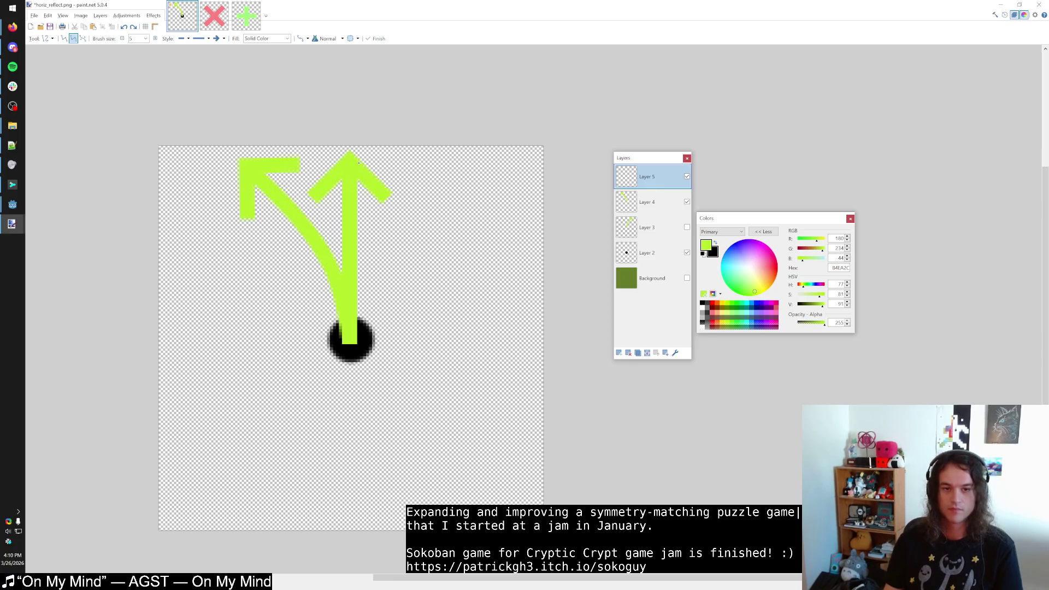
key("s")
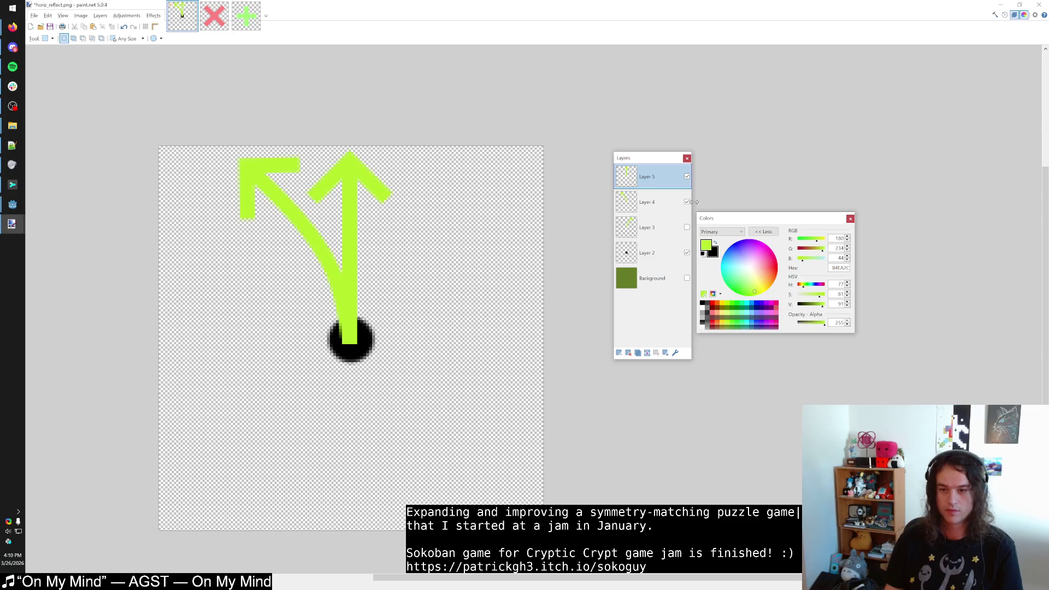
- Hide the curved arrow on Layer 4 and bring up the image resize settings
left_click(687, 202)
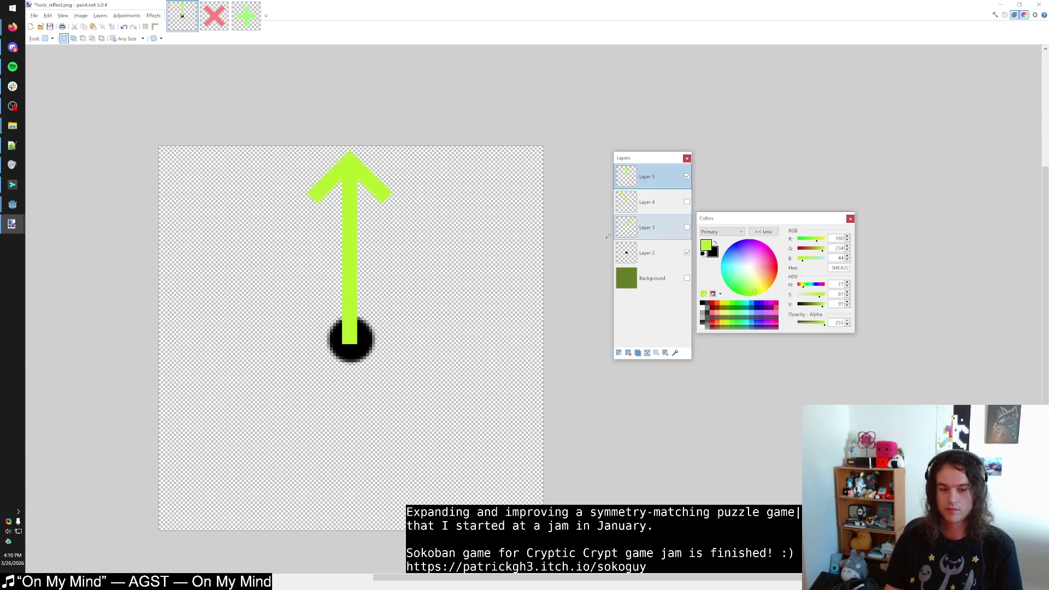
key("F4")
key("Escape")
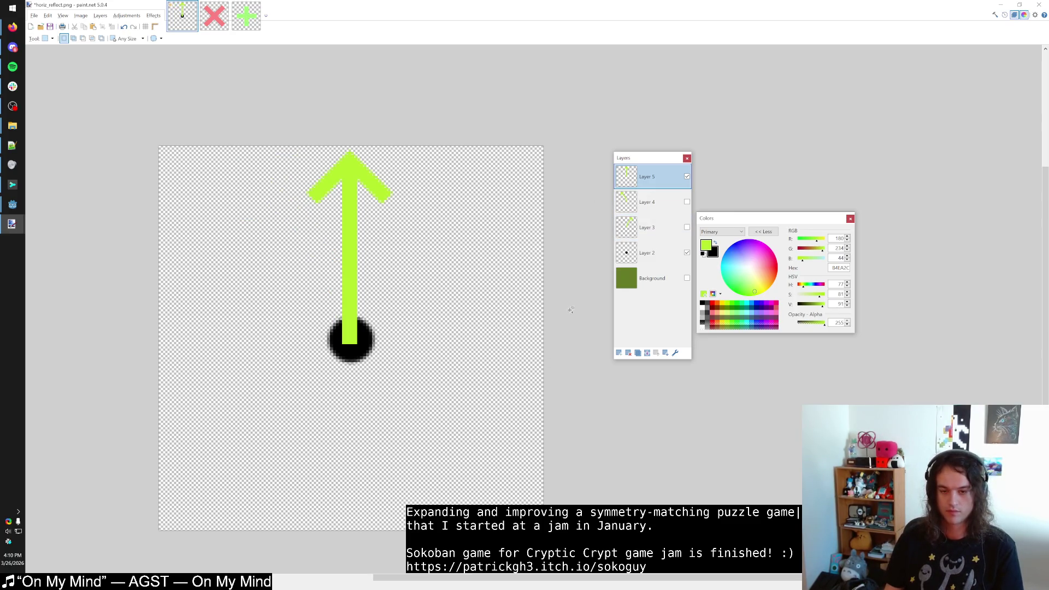
key("ctrl+r")
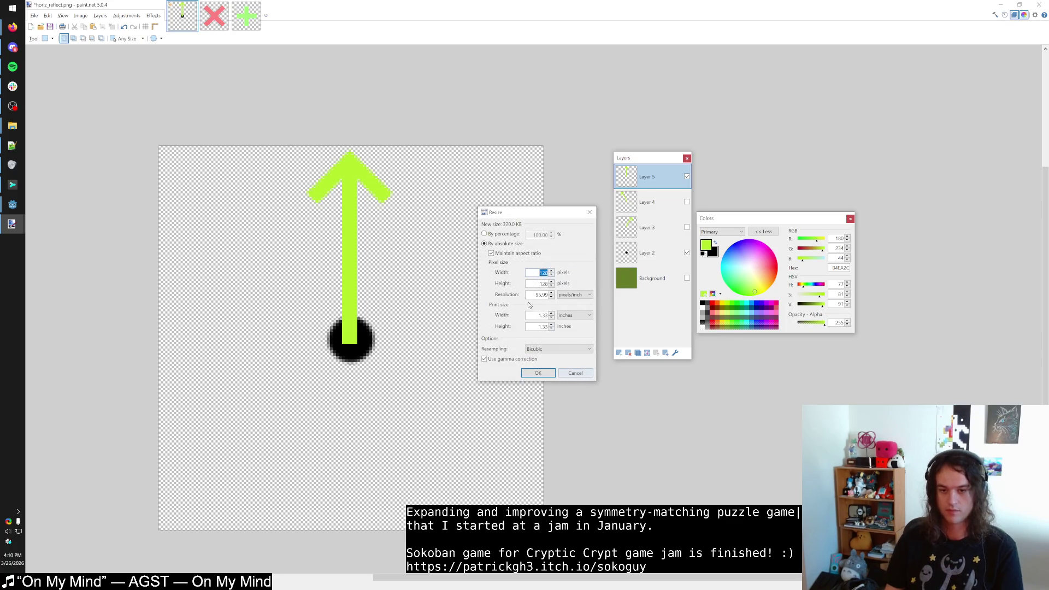
- Resize the image to 64 px wide and save it as the PNG solo.png
type("64")
key("Return")
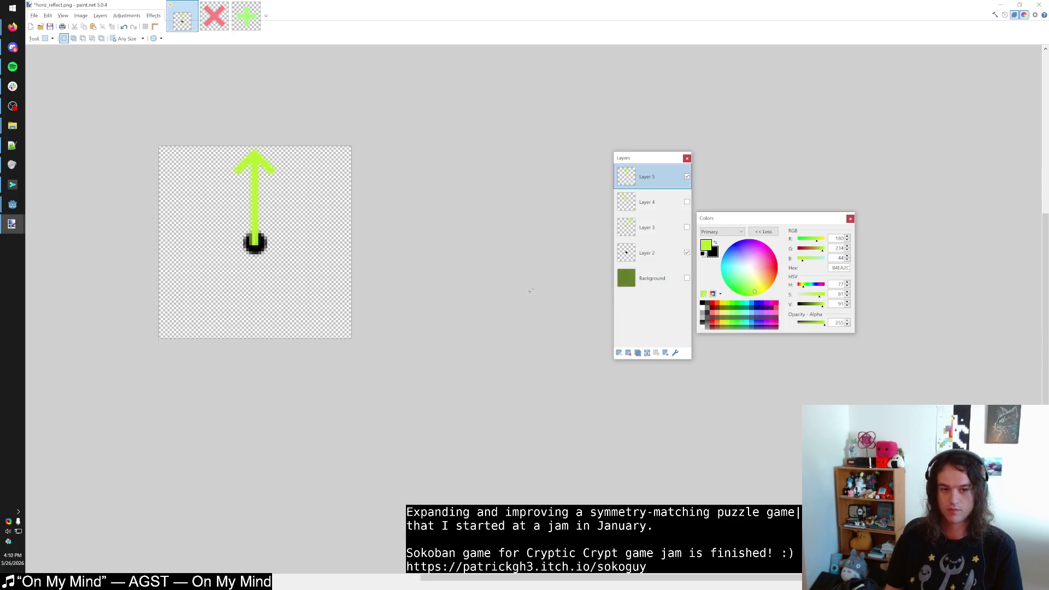
key("ctrl+shift+s")
left_click(142, 409)
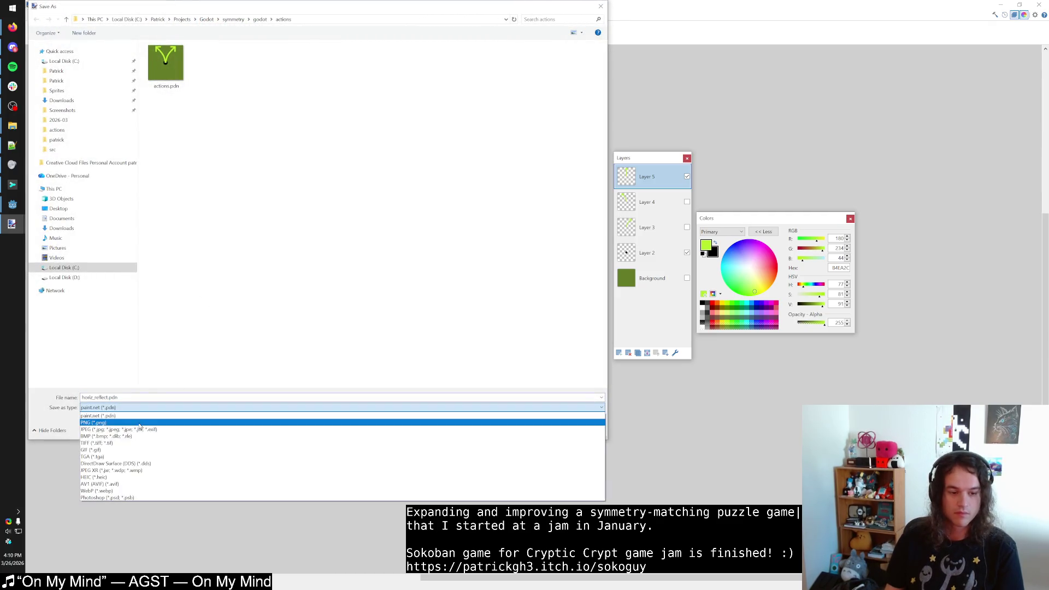
left_click(119, 424)
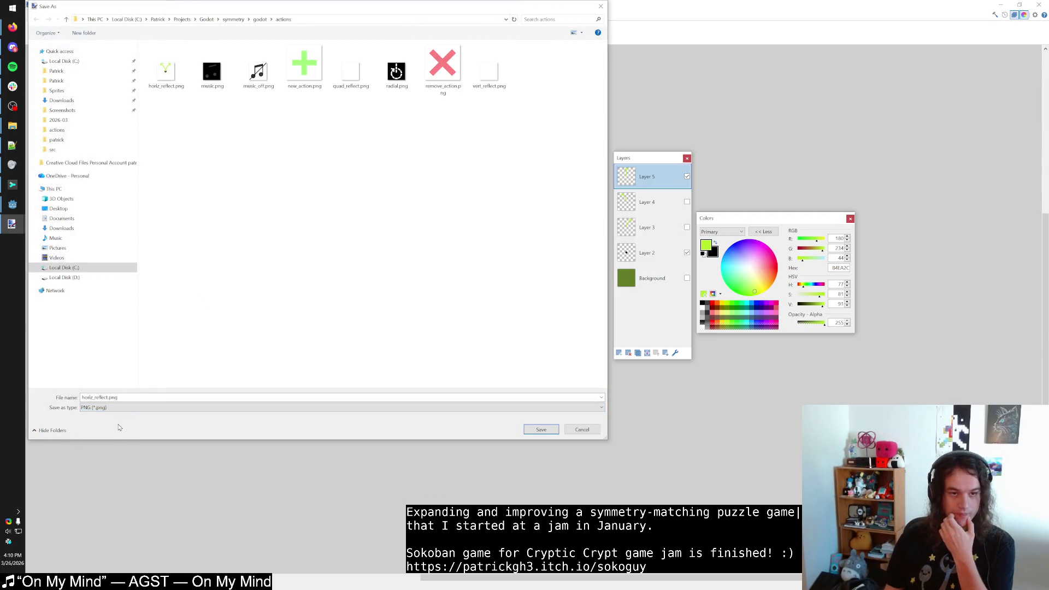
left_click(136, 398)
type("sol")
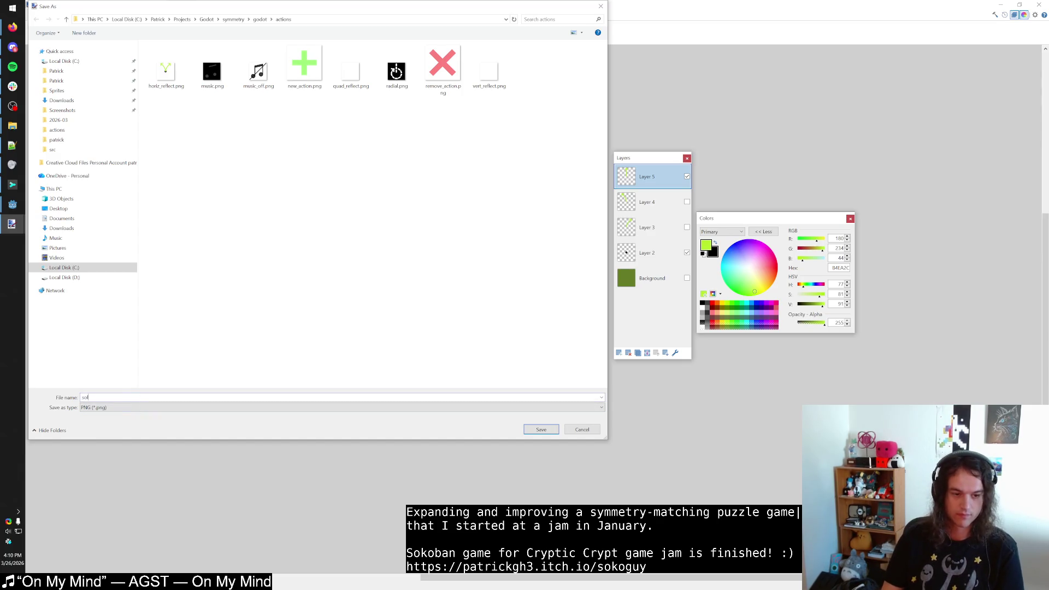
type("ng")
key("Return")
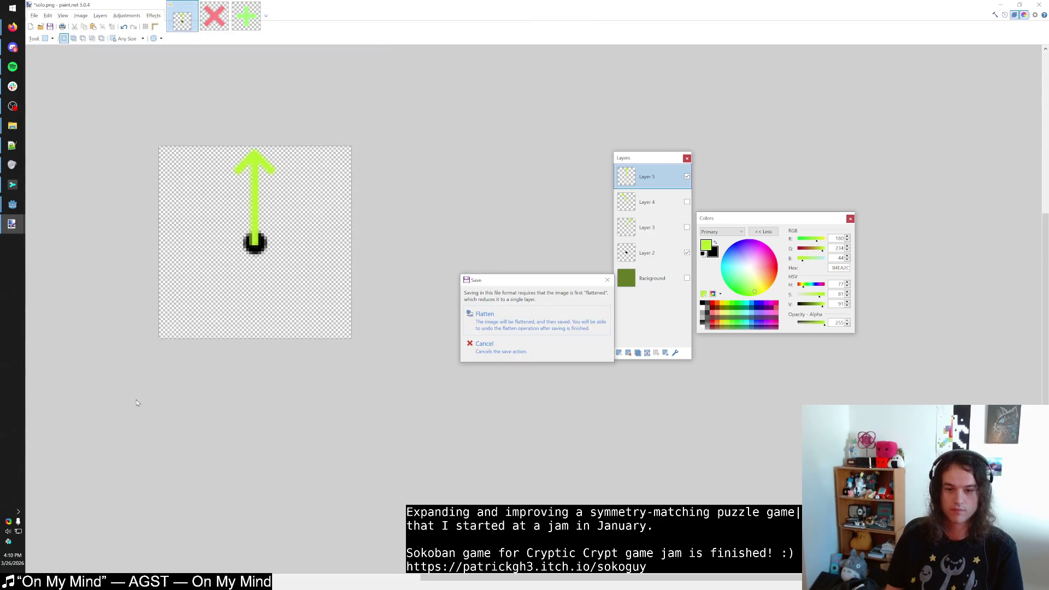
- Flatten the image to complete the save, then restore the separate layers
left_click(545, 313)
key("ctrl+z")
key("ctrl+plus")
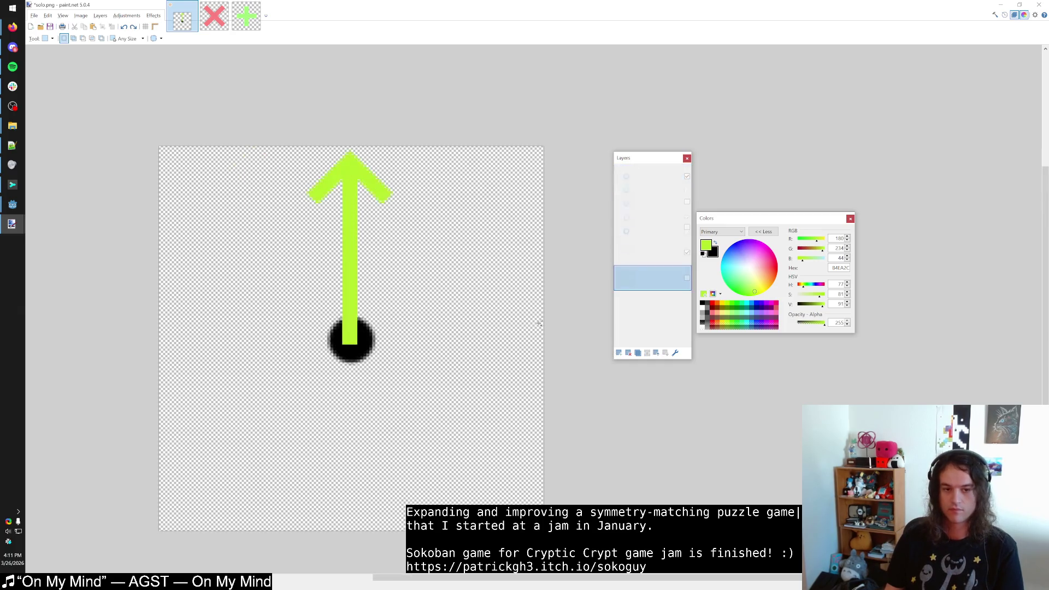
- Hide the straight-arrow layer and show both curved-arrow layers, working on Layer 4
left_click(686, 177)
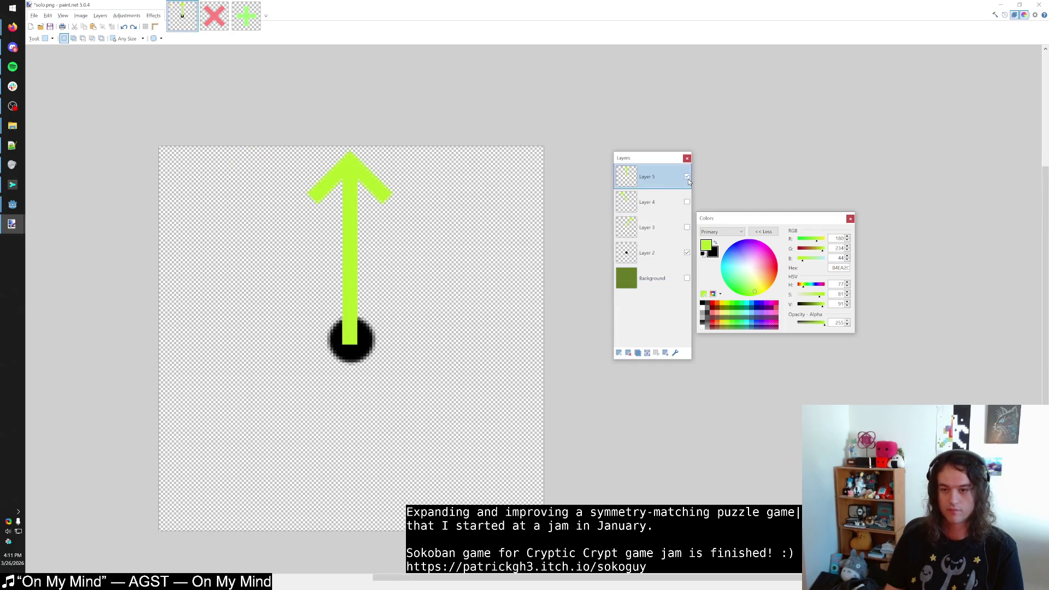
left_click(687, 201)
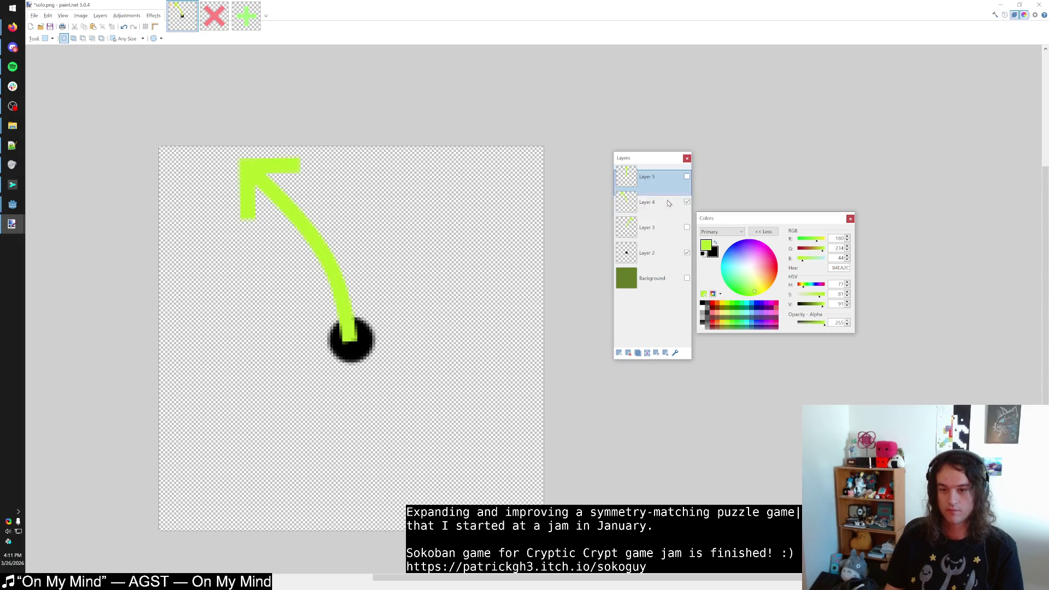
left_click(667, 202)
left_click(688, 227)
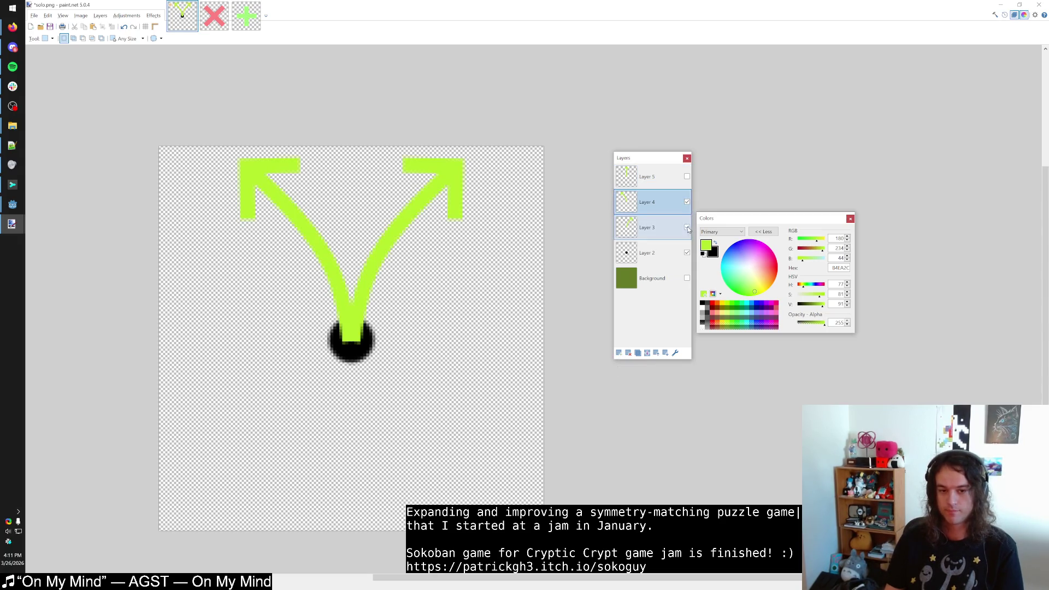
left_click(647, 353)
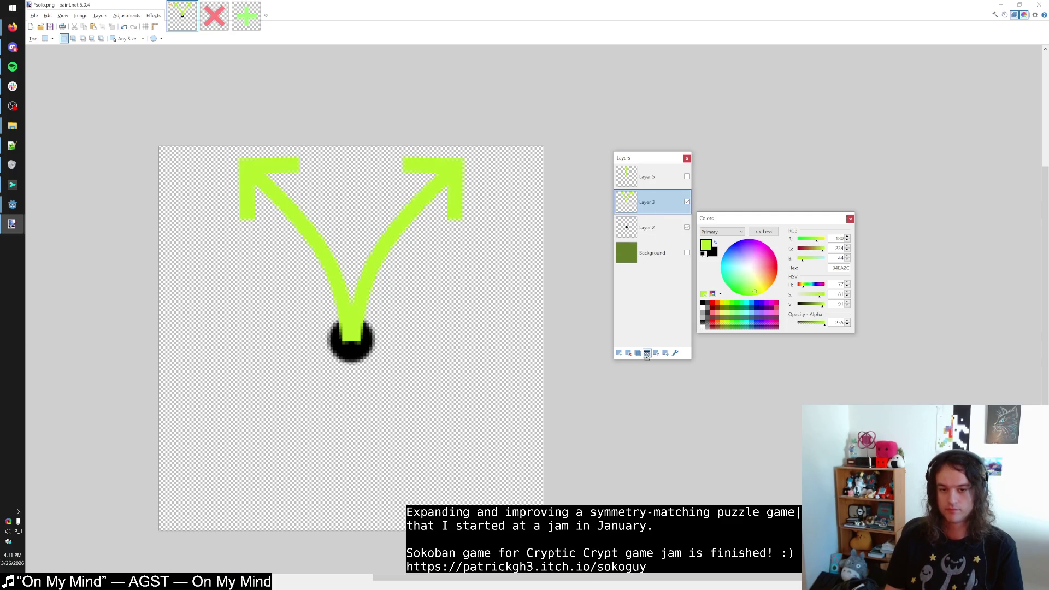
key("ctrl+z")
- Try moving and rotating the arrow layer's pixels, then undo the rotation
key("m")
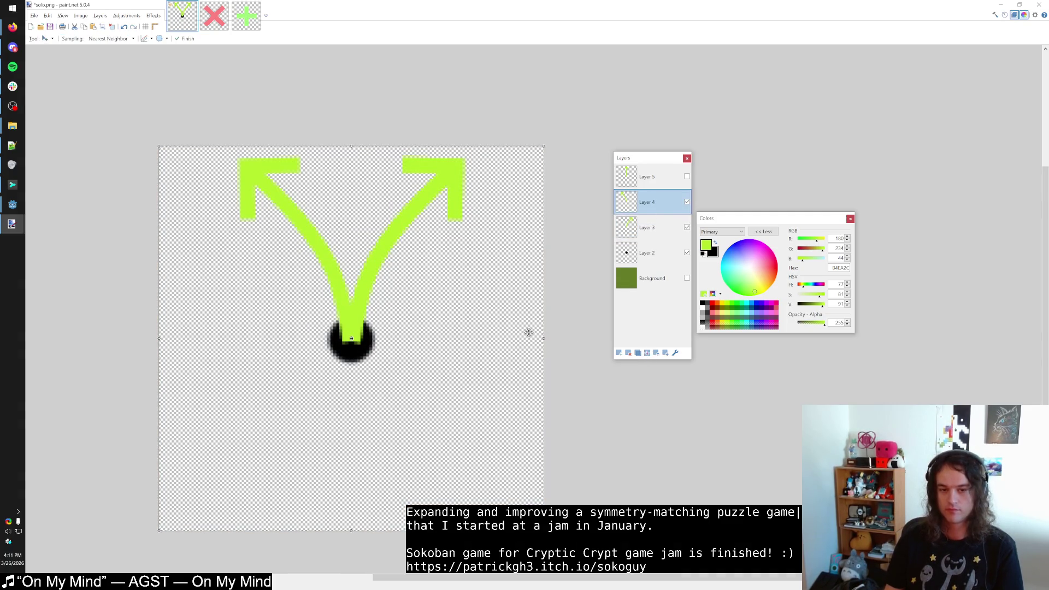
mouse_move(552, 540)
left_mouse_down()
mouse_move(328, 481)
mouse_move(210, 431)
left_mouse_up()
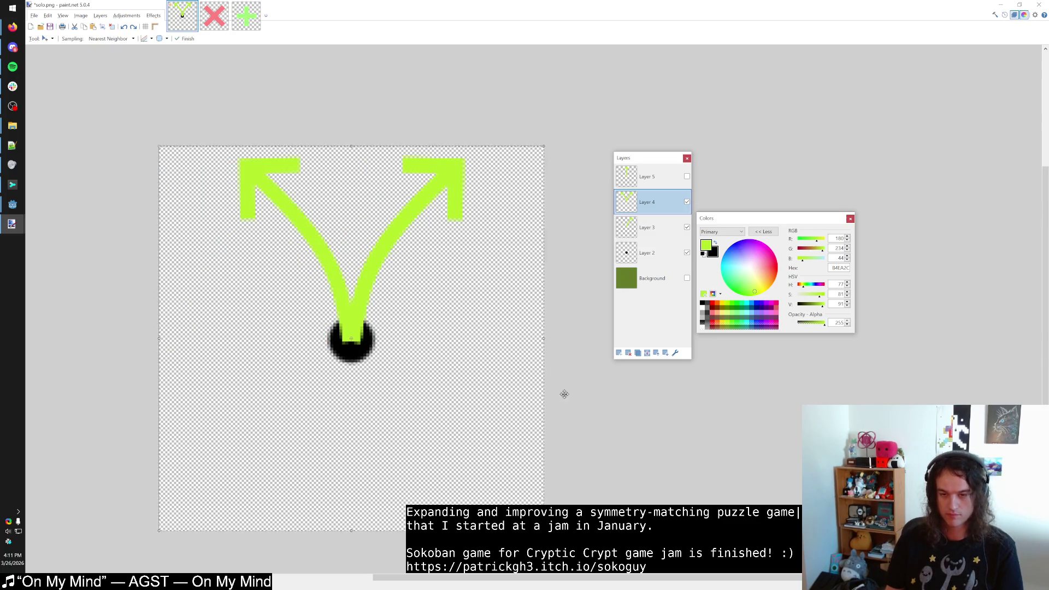
mouse_move(546, 144)
left_mouse_down()
mouse_move(625, 410)
mouse_move(129, 399)
mouse_move(148, 505)
left_mouse_up()
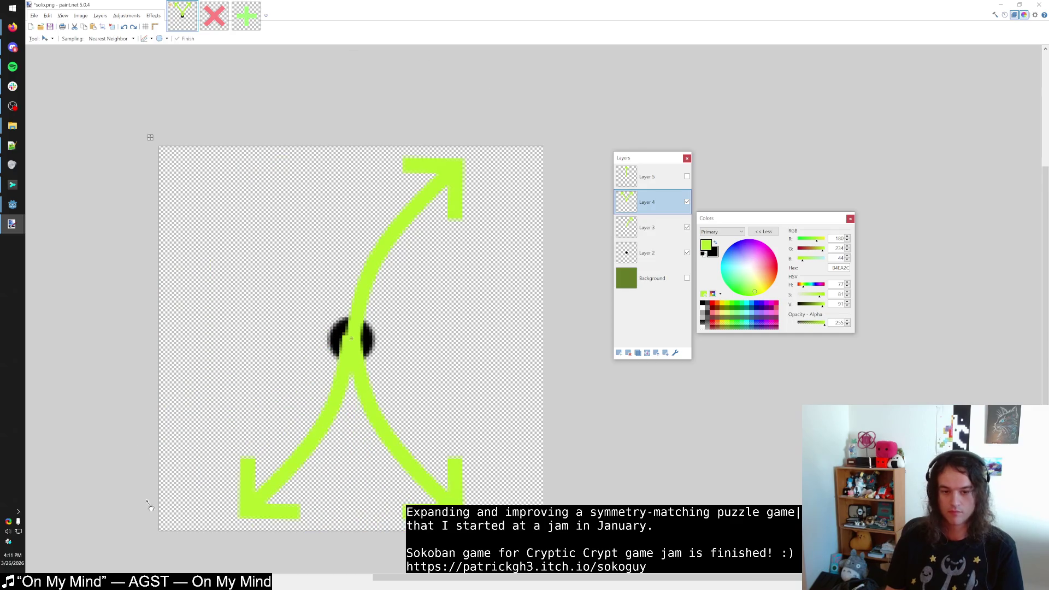
key("ctrl+z")
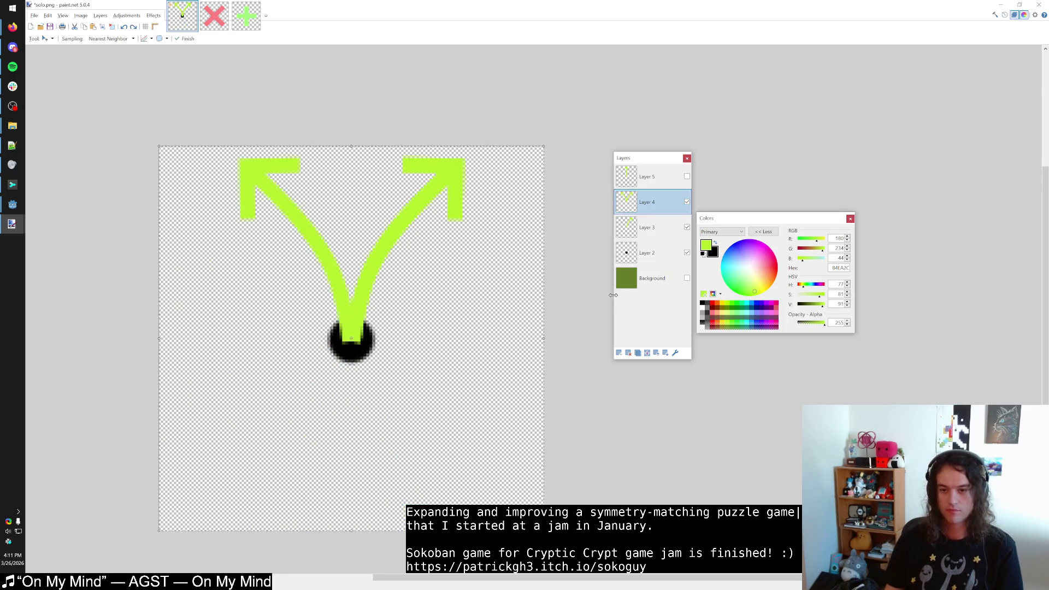
key("ctrl+a")
- Paste a copy of the Y arrows rotated 180°, flatten, and open Resize
key("ctrl+c")
key("ctrl+shift+v")
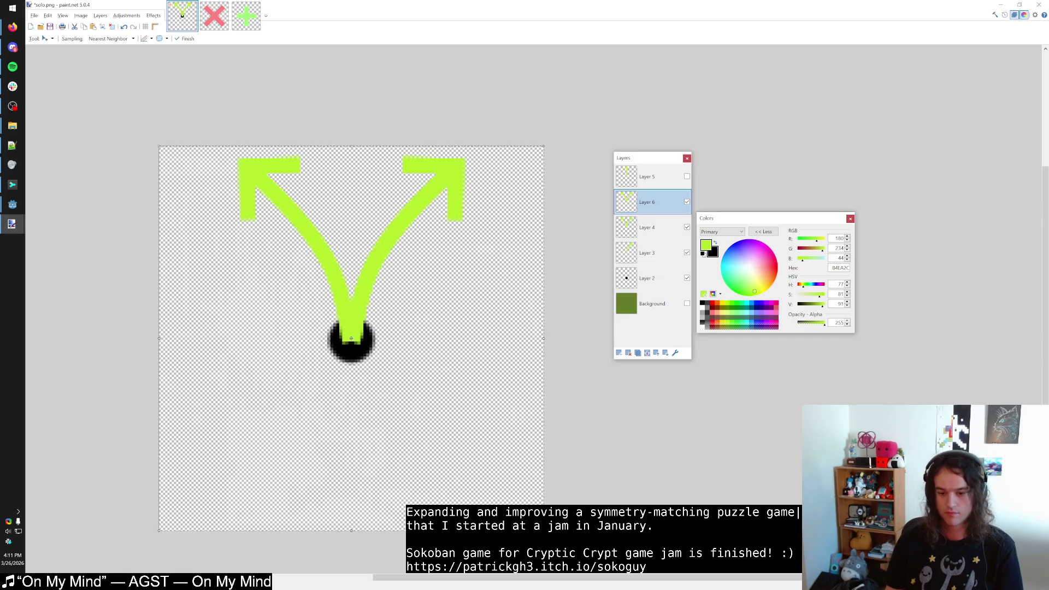
mouse_move(554, 145)
left_mouse_down()
mouse_move(147, 351)
mouse_move(167, 526)
left_mouse_up()
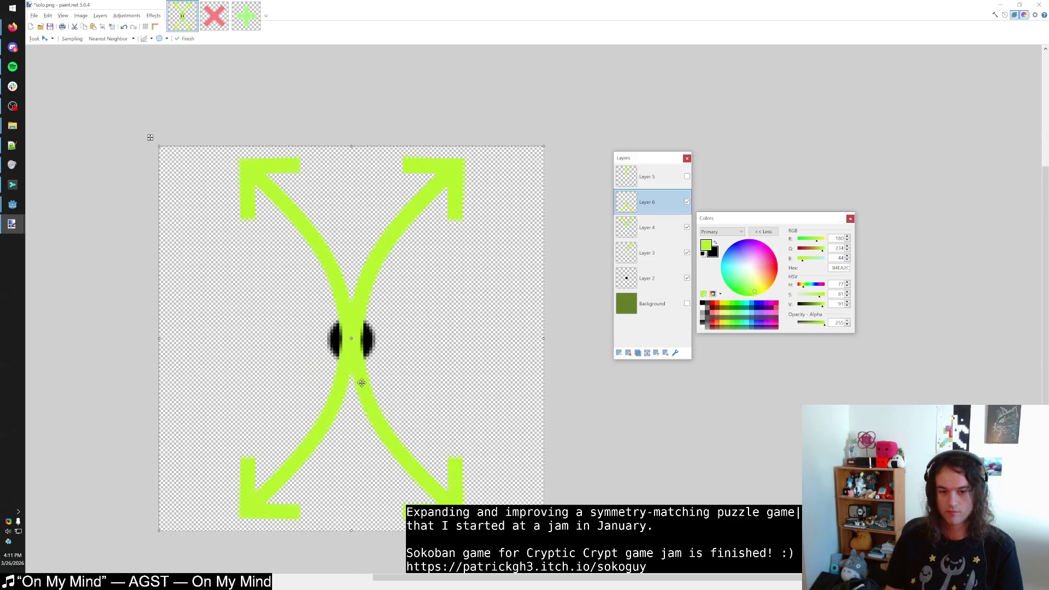
key("Return")
key("ctrl+shift+f")
key("ctrl+r")
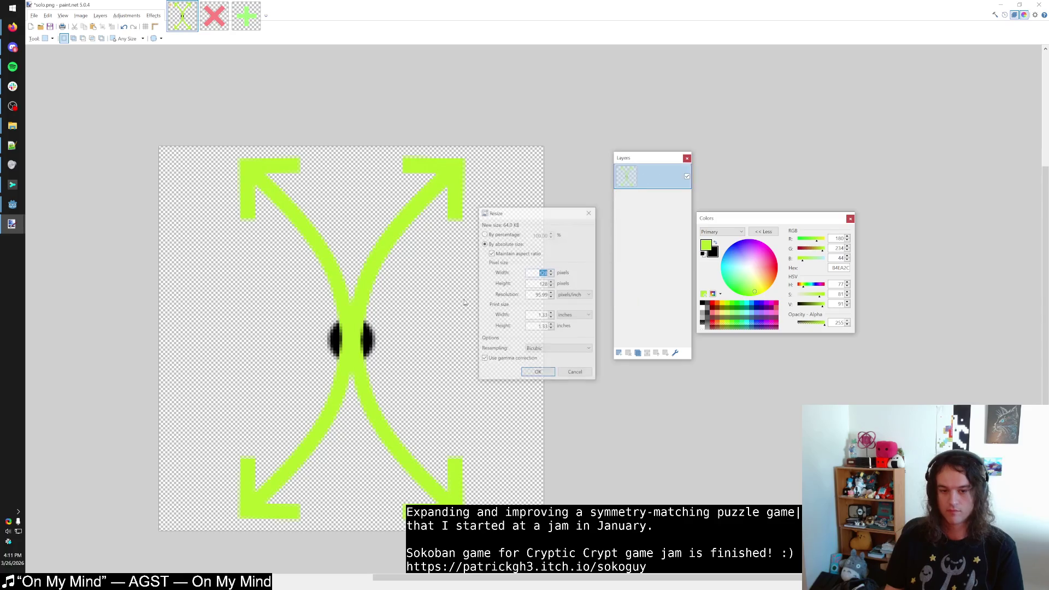
- Resize the icon to 64 px wide, save it as quad.png, then restore full size
type("64")
key("Return")
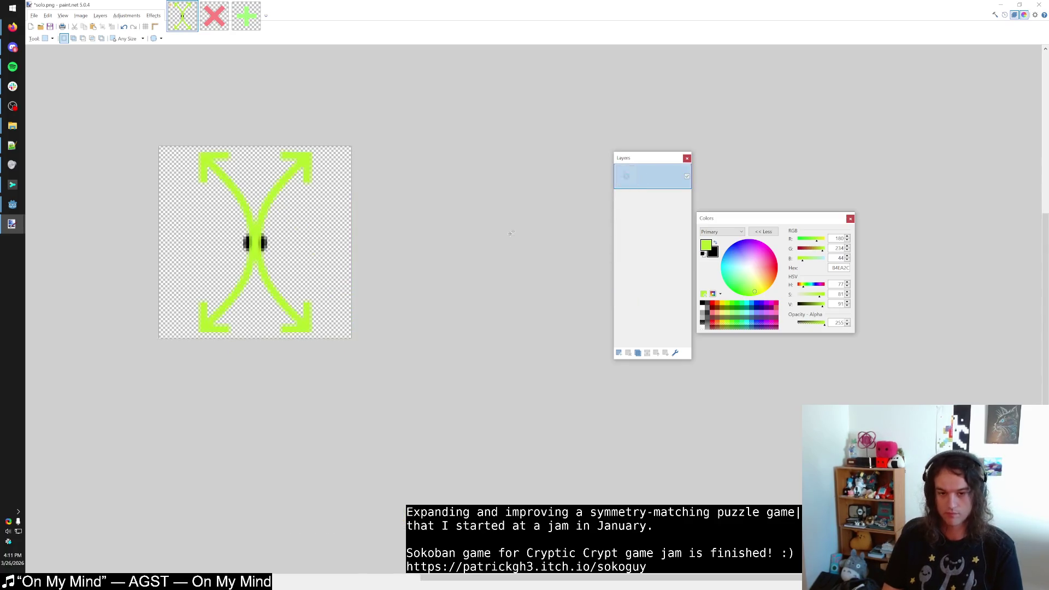
key("ctrl+shift+s")
type("quad")
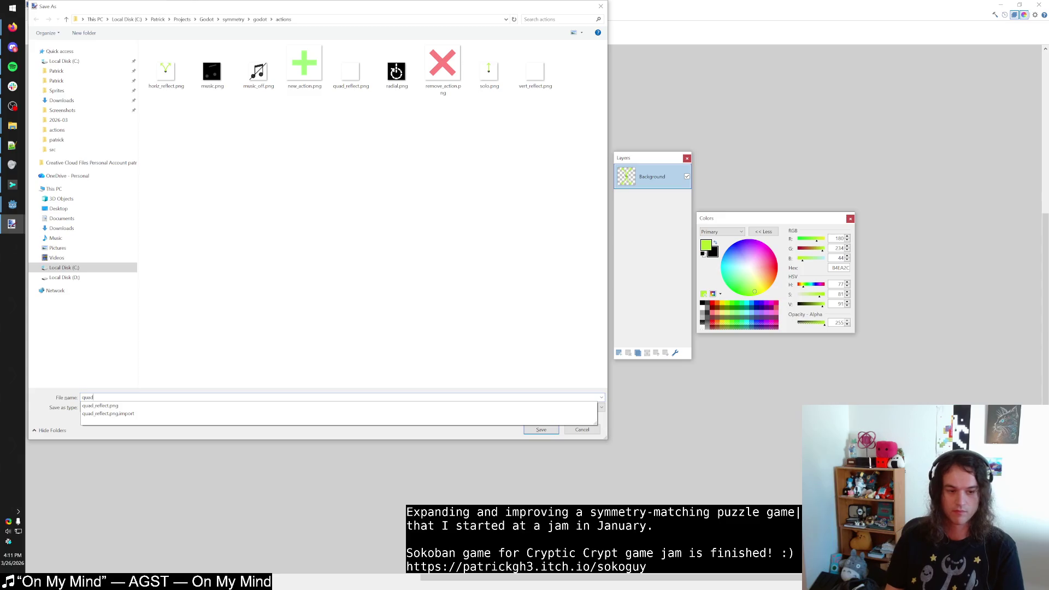
key("Return")
key("Return")
key("ctrl+z")
- Switch past the running game window back to the Godot editor
key("alt+Tab")
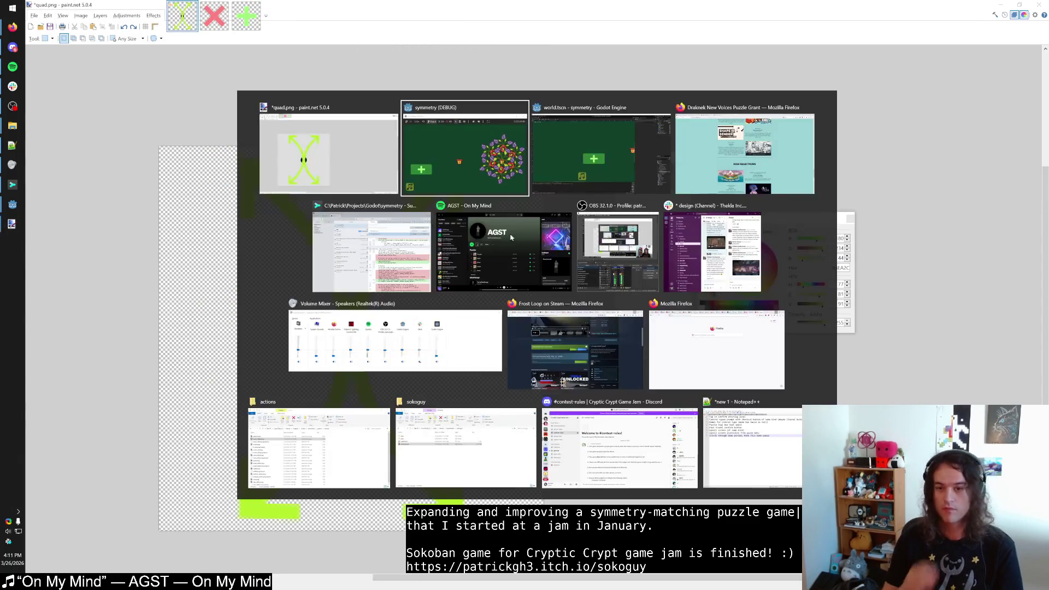
key("Tab")
key("Tab")
key("Tab")
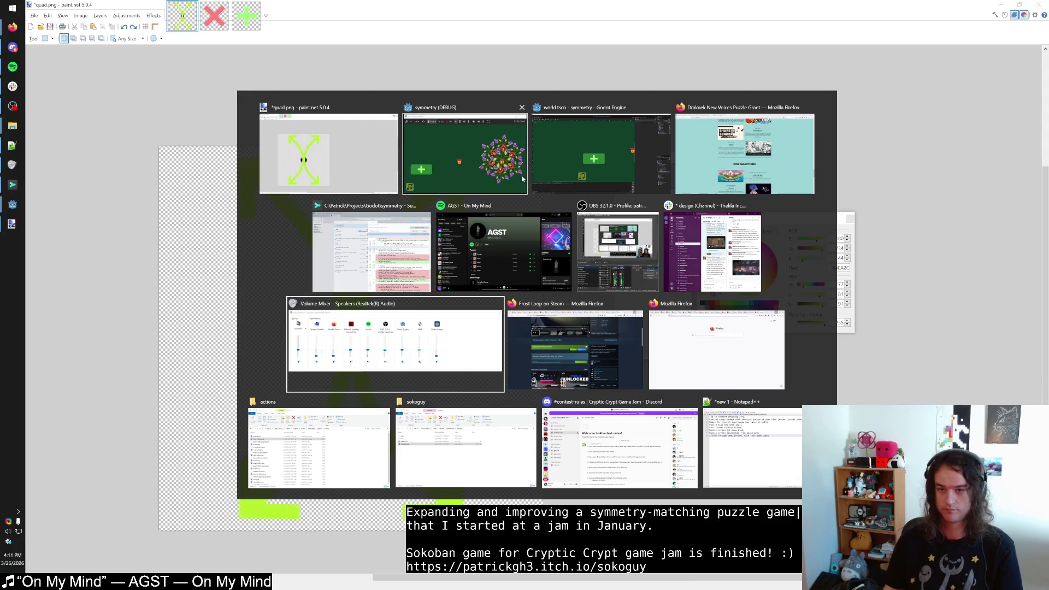
left_click(523, 179)
key("alt+Tab")
left_click(650, 192)
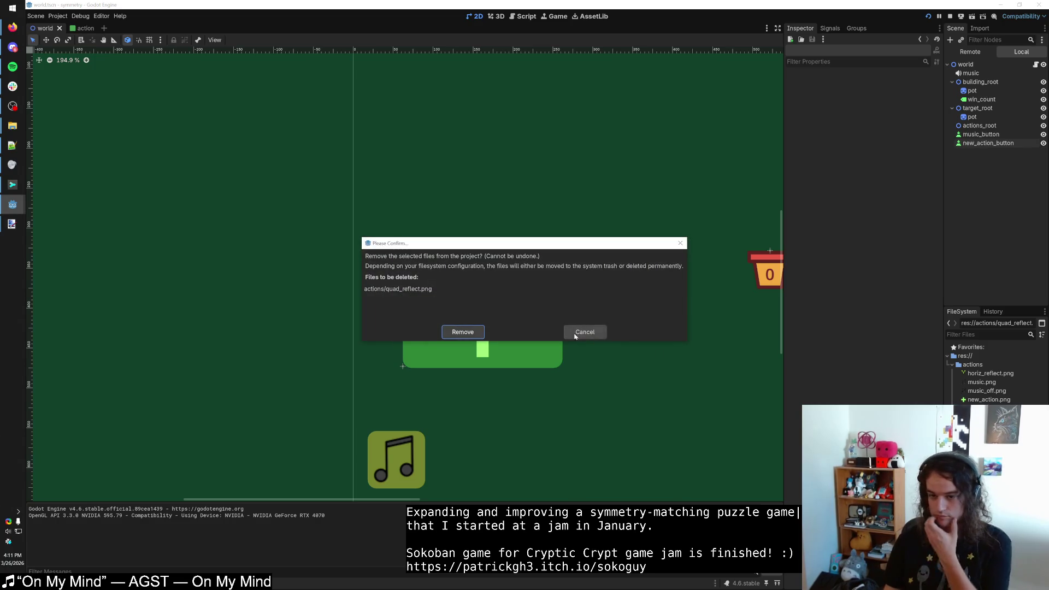
- Confirm deleting quad_reflect.png, rename horiz_reflect.png to horiz, and switch to the action scene
left_click(464, 332)
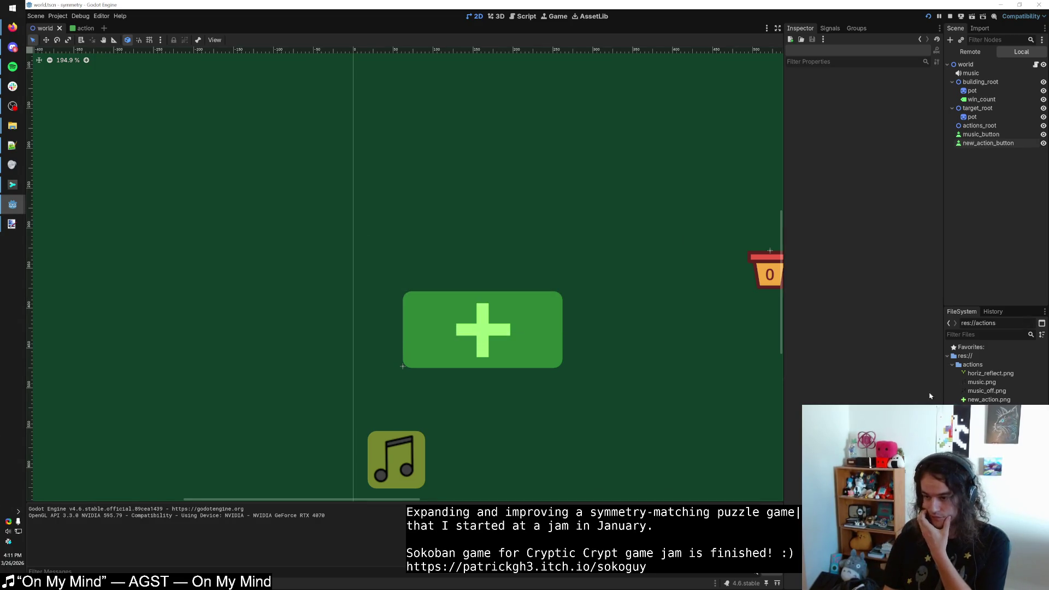
left_click(992, 373)
key("F2")
type("horiz")
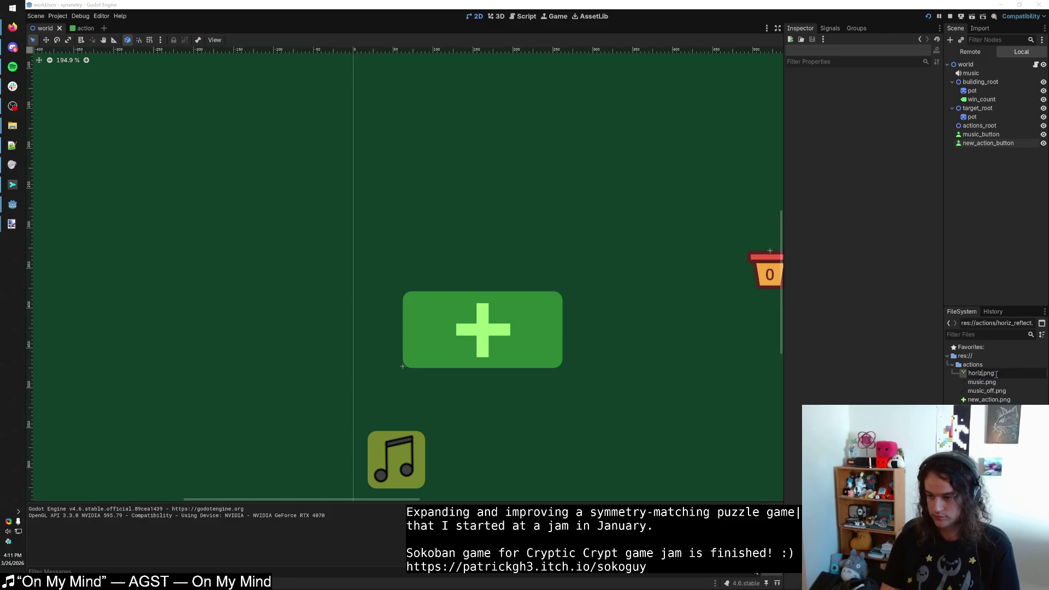
key("Return")
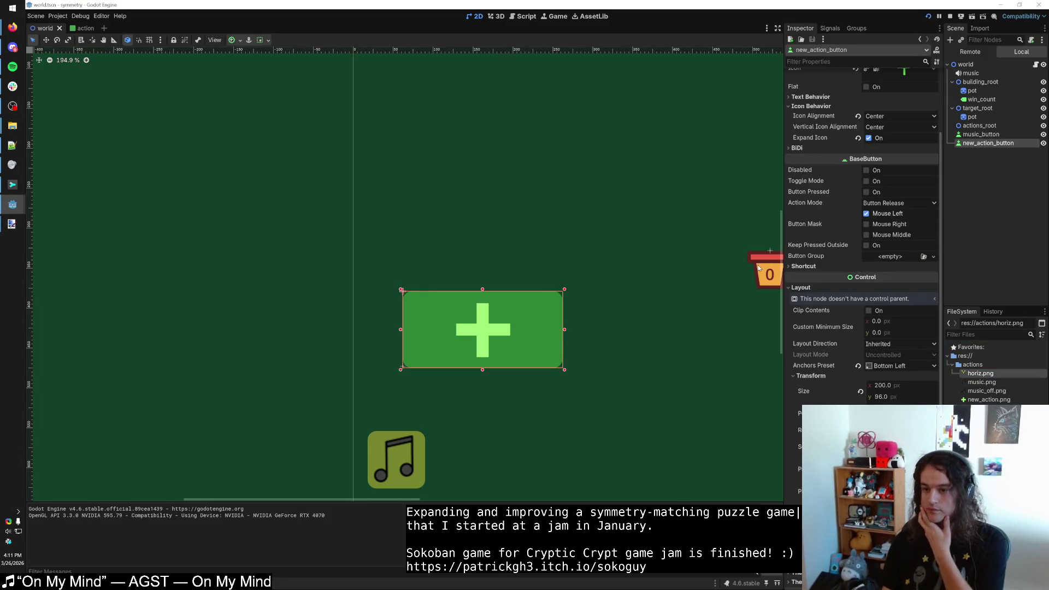
scroll(866, 234, "up", 3)
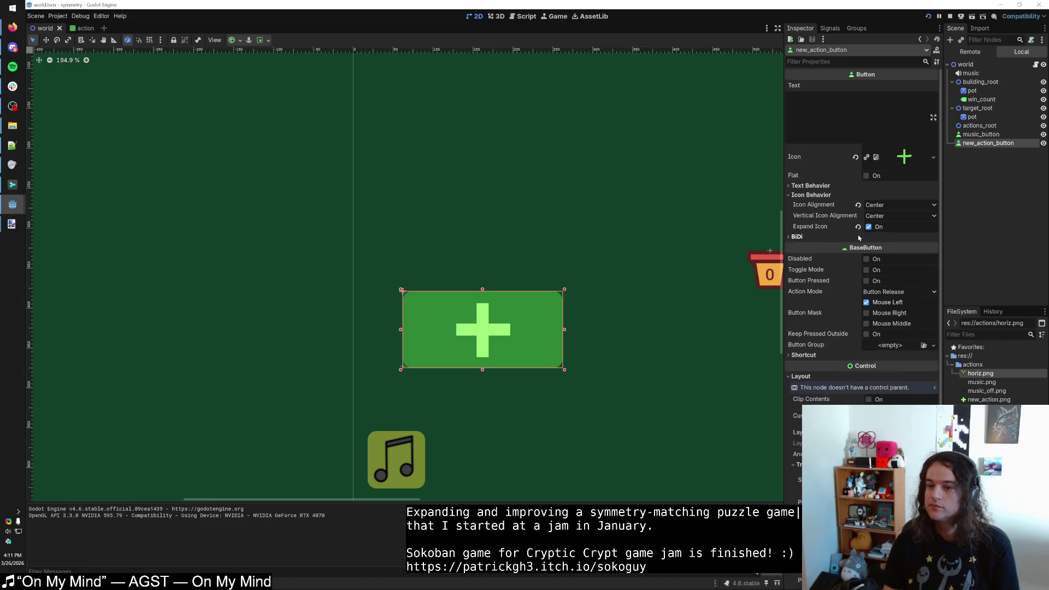
left_click(78, 29)
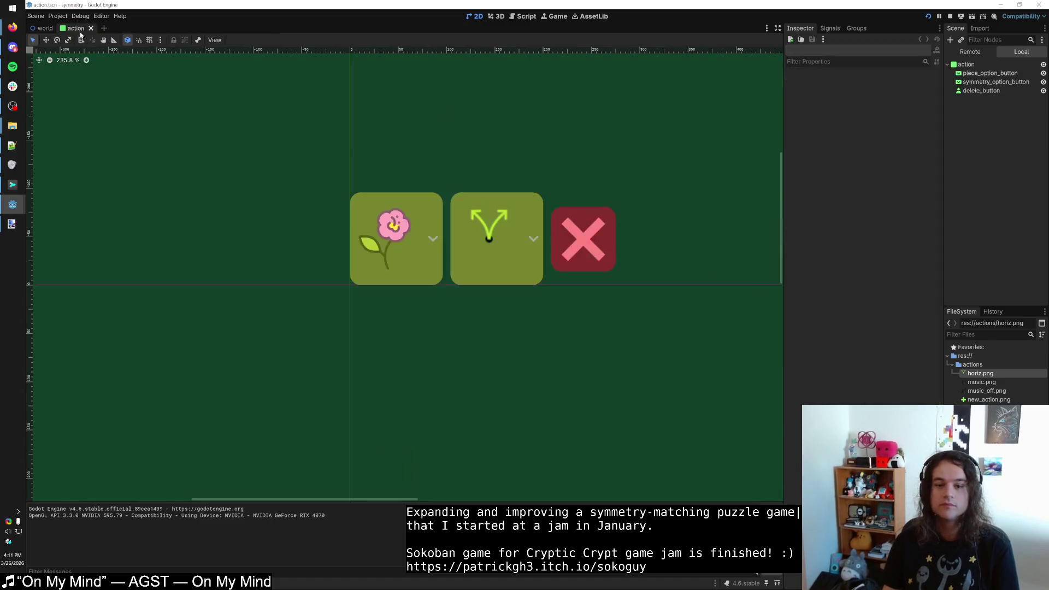
- Select symmetry_option_button, expand its Items, and set item 1's icon to solo.png
left_click(477, 228)
left_click(797, 118)
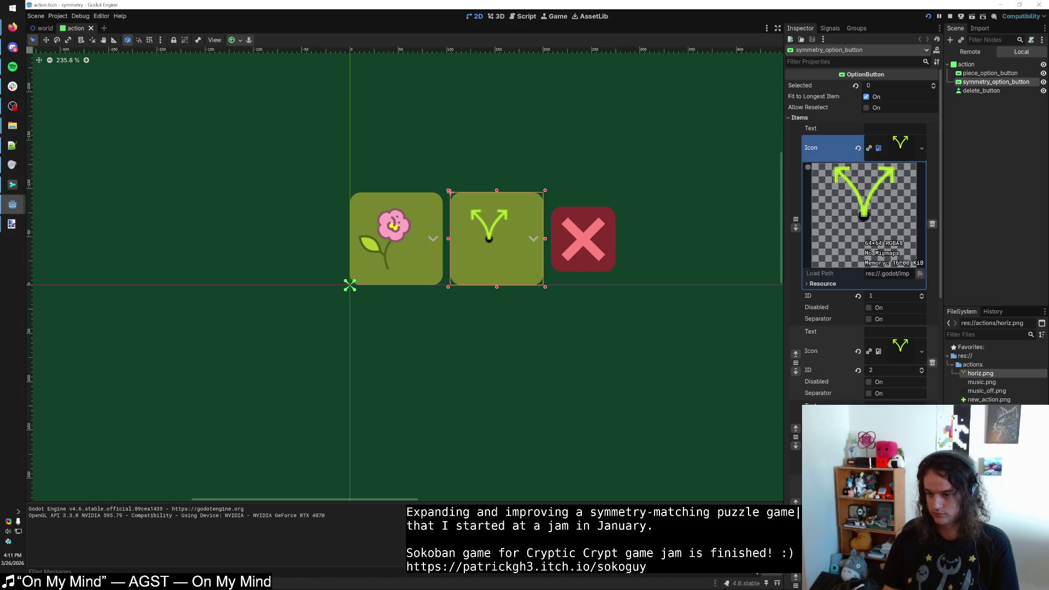
mouse_move(981, 409)
left_mouse_down()
mouse_move(929, 383)
mouse_move(896, 438)
left_mouse_up()
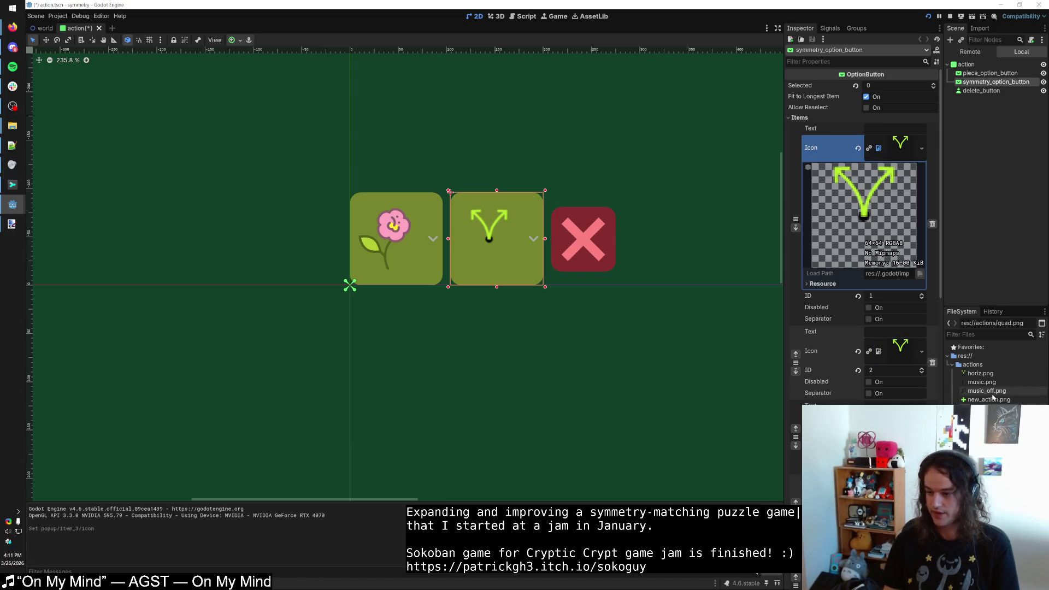
left_click_drag(984, 435, 909, 357)
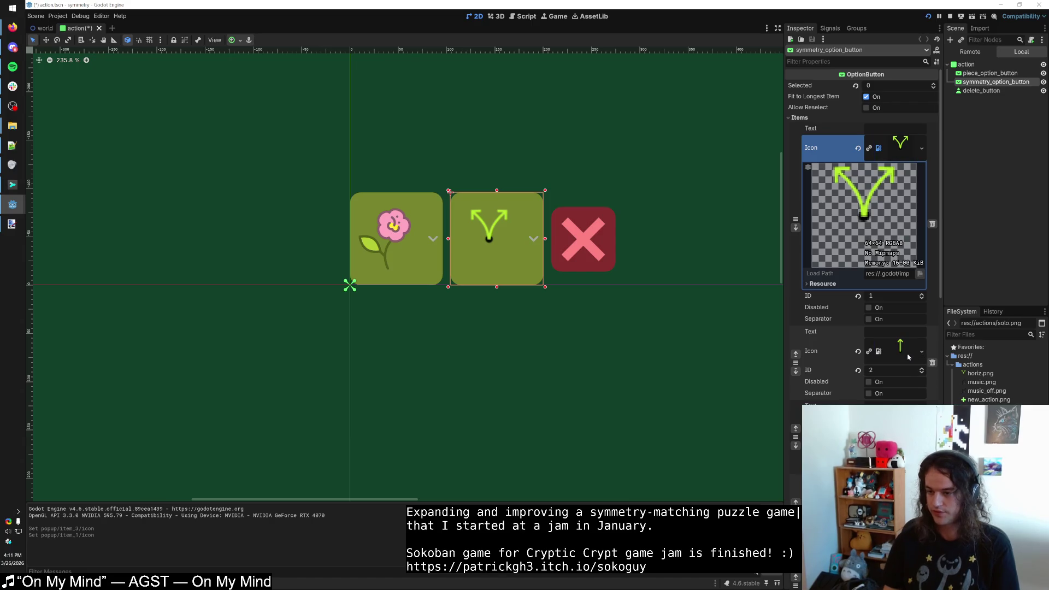
scroll(907, 342, "down", 5)
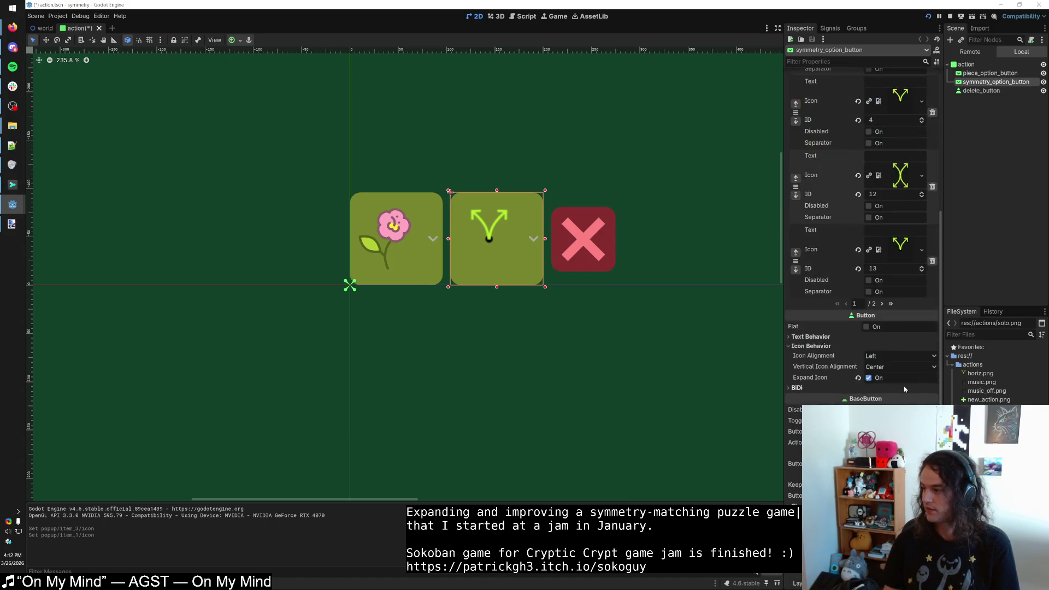
scroll(906, 389, "up", 3)
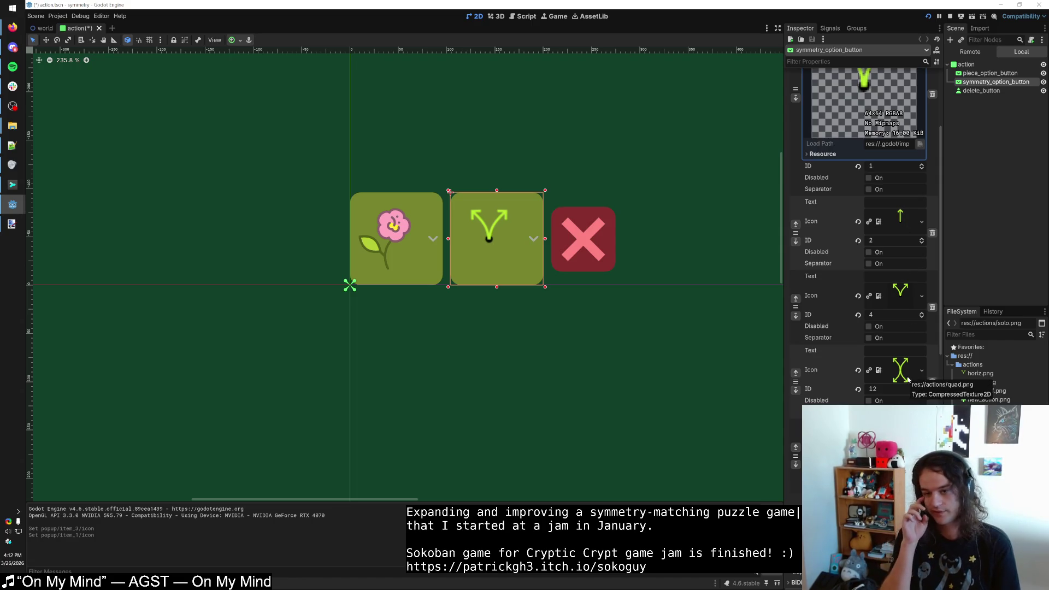
key("alt+Tab")
key("alt+Tab")
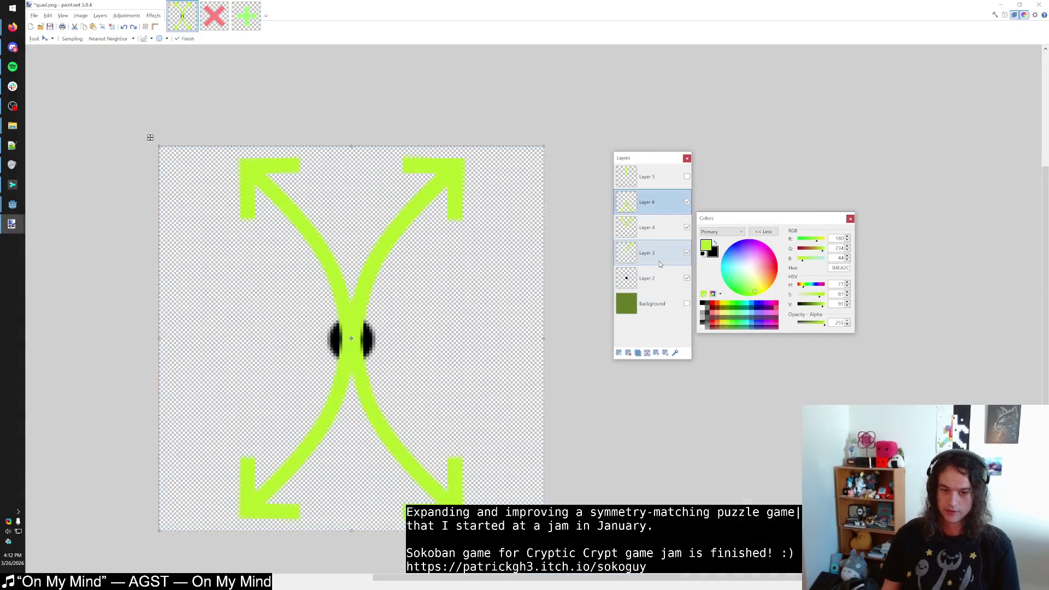
- Deselect the pasted arrows and save the current image before resizing
key("ctrl+d")
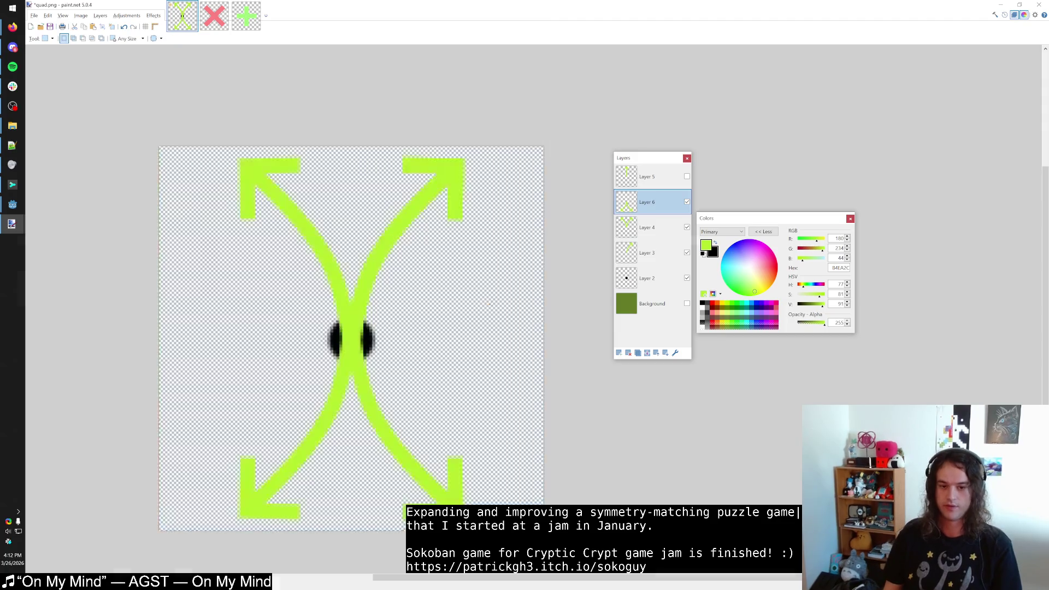
key("ctrl+s")
key("Return")
key("alt+Tab")
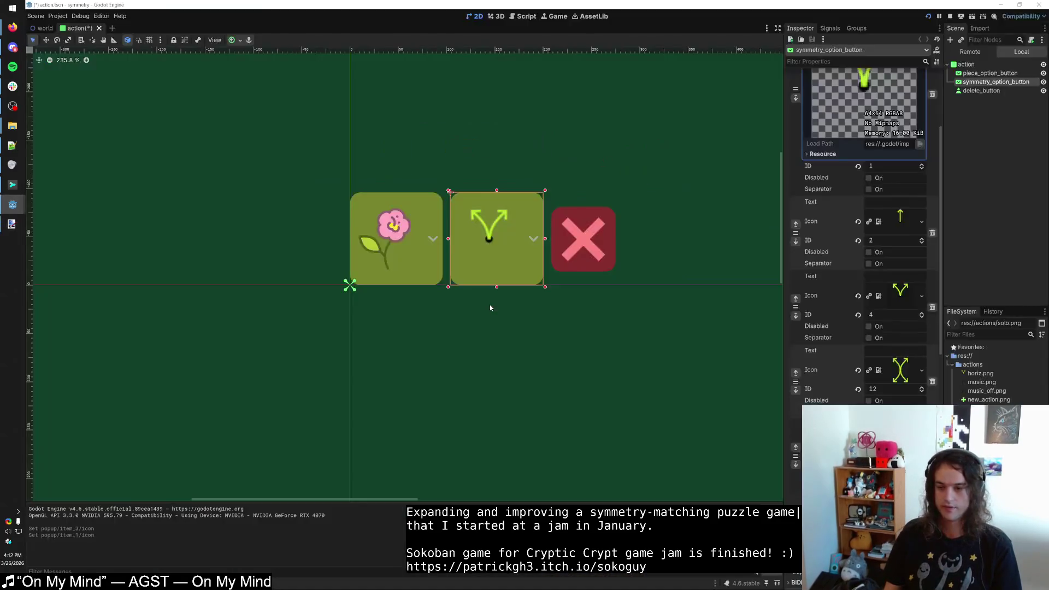
key("alt+Tab")
- Resize to 50%, flatten, overwrite quad.png, then undo back to the full-size layers
type("50")
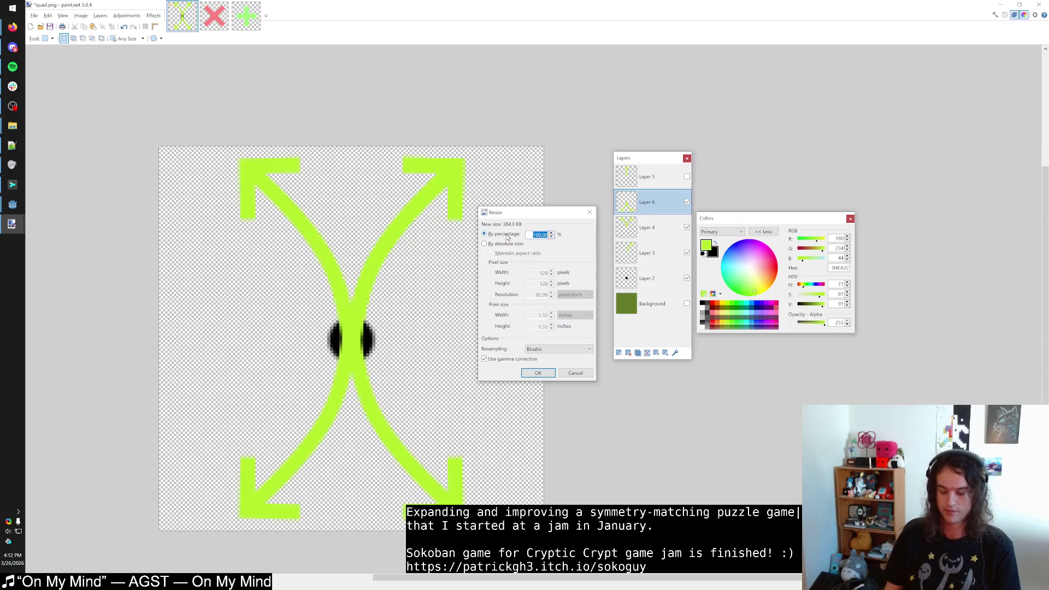
key("Return")
key("ctrl+shift+f")
key("ctrl+shift+s")
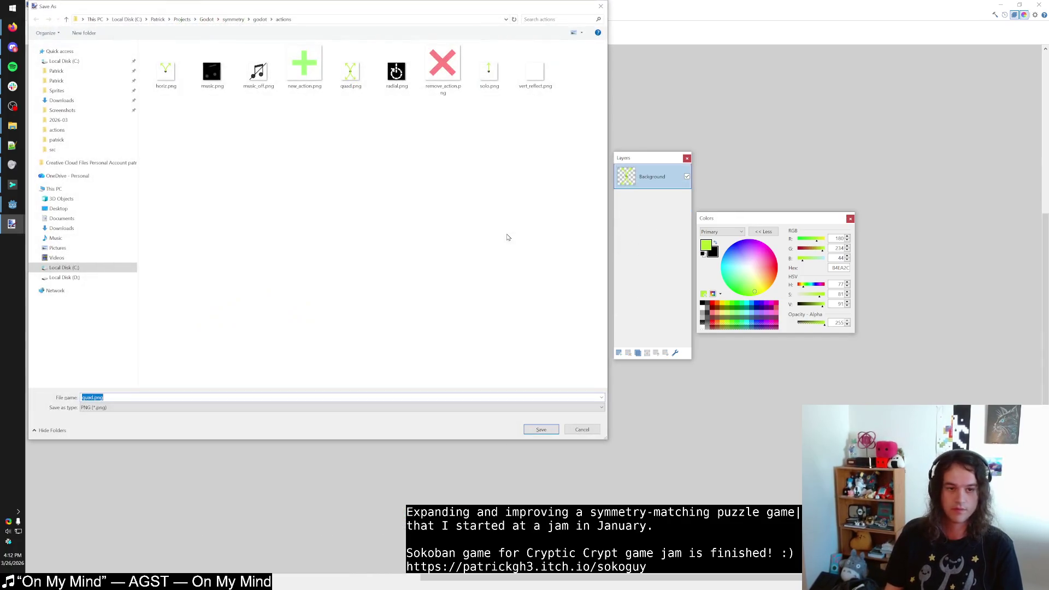
type("q")
key("Down")
key("Return")
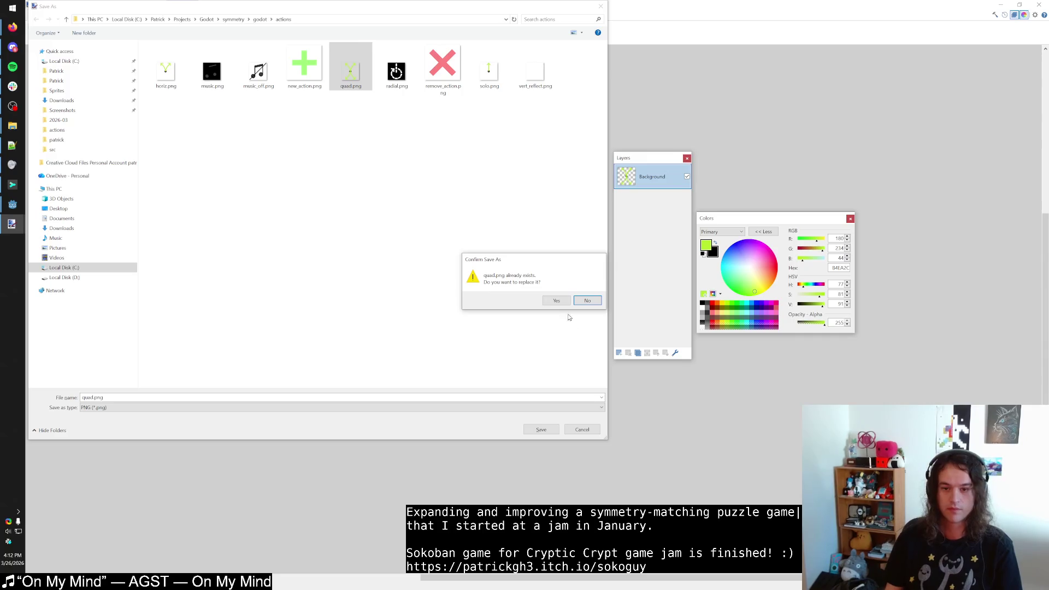
left_click(558, 301)
left_click(232, 212)
key("ctrl+z")
key("ctrl+z")
key("ctrl+z")
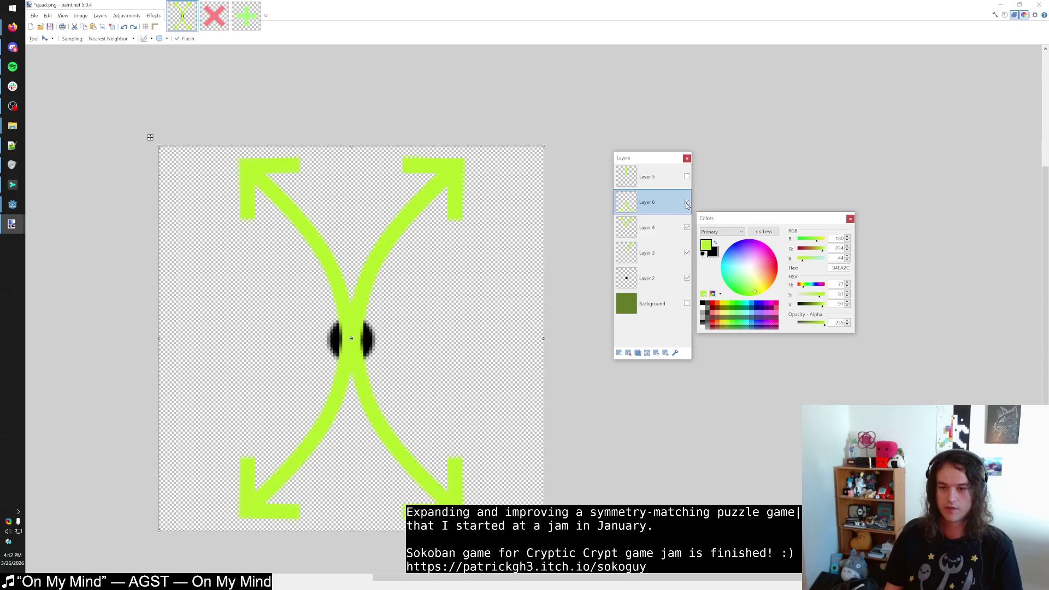
- Hide Layer 6's lower arrows and the black dot on Layer 2
left_click(687, 201)
left_click(687, 202)
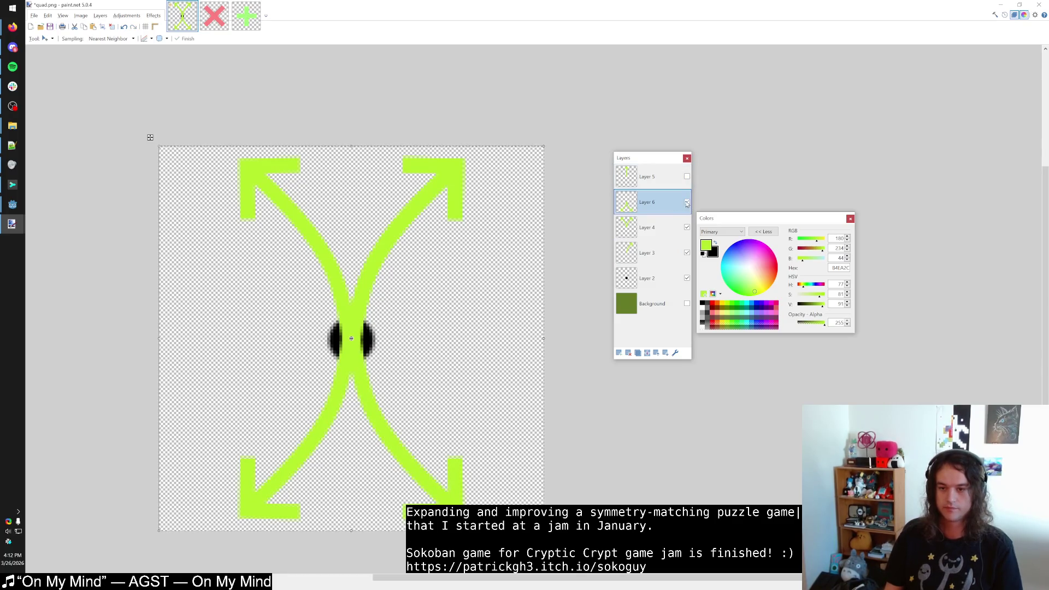
key("ctrl+d")
key("s")
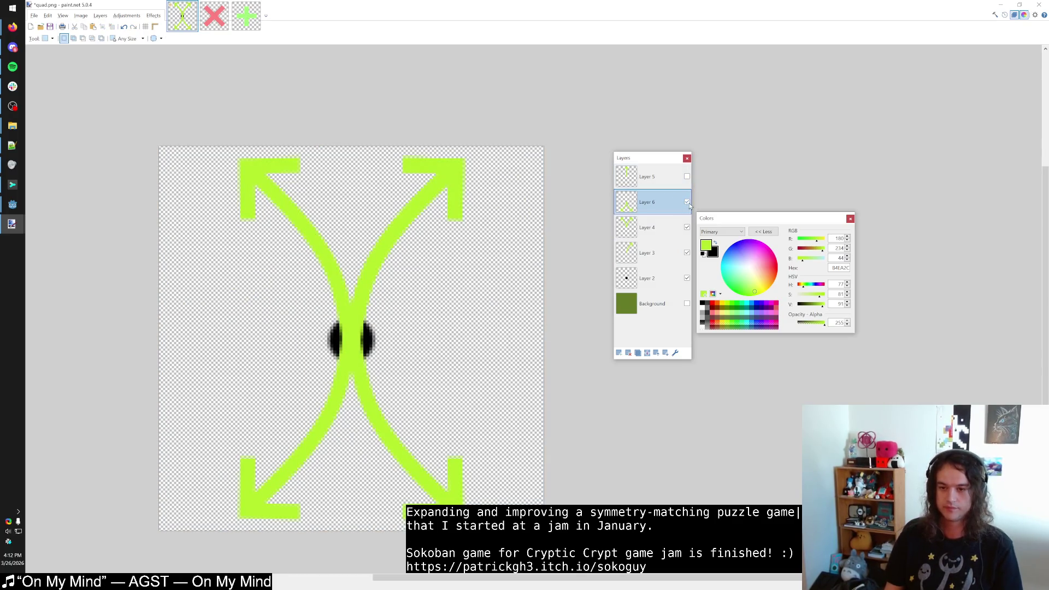
left_click(687, 201)
left_click(686, 278)
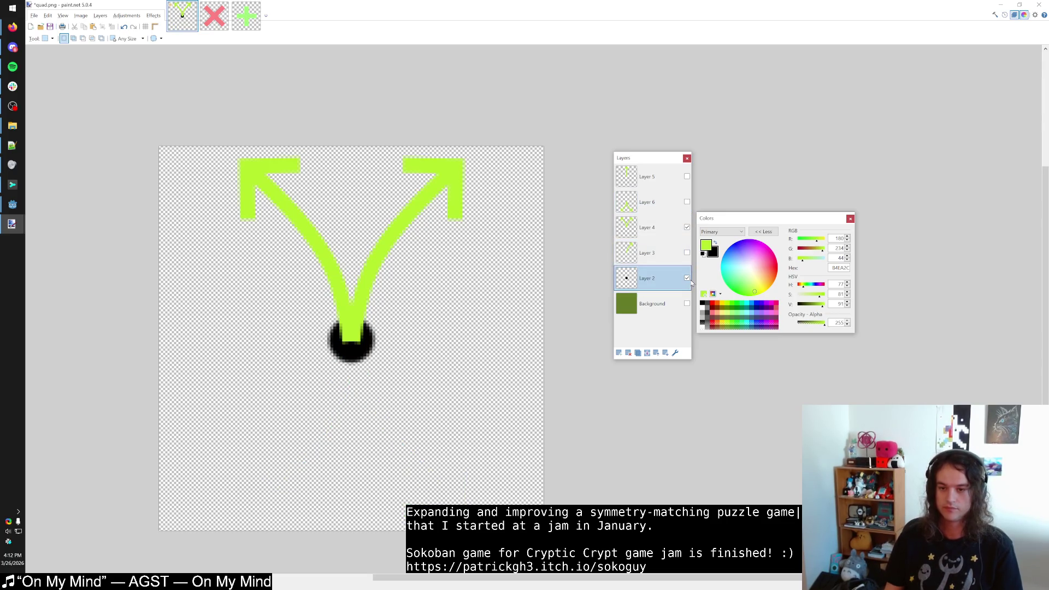
left_click(688, 227)
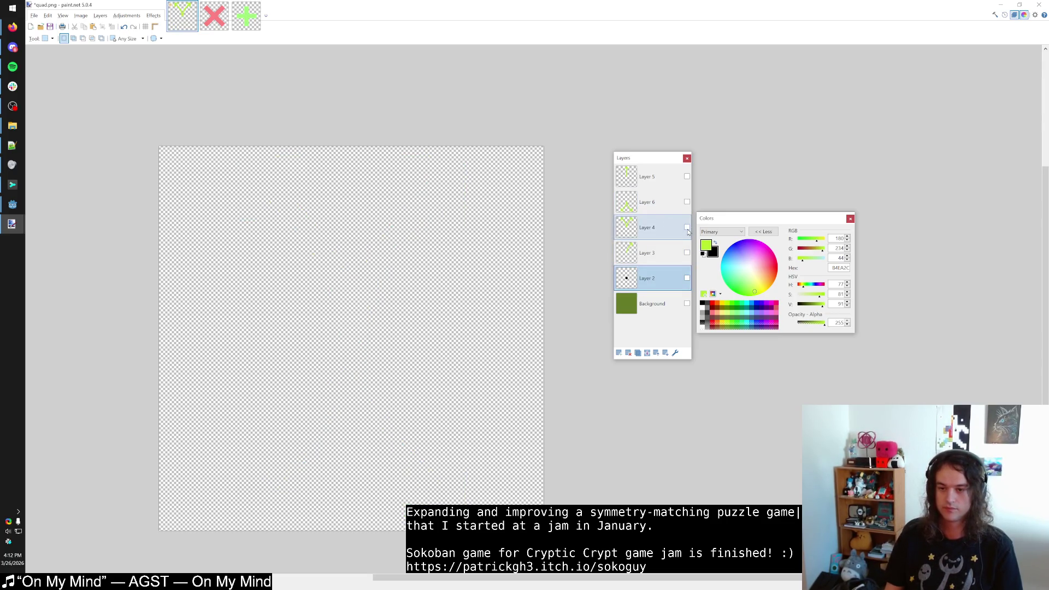
left_click(687, 228)
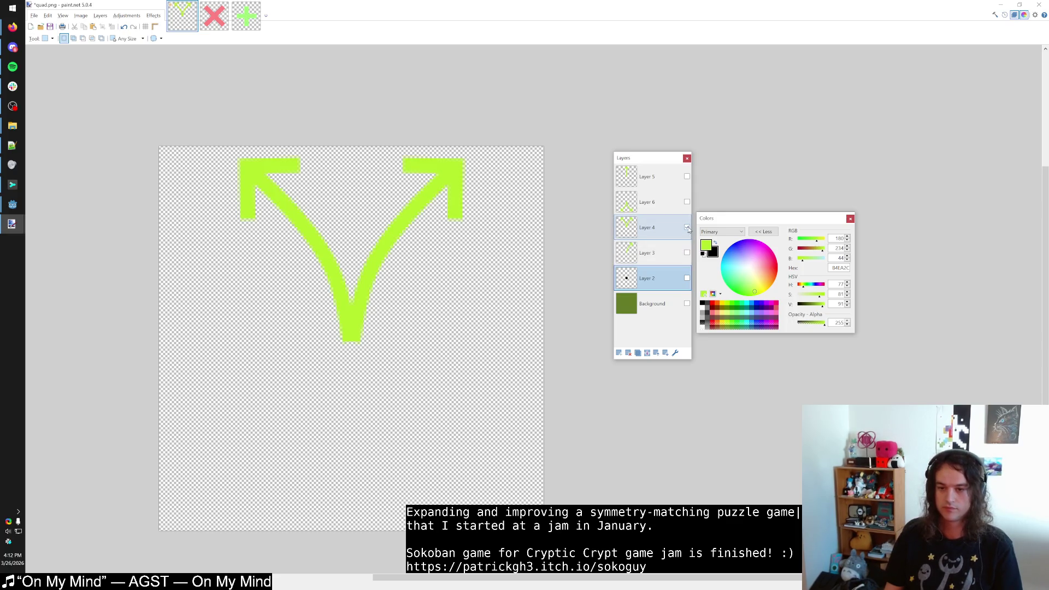
left_click(688, 227)
- Rotate Layer 4's V arrows so they point downward
left_click(678, 233)
left_click(687, 227)
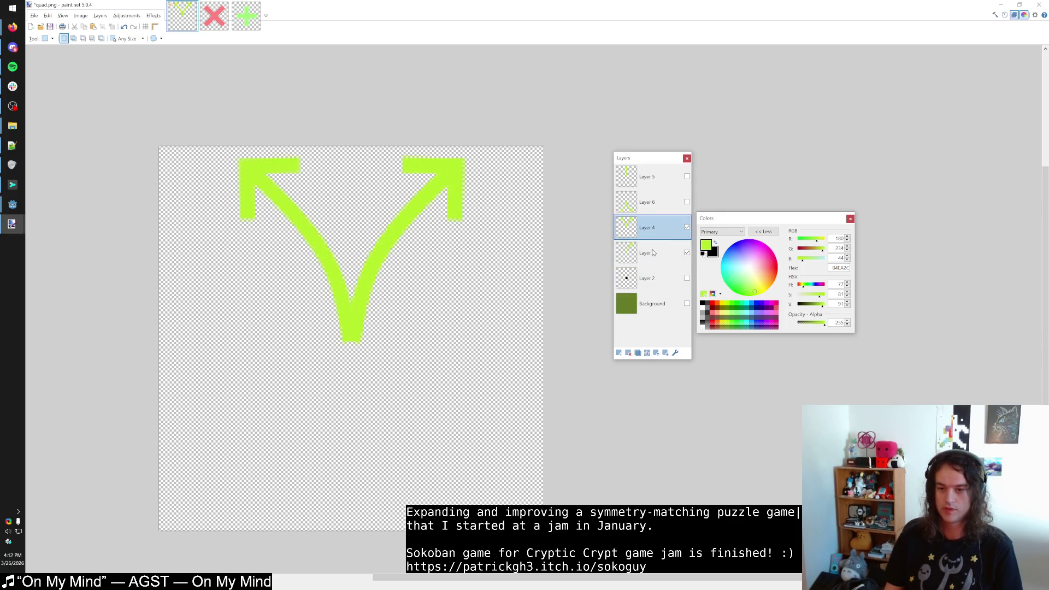
key("ctrl+a")
key("m")
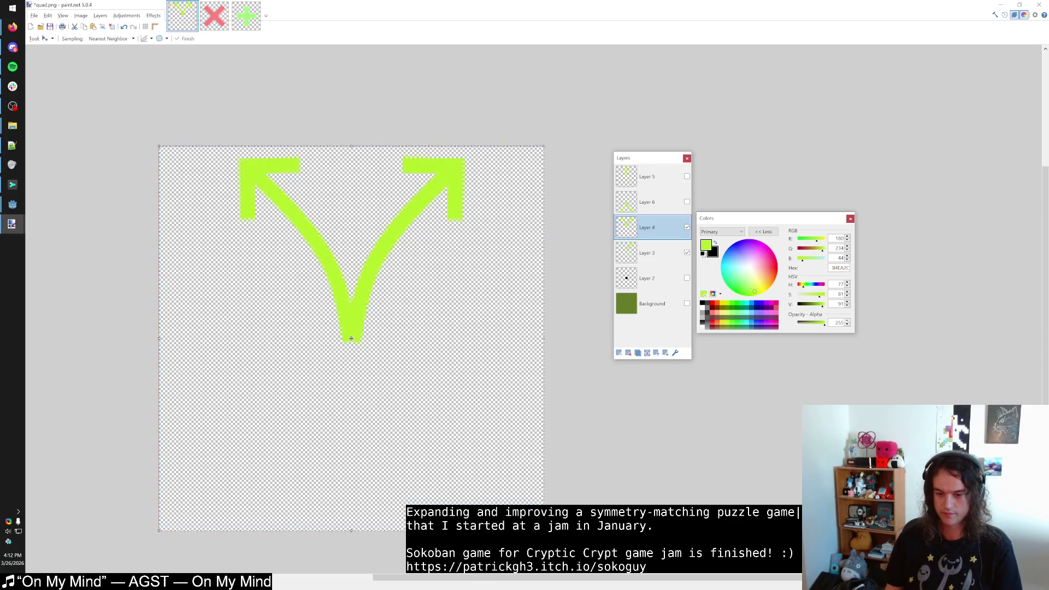
mouse_move(418, 183)
left_mouse_down()
mouse_move(427, 59)
mouse_move(263, 139)
mouse_move(202, 153)
left_mouse_up()
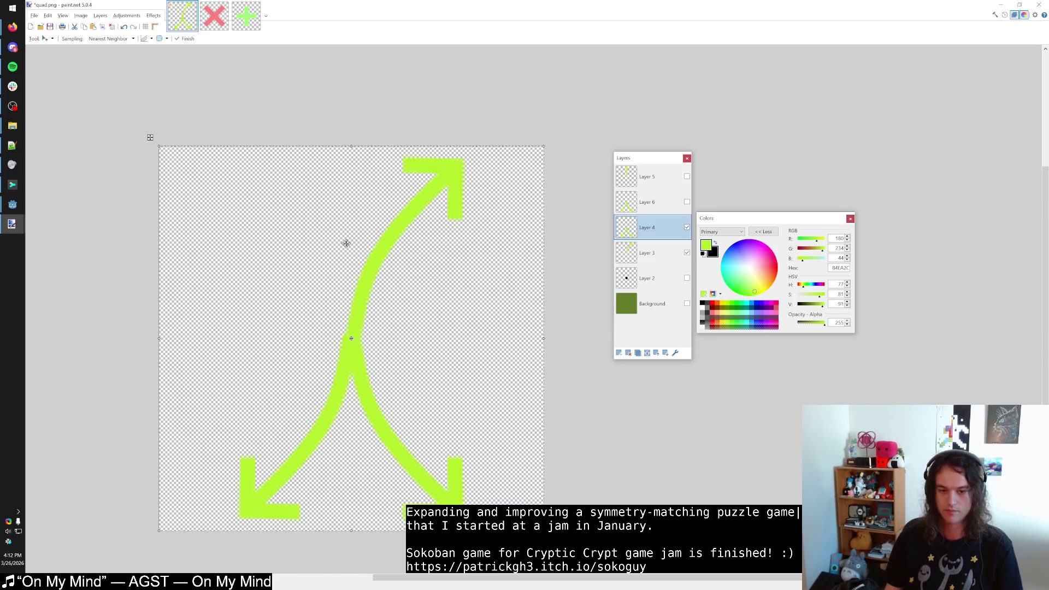
key("ctrl+d")
key("s")
- Copy Layer 3's curved arrow into a new layer, rotated 180° about the centre
left_click(687, 227)
left_click(658, 251)
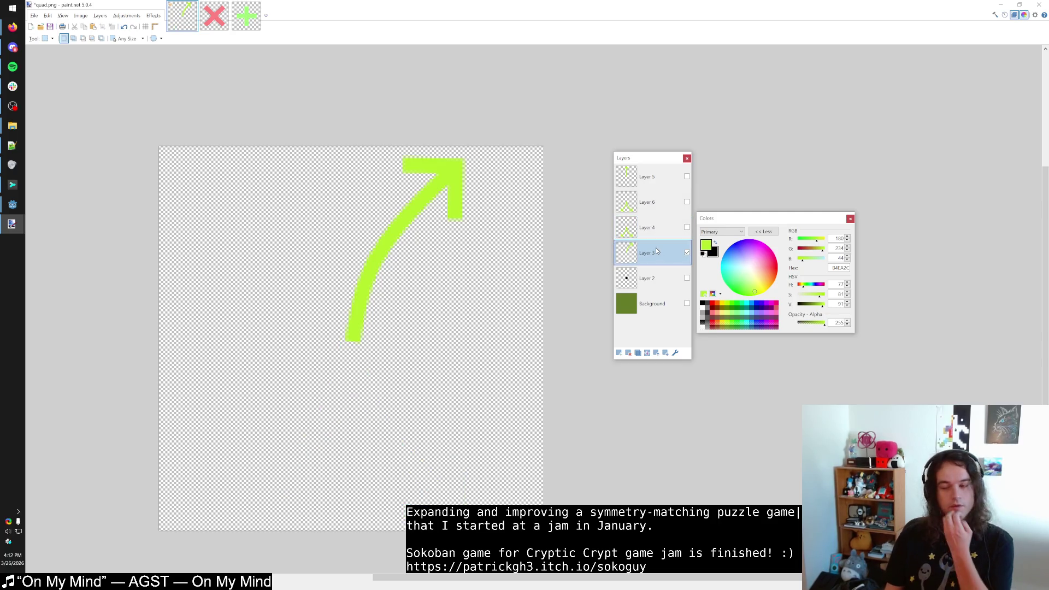
key("ctrl+a")
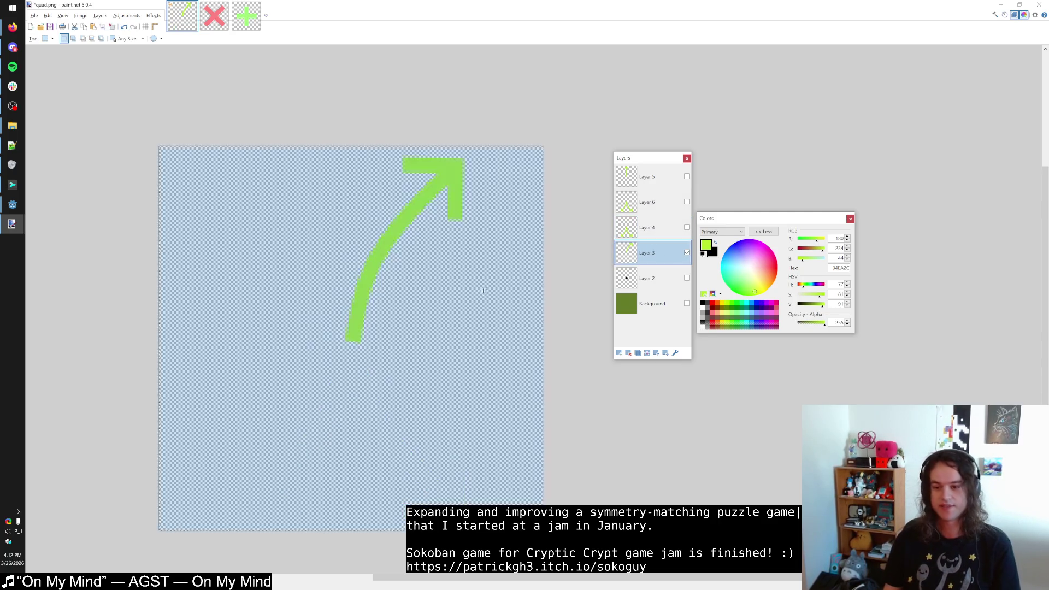
key("ctrl+d")
left_click(619, 353)
key("ctrl+v")
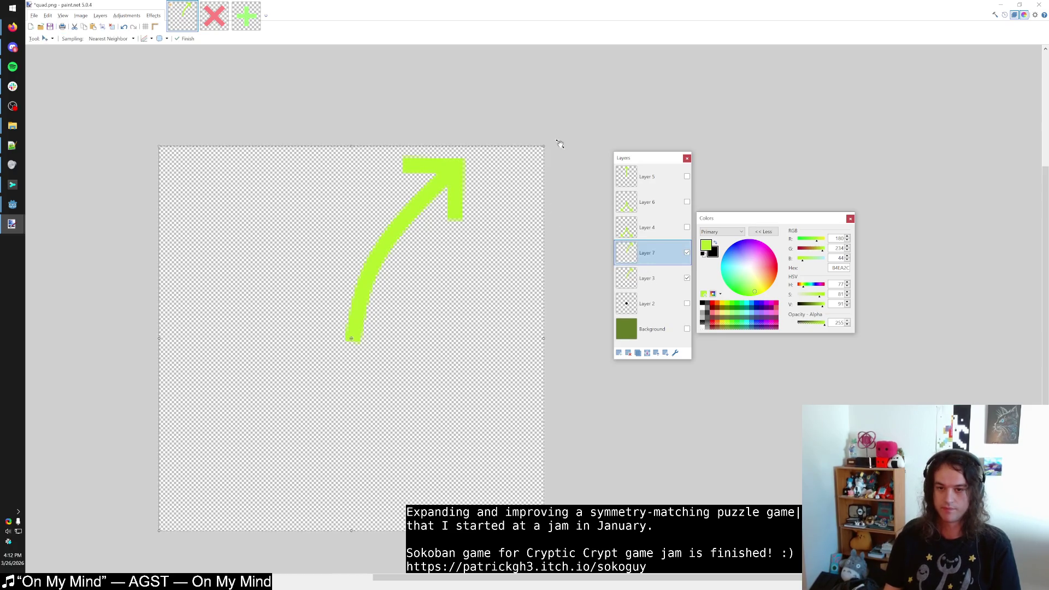
mouse_move(560, 144)
left_mouse_down()
mouse_move(157, 298)
mouse_move(86, 544)
left_mouse_up()
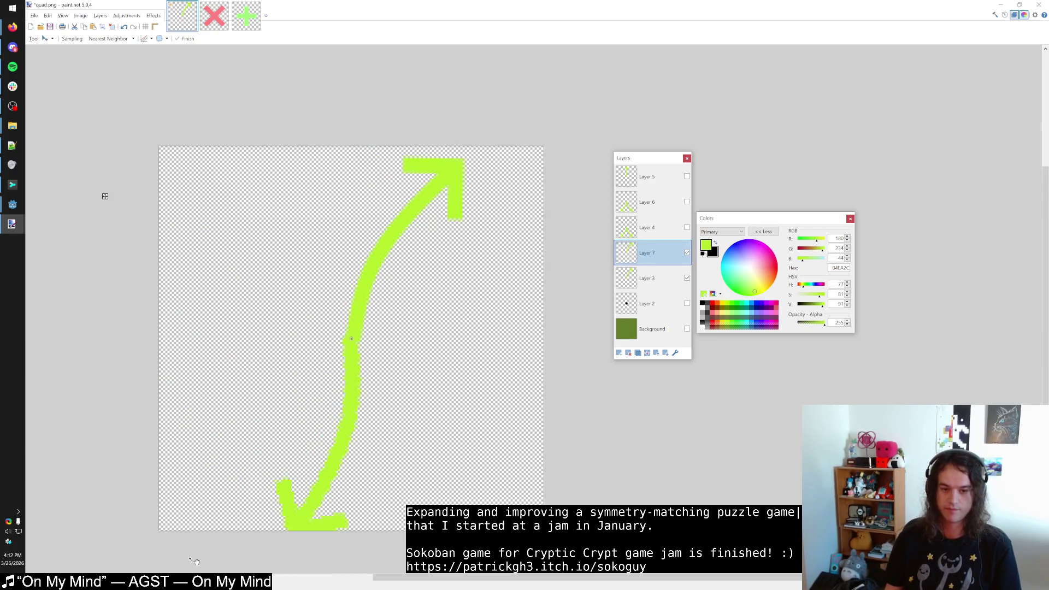
key("s")
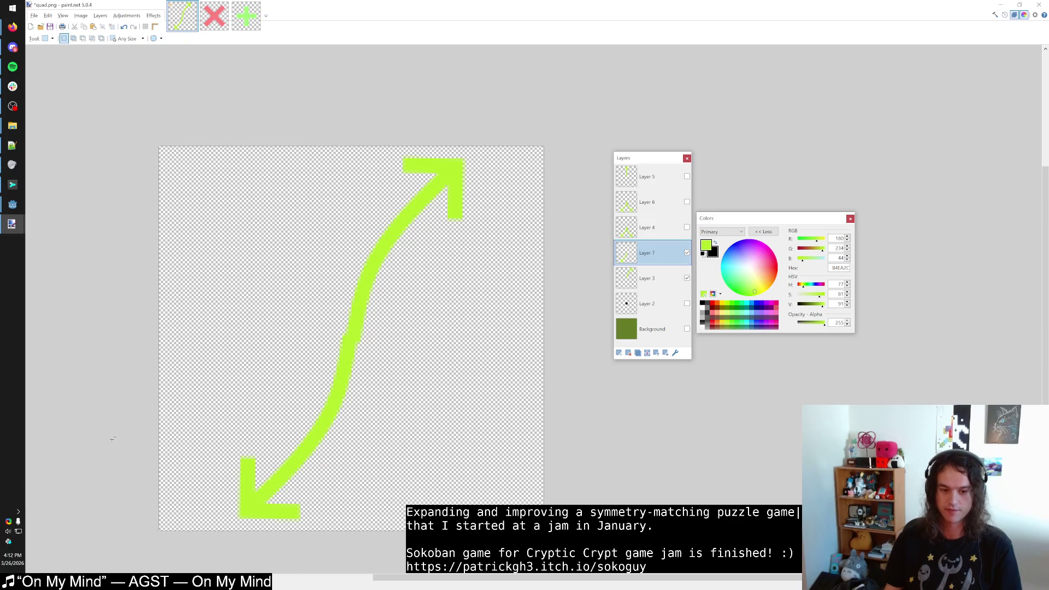
- Show the black dot, flatten all layers, and resize the icon to 64 px
left_click(687, 303)
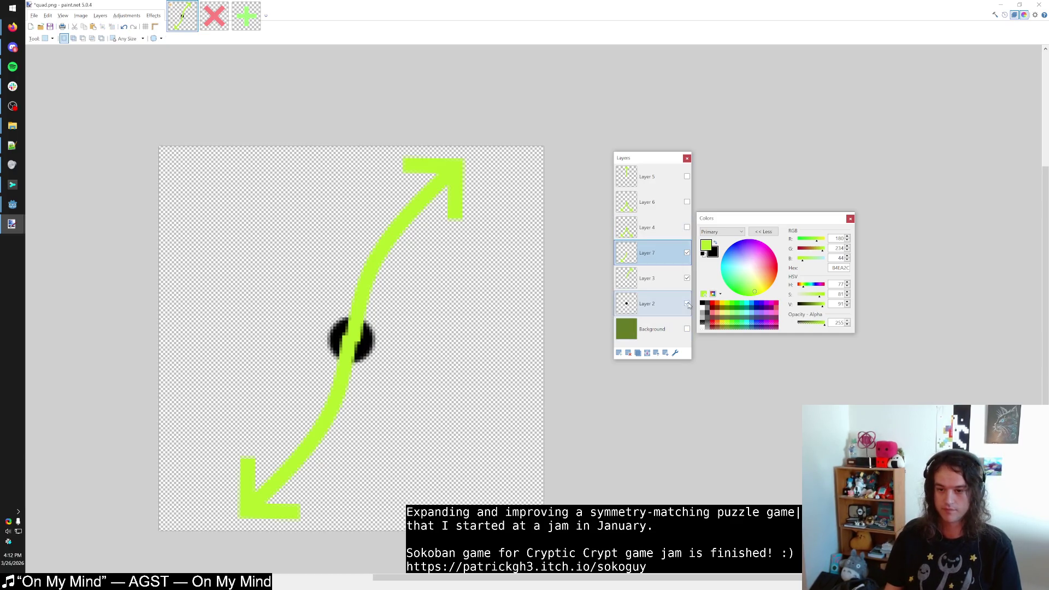
key("ctrl+shift+f")
key("ctrl+r")
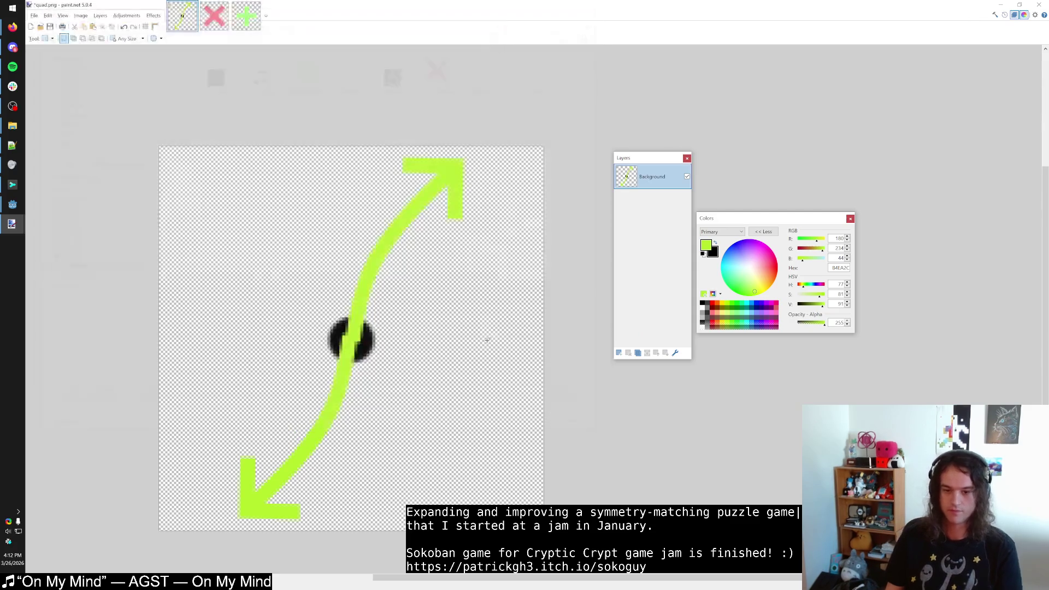
type("64")
key("Return")
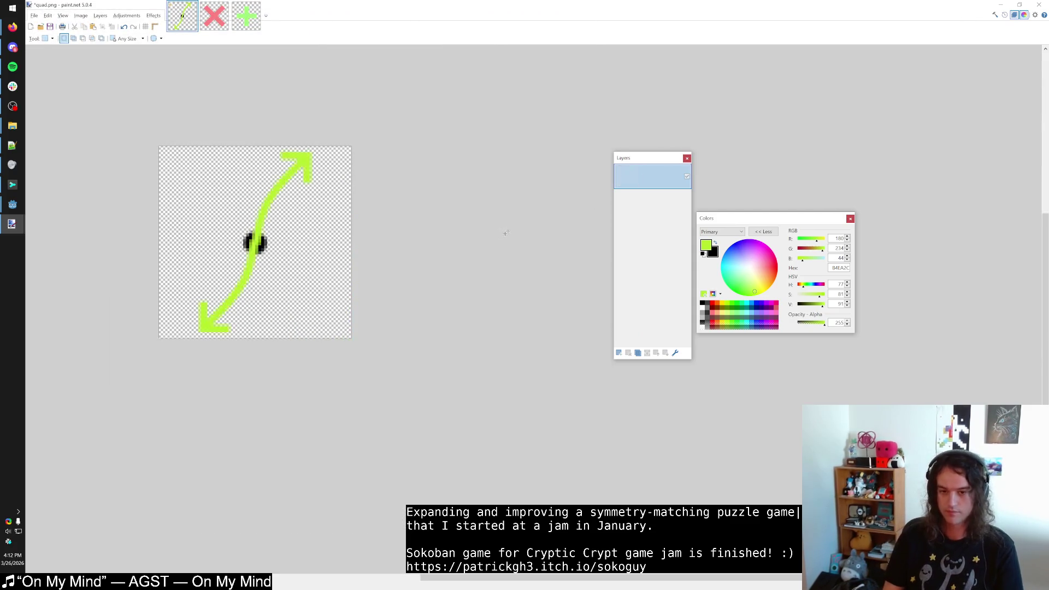
- Save the icon as the PNG radial2.png
key("ctrl+shift+s")
type("radial2")
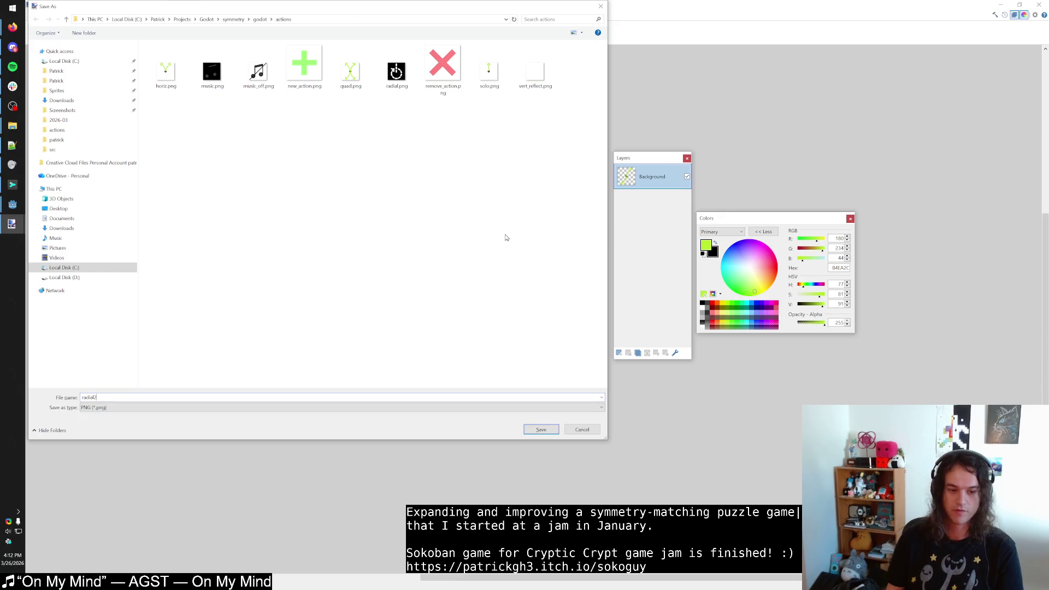
left_click(541, 430)
left_click(247, 213)
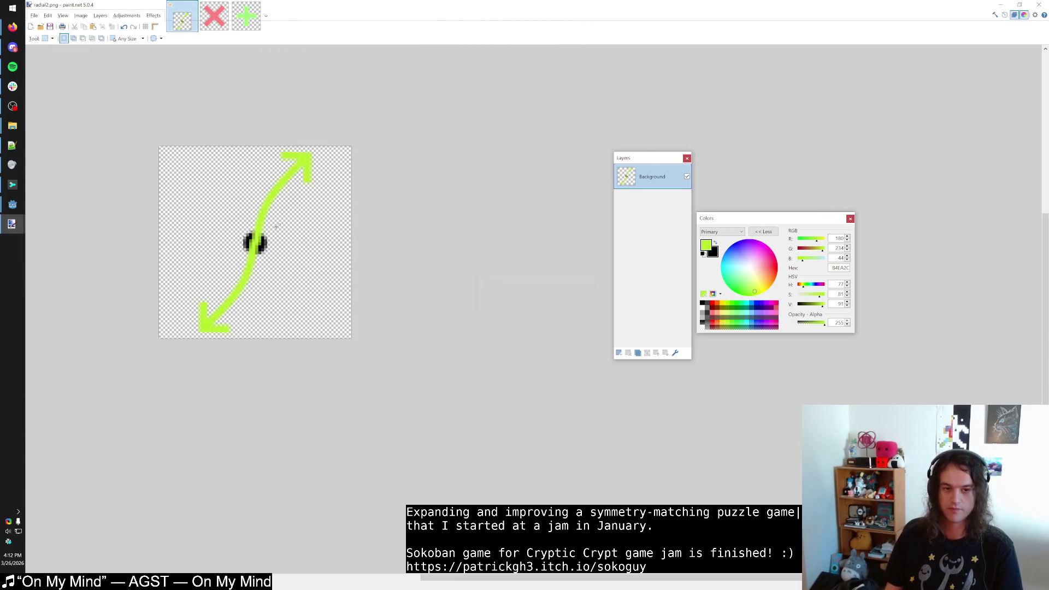
key("ctrl+plus")
key("alt+Tab")
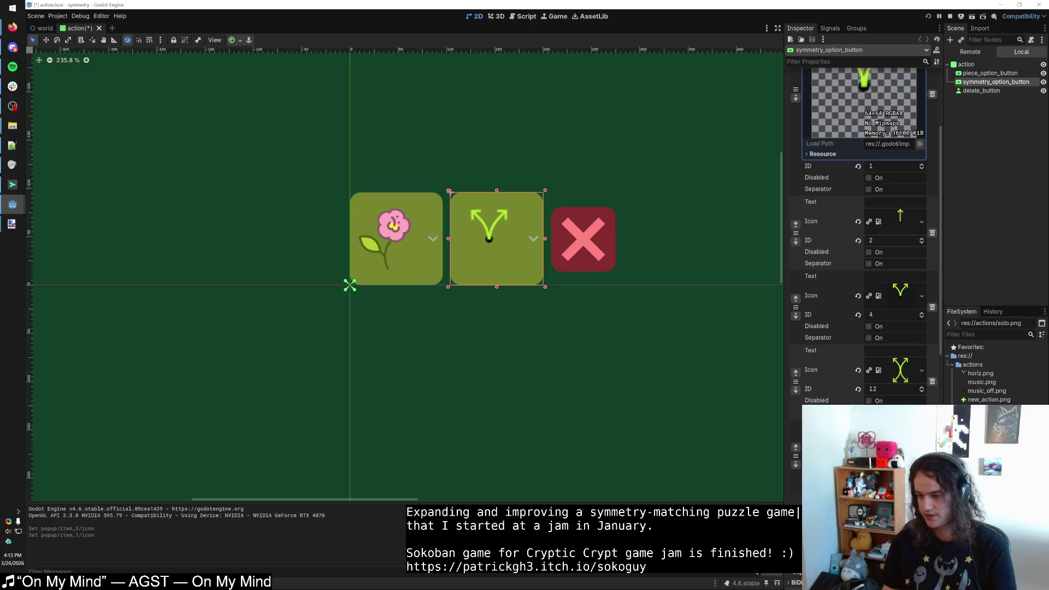
- Delete vert_reflect.png from the project's FileSystem
key("Delete")
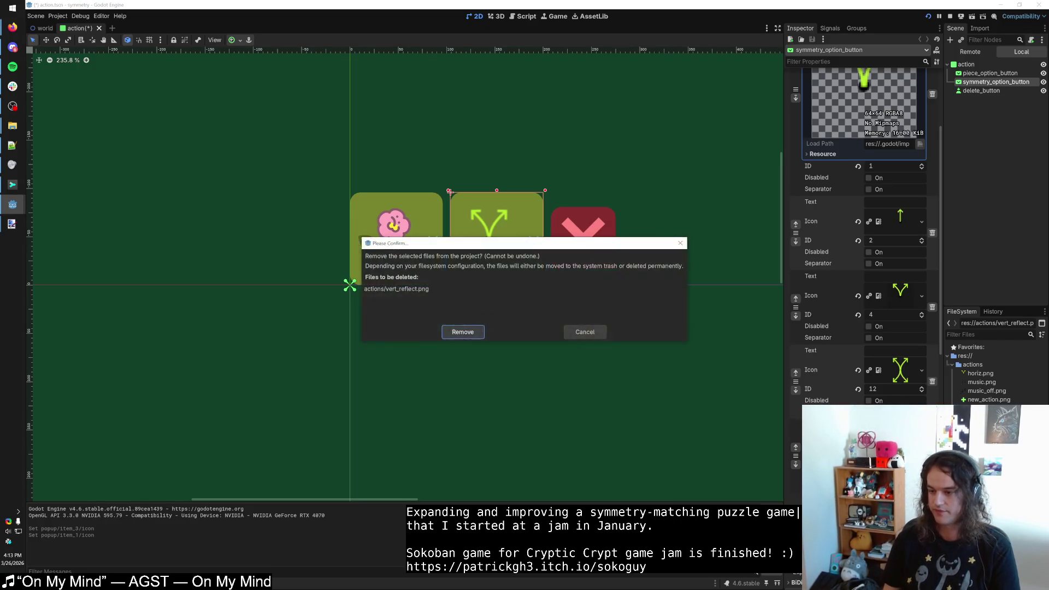
key("Return")
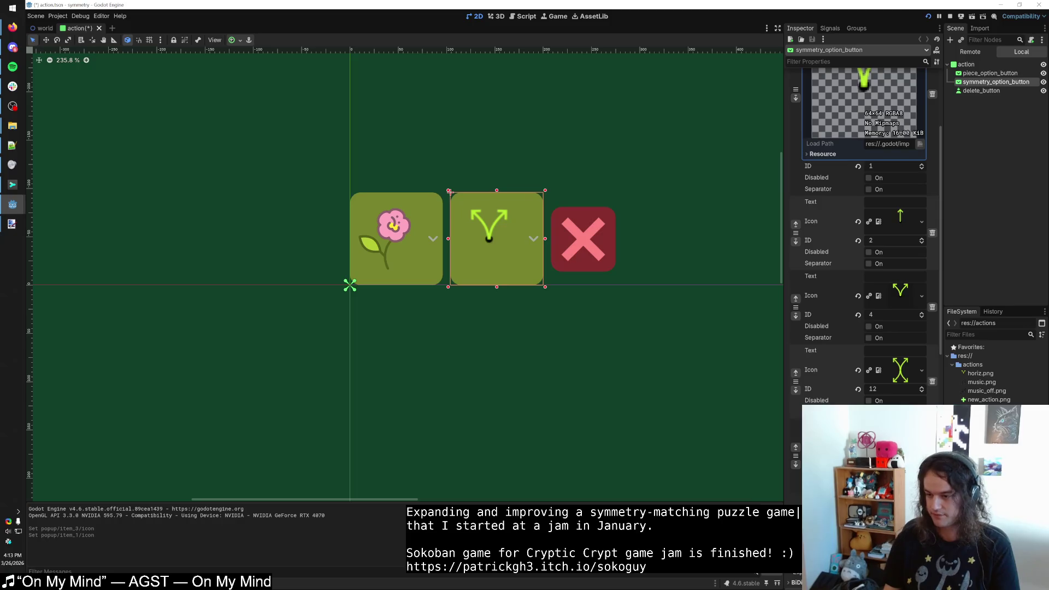
key("Delete")
key("Return")
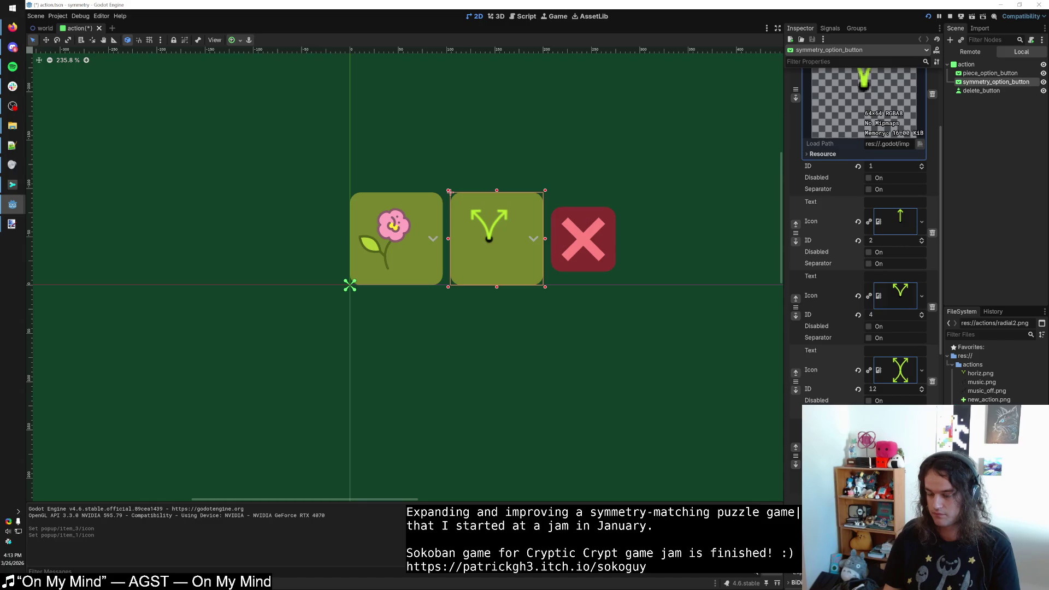
- Set the option items' icons to radial2.png, solo.png, horiz.png and quad.png
left_click_drag(901, 392, 902, 369)
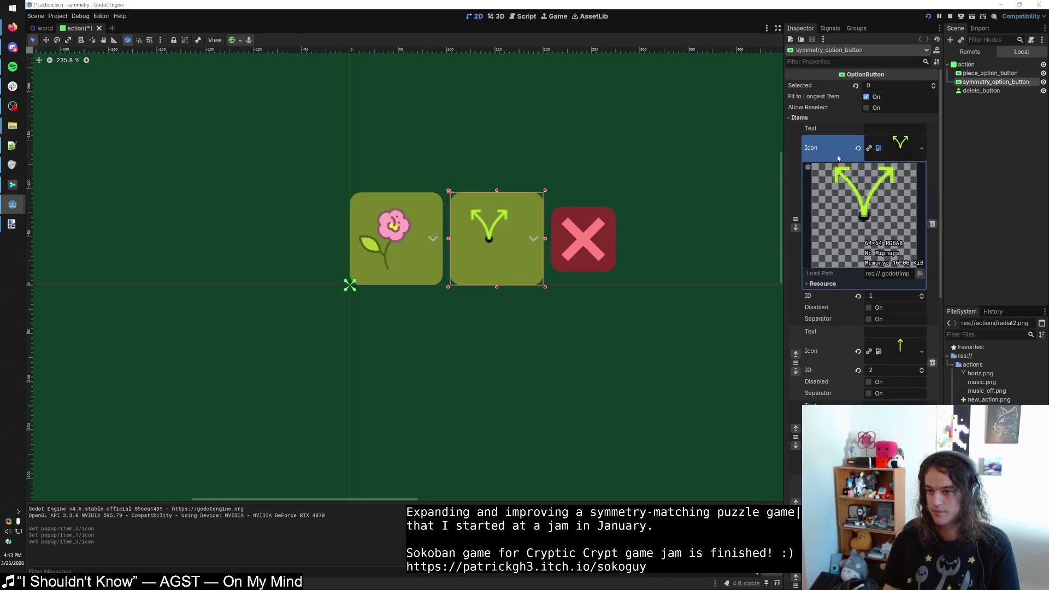
left_click(890, 150)
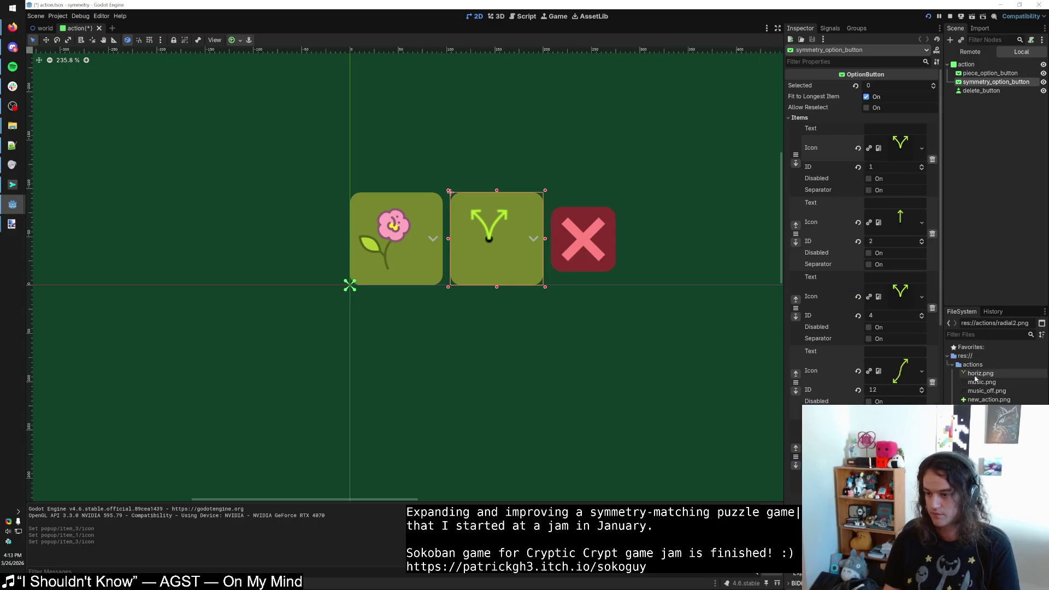
left_click_drag(983, 392, 900, 145)
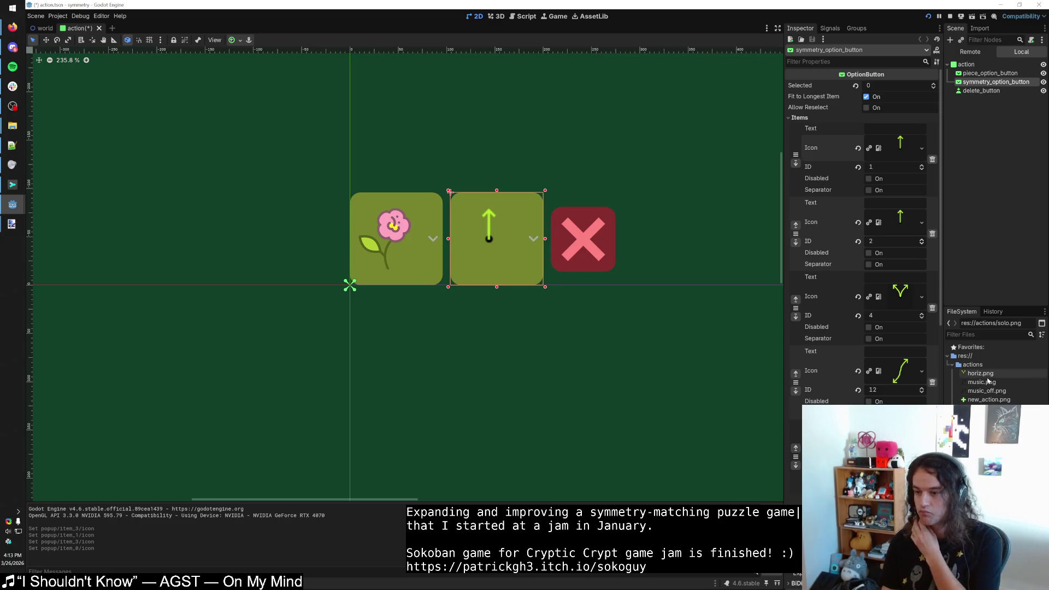
left_click_drag(981, 373, 901, 221)
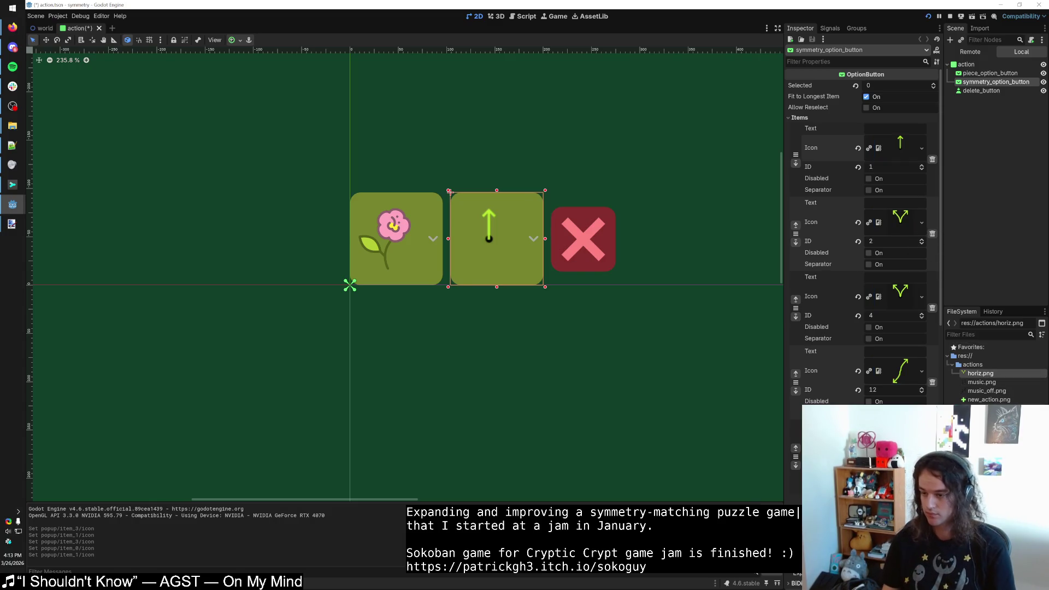
mouse_move(984, 409)
left_mouse_down()
mouse_move(901, 148)
mouse_move(900, 295)
left_mouse_up()
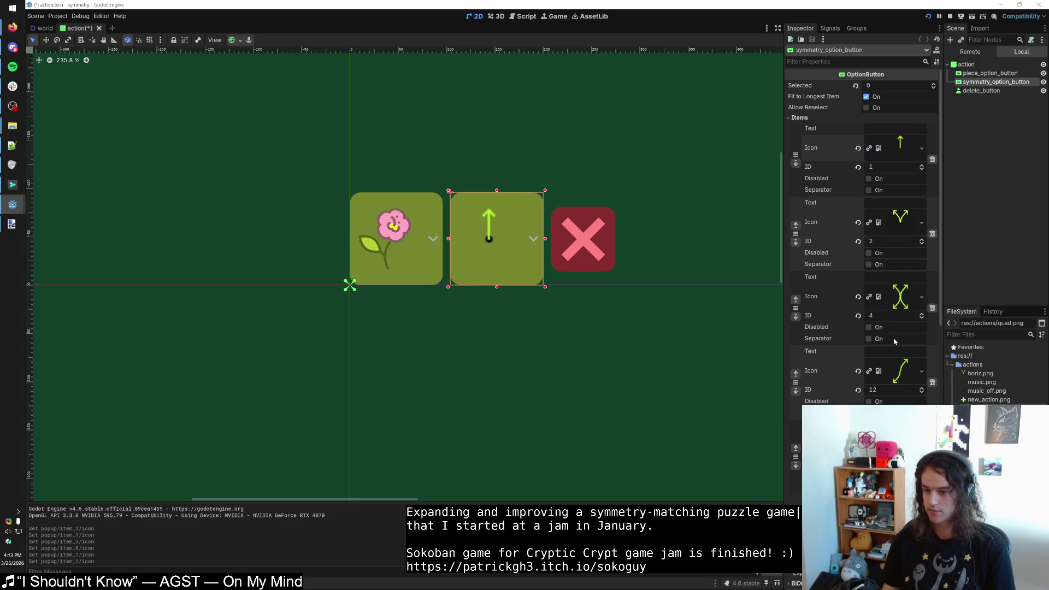
scroll(894, 341, "down", 3)
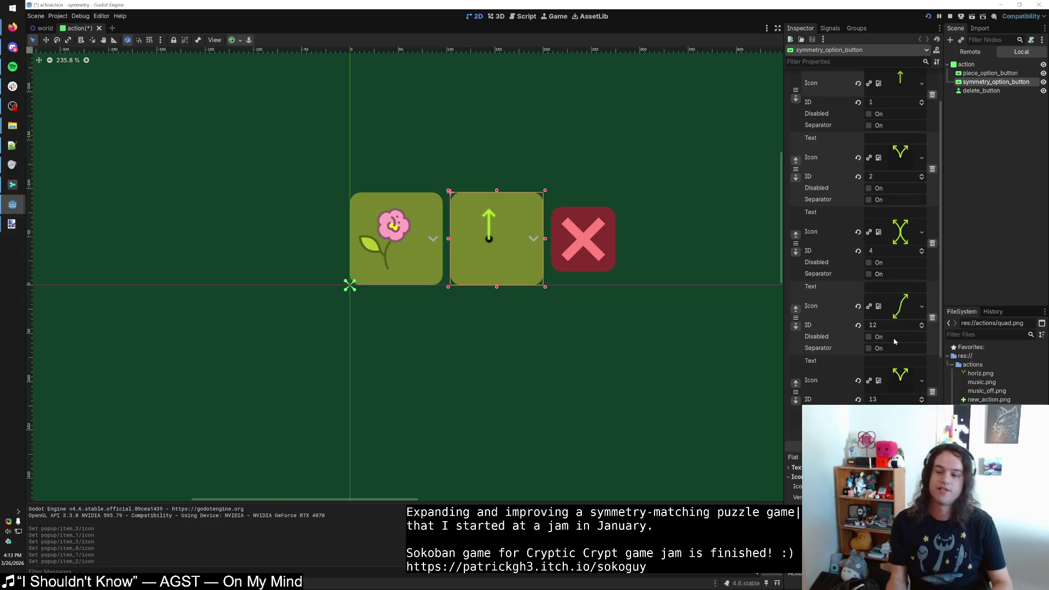
scroll(894, 341, "down", 3)
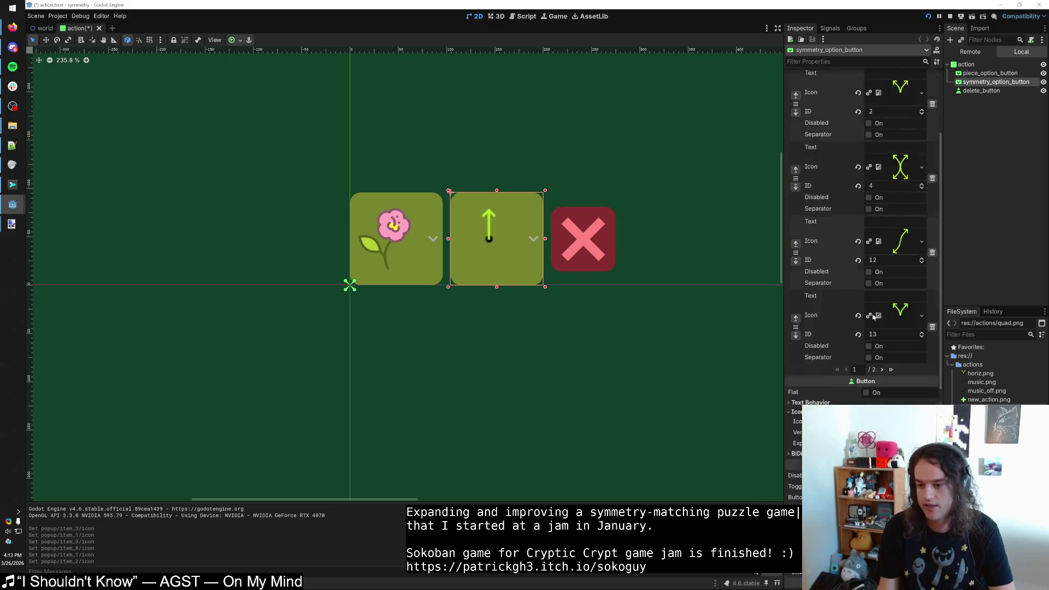
key("alt+Tab")
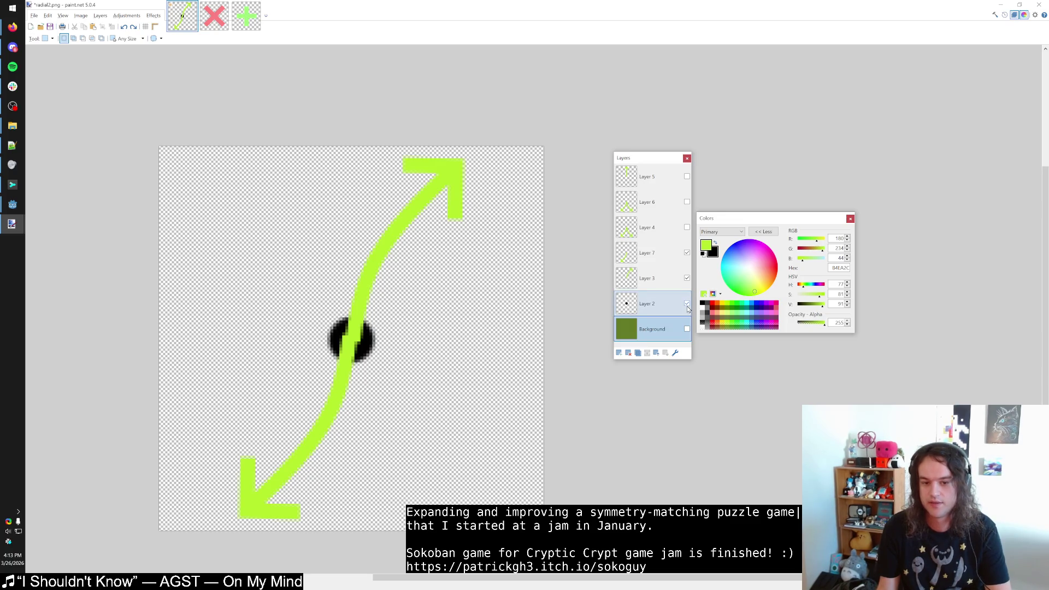
- Add two more arrow copies on new layers, pointing up-left and down-right
left_click(672, 262)
key("ctrl+a")
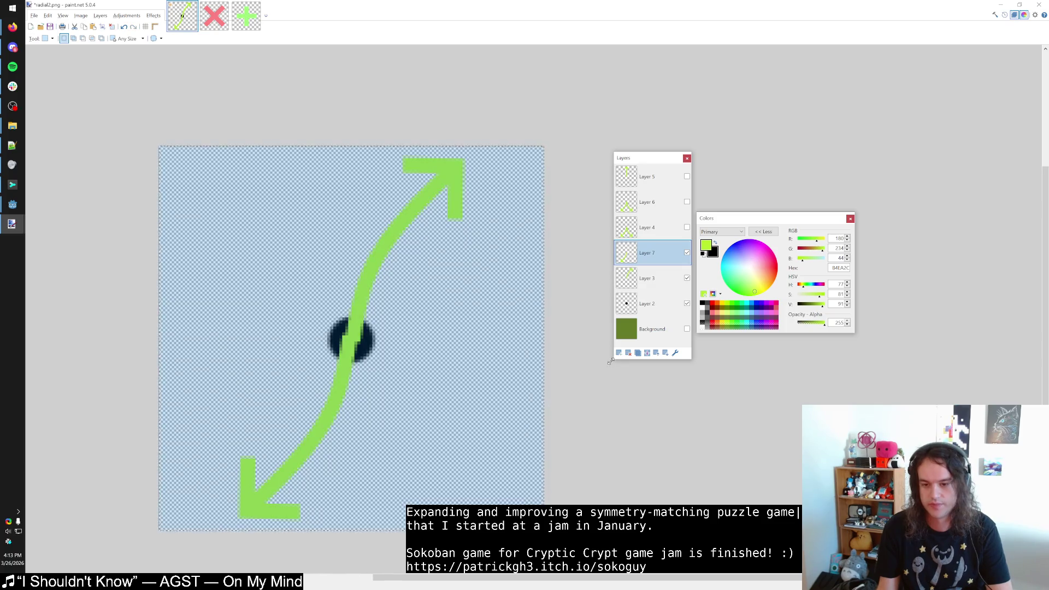
key("ctrl+shift+v")
mouse_move(356, 347)
left_mouse_down()
mouse_move(248, 466)
mouse_move(255, 395)
mouse_move(244, 431)
left_mouse_up()
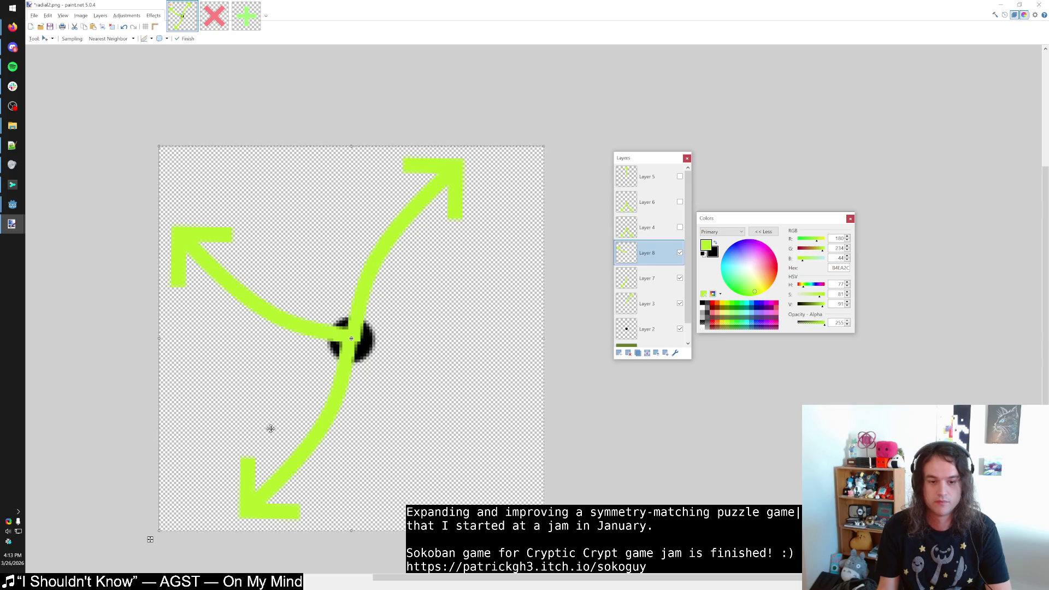
key("s")
key("ctrl+shift+n")
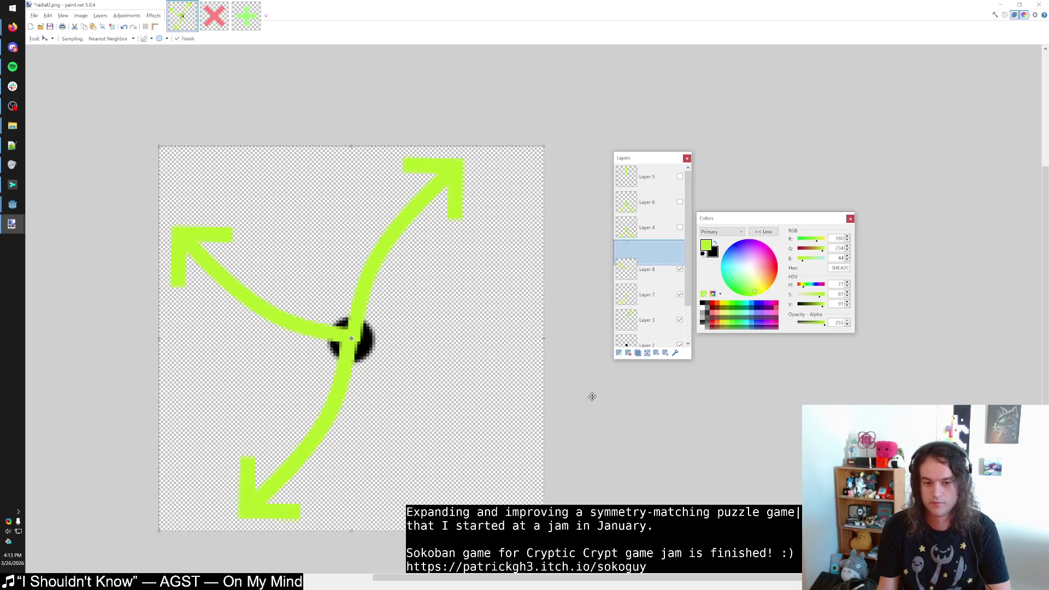
key("ctrl+v")
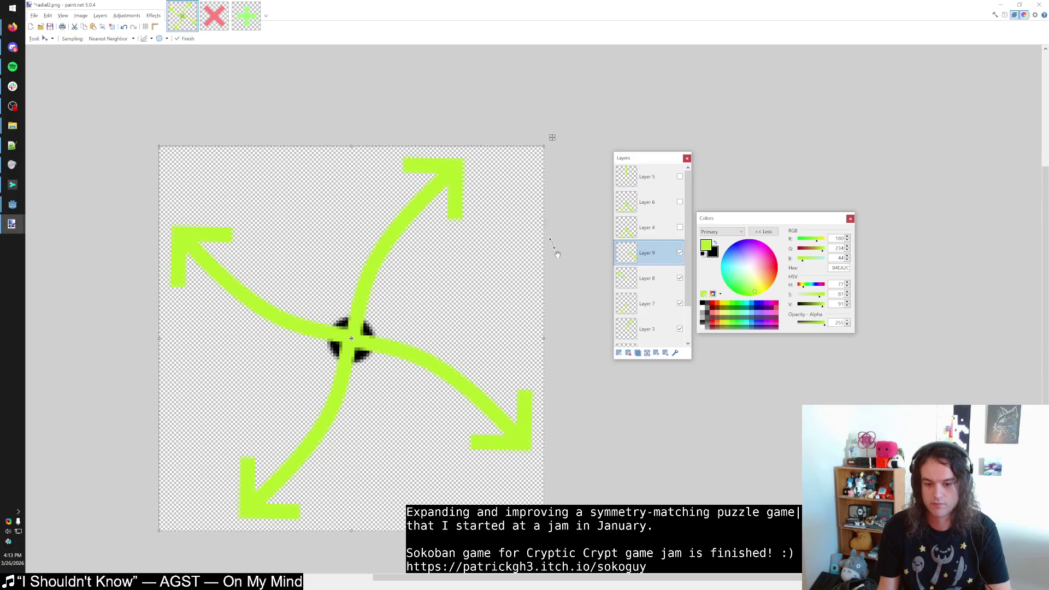
key("s")
- Flatten the four-arrow icon and save it as radial2.png
scroll(578, 295, "down", 3)
scroll(578, 295, "up", 3)
key("ctrl+shift+f")
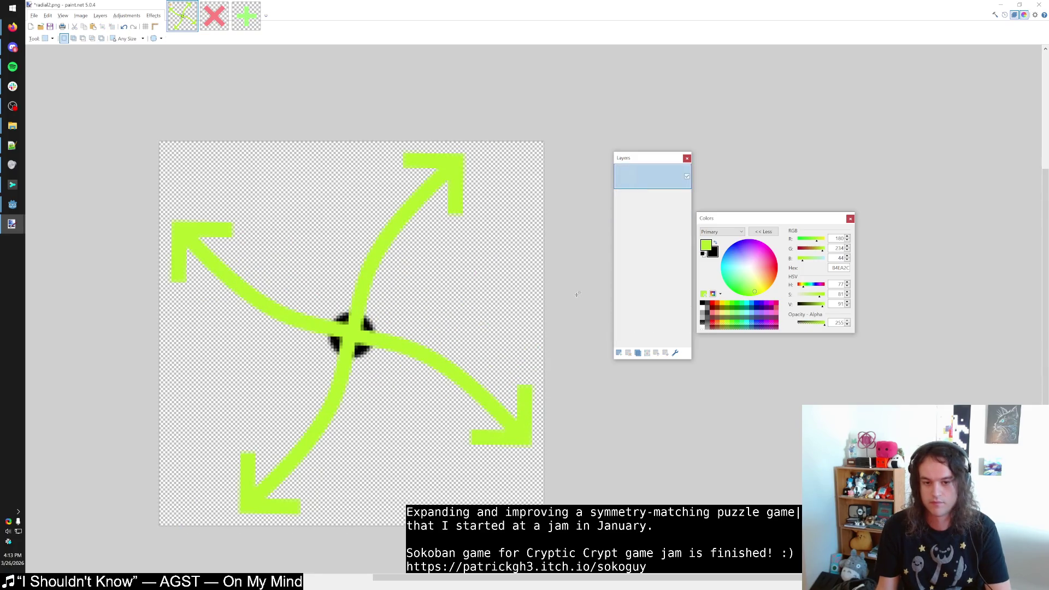
key("ctrl+shift+s")
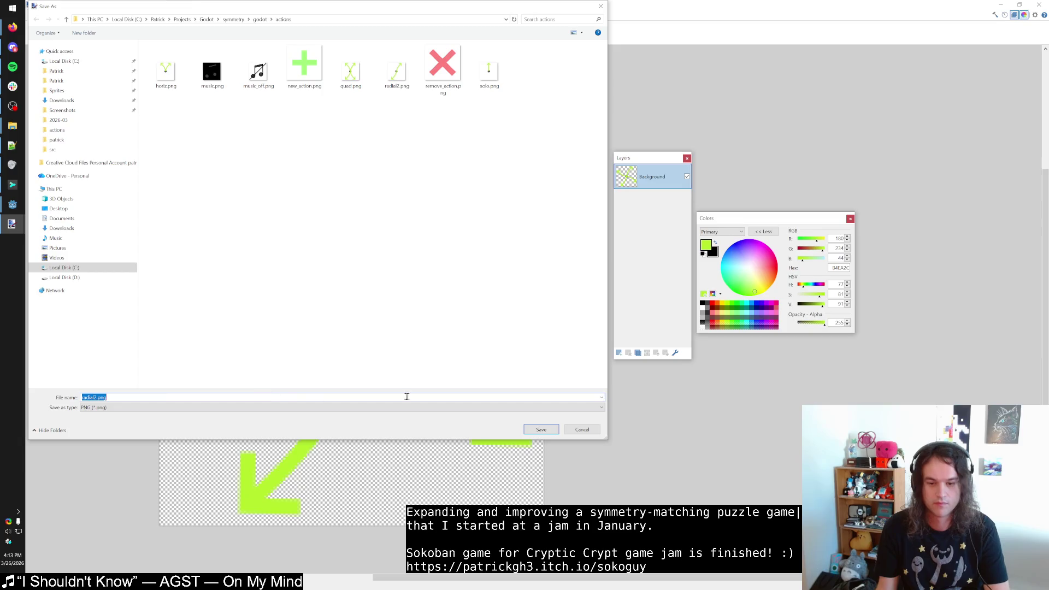
key("Return")
- Resize the icon to 50%, save it flattened as radial4.png, then restore full-size layers
key("ctrl+z")
key("ctrl+r")
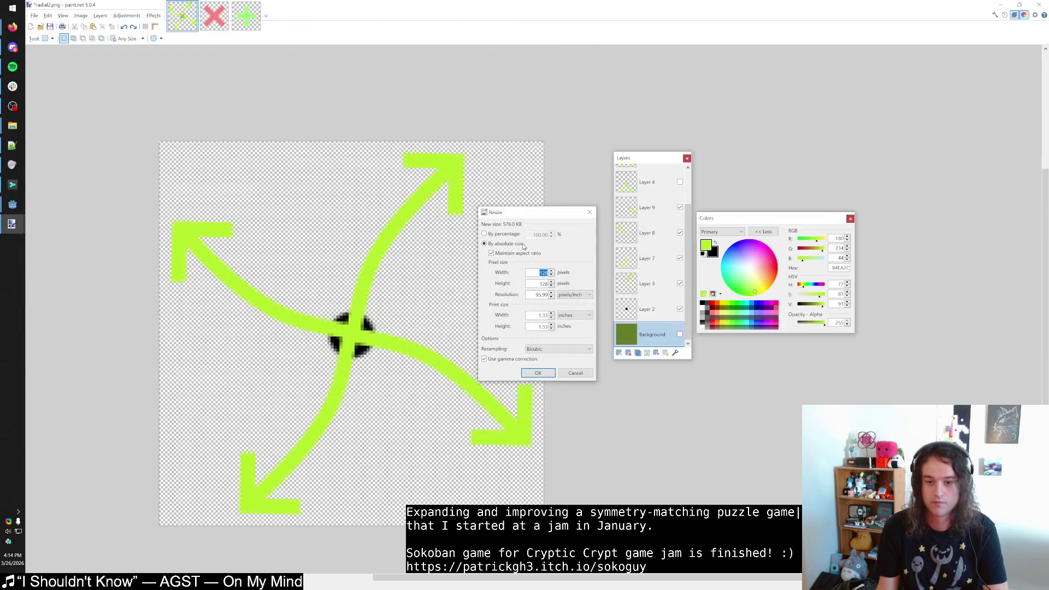
left_click(511, 236)
type("50")
key("Return")
key("ctrl+shift+f")
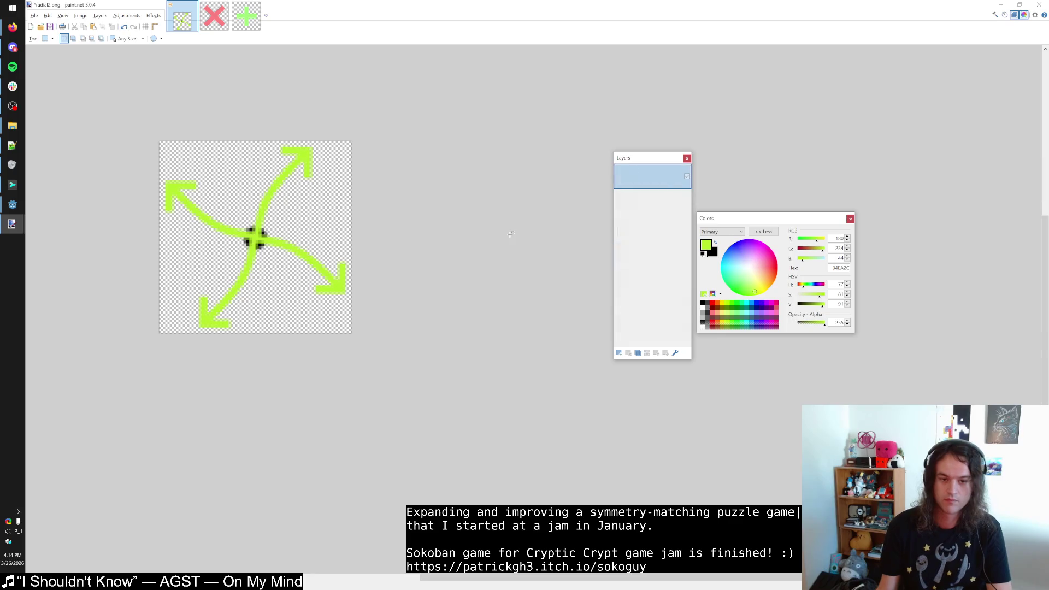
key("ctrl+shift+s")
type("ra")
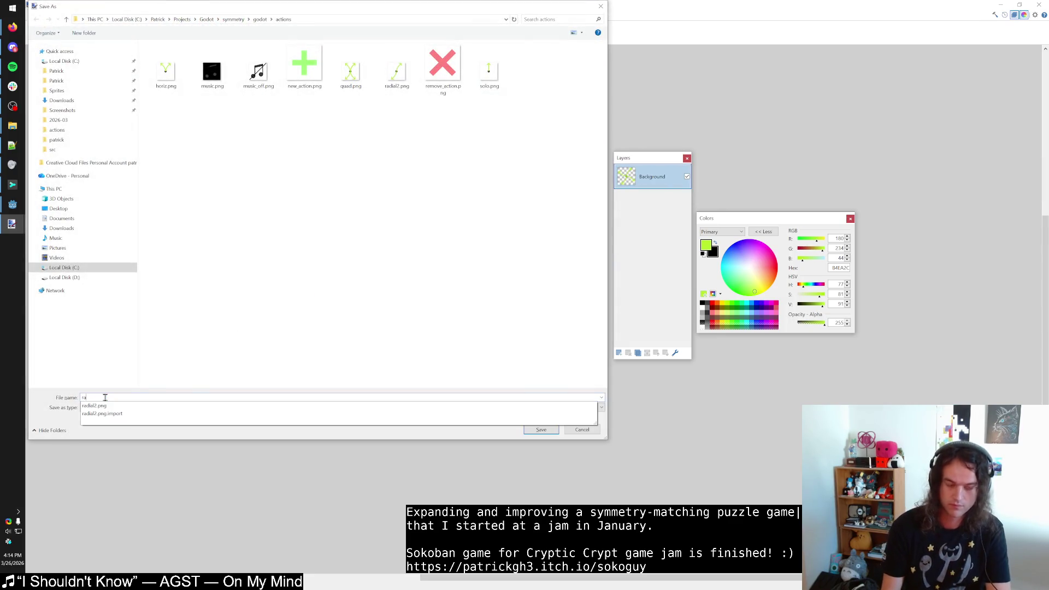
type("4")
key("Return")
key("Return")
key("ctrl+z")
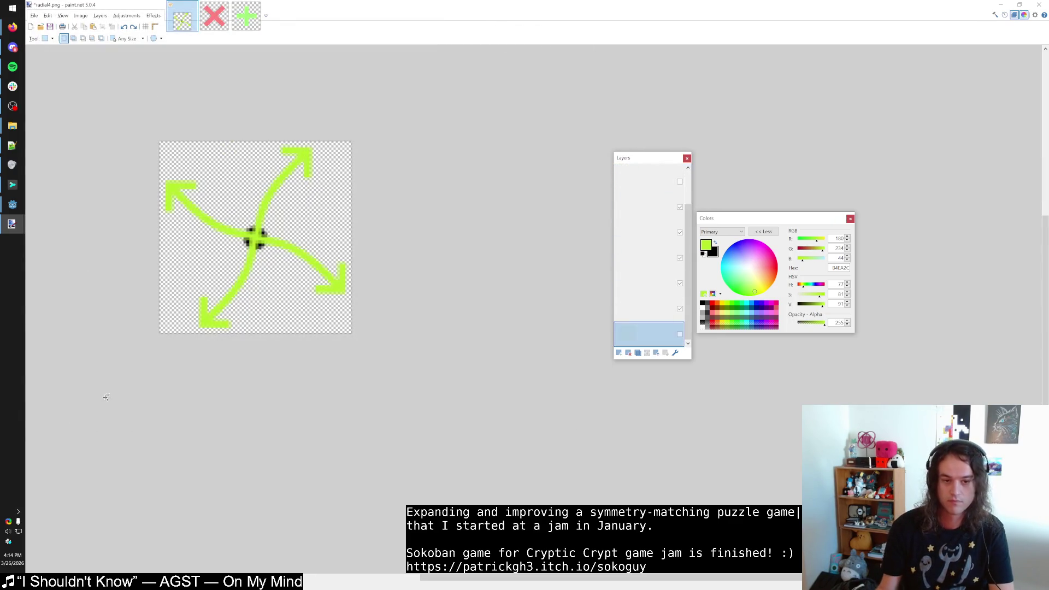
key("ctrl+z")
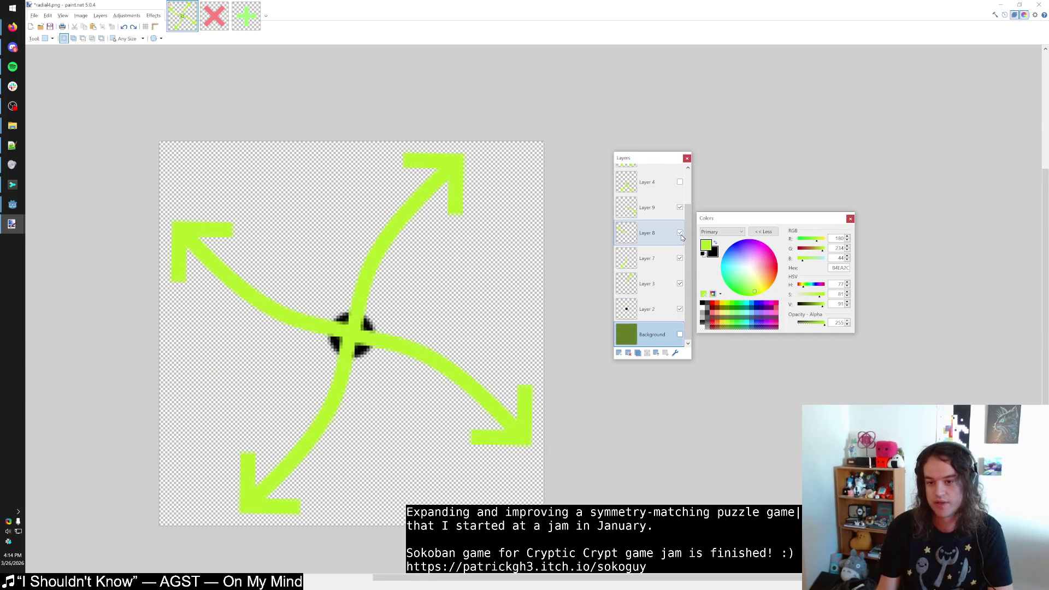
- Expand the Layers panel and hide the arrows on Layers 7, 8 and 9
left_click_drag(667, 156, 661, 97)
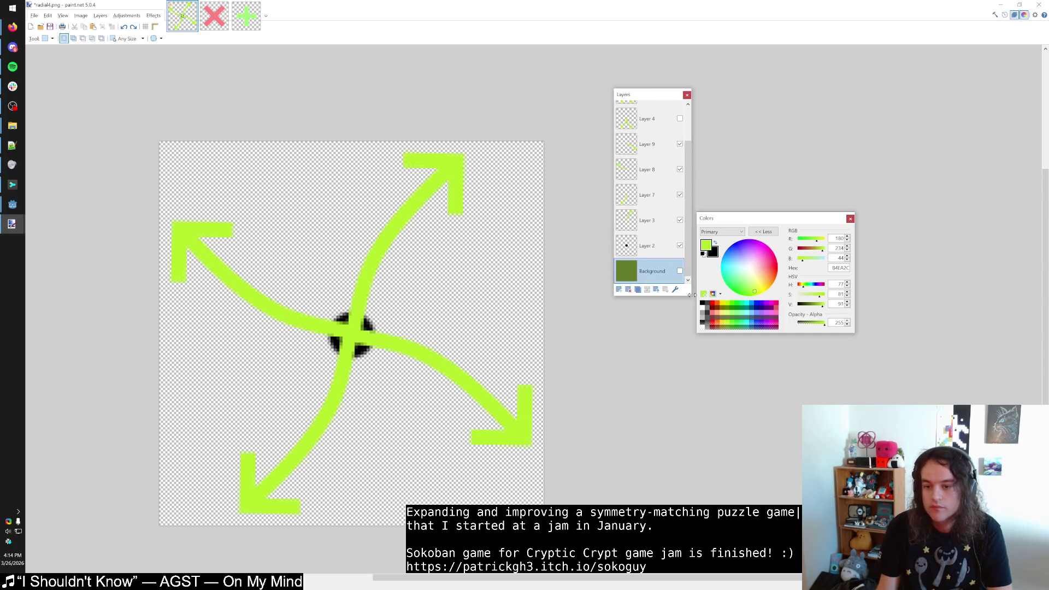
left_click_drag(691, 296, 736, 456)
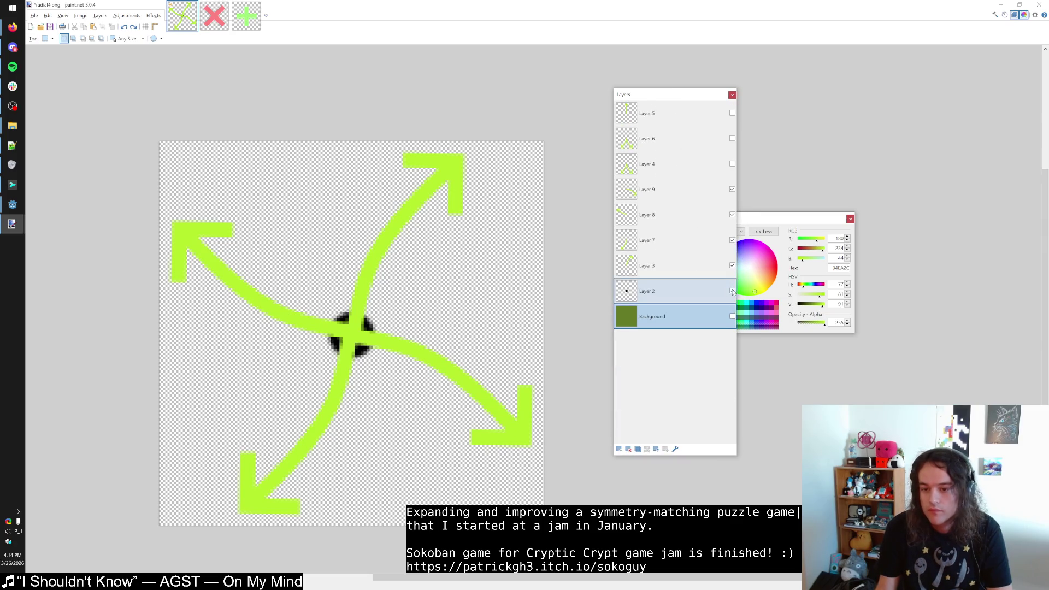
left_click(733, 240)
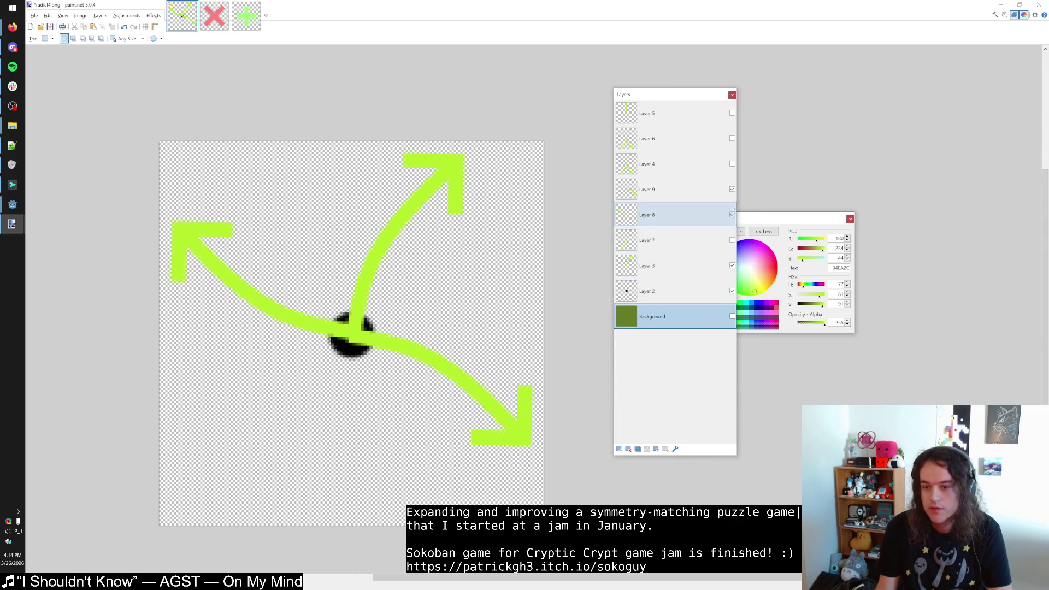
left_click(733, 215)
left_click(735, 188)
left_click(733, 189)
- Copy the up-right arrow into a new layer and rotate it to point down-right
left_click(702, 266)
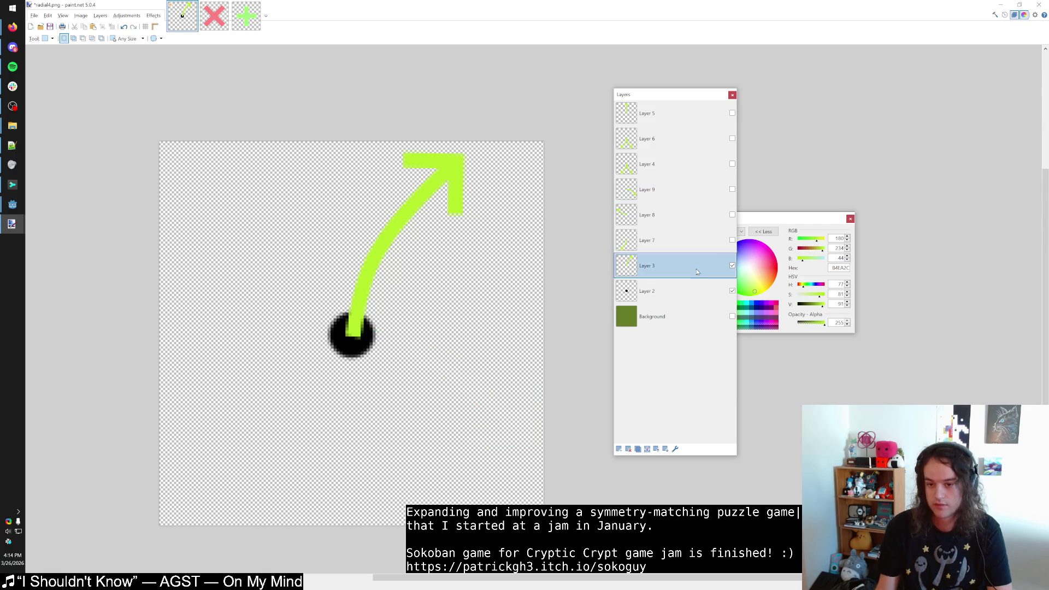
key("ctrl+a")
key("ctrl+d")
key("ctrl+shift+v")
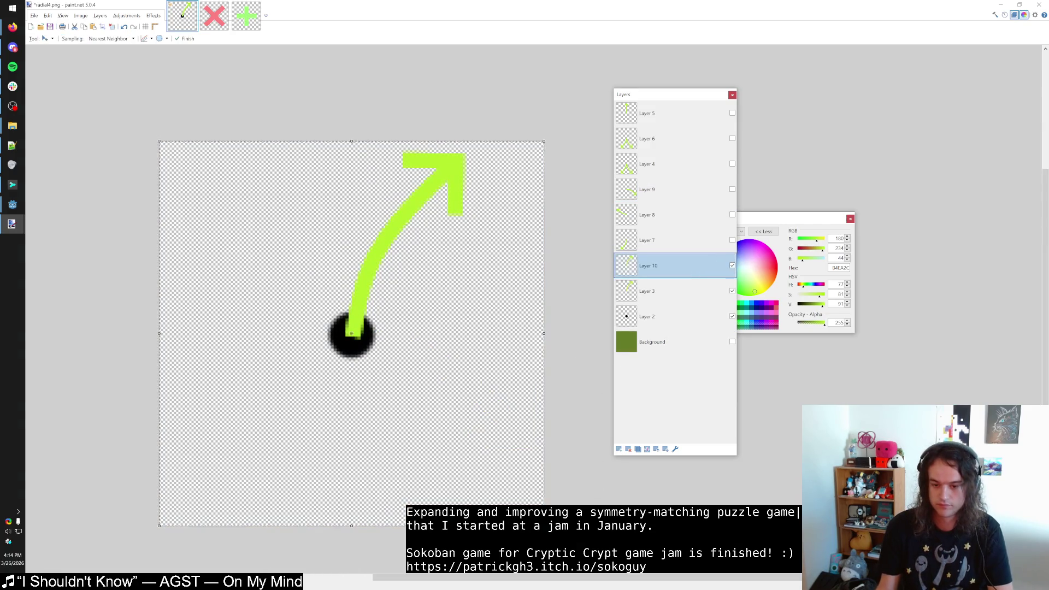
mouse_move(535, 510)
left_mouse_down()
mouse_move(363, 537)
mouse_move(167, 509)
left_mouse_up()
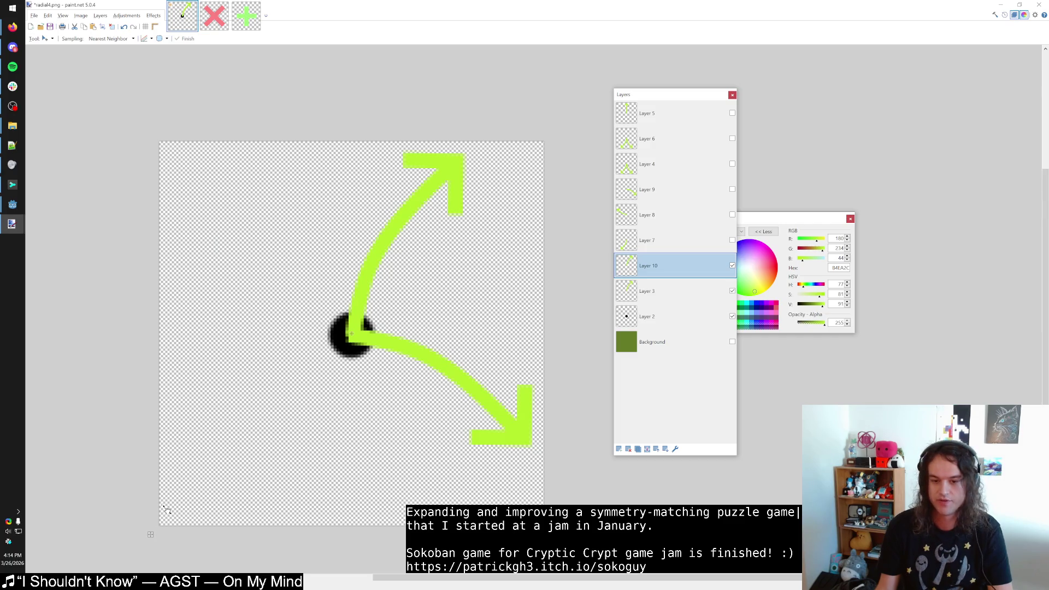
mouse_move(167, 510)
left_mouse_down()
mouse_move(330, 509)
mouse_move(383, 480)
mouse_move(442, 419)
left_mouse_up()
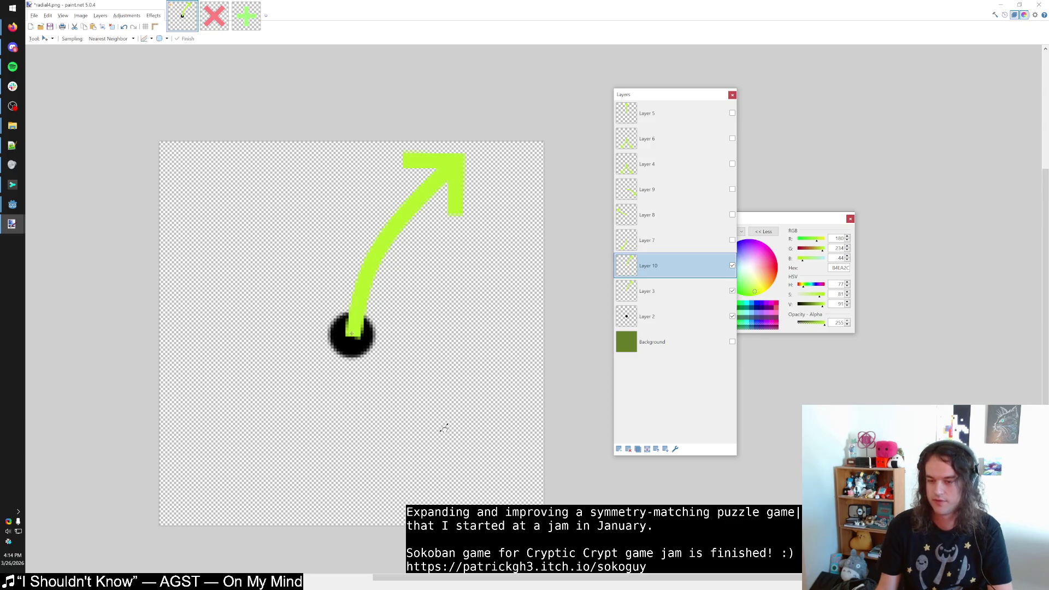
mouse_move(444, 427)
left_mouse_down()
mouse_move(290, 504)
mouse_move(210, 494)
mouse_move(187, 437)
mouse_move(193, 396)
left_mouse_up()
key("s")
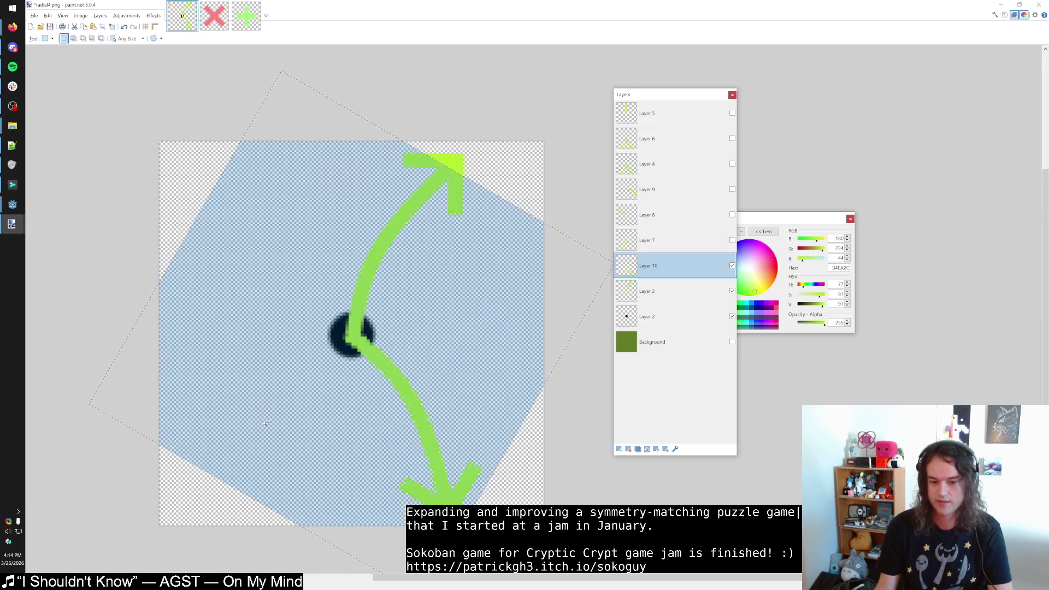
- Paste another copy of the up-right arrow and rotate it to point left
key("ctrl+d")
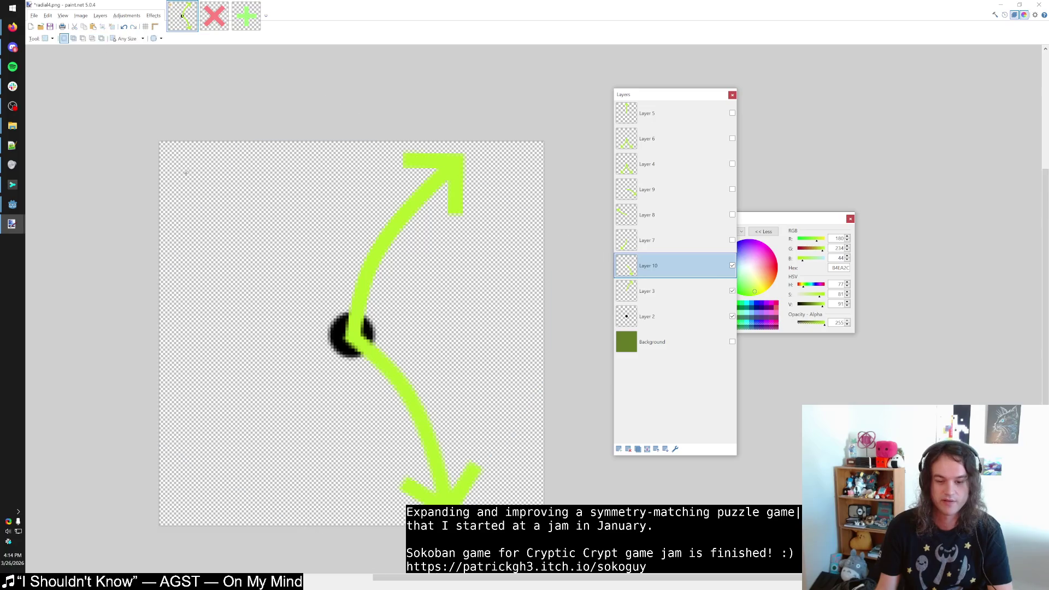
key("ctrl+z")
key("ctrl+z")
key("ctrl+y")
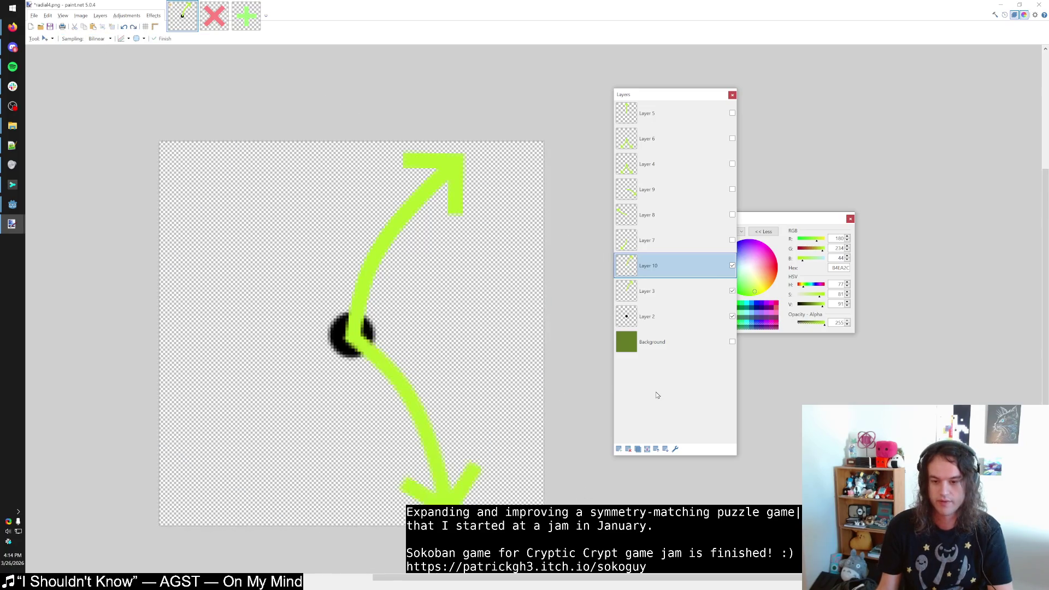
left_click(638, 448)
mouse_move(598, 475)
left_mouse_down()
mouse_move(565, 484)
mouse_move(569, 386)
mouse_move(544, 225)
mouse_move(500, 197)
mouse_move(401, 179)
left_mouse_up()
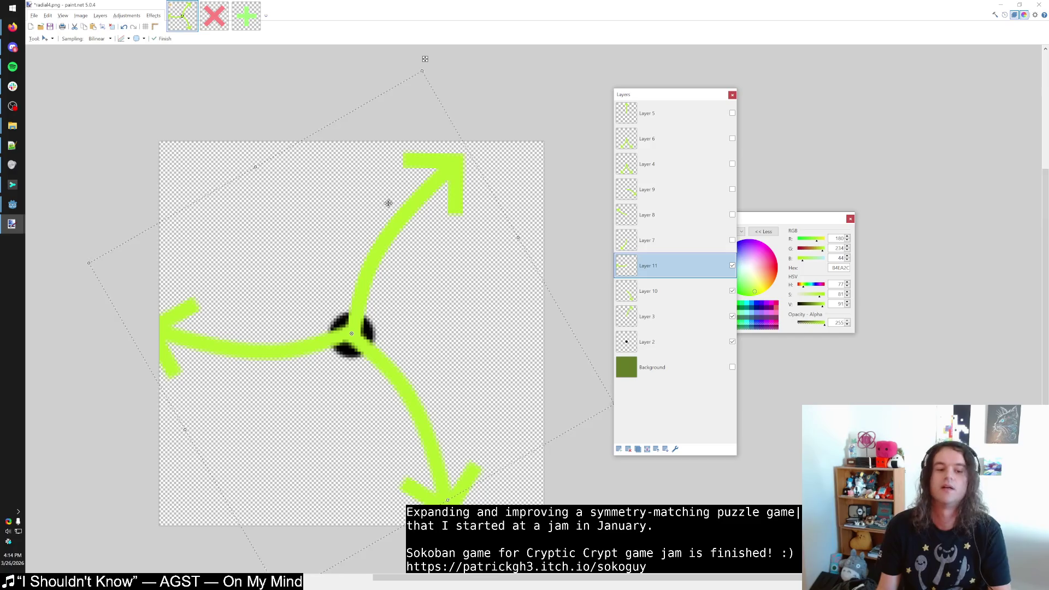
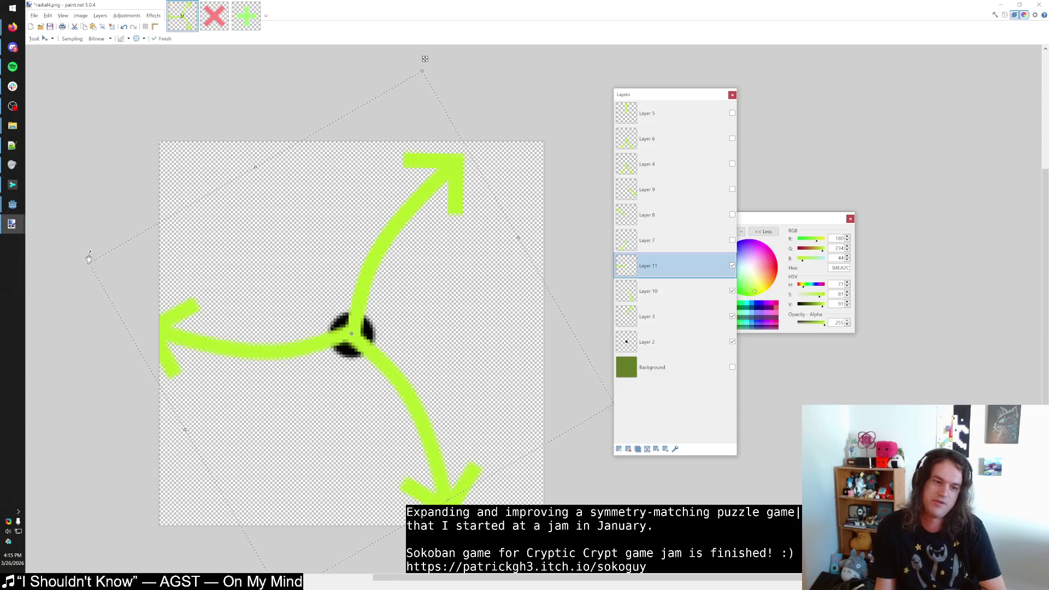
- Delete the extra left-pointing arrow copy and open the Canvas Size dialog
mouse_move(89, 258)
left_mouse_down()
mouse_move(110, 274)
mouse_move(218, 236)
left_mouse_up()
key("ctrl+z")
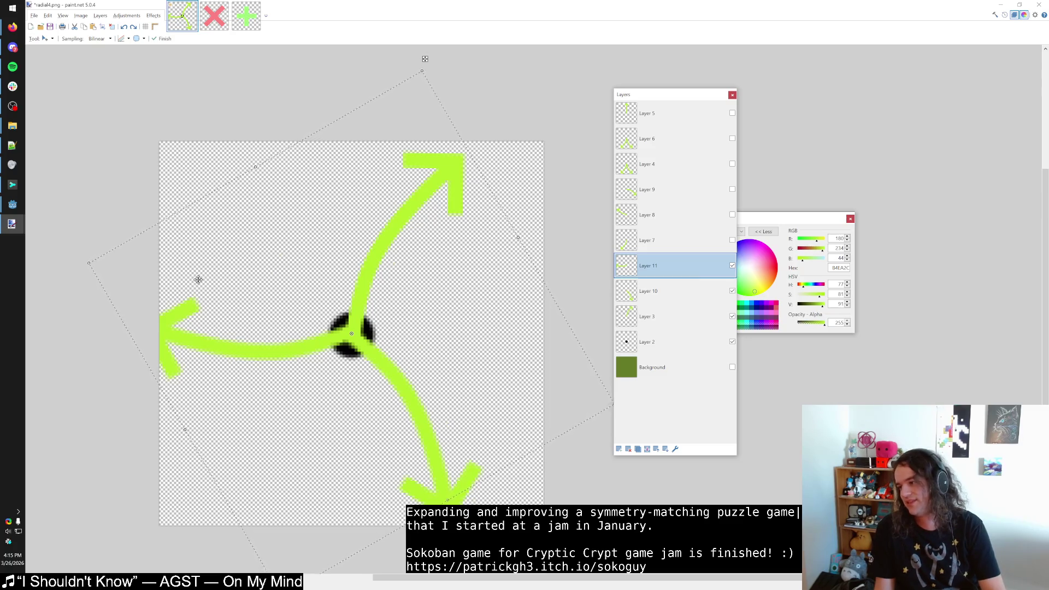
key("ctrl+z")
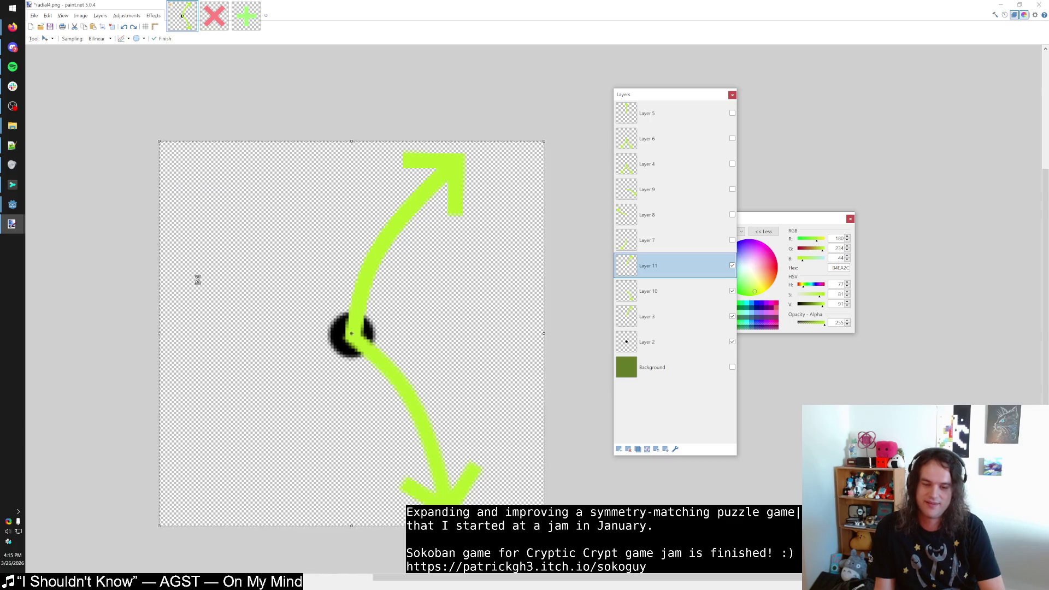
key("ctrl+shift+r")
key("Escape")
key("ctrl+shift+r")
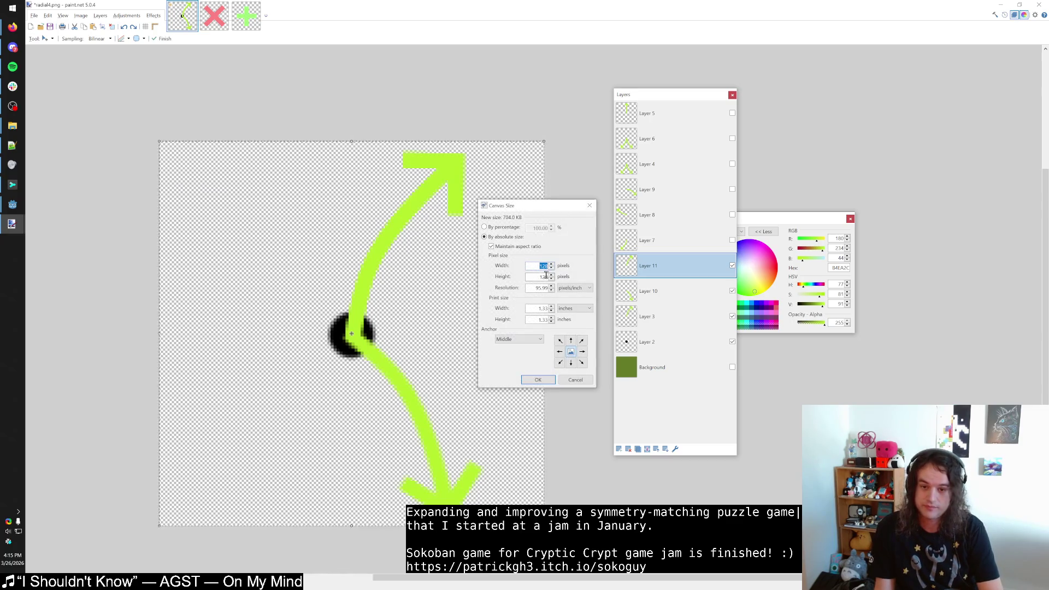
- Enlarge the canvas to 144 × 144 pixels
right_click(537, 266)
key("Escape")
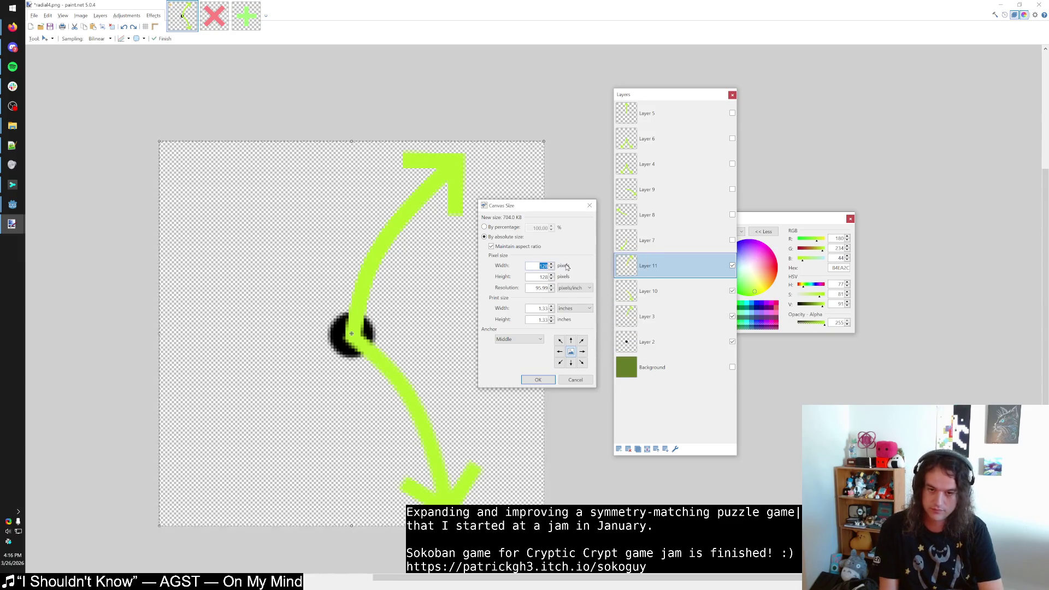
type("140")
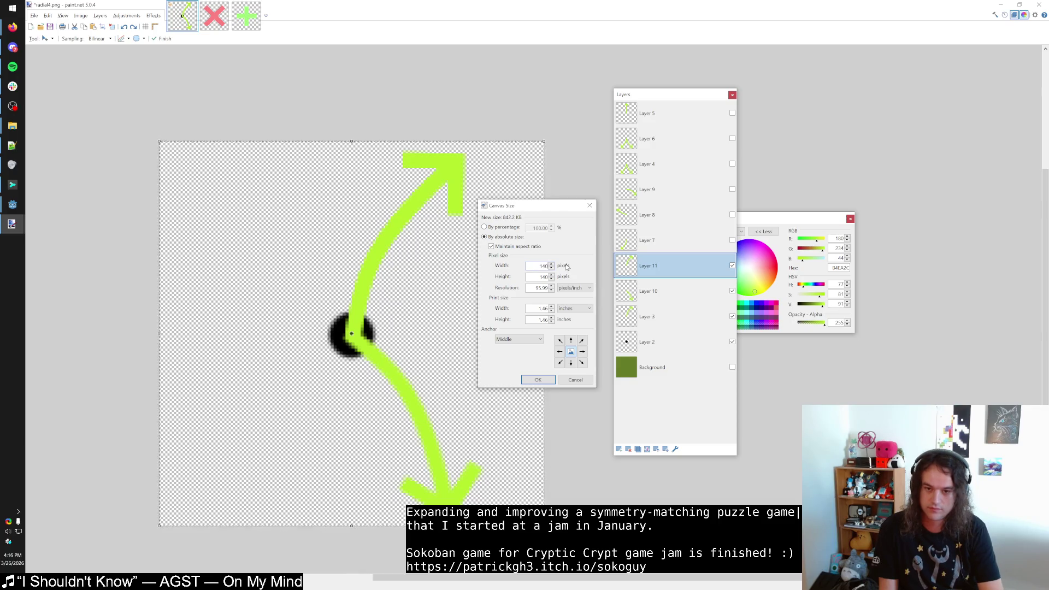
key("Escape")
key("ctrl+shift+r")
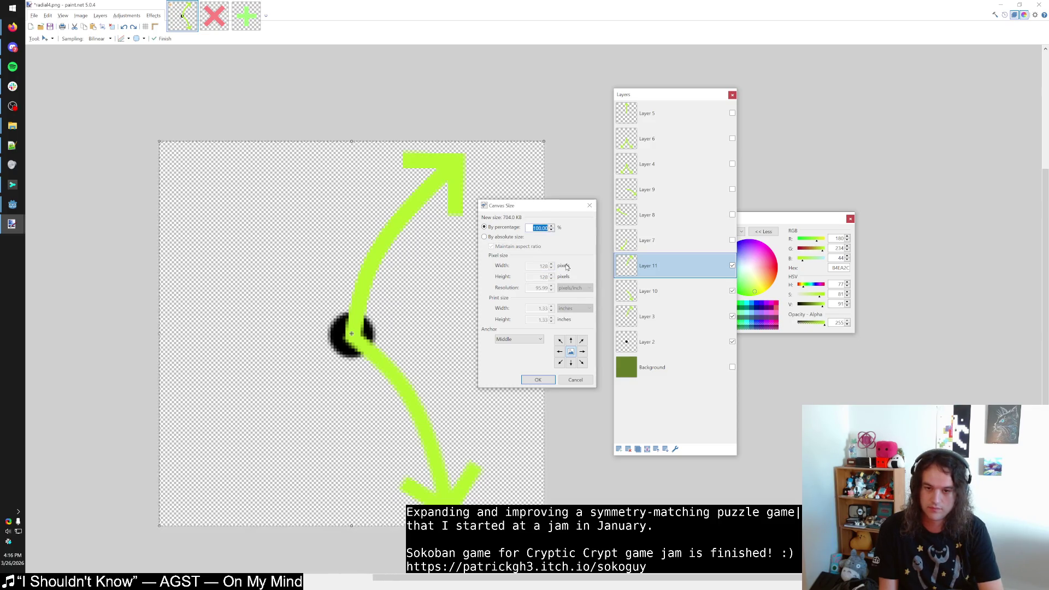
key("Escape")
key("ctrl+shift+r")
type("144")
key("Tab")
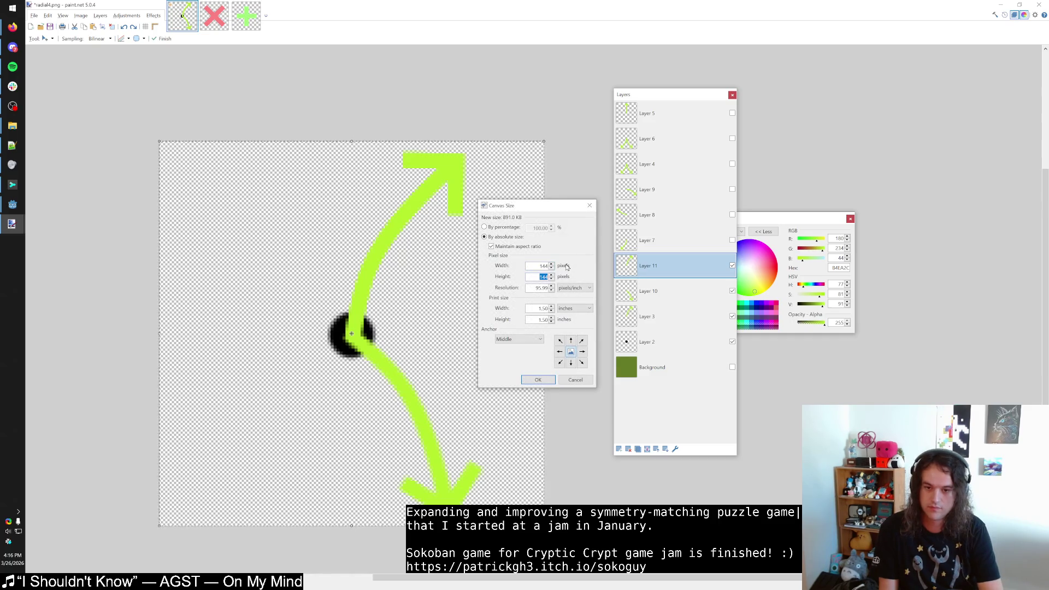
key("Return")
- Rotate an arrow copy to point left to complete the three-armed symbol, then flatten the image
scroll(520, 298, "down", 3, "ctrl")
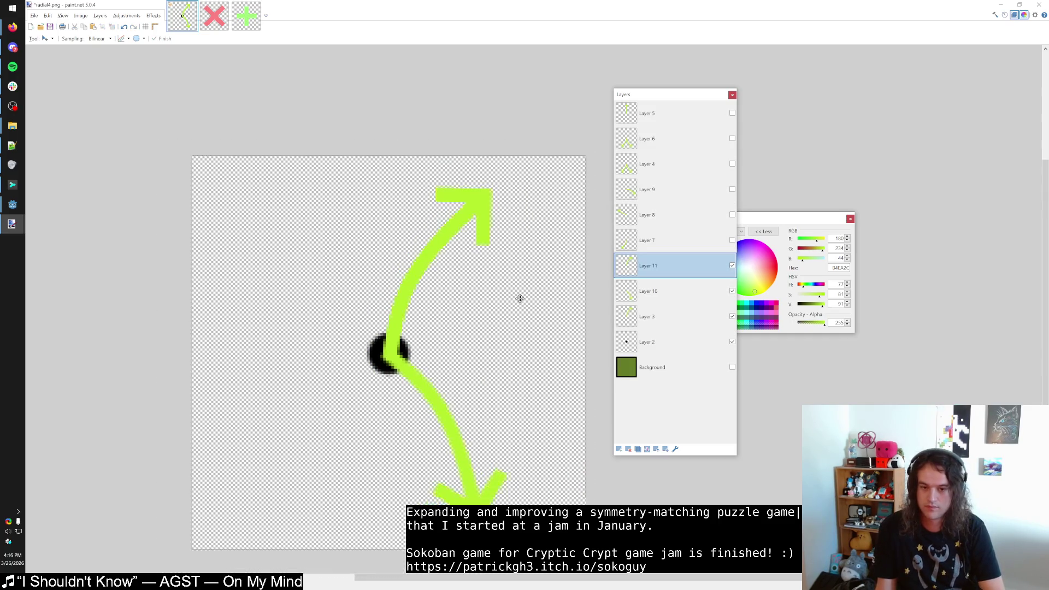
scroll(517, 295, "up", 5)
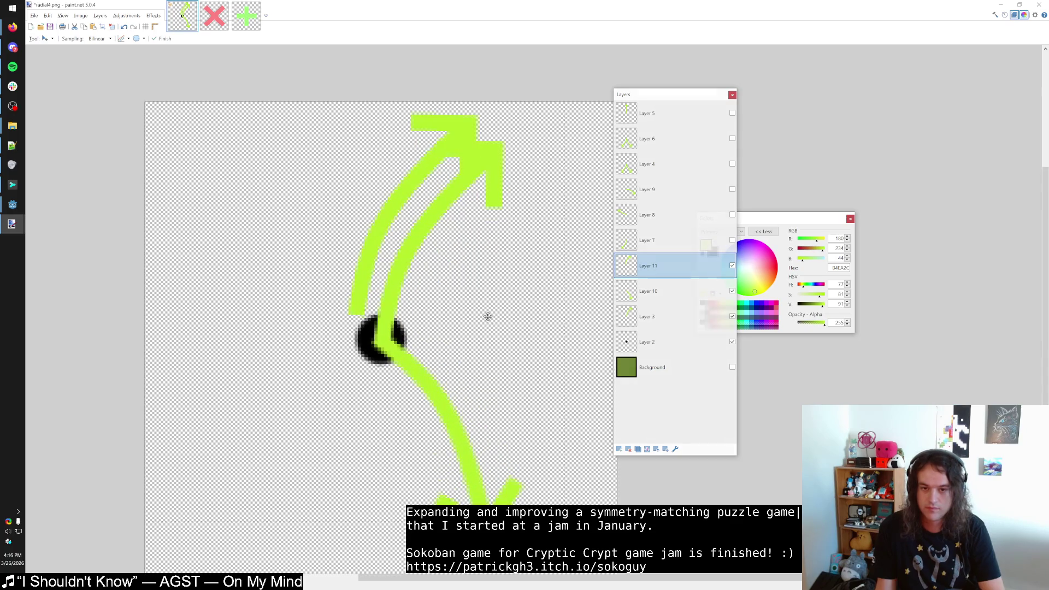
scroll(573, 403, "down", 2, "ctrl")
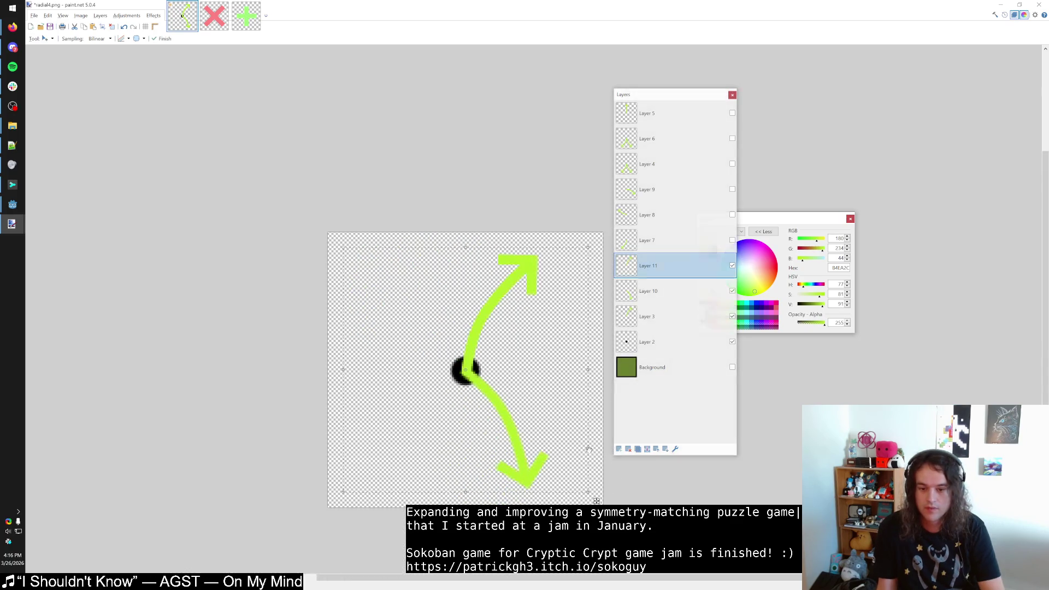
mouse_move(594, 498)
left_mouse_down()
mouse_move(611, 418)
mouse_move(590, 281)
mouse_move(576, 243)
mouse_move(515, 227)
left_mouse_up()
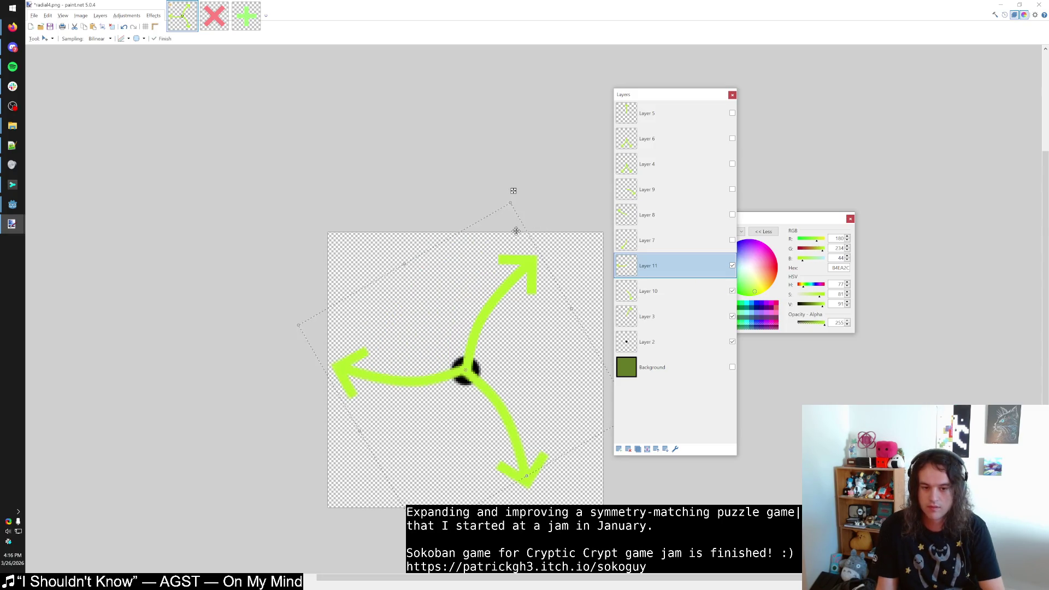
key("s")
scroll(468, 327, "up", 1, "ctrl")
scroll(469, 326, "down", 4, "ctrl")
scroll(468, 339, "up", 4, "ctrl")
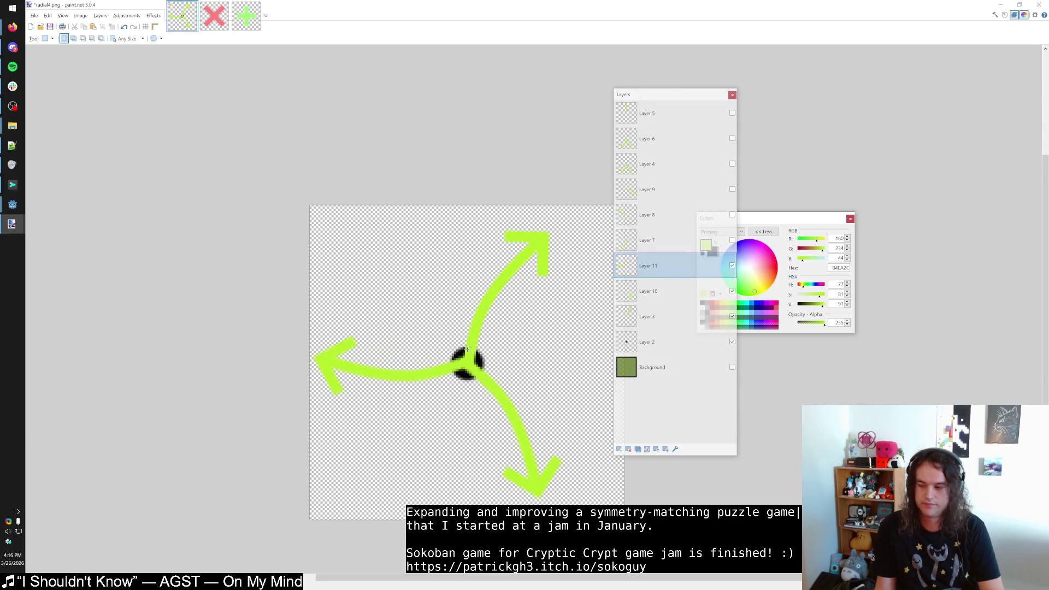
key("ctrl+shift+f")
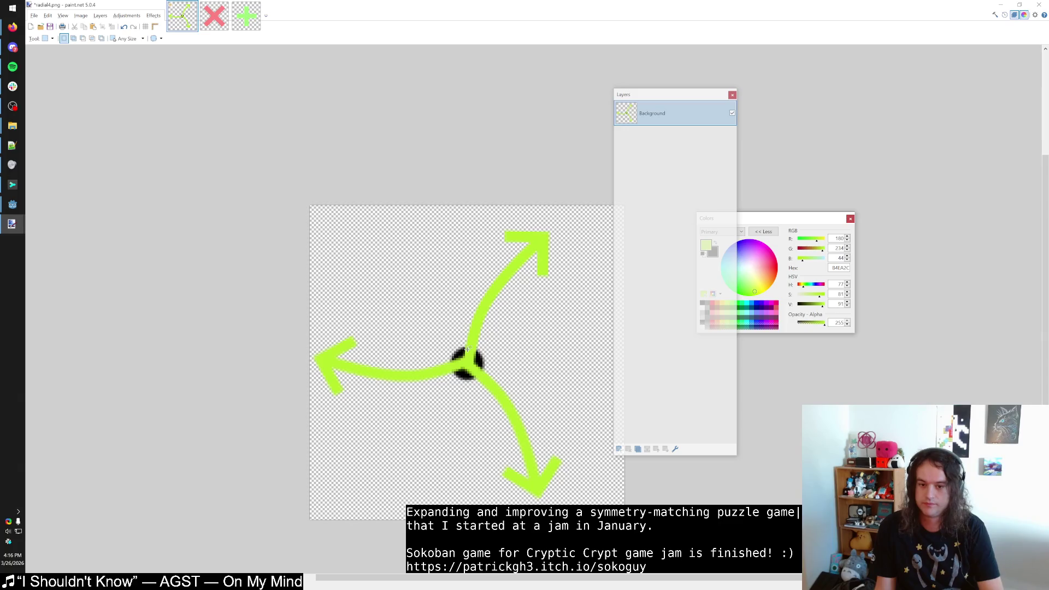
- Save the flattened three-arrow image as radial3.png, accepting the default PNG options
key("ctrl+shift+s")
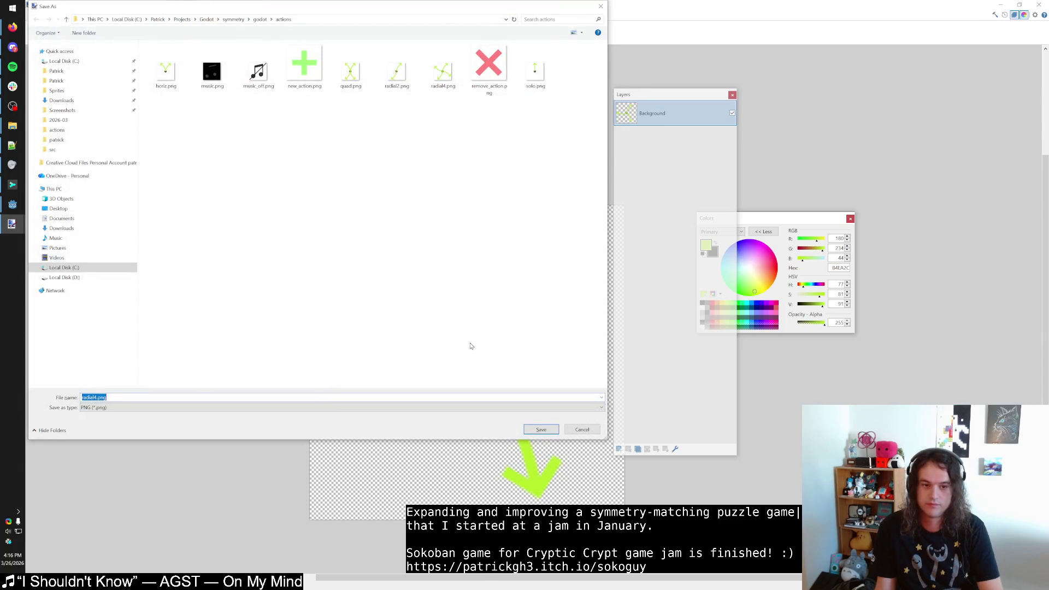
type("radial3")
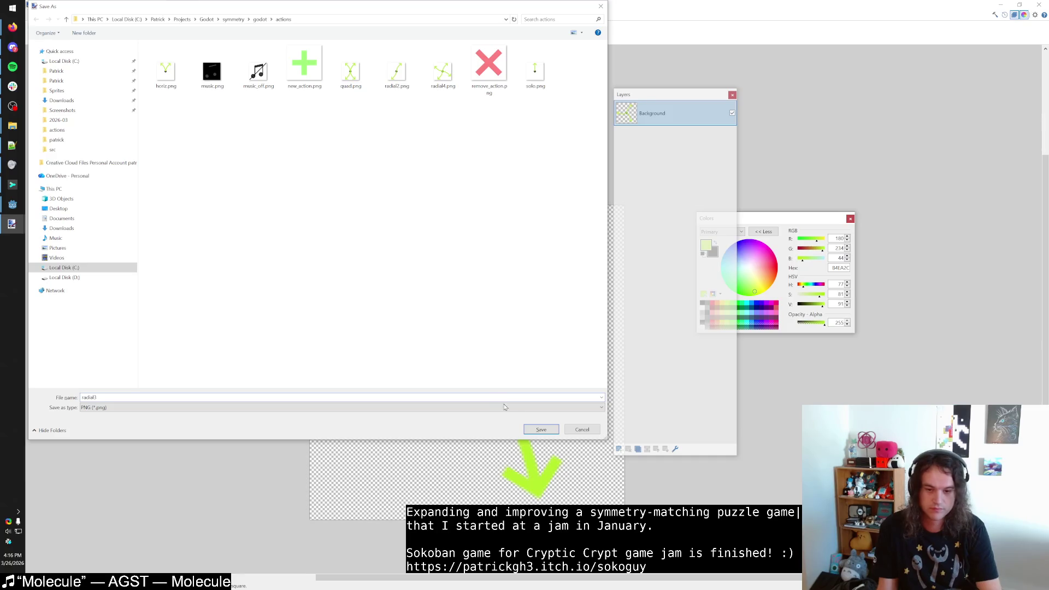
key("Return")
left_click(246, 212)
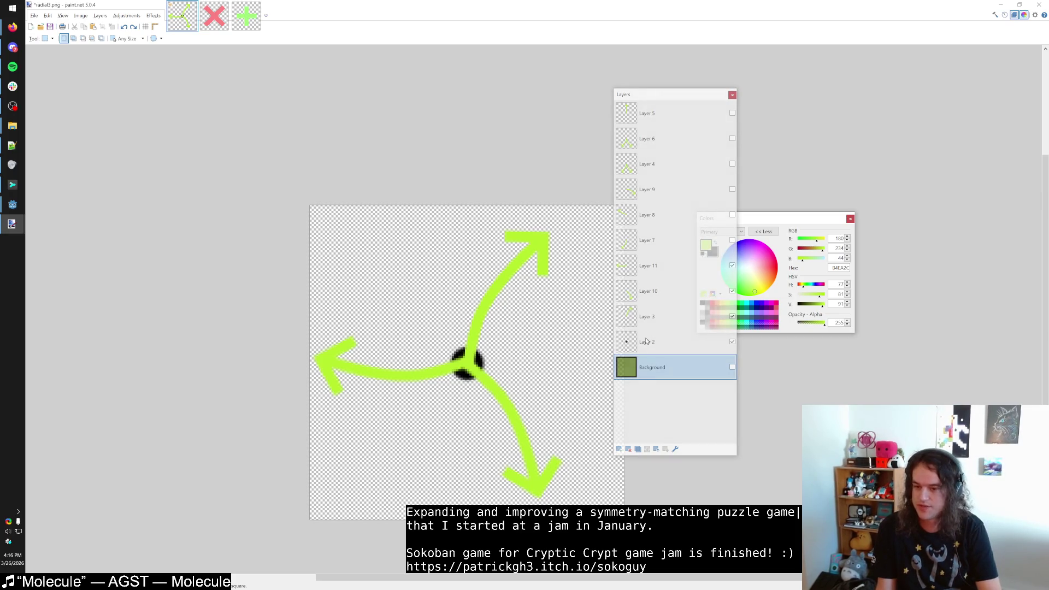
- Hide the arrows on Layers 10 and 11 and the dot on Layer 2, and make Layer 3 active
left_click(732, 291)
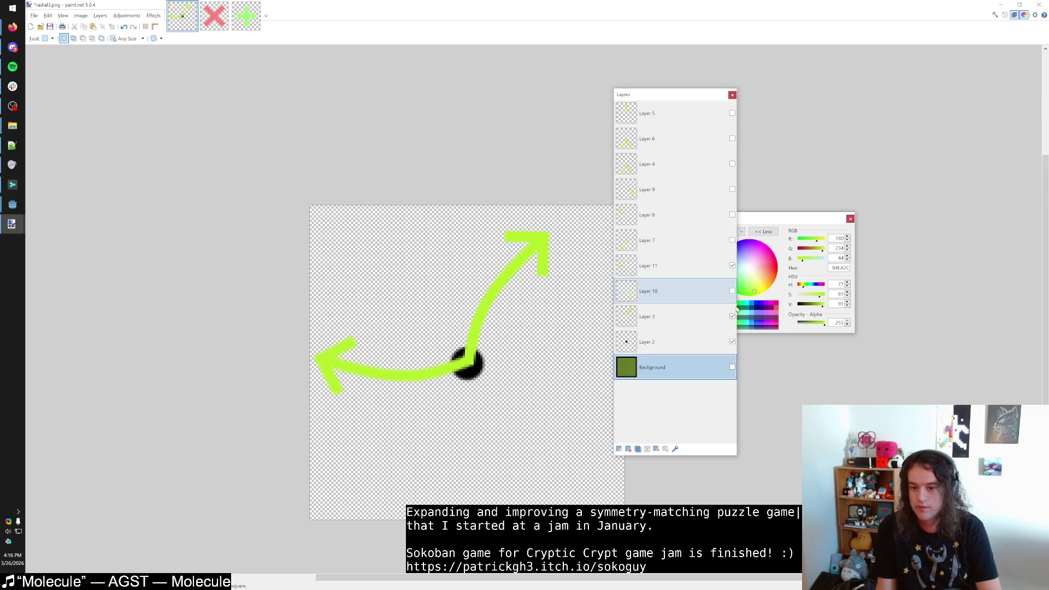
left_click(733, 317)
left_click(732, 316)
left_click(733, 342)
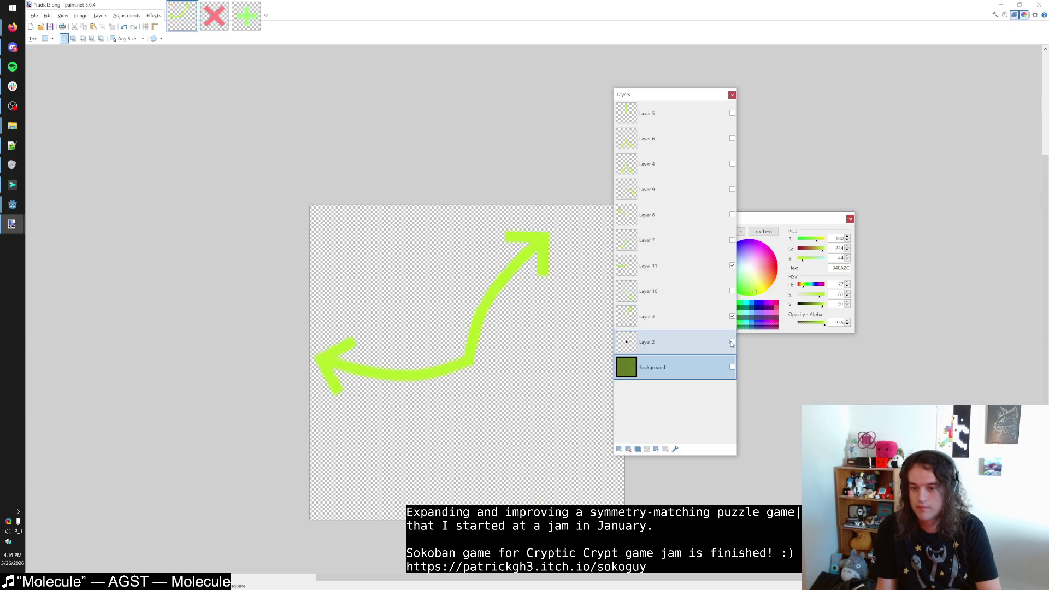
left_click(710, 322)
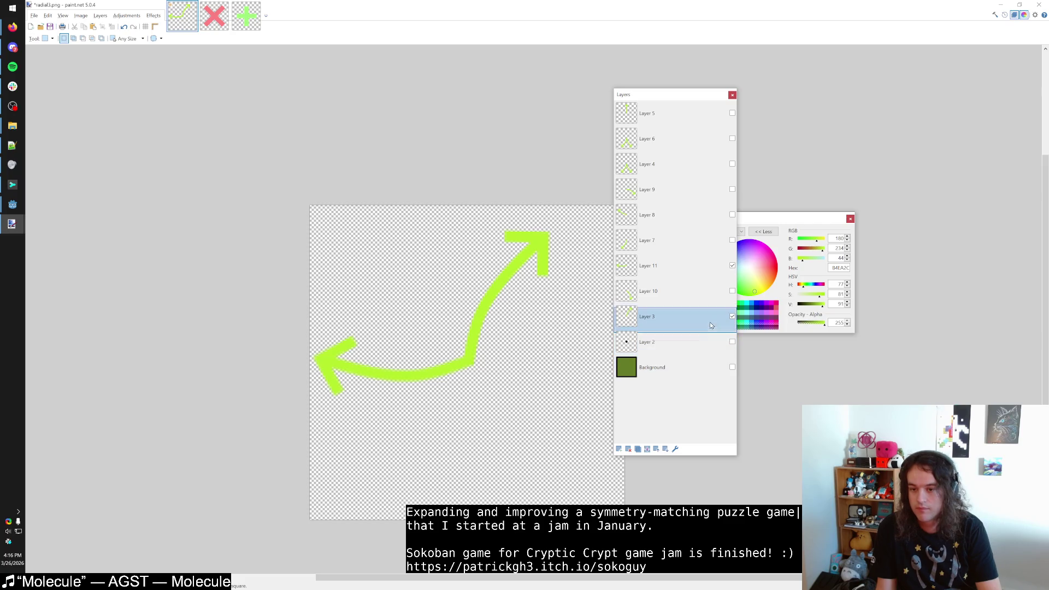
left_click(733, 266)
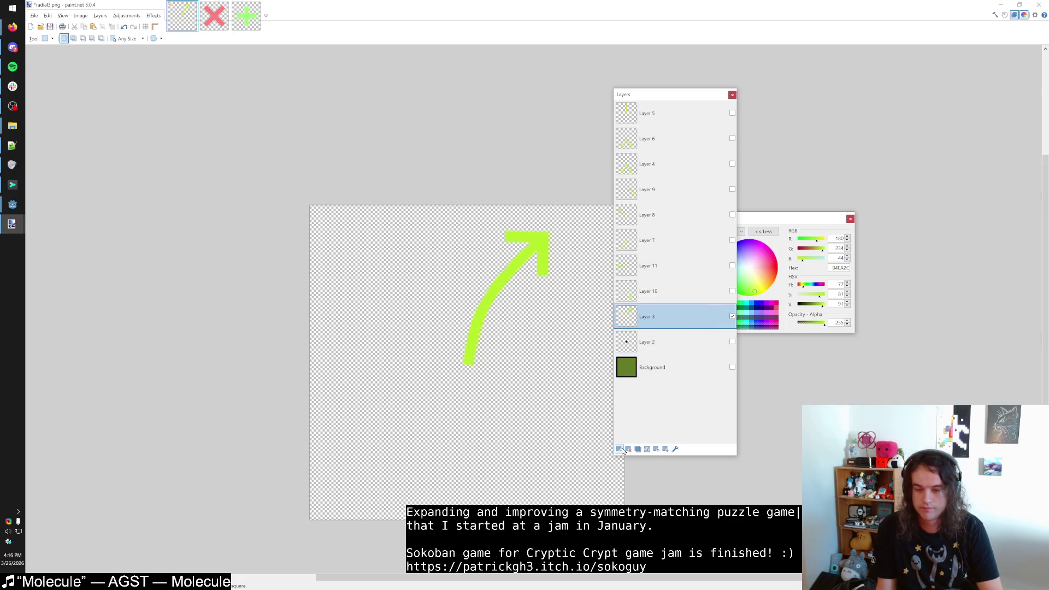
- Paste the Layer 3 arrow onto a new layer, rotate it downward, then undo the trial copy
key("ctrl+a")
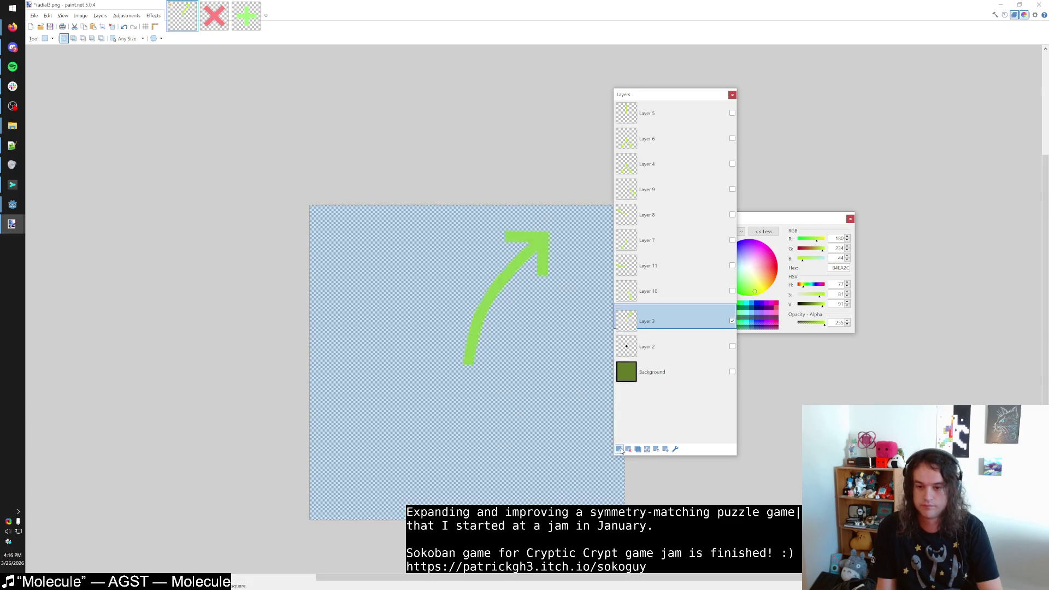
left_click(619, 449)
key("m")
left_click_drag(554, 399, 483, 307)
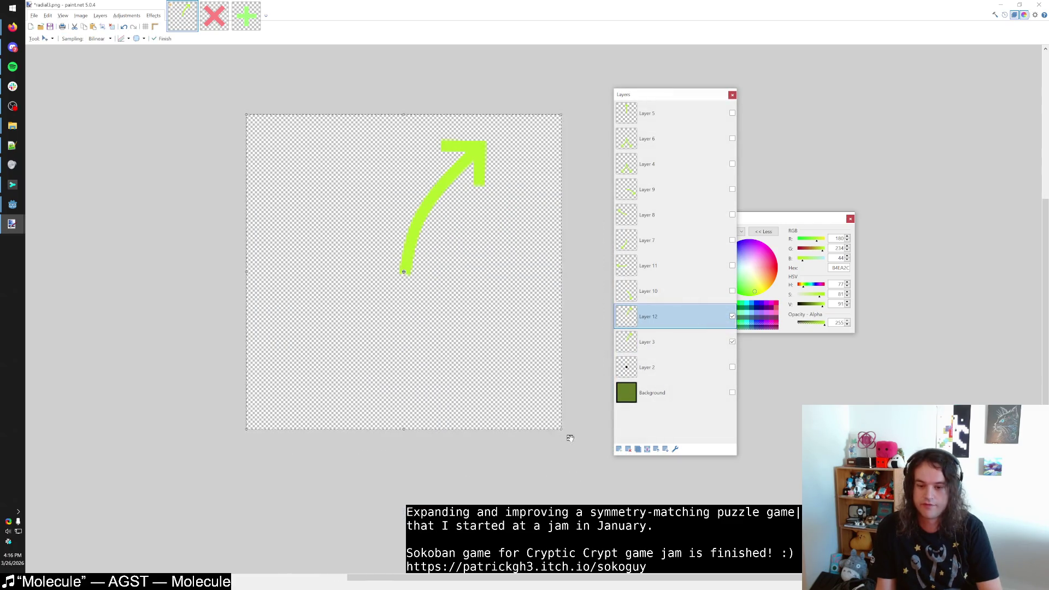
mouse_move(562, 432)
left_mouse_down()
mouse_move(503, 468)
mouse_move(424, 482)
left_mouse_up()
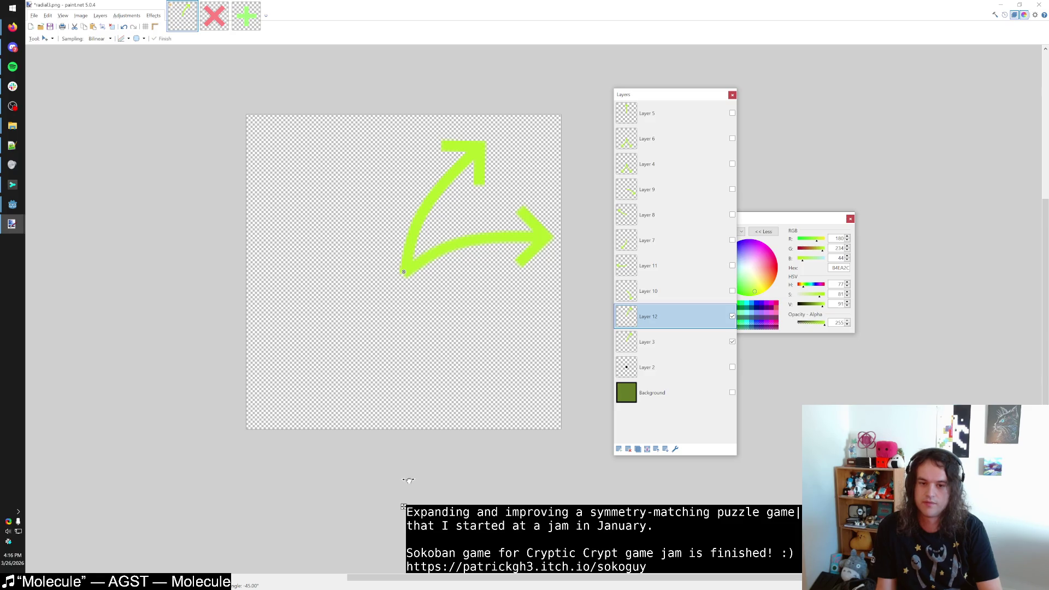
mouse_move(372, 476)
left_mouse_down()
mouse_move(288, 393)
mouse_move(294, 311)
left_mouse_up()
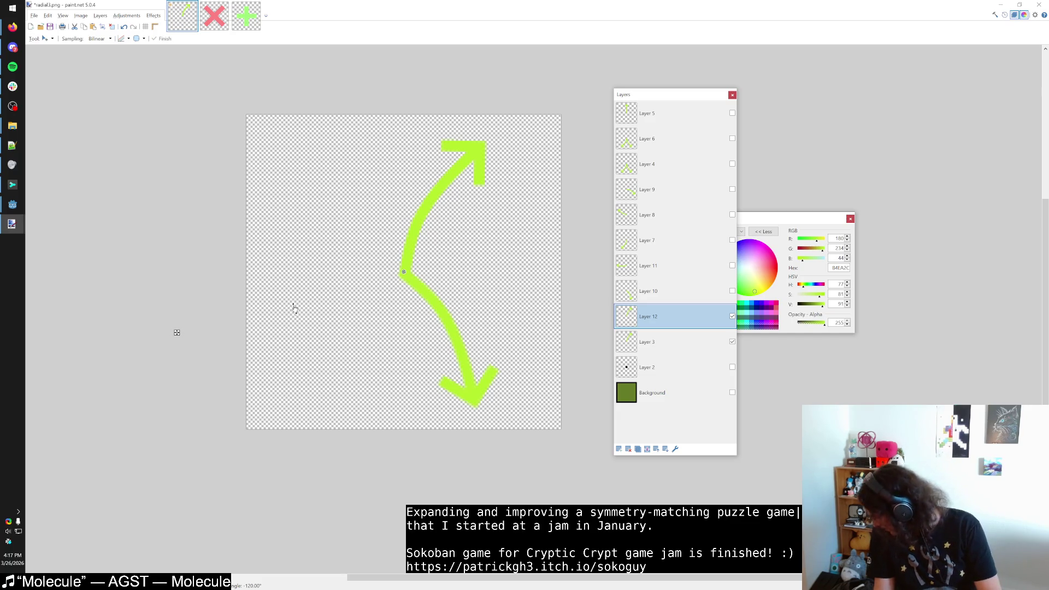
key("ctrl+z")
key("ctrl+z")
key("ctrl+z")
key("ctrl+z")
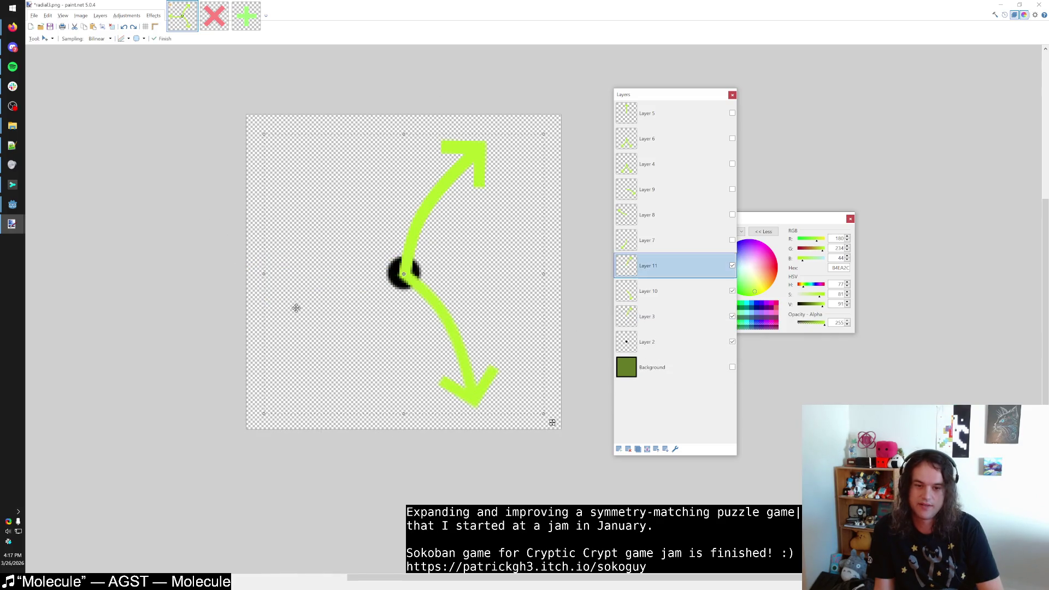
- Restore the 120° arrow copy and add a new layer with an arrow rotated to point right
key("ctrl+y")
key("s")
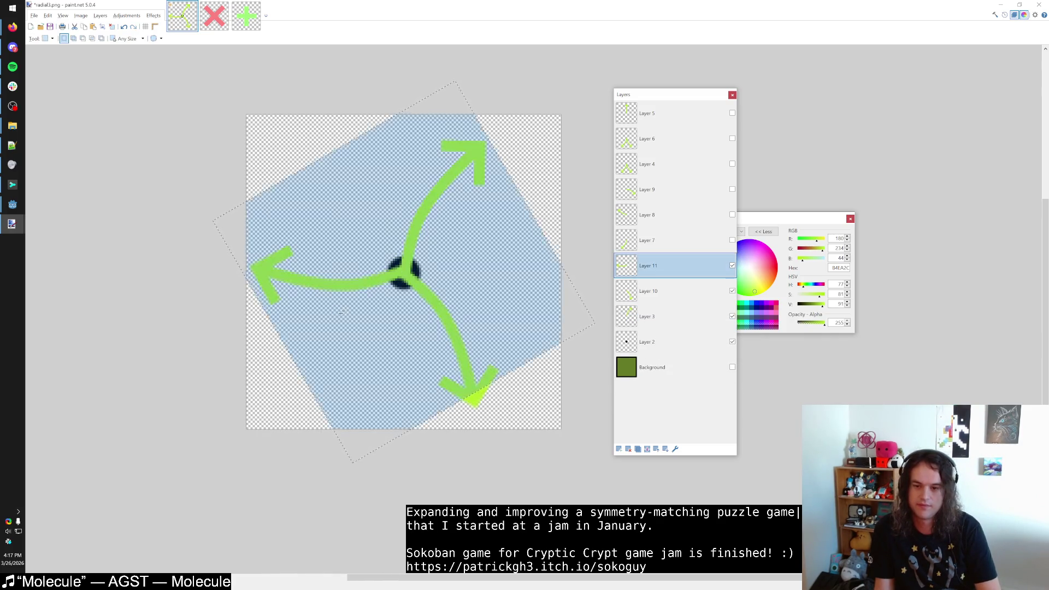
left_click(340, 312)
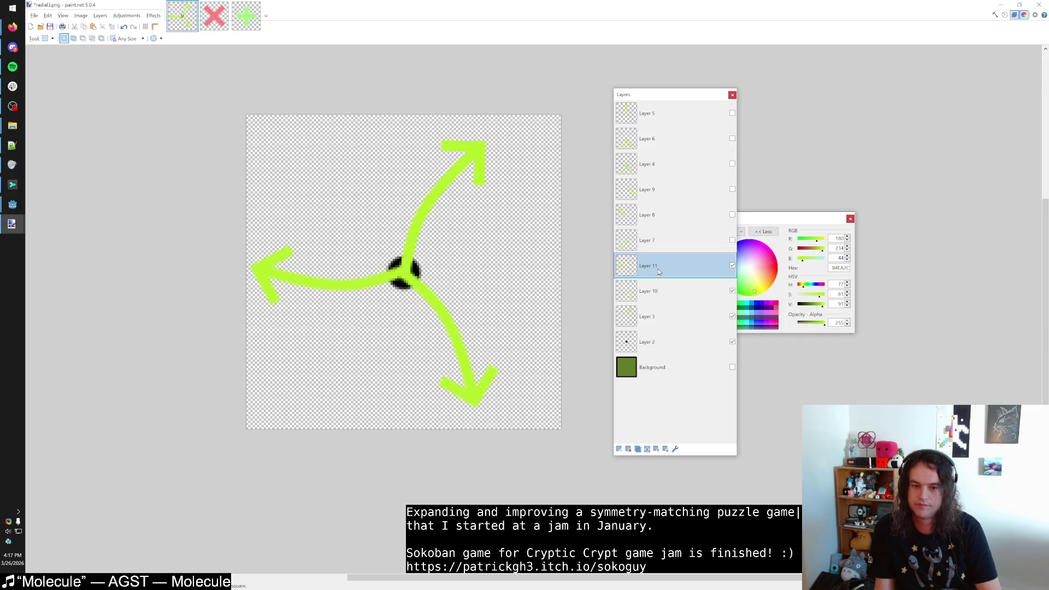
left_click(619, 448)
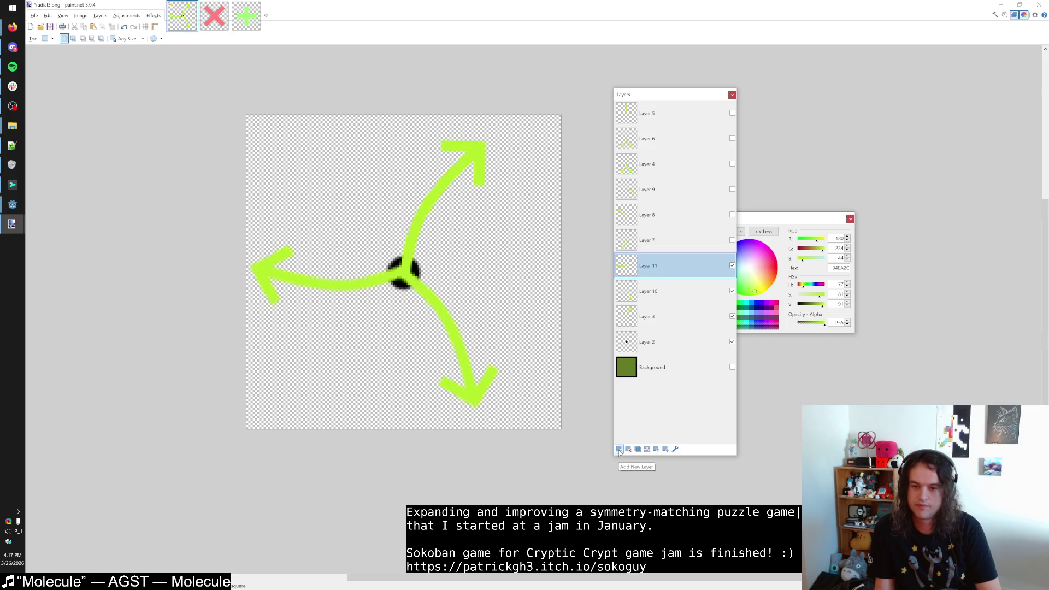
key("ctrl+v")
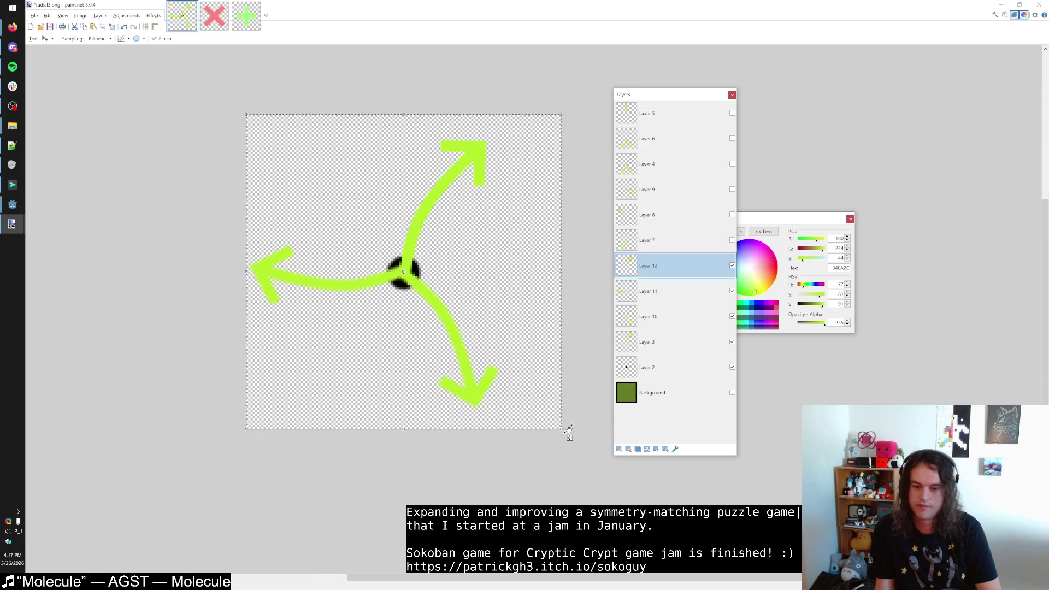
mouse_move(567, 434)
left_mouse_down()
mouse_move(430, 442)
mouse_move(363, 417)
mouse_move(293, 347)
mouse_move(342, 436)
left_mouse_up()
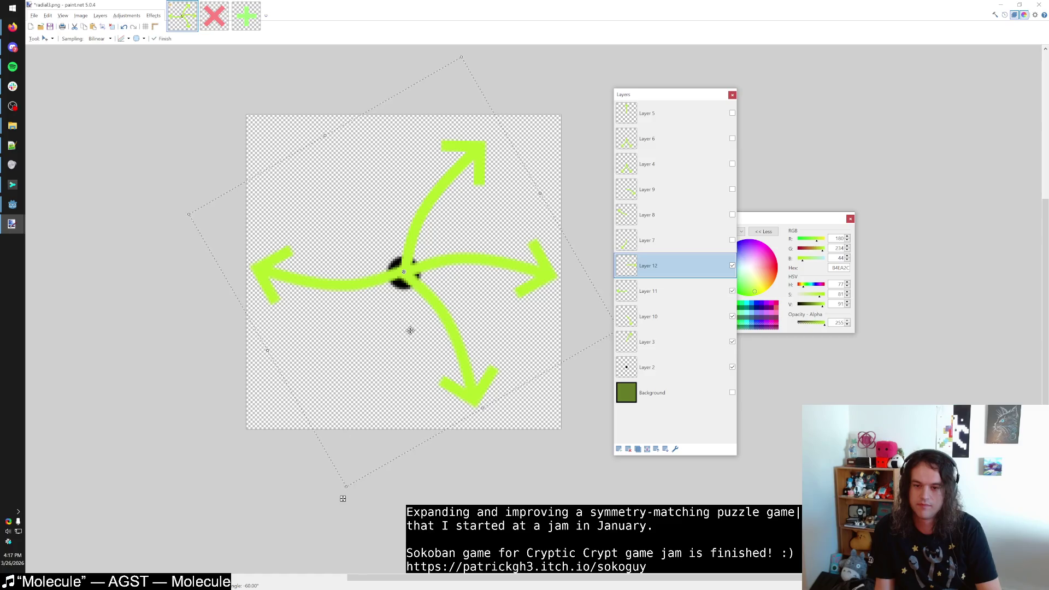
- Add arrow copies rotated 60° up-left and 180° down-left on new layers, then flatten everything
left_click(618, 449)
key("ctrl+v")
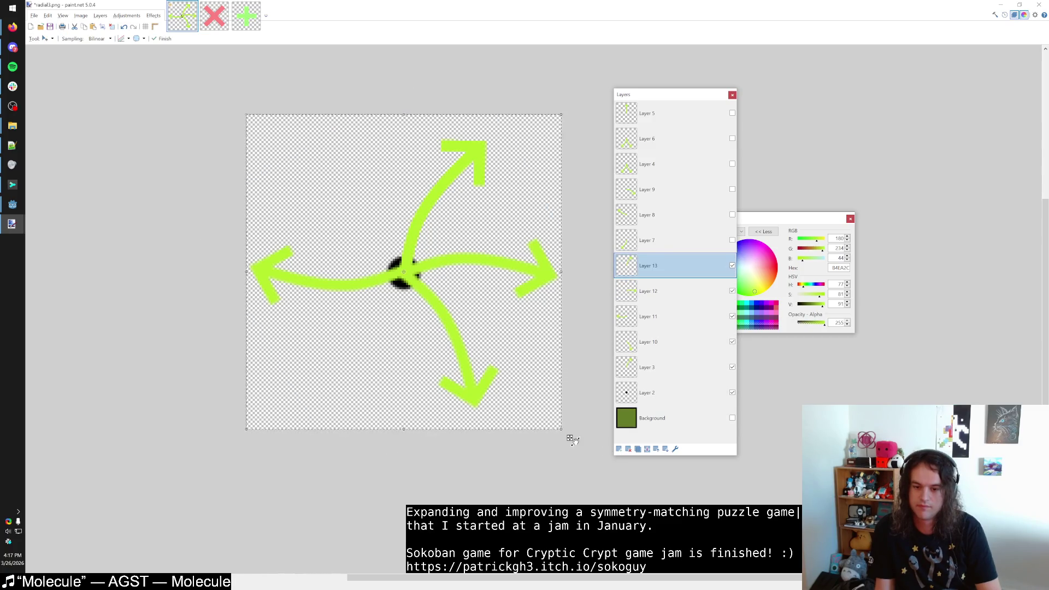
mouse_move(569, 436)
left_mouse_down()
mouse_move(579, 404)
mouse_move(526, 275)
mouse_move(500, 256)
left_mouse_up()
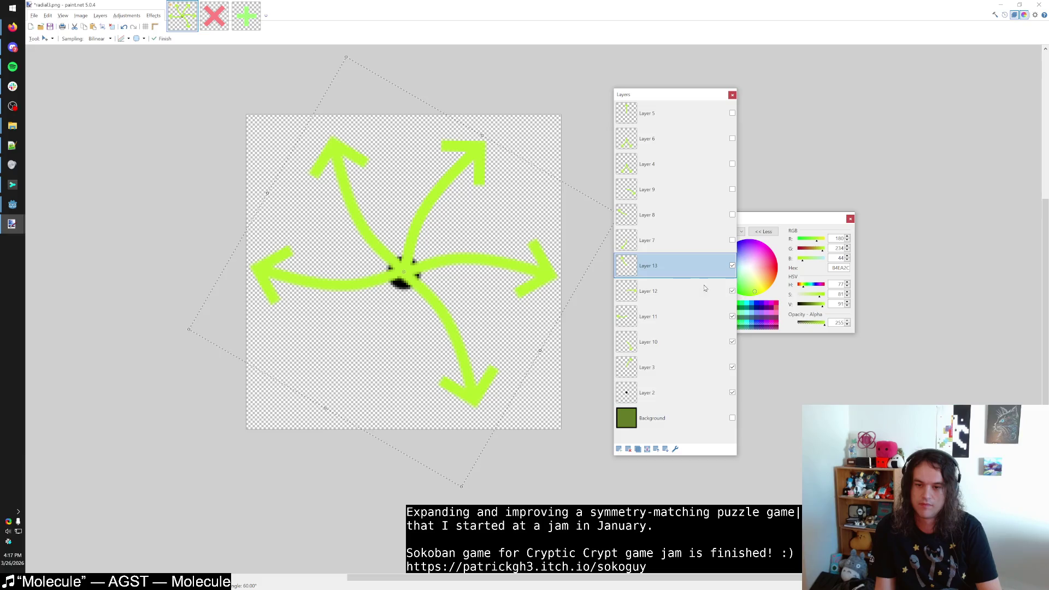
left_click(619, 448)
key("ctrl+v")
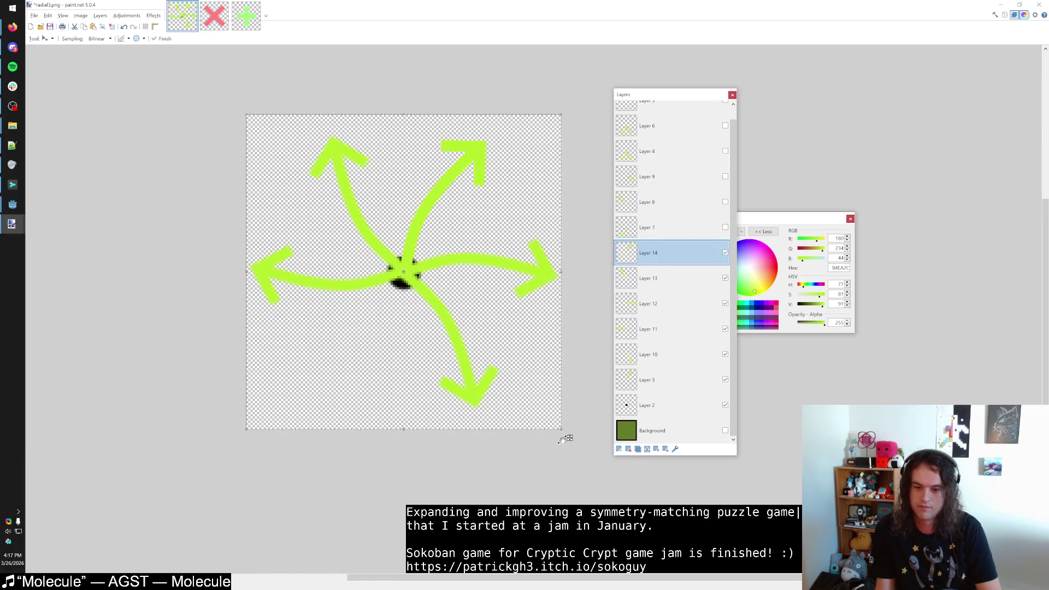
left_click_drag(562, 438, 238, 106)
key("s")
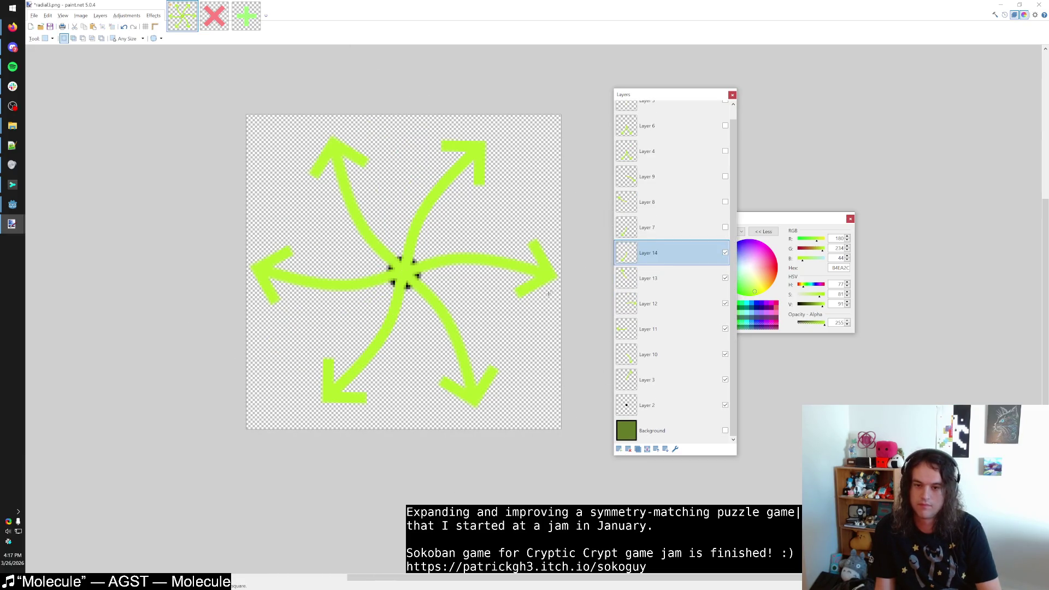
key("ctrl+shift+f")
key("ctrl+r")
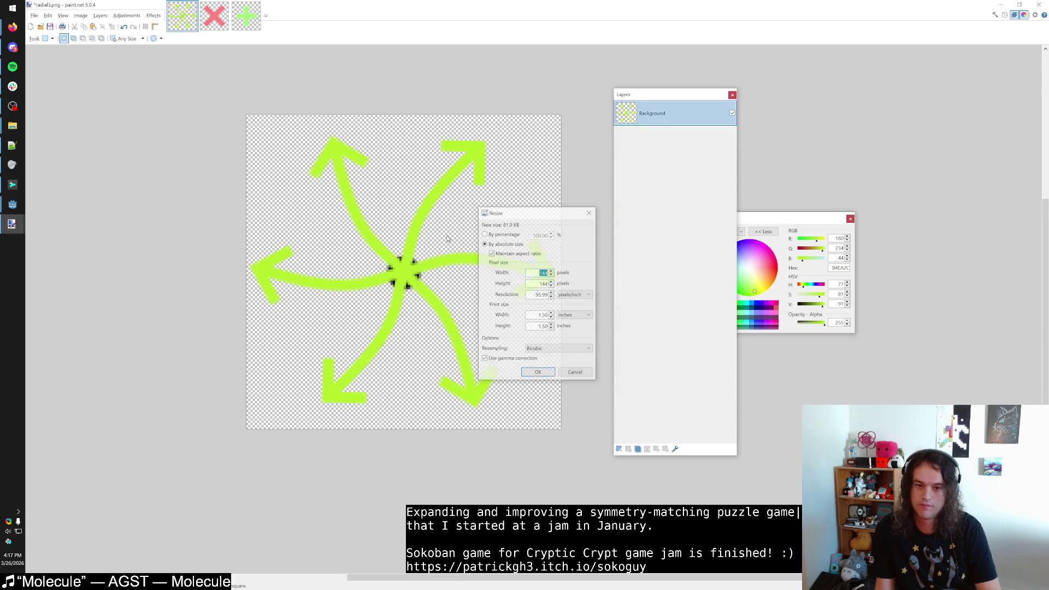
- Resize the six-arrow image to 64 × 64 pixels
left_click(504, 235)
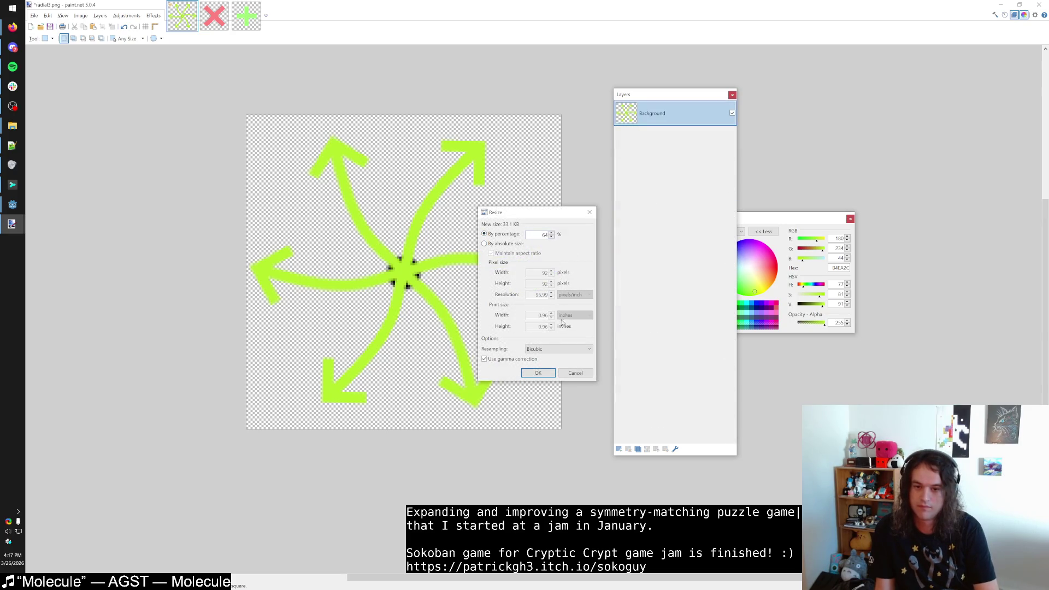
key("Escape")
key("ctrl+r")
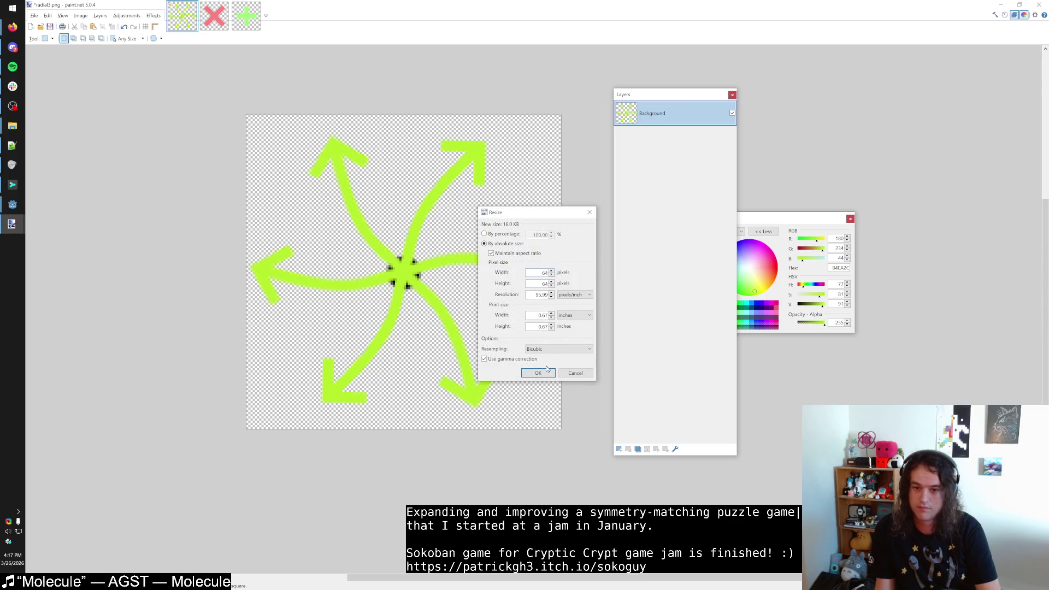
left_click(544, 372)
- Save the resized image as a PNG named radial6
key("ctrl+shift+s")
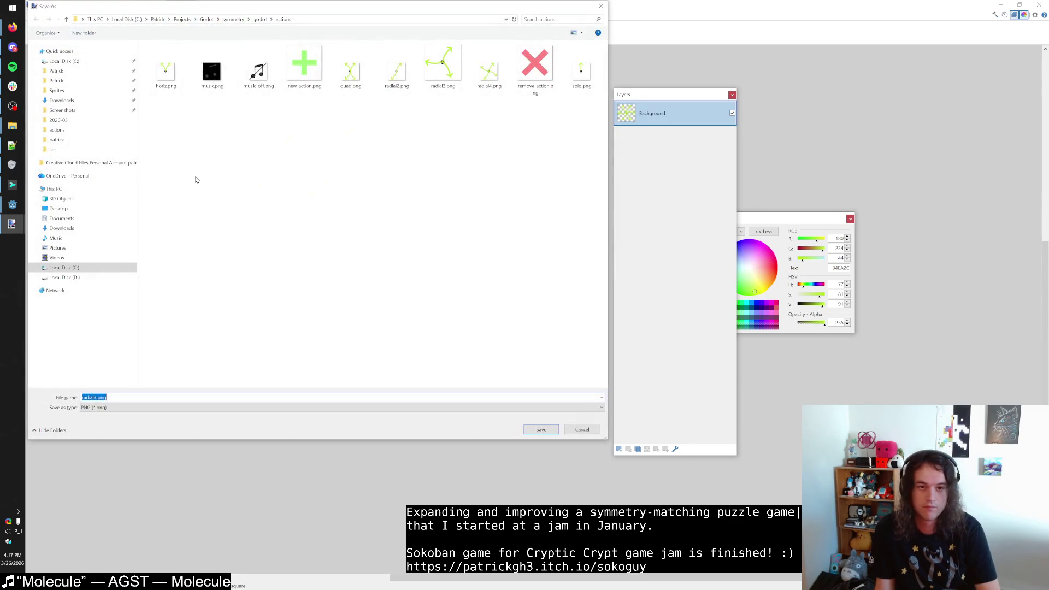
type("radial5")
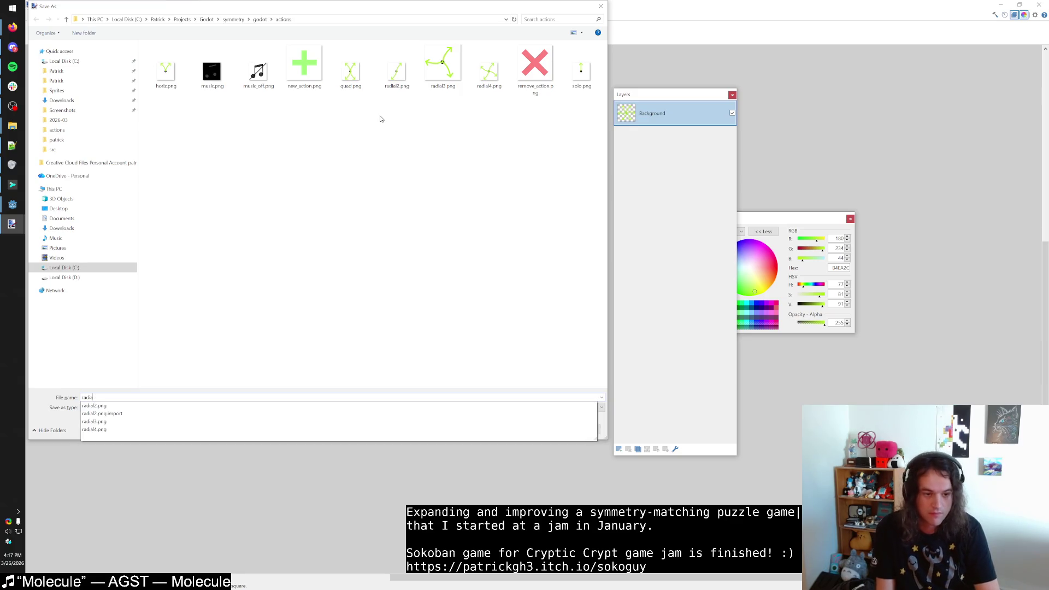
key("Return")
key("Return")
scroll(402, 218, "up", 3)
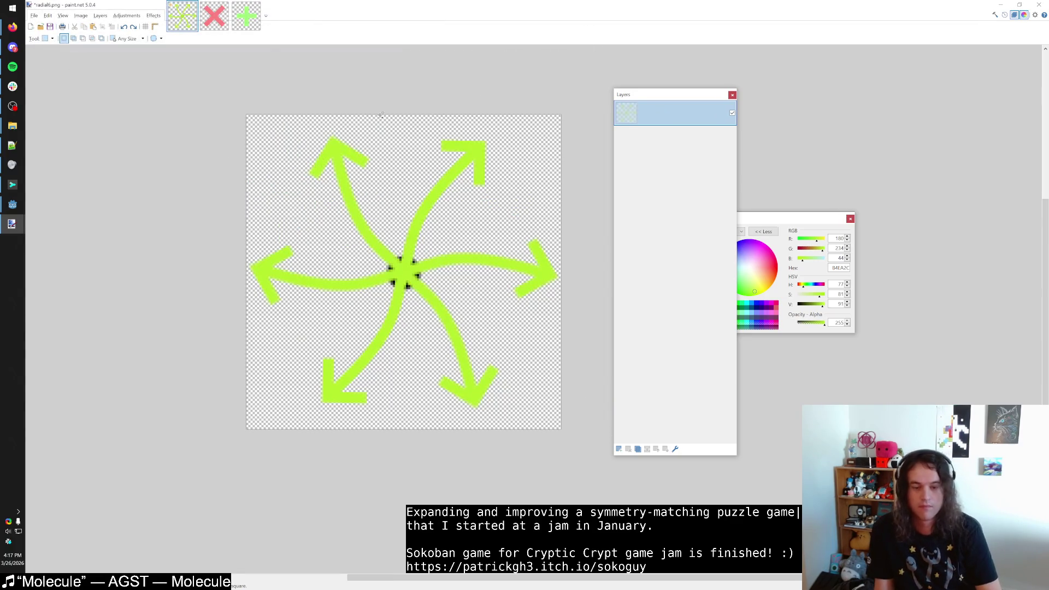
- Undo the flatten and hide the arrows on Layers 12, 13 and 14
key("ctrl+z")
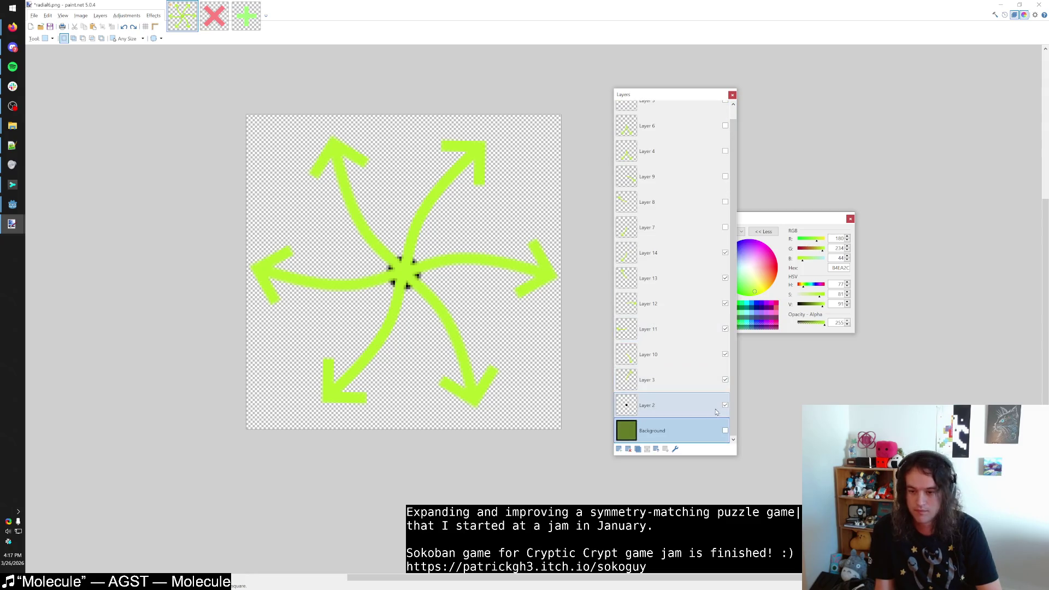
left_click(725, 354)
left_click(725, 354)
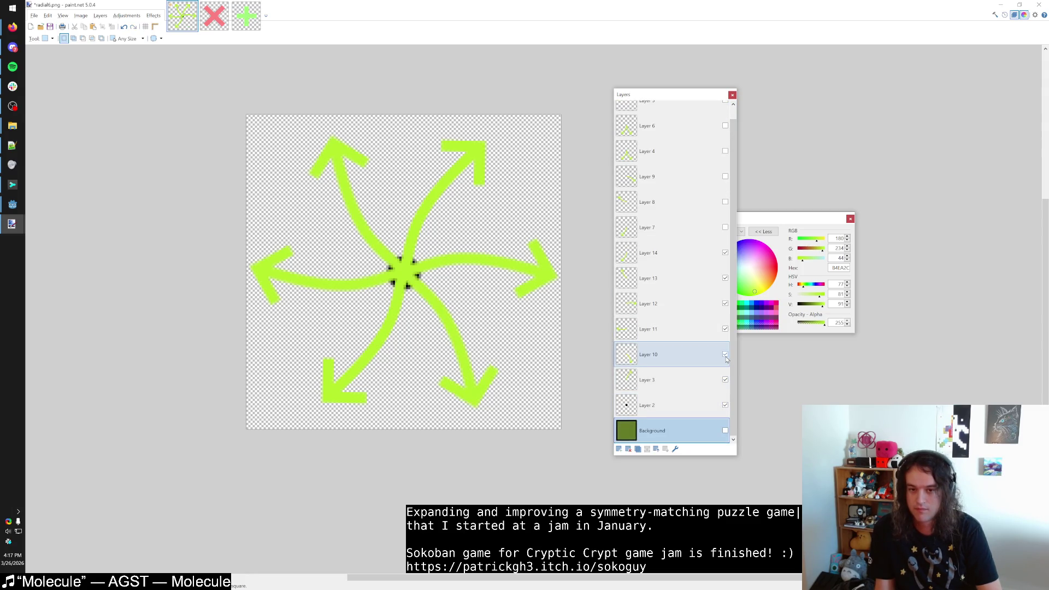
left_click(725, 304)
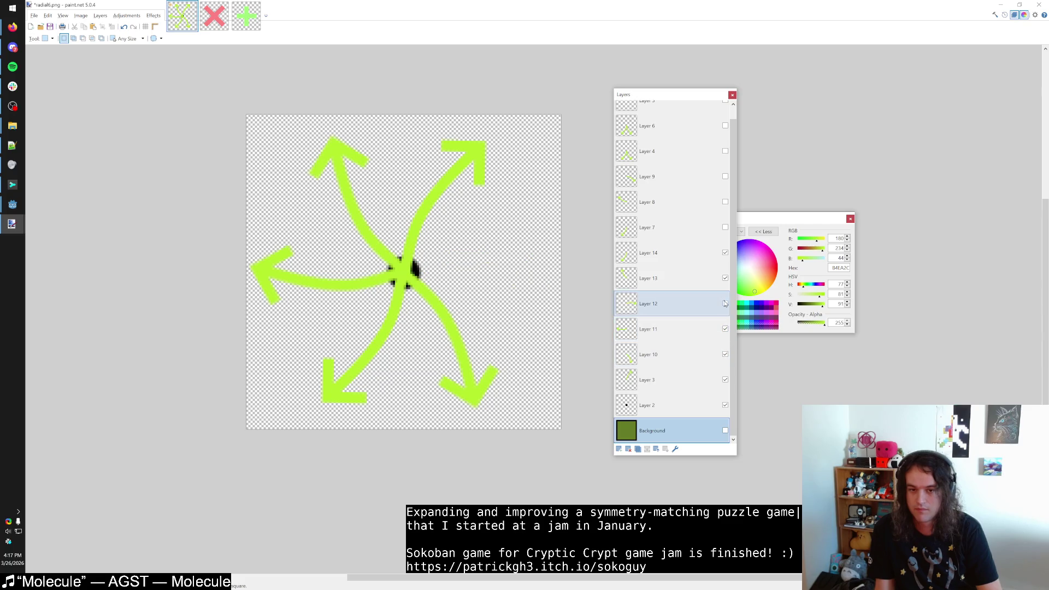
left_click(725, 278)
left_click(725, 252)
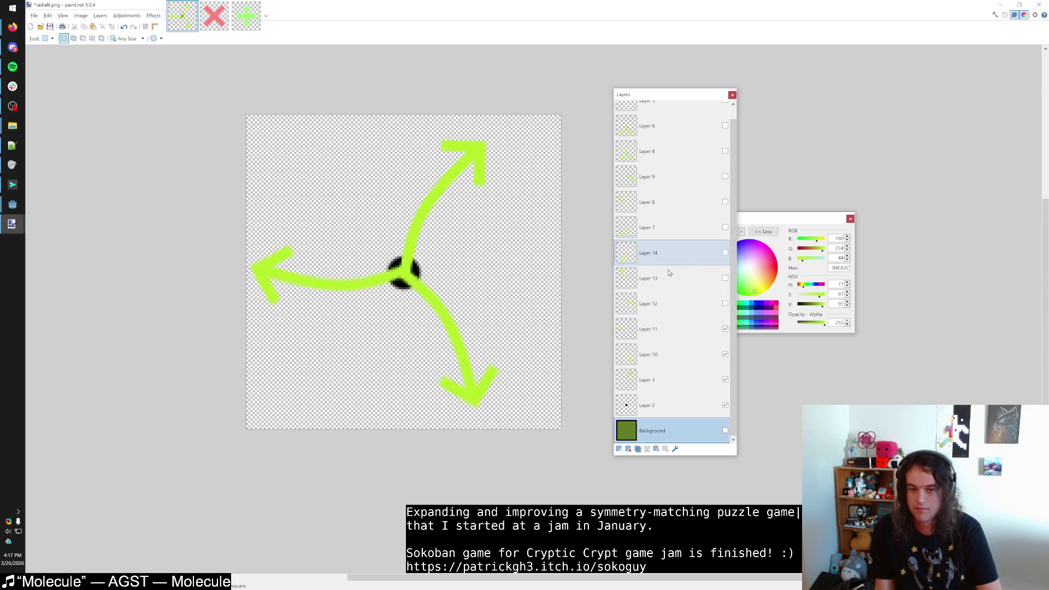
- Flatten the three remaining arrows and resize the image to 64 pixels
key("ctrl+shift+f")
key("ctrl+r")
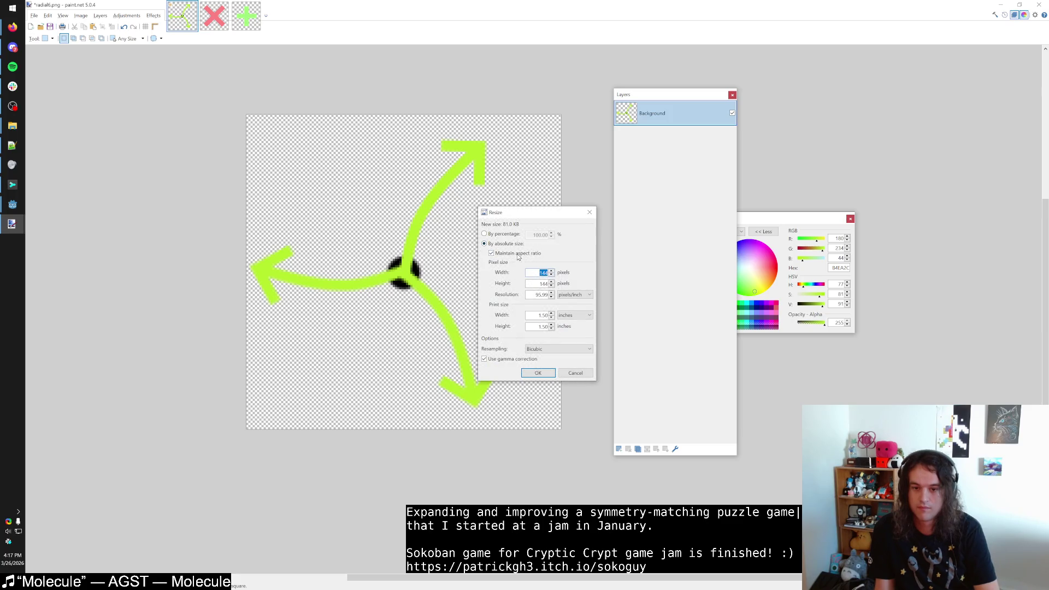
type("64")
left_click(538, 373)
key("ctrl+shift+s")
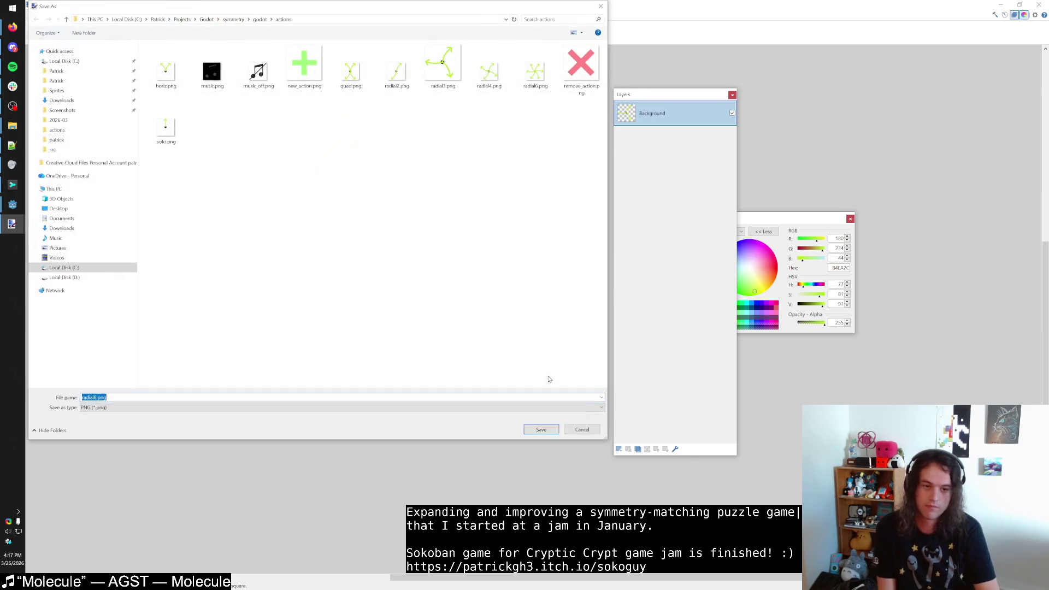
- Overwrite radial3.png with the three-arrow version, then hide the arrows on Layers 11 and 10
type("radial3")
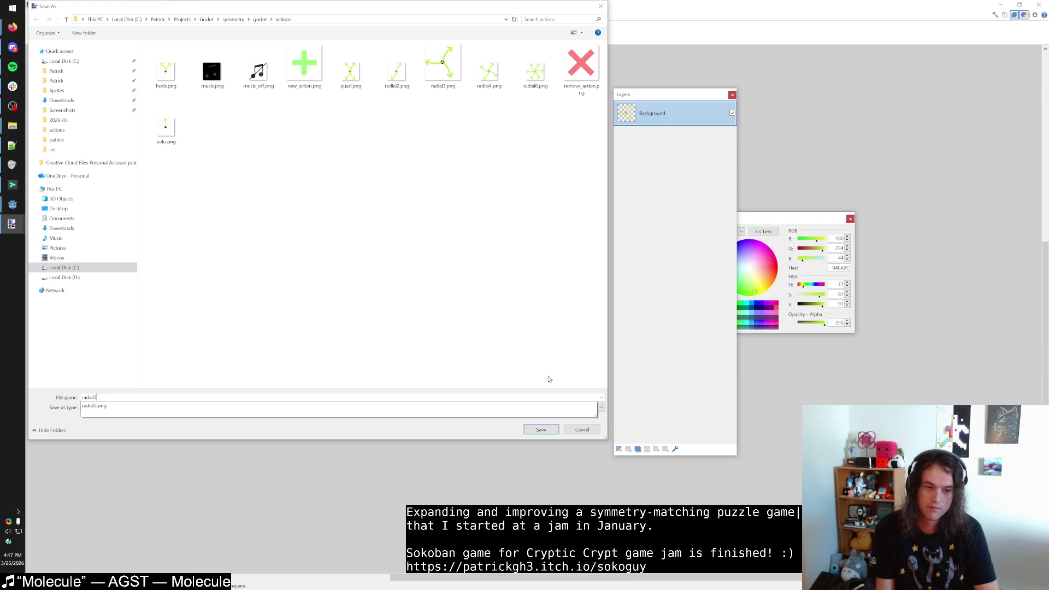
key("Return")
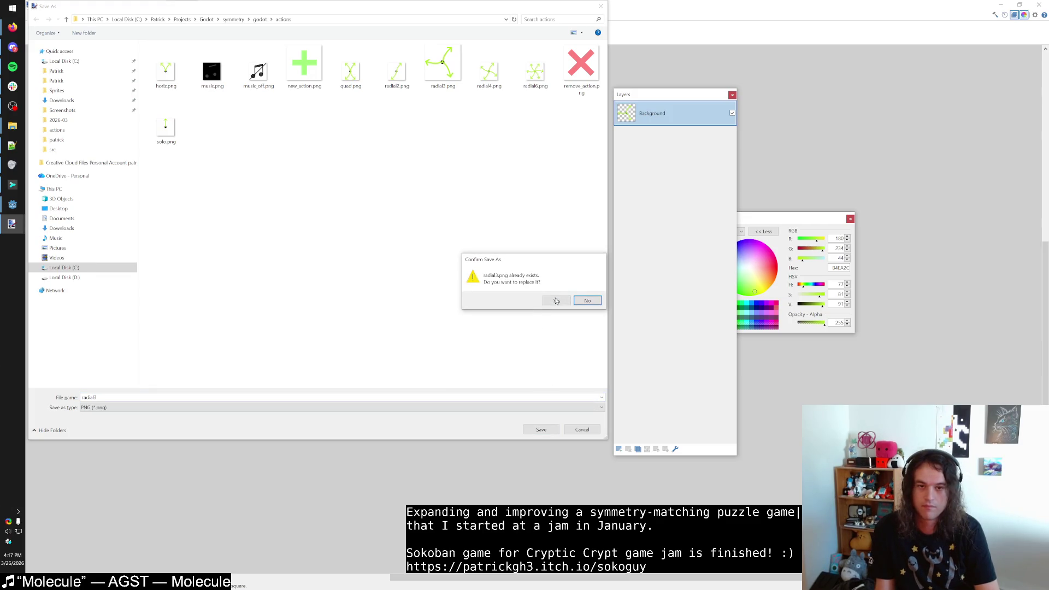
left_click(556, 301)
left_click(249, 213)
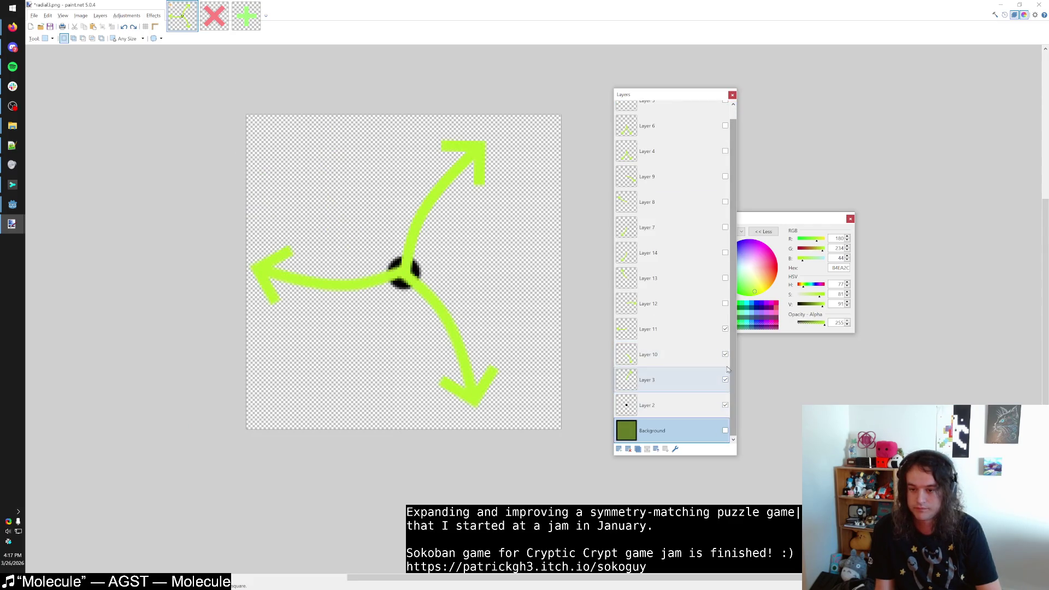
left_click(725, 328)
left_click(725, 354)
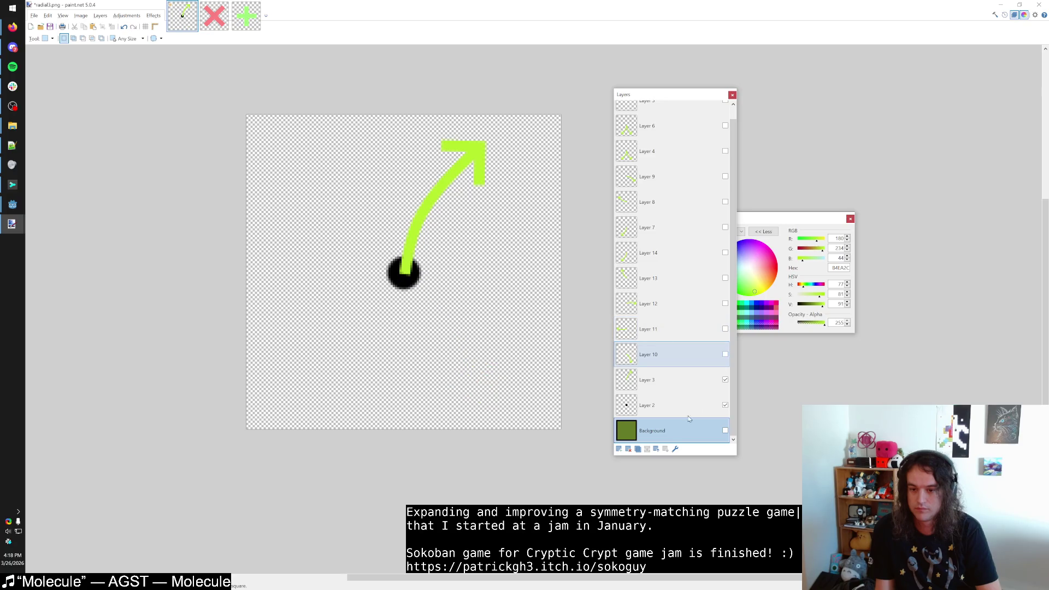
- Make Layer 3 active, duplicate the up-right arrow layer, and try rotating the copy
key("ctrl+a")
left_click(554, 388)
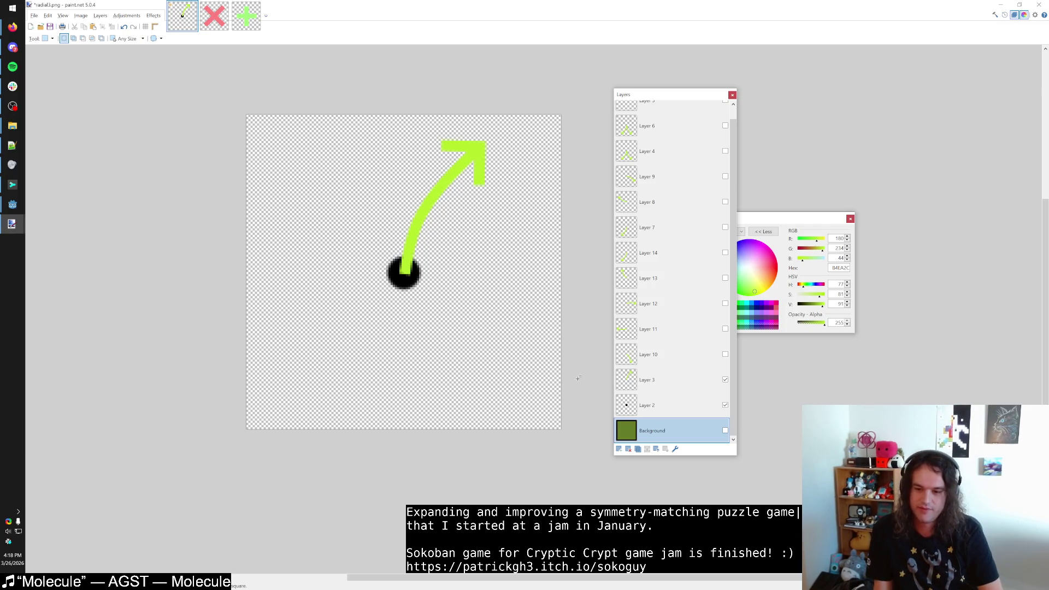
key("alt+Page_Up")
key("alt+Page_Up")
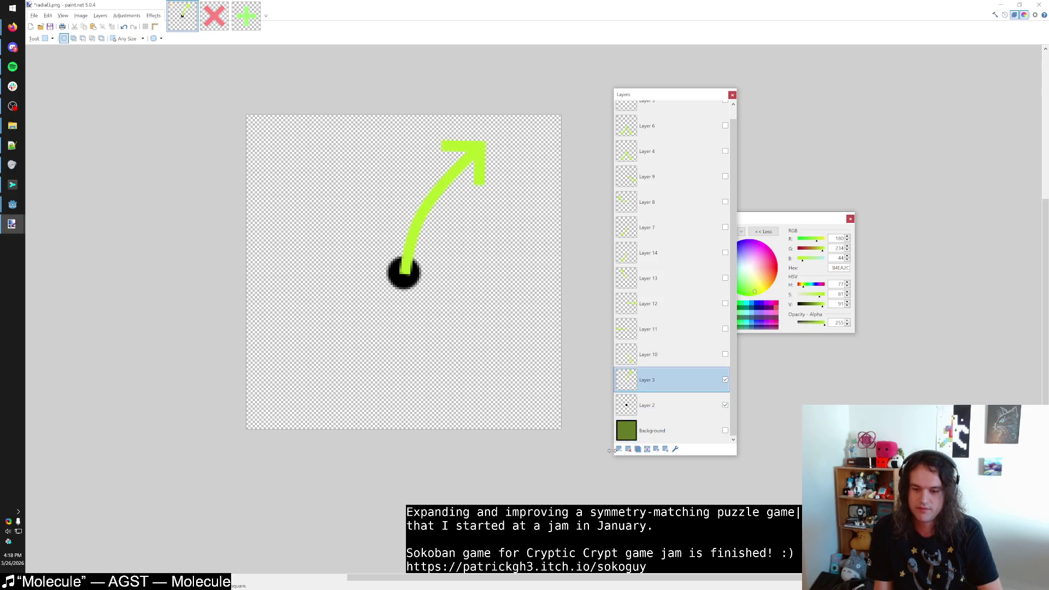
key("ctrl+shift+v")
key("ctrl+z")
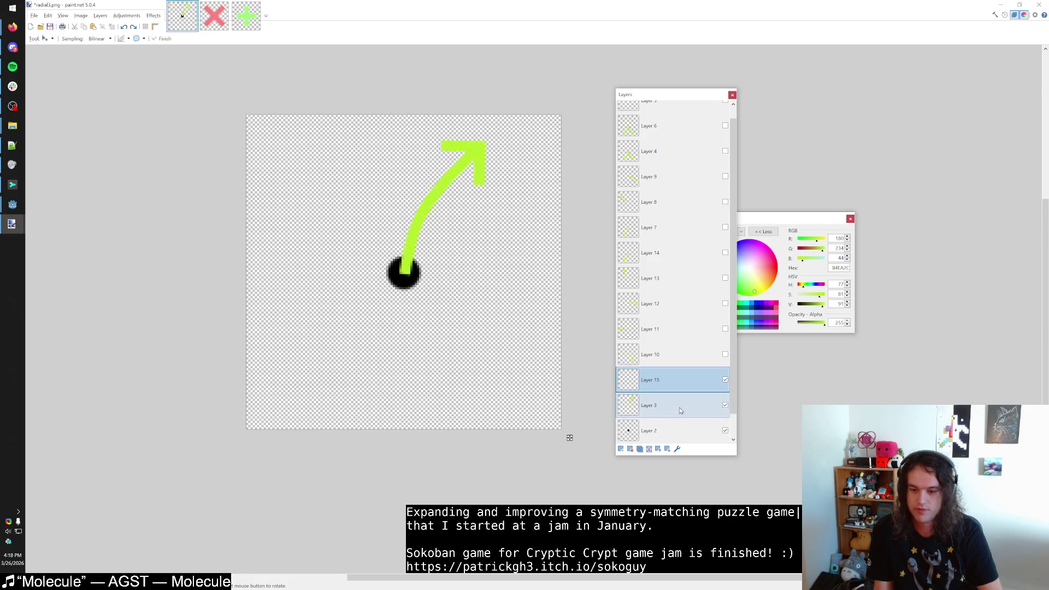
key("ctrl+a")
scroll(661, 382, "down", 1)
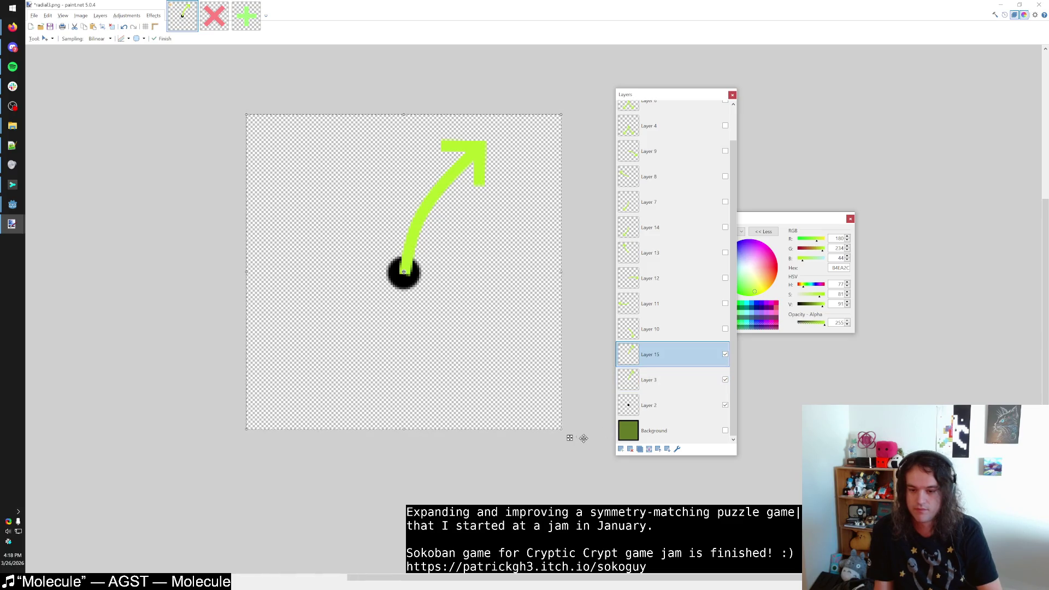
mouse_move(568, 434)
left_mouse_down()
mouse_move(524, 468)
mouse_move(482, 470)
mouse_move(492, 457)
mouse_move(486, 492)
left_mouse_up()
key("ctrl+z")
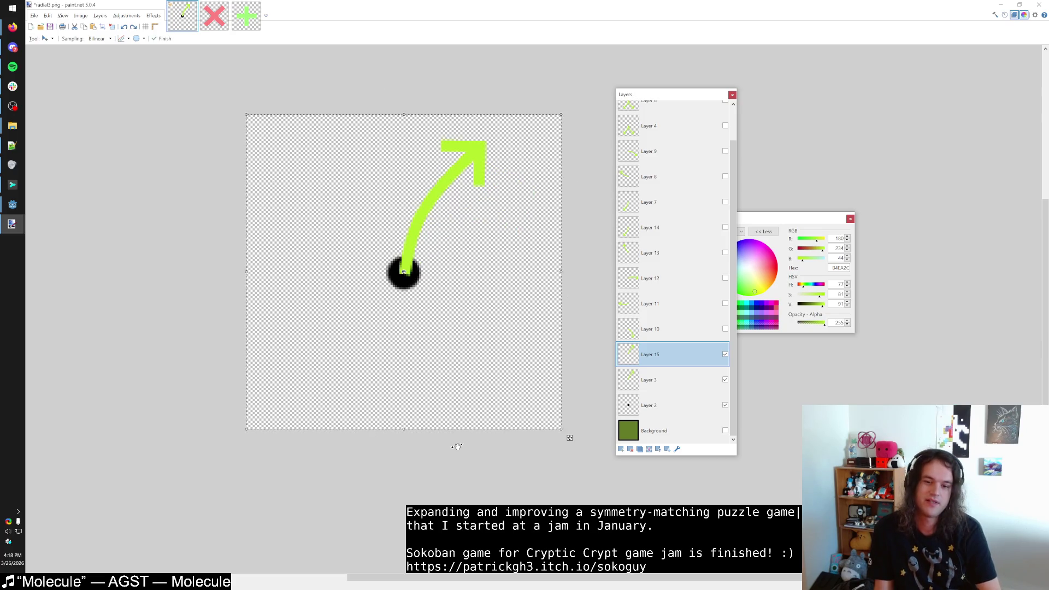
- Work out the angle in Calculator and rotate the copied arrow to point right
key("super")
type("calc")
key("Return")
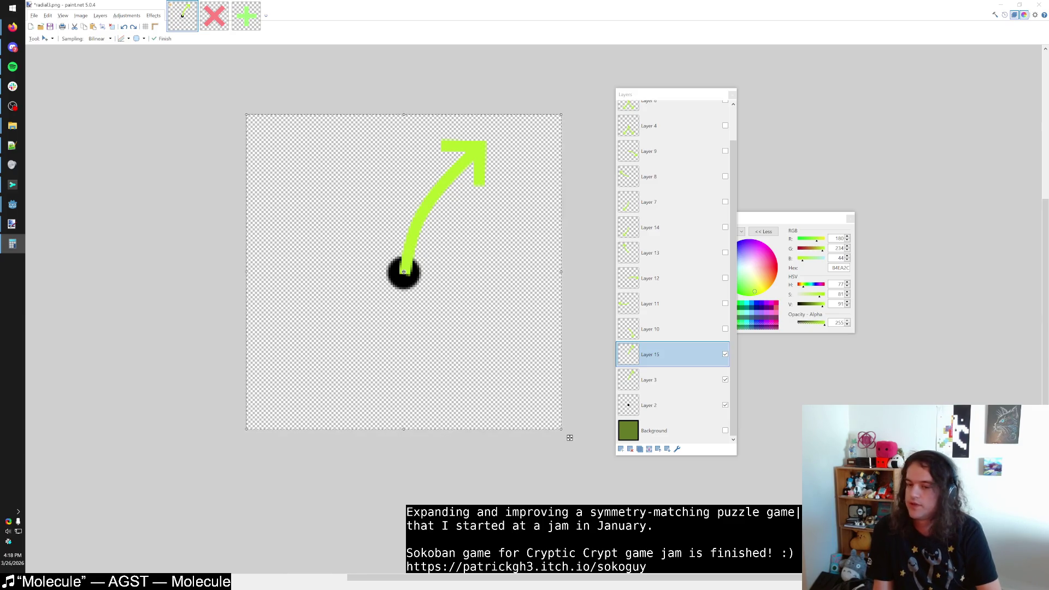
key("alt+Tab")
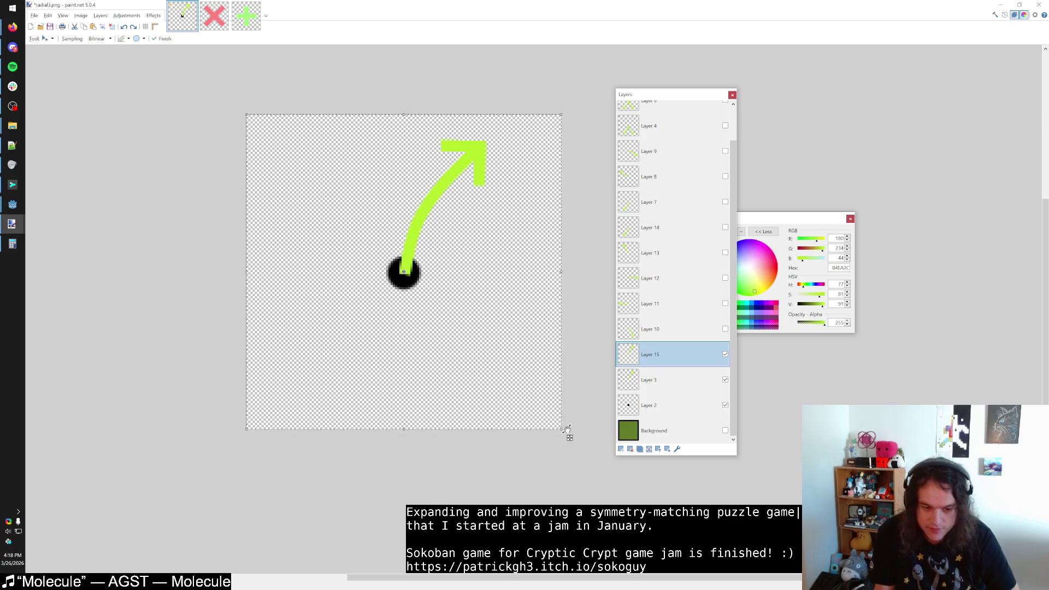
mouse_move(562, 431)
left_mouse_down()
mouse_move(487, 492)
mouse_move(384, 494)
mouse_move(326, 484)
mouse_move(304, 464)
mouse_move(353, 455)
mouse_move(310, 467)
left_mouse_up()
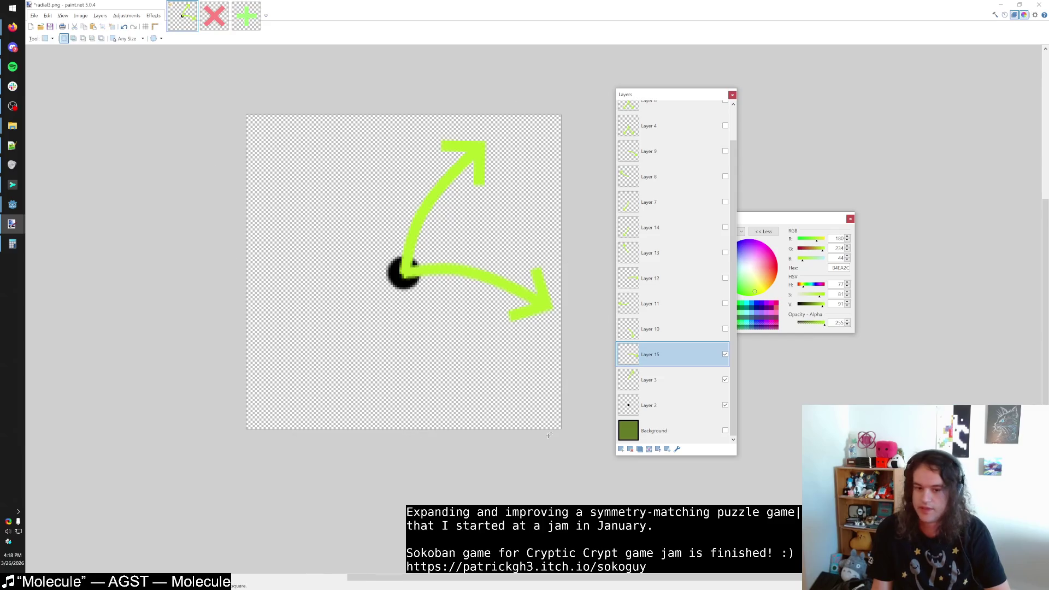
key("ctrl+z")
key("ctrl+y")
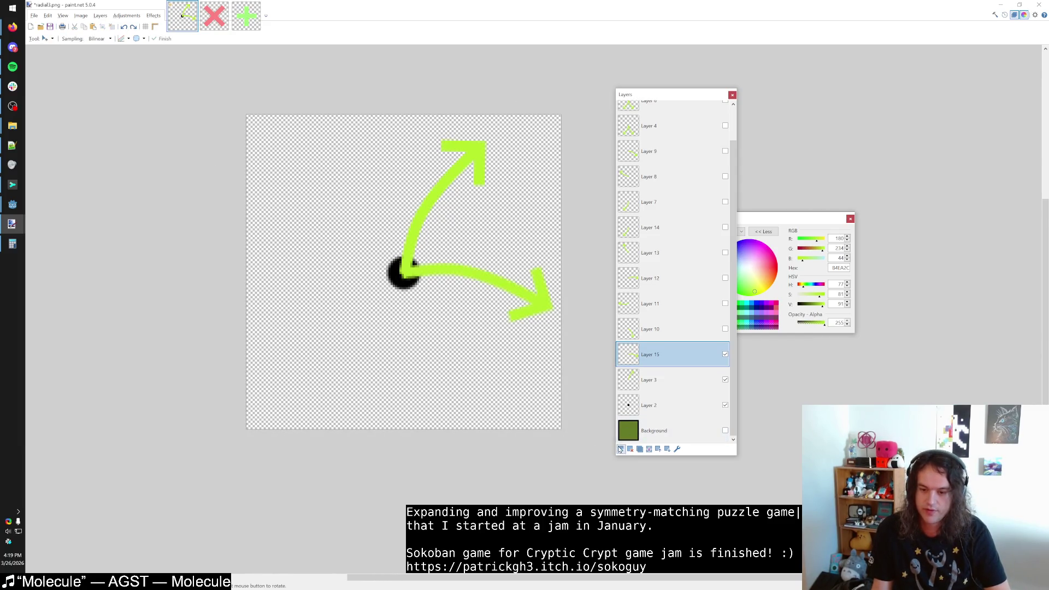
- Duplicate the layer again and rotate the new arrow copy to point downward
key("ctrl+shift+d")
mouse_move(569, 434)
left_mouse_down()
mouse_move(176, 334)
mouse_move(172, 234)
left_mouse_up()
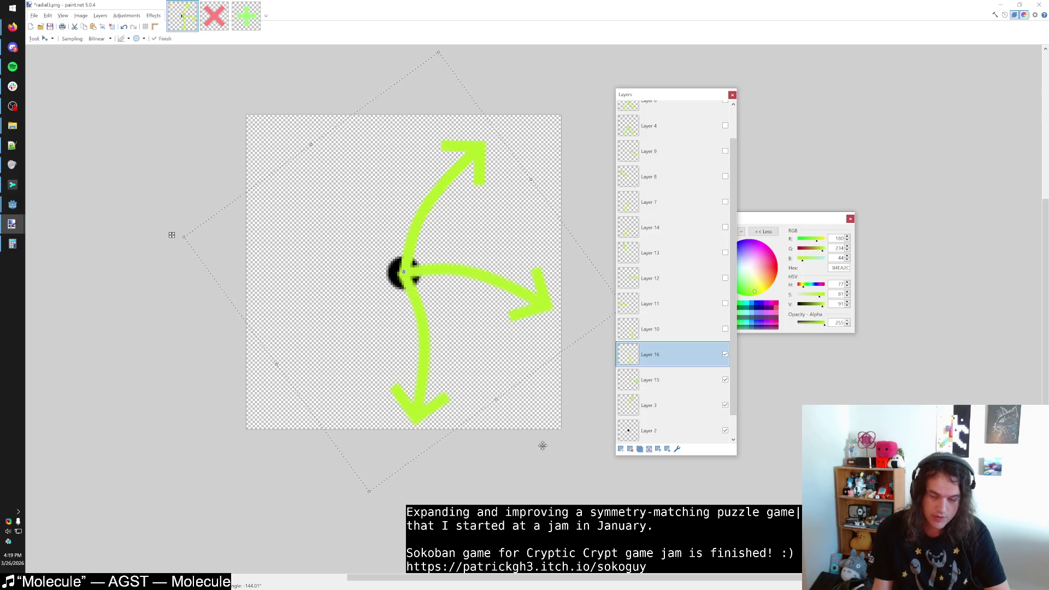
key("ctrl+d")
- Paste the arrow onto a new layer and try rotating and moving it around the centre dot
key("s")
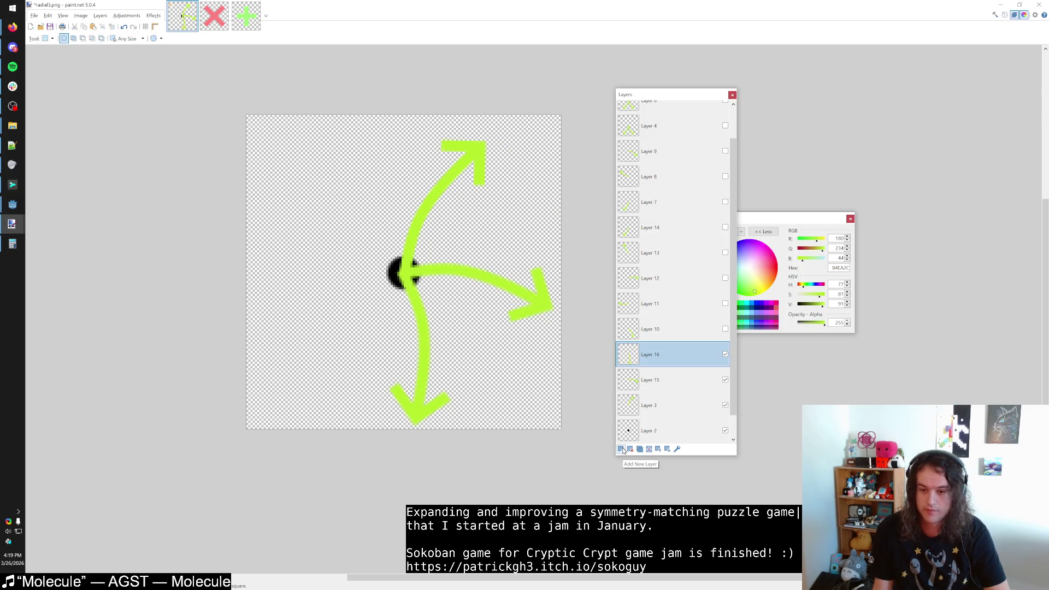
left_click(622, 449)
key("m")
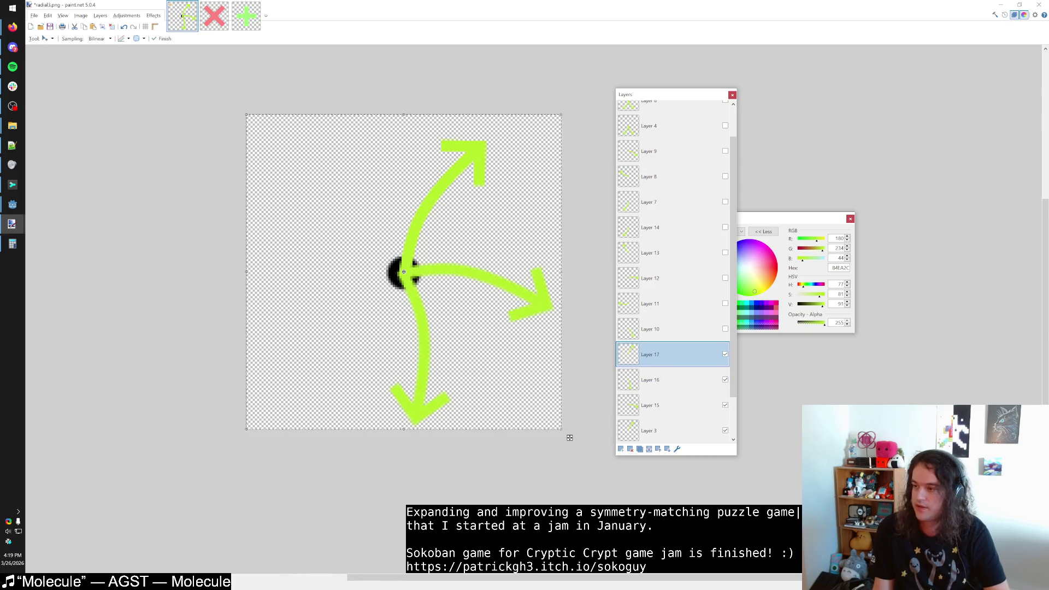
key("alt+Tab")
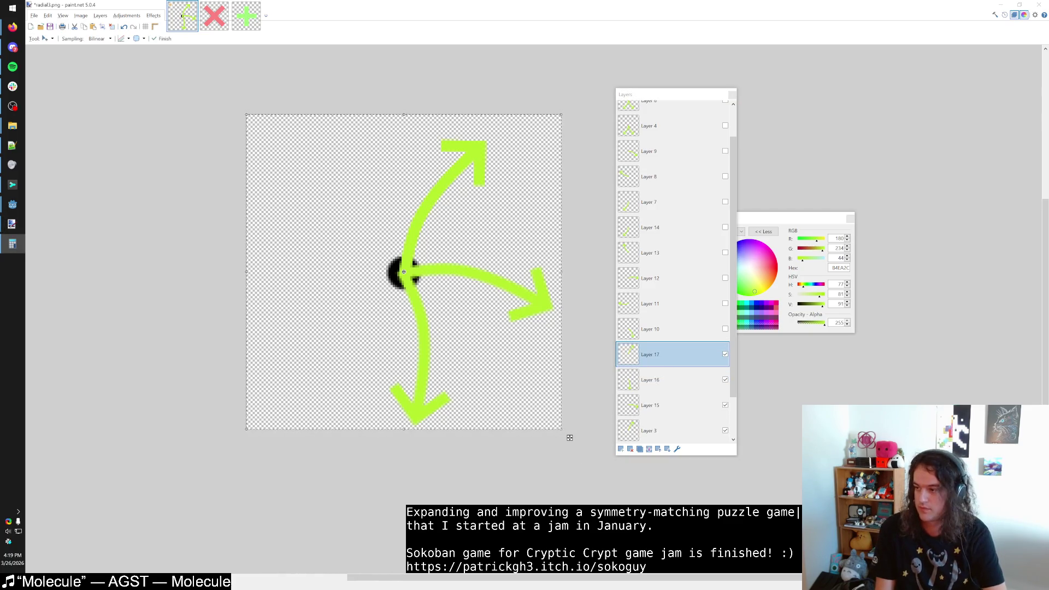
left_click(735, 5)
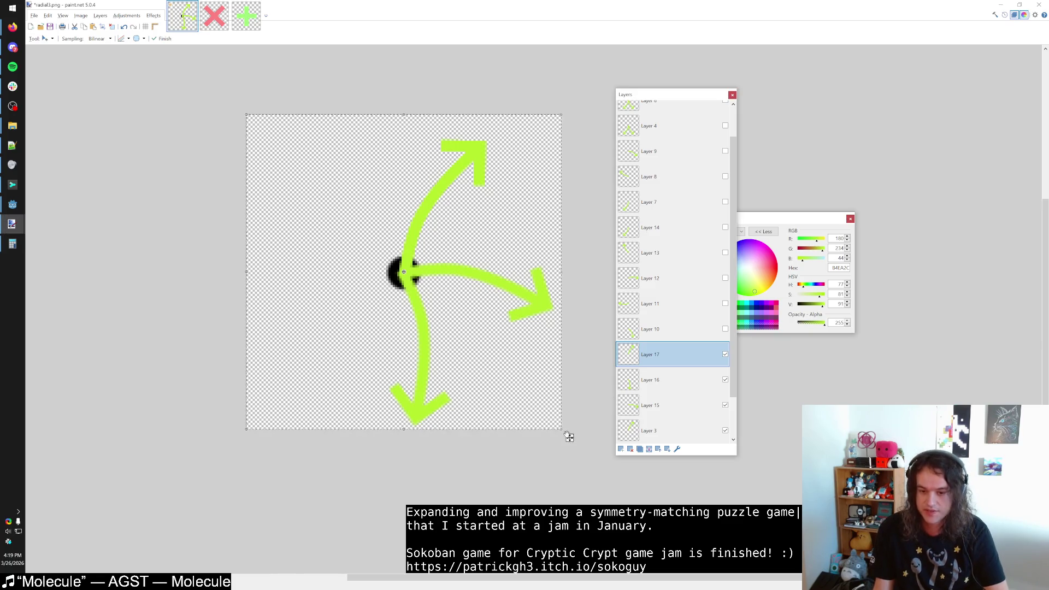
mouse_move(565, 436)
left_mouse_down()
mouse_move(421, 459)
mouse_move(93, 407)
mouse_move(145, 174)
mouse_move(225, 117)
mouse_move(424, 75)
mouse_move(363, 85)
left_mouse_up()
key("ctrl+z")
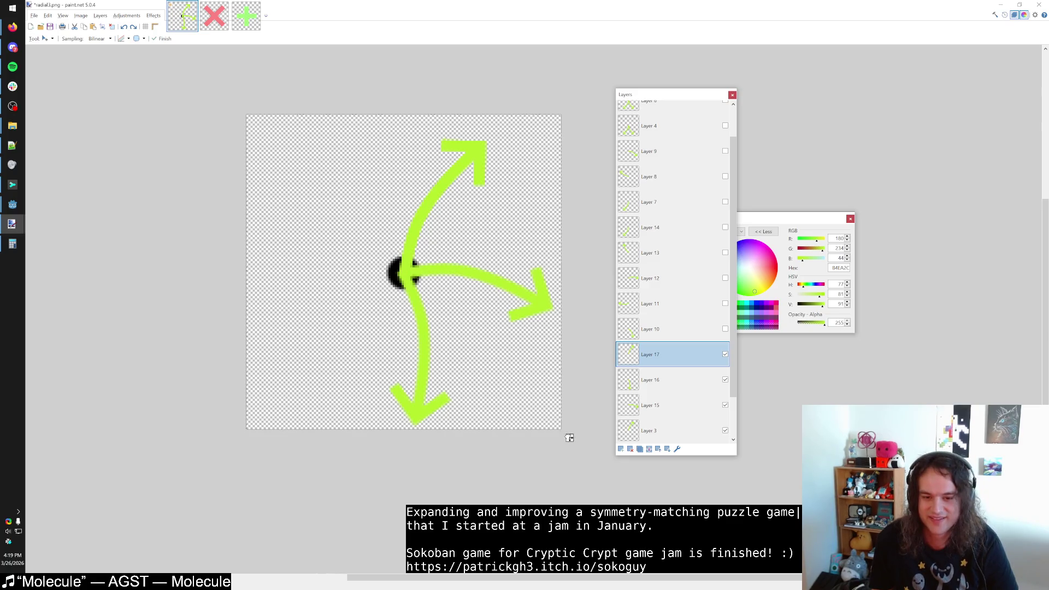
left_click_drag(569, 437, 639, 402)
key("ctrl+z")
mouse_move(578, 465)
left_mouse_down()
mouse_move(645, 371)
mouse_move(669, 292)
mouse_move(631, 262)
mouse_move(611, 158)
left_mouse_up()
key("ctrl+z")
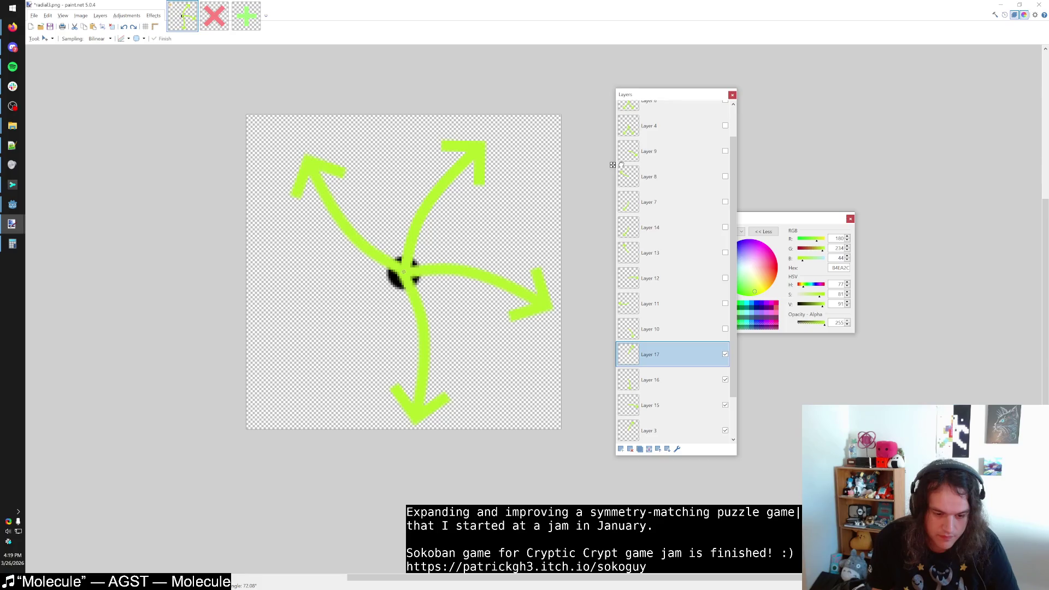
- Rotate the copy into an upper-left arrow, then duplicate it and rotate into a lower-left arrow
left_click_drag(613, 164, 589, 193)
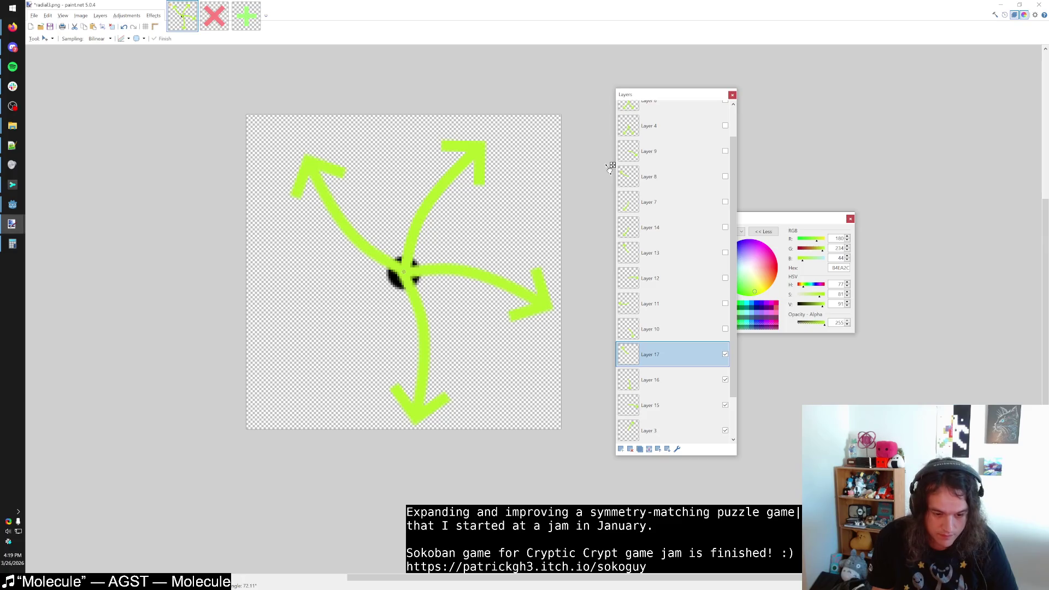
key("ctrl+z")
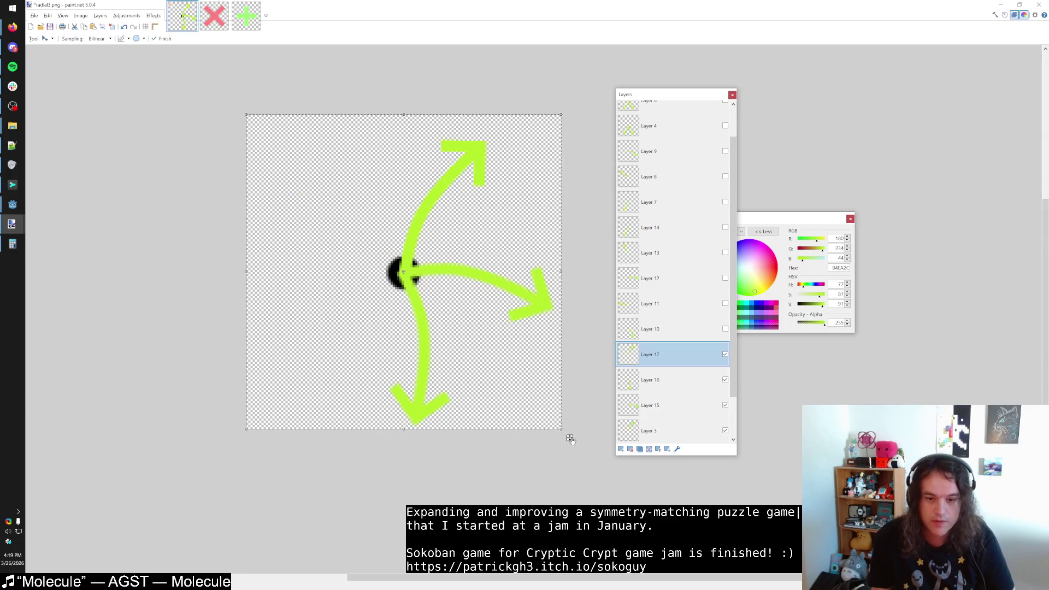
key("ctrl+y")
left_click(620, 448)
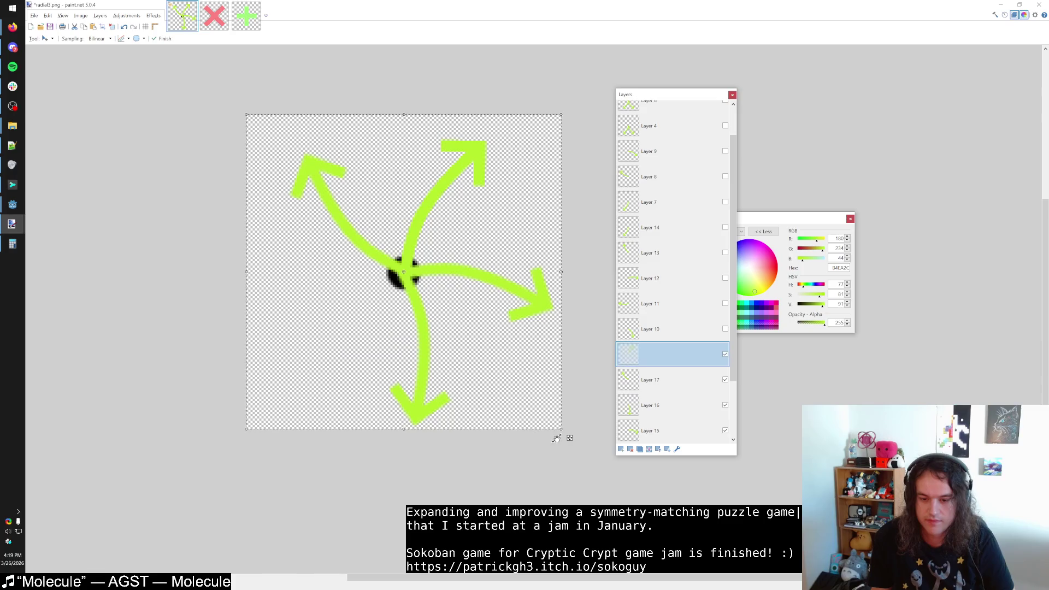
mouse_move(562, 435)
left_mouse_down()
mouse_move(591, 306)
mouse_move(562, 100)
mouse_move(391, 102)
left_mouse_up()
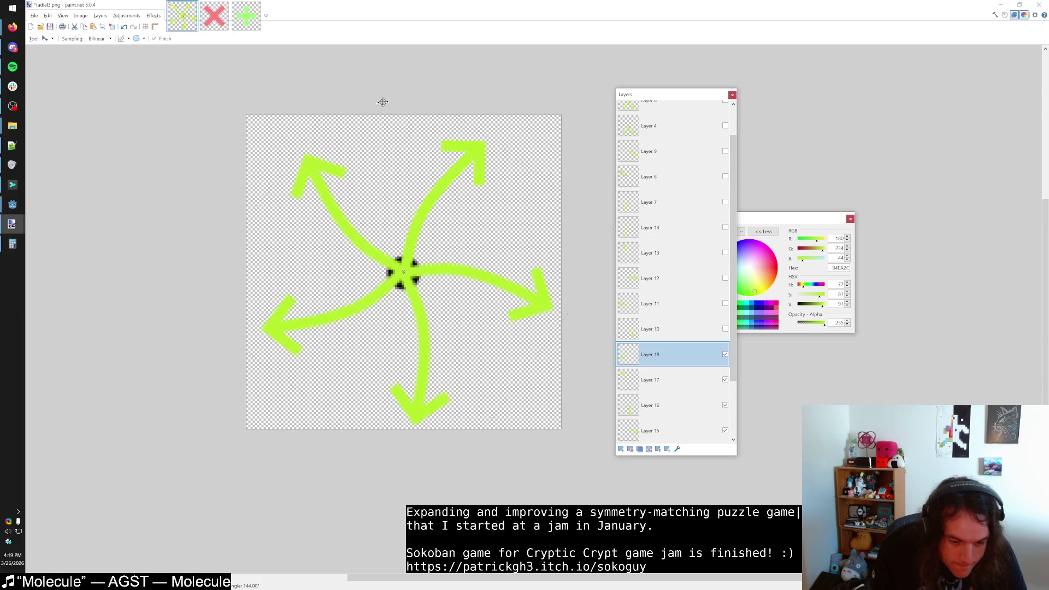
left_click(12, 106)
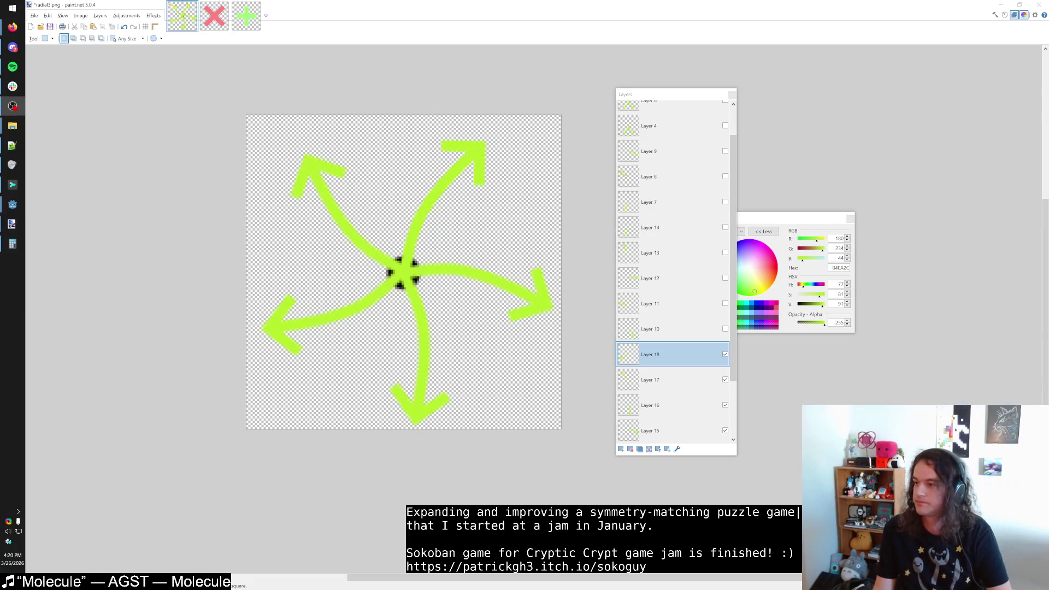
- Flatten the five-arrow drawing and resize it to 64×64 pixels
left_click(554, 231)
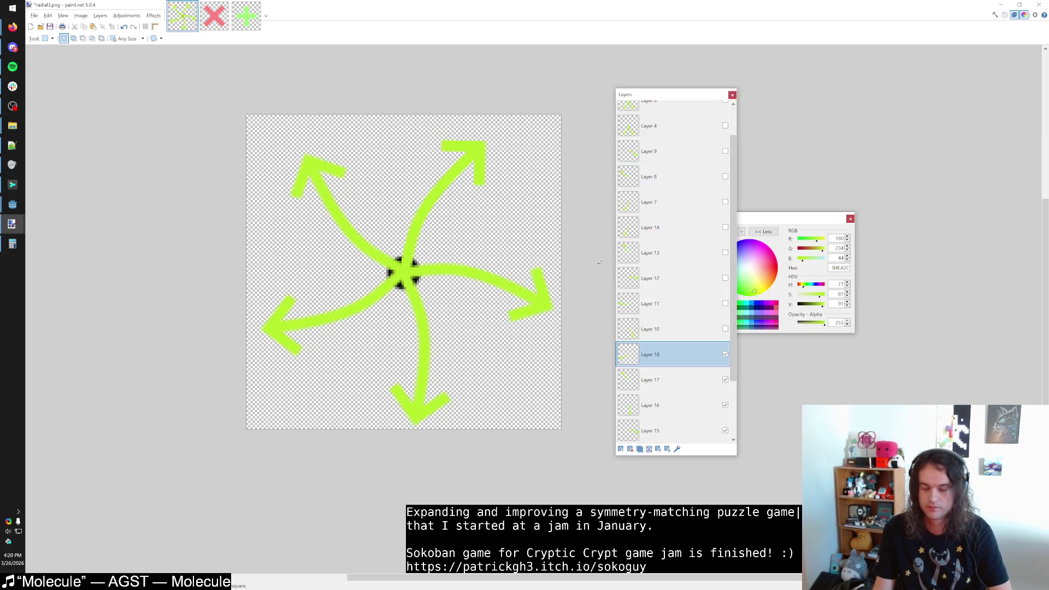
key("ctrl+shift+f")
key("ctrl+r")
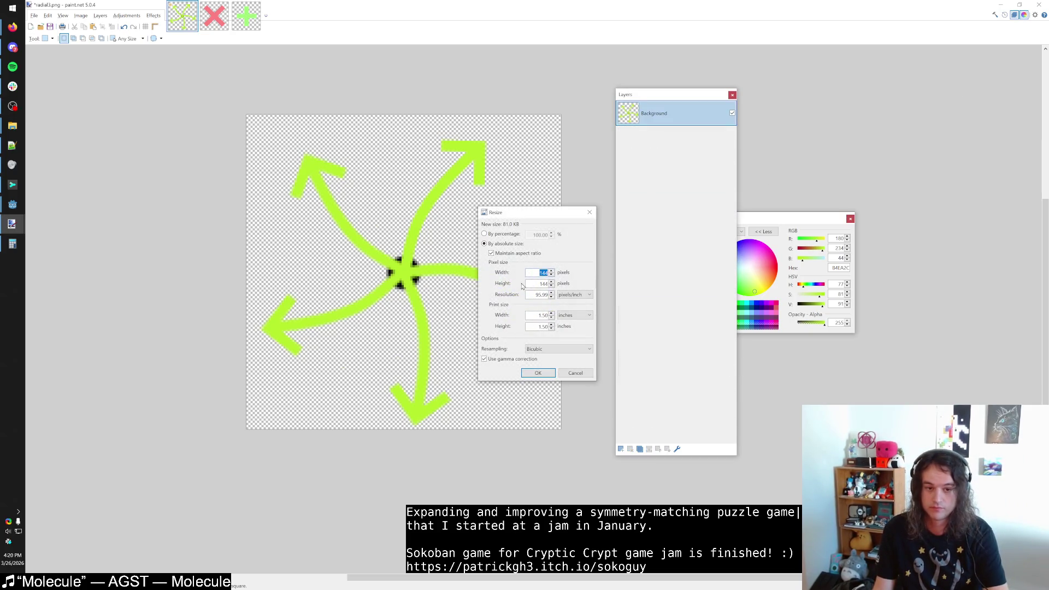
left_click(549, 376)
- Save the flattened 64×64 image as radial5.png, accepting the PNG settings
key("ctrl+a")
key("ctrl+d")
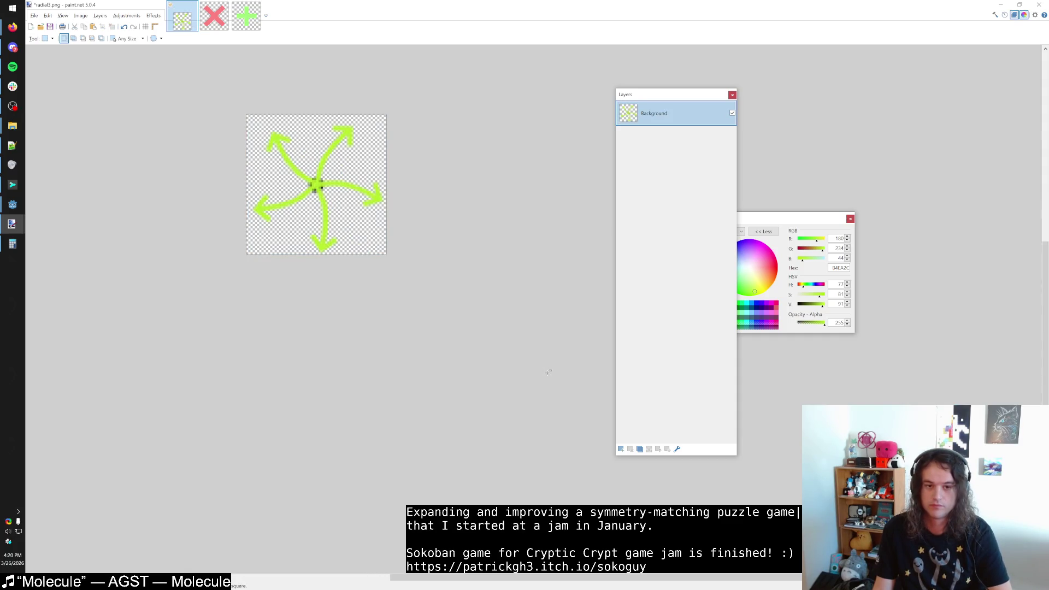
key("ctrl+shift+s")
type("radial5")
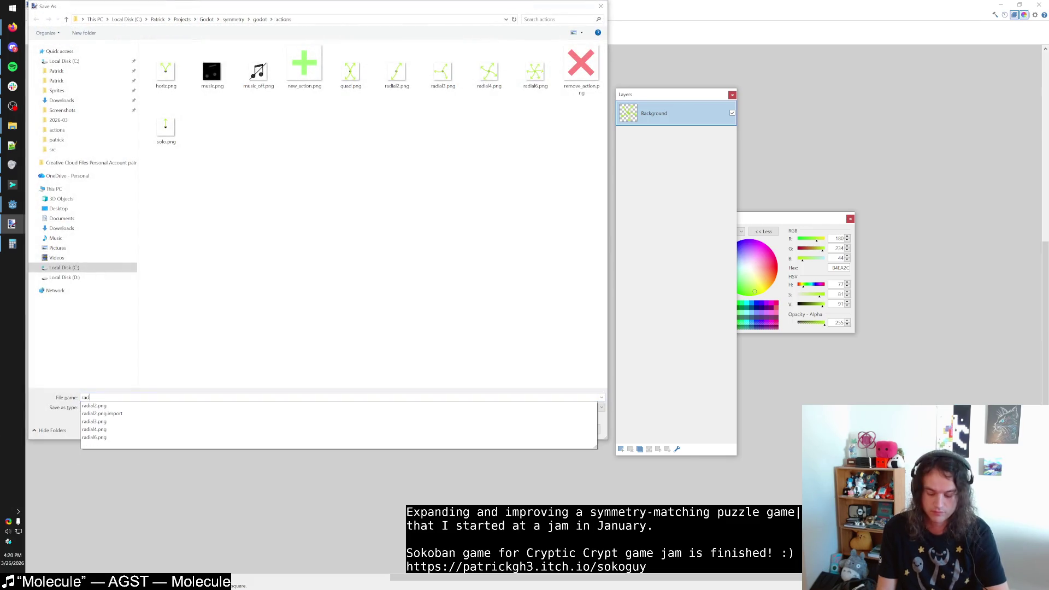
key("Return")
key("Return")
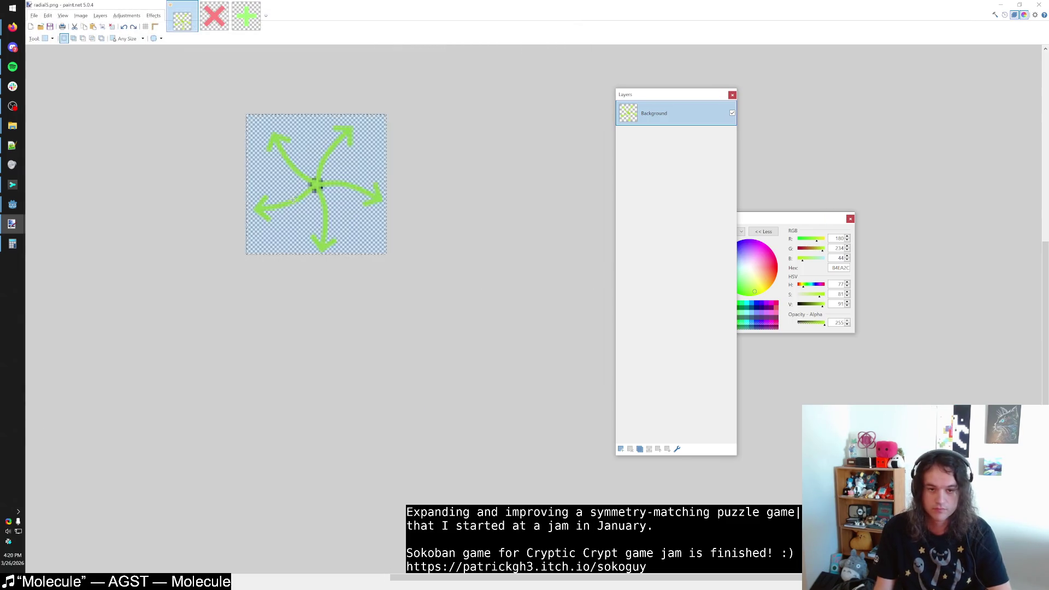
key("ctrl+plus")
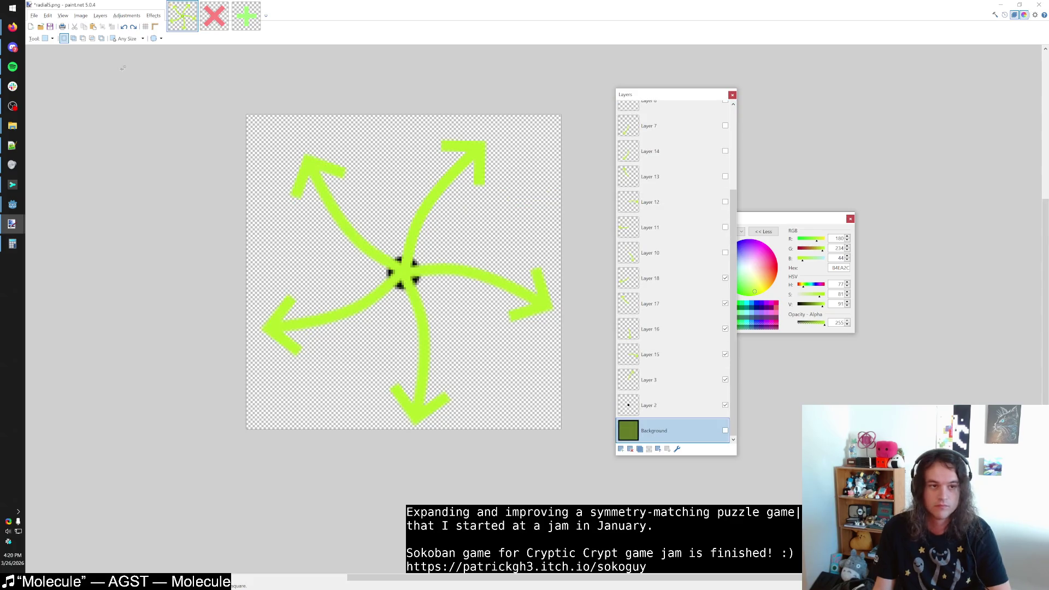
- Hide the lower-left, upper-left, down and right arrow layers
left_click(725, 277)
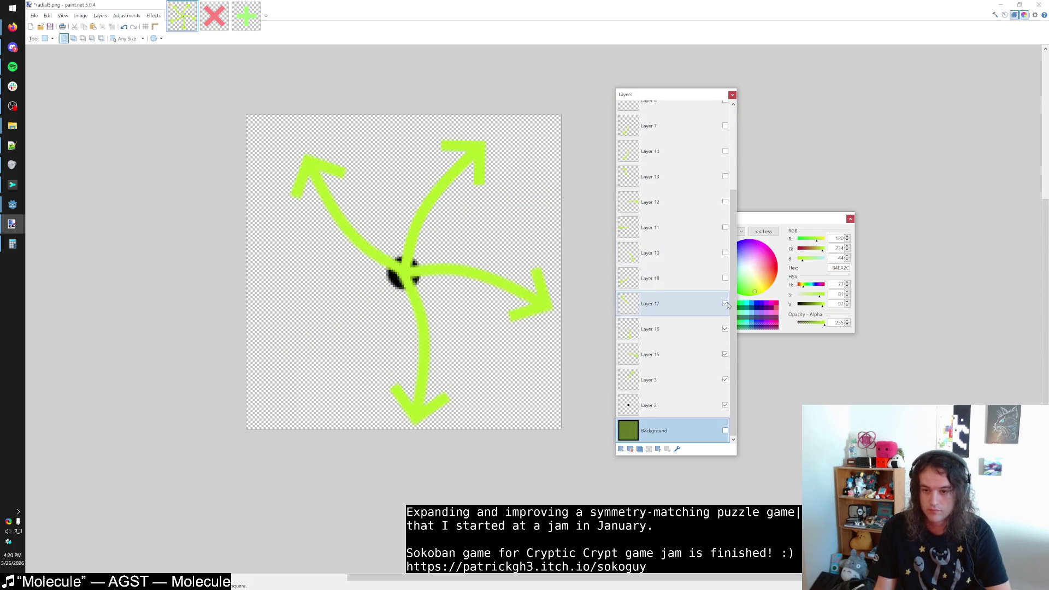
left_click(725, 303)
left_click(725, 329)
left_click(725, 354)
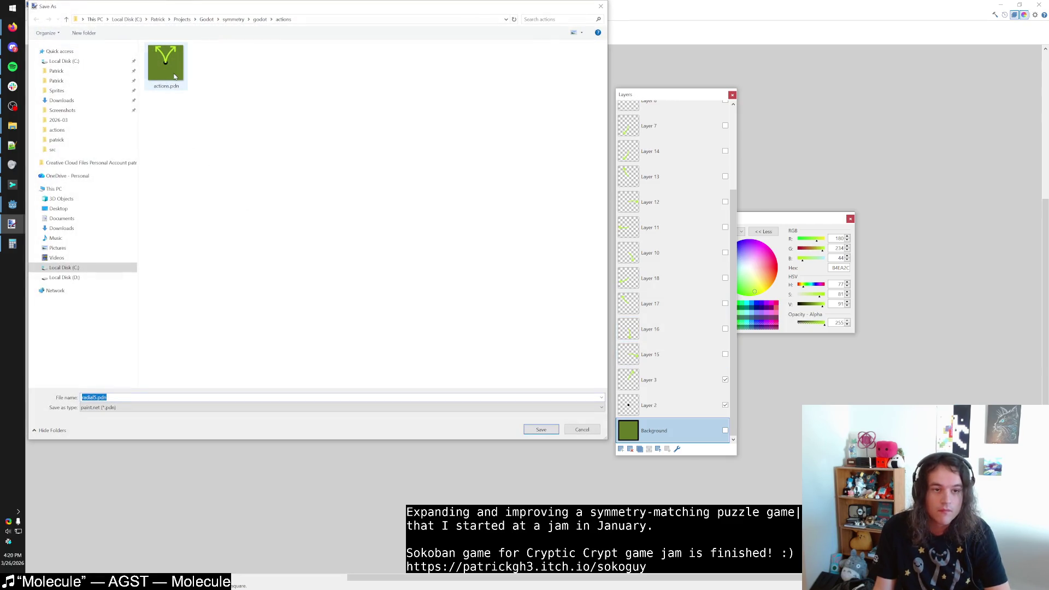
double_click(175, 76)
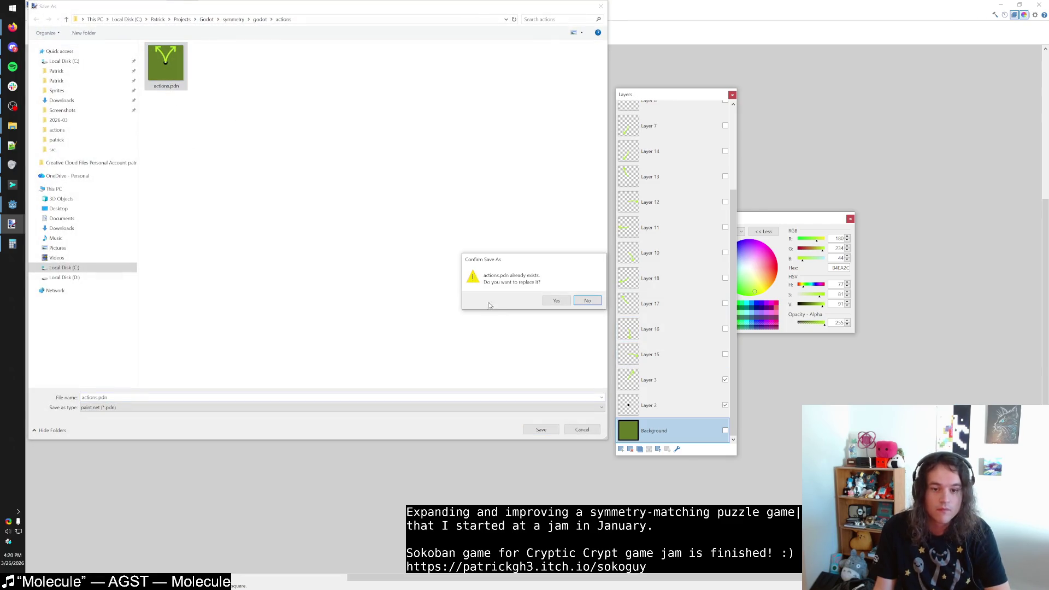
left_click(588, 304)
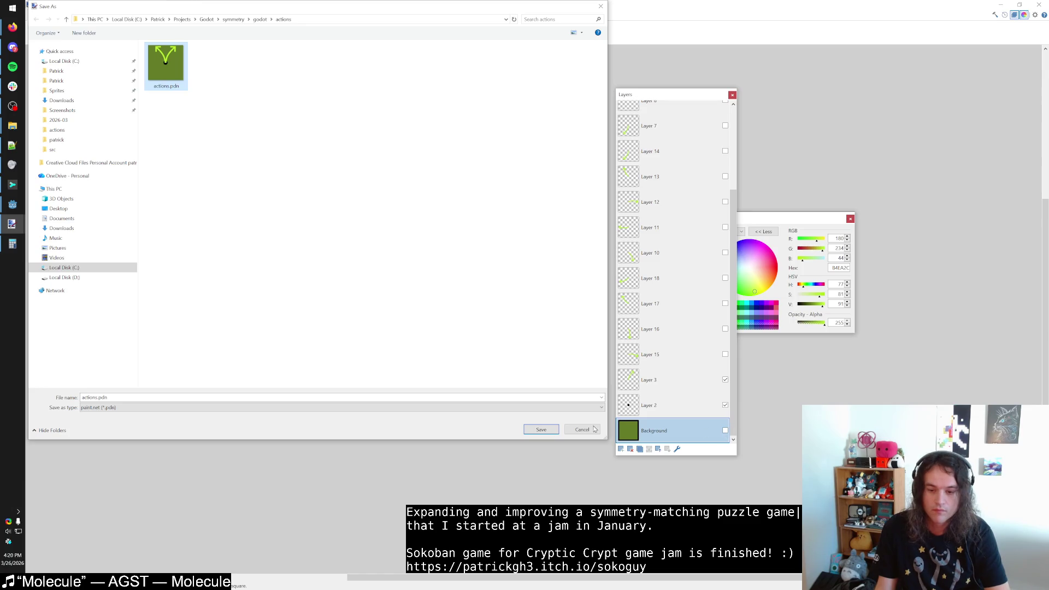
left_click(595, 429)
- Show the green Background layer and bucket-fill the black border green
left_click(726, 431)
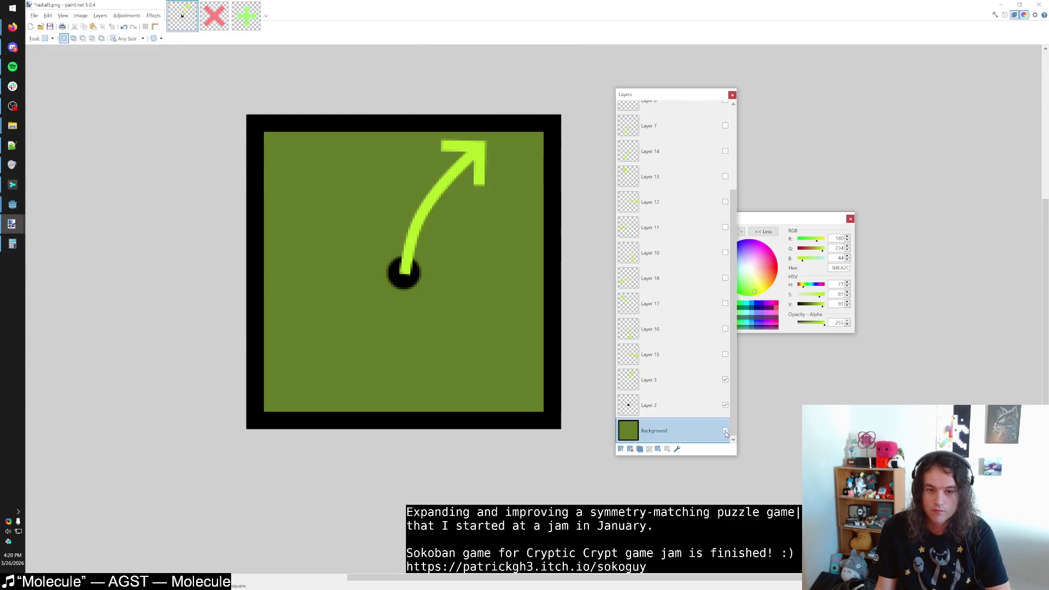
key("k")
left_click(520, 291)
key("f")
left_click(546, 290)
- Save the drawing over actions.pdn, replacing the existing file
key("ctrl+shift+s")
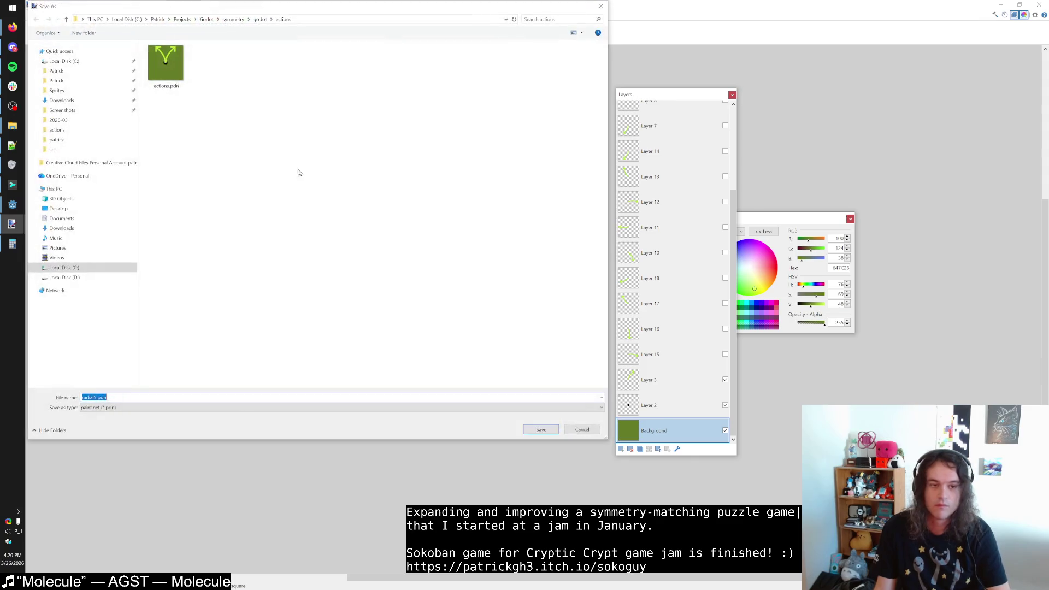
double_click(176, 78)
left_click(551, 301)
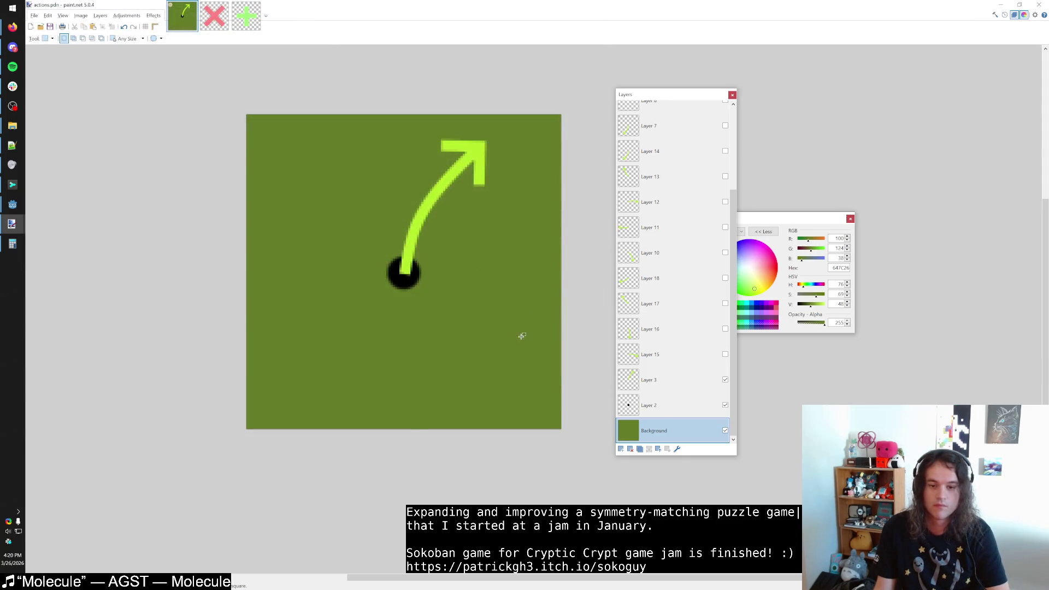
key("alt+Tab")
key("alt+Tab")
key("alt+Tab")
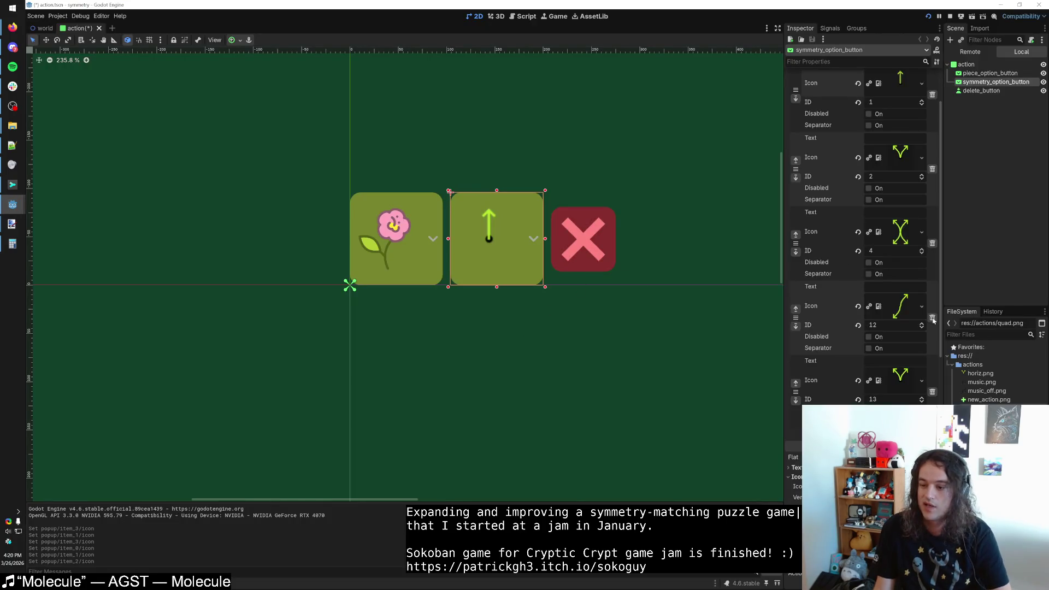
- Assign the radial3–radial6 PNGs as icons for symmetry items 13–16 and save action.tscn
scroll(901, 316, "down", 3)
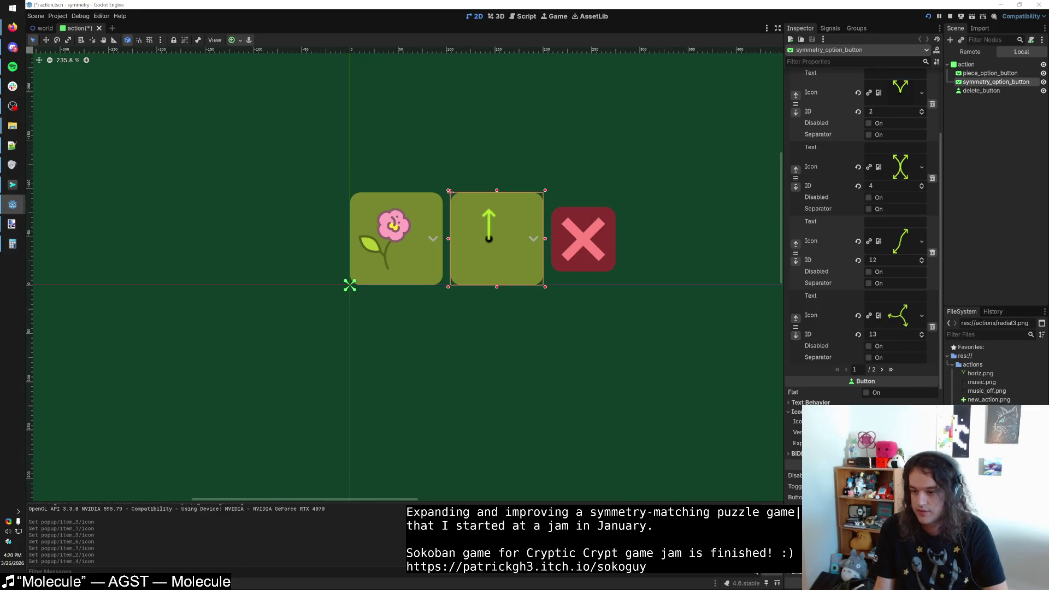
left_click_drag(984, 408, 890, 246)
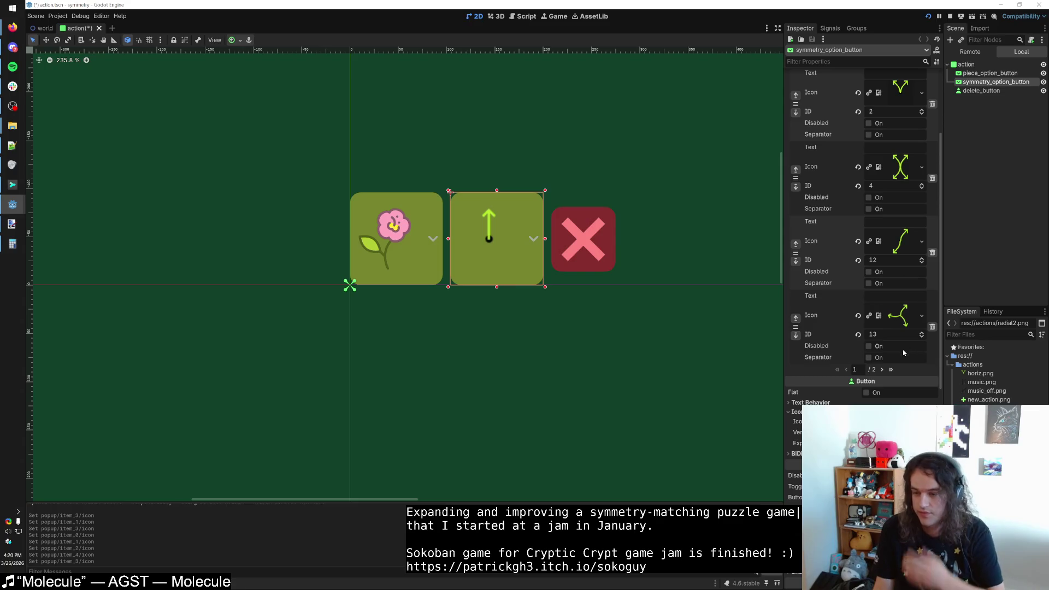
left_click(882, 370)
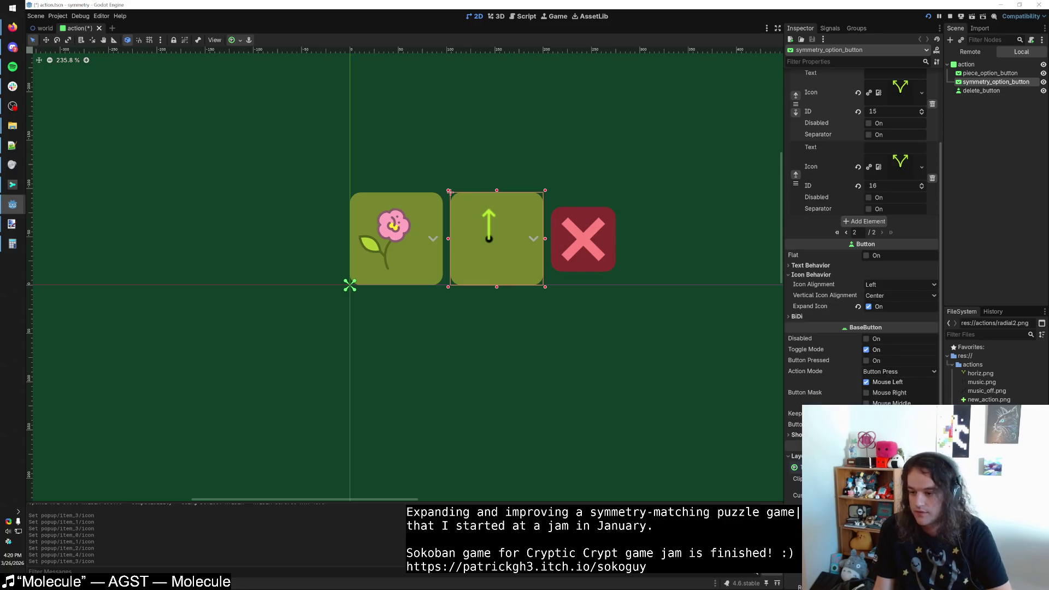
left_click_drag(877, 141, 896, 164)
scroll(864, 219, "up", 3)
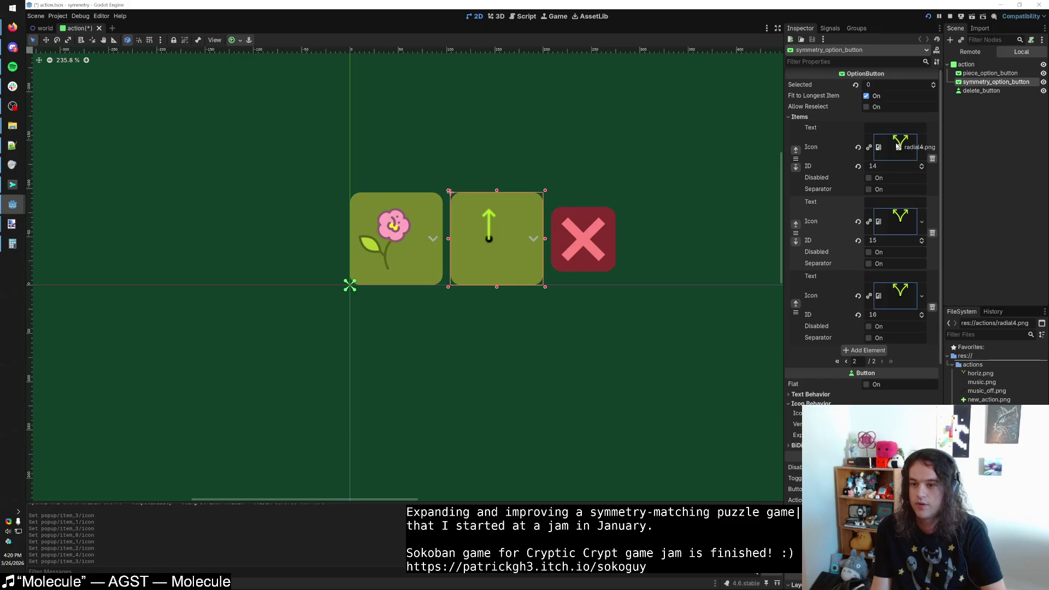
left_click_drag(984, 435, 900, 221)
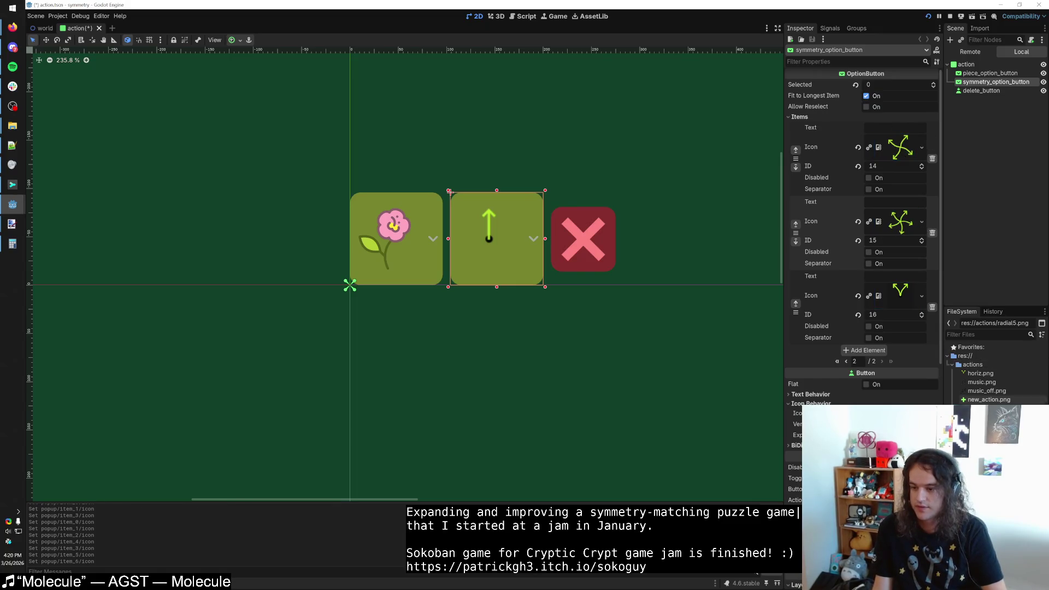
left_click_drag(983, 443, 897, 295)
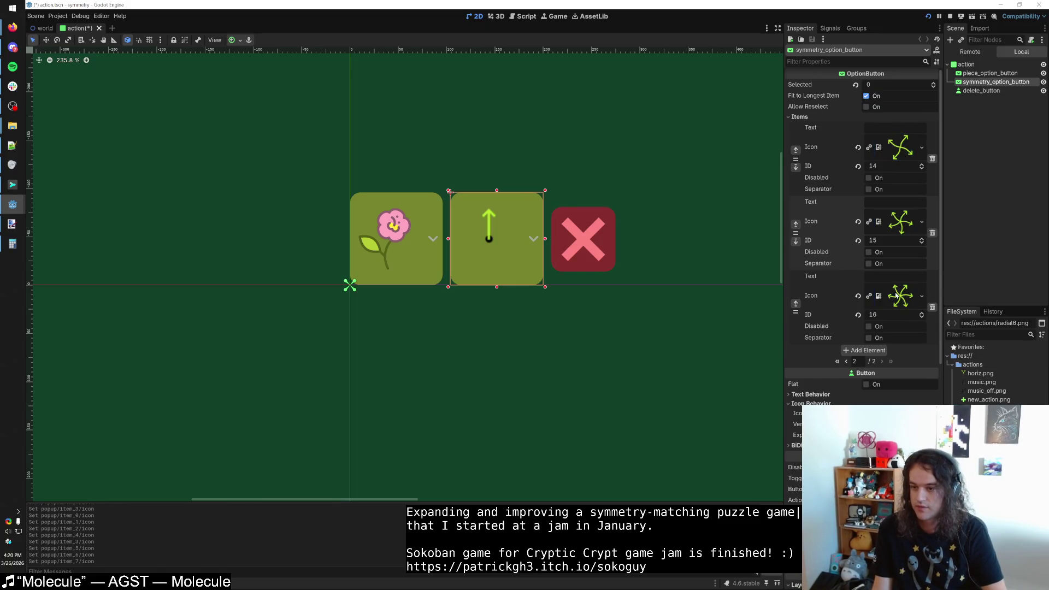
left_click(847, 360)
key("ctrl+s")
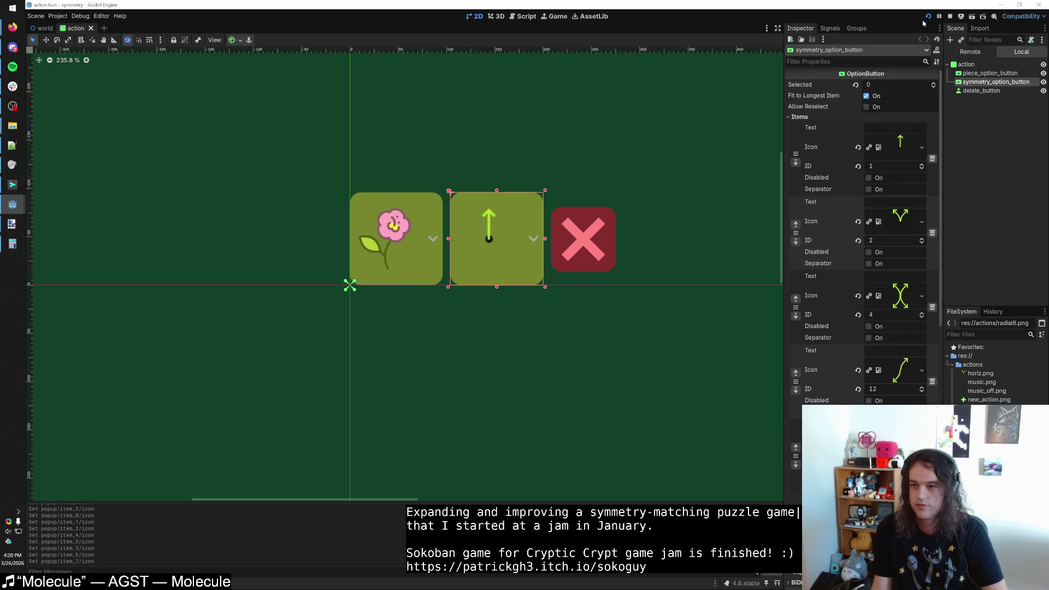
- Run the game, add an action row, and try V-shaped, X-shaped and three-way symmetries
left_click(949, 19)
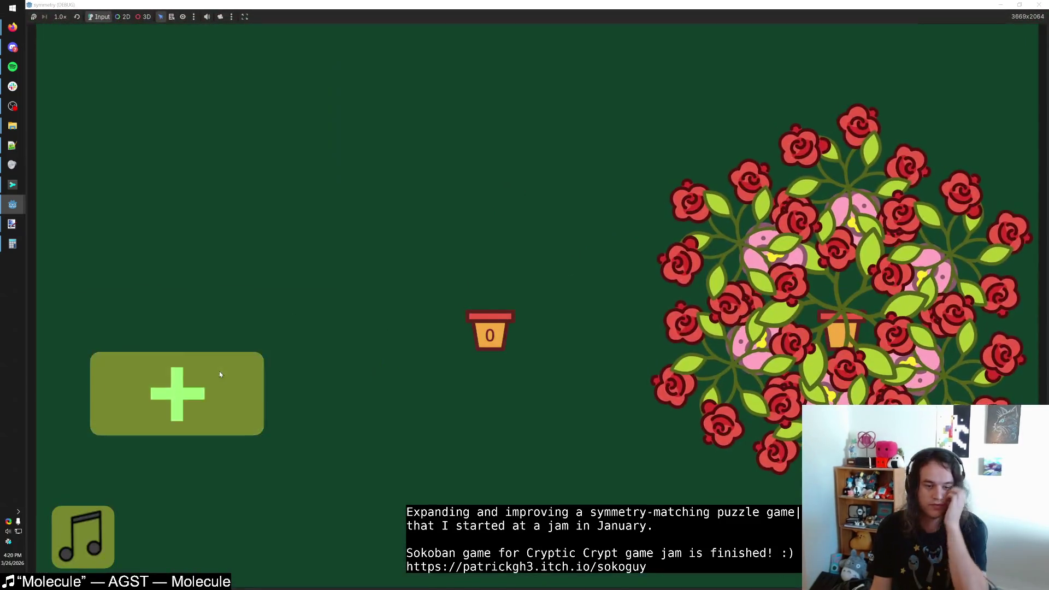
left_click(219, 372)
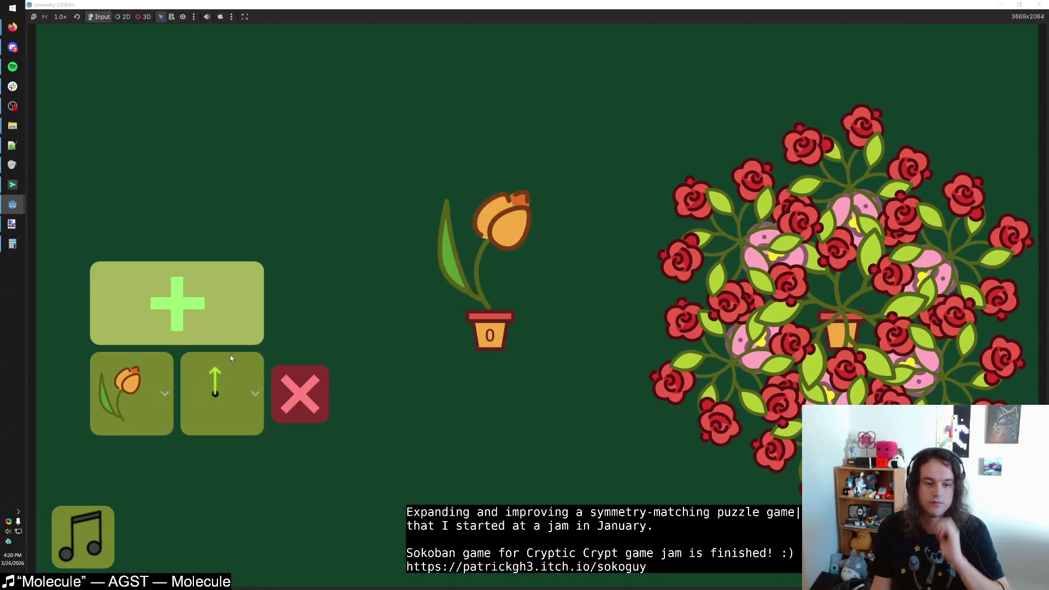
left_click(231, 360)
left_click(229, 191)
left_click(222, 404)
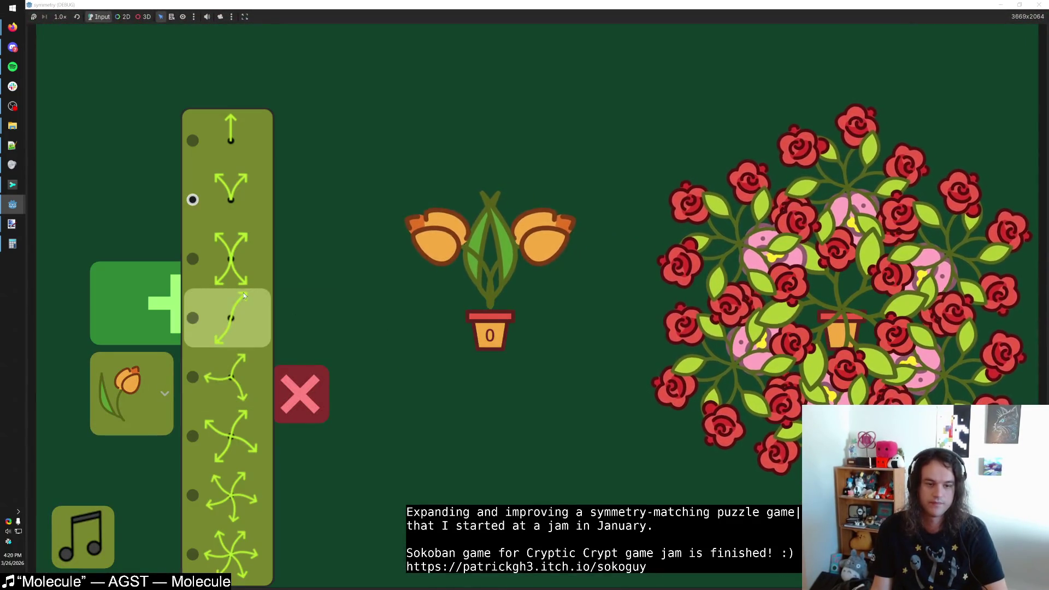
left_click(243, 270)
left_click(241, 372)
left_click(240, 377)
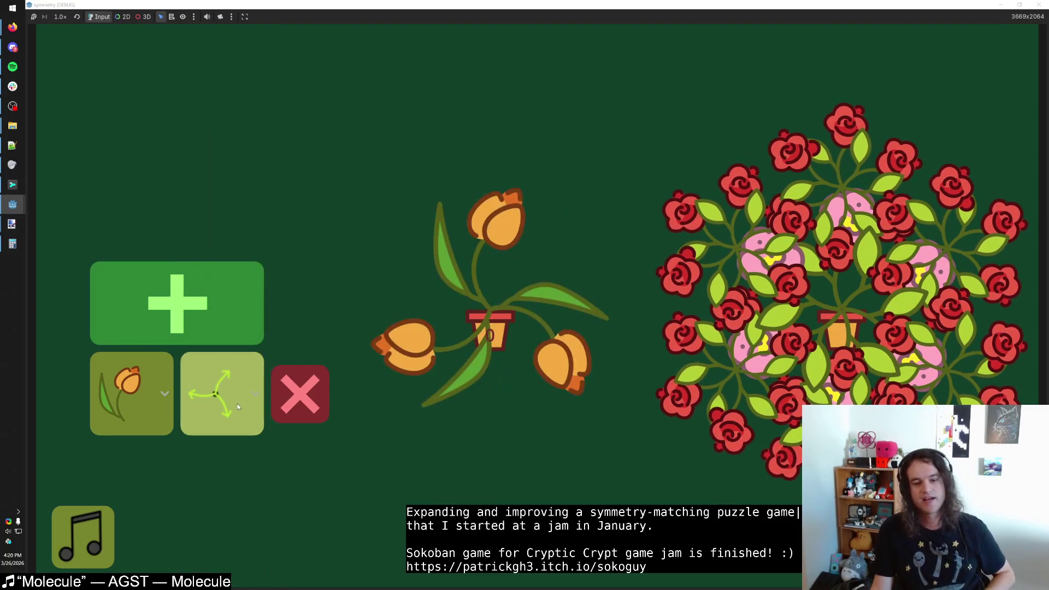
- Try four-way, five-way, the last and two-way symmetries, settling on four-way
left_click(236, 405)
left_click(236, 418)
left_click(232, 410)
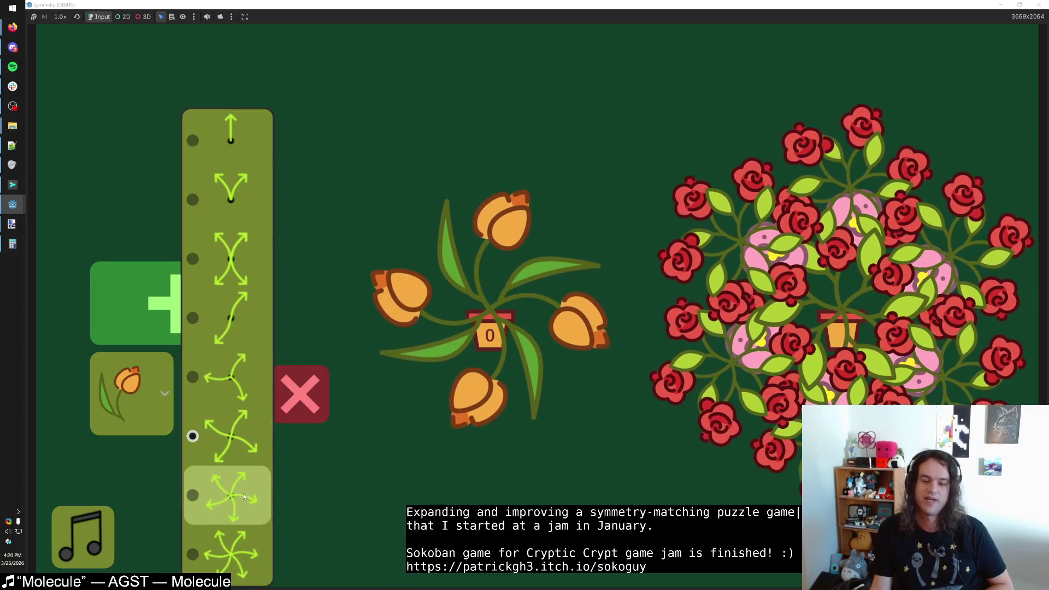
left_click(235, 495)
left_click(233, 413)
left_click(243, 543)
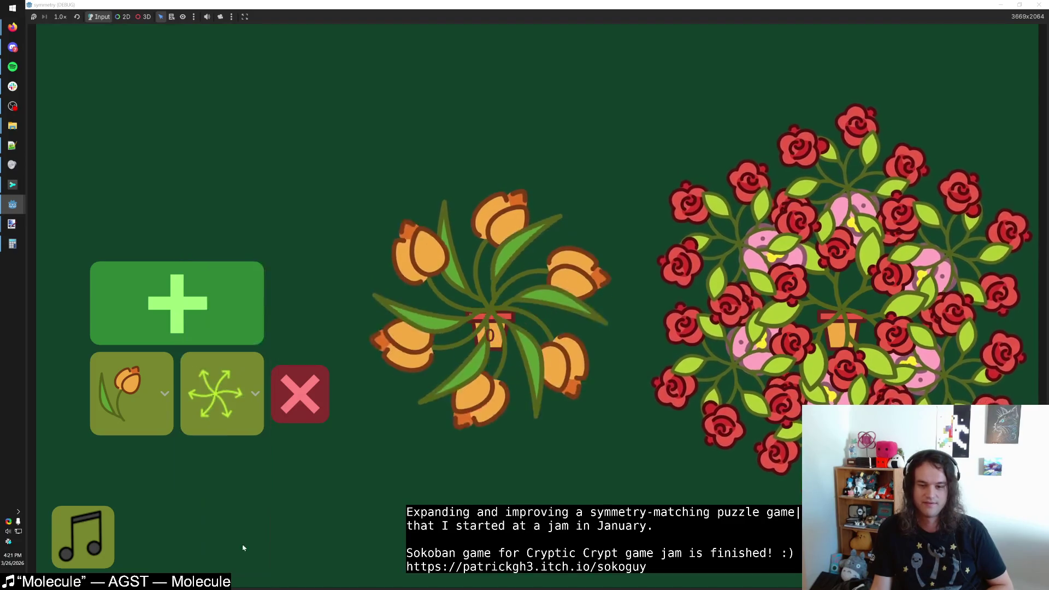
left_click(227, 408)
left_click(231, 315)
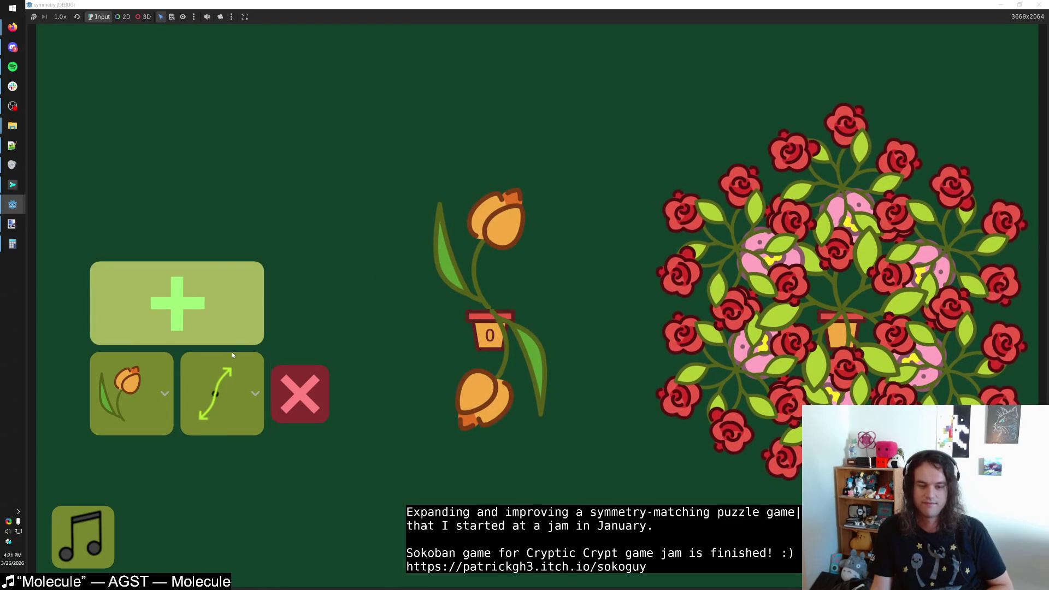
left_click(231, 383)
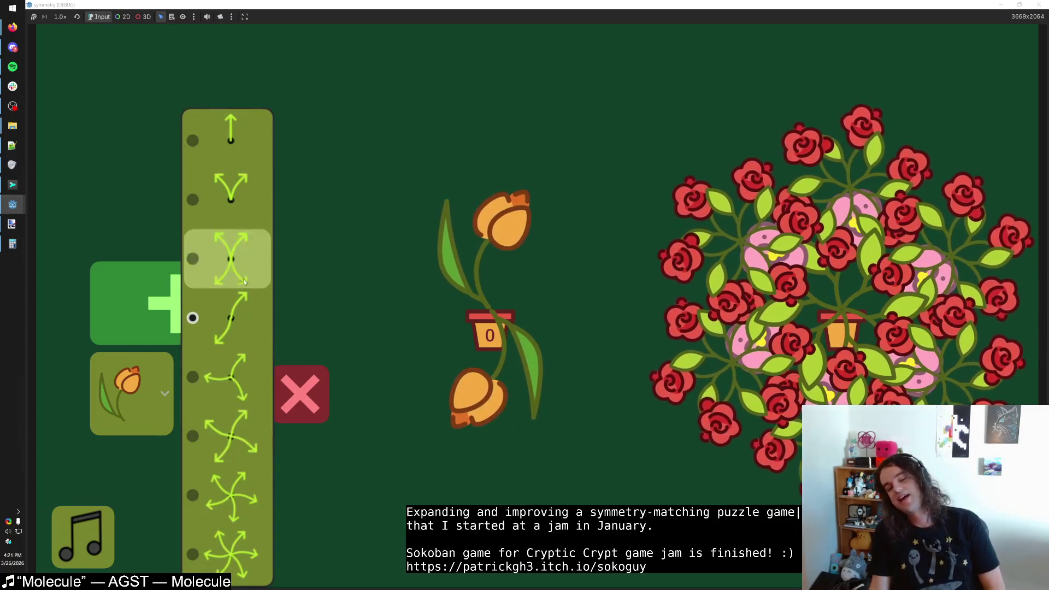
left_click(232, 435)
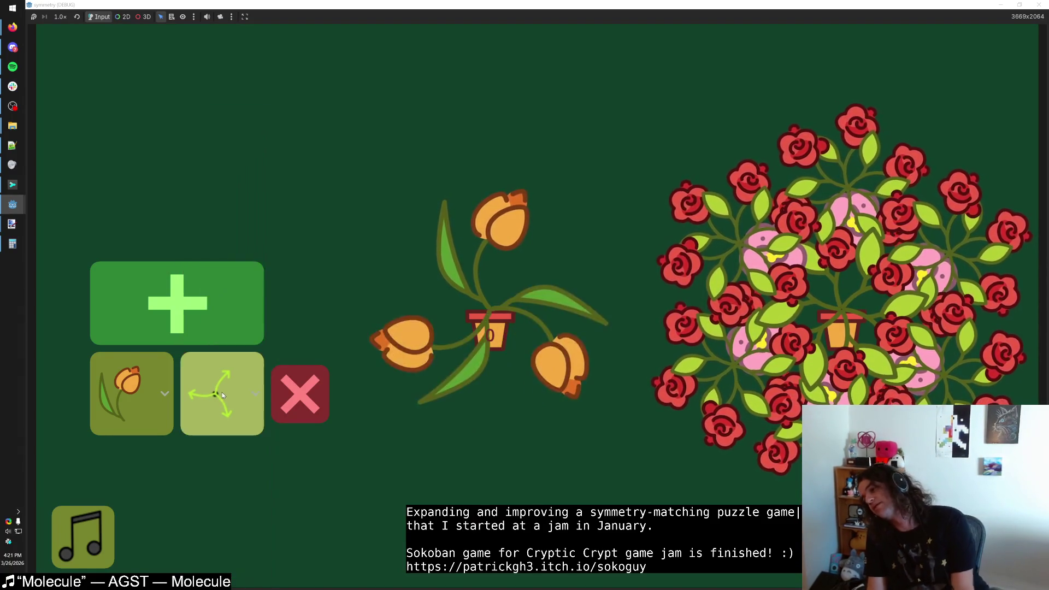
left_click(221, 392)
left_click(235, 449)
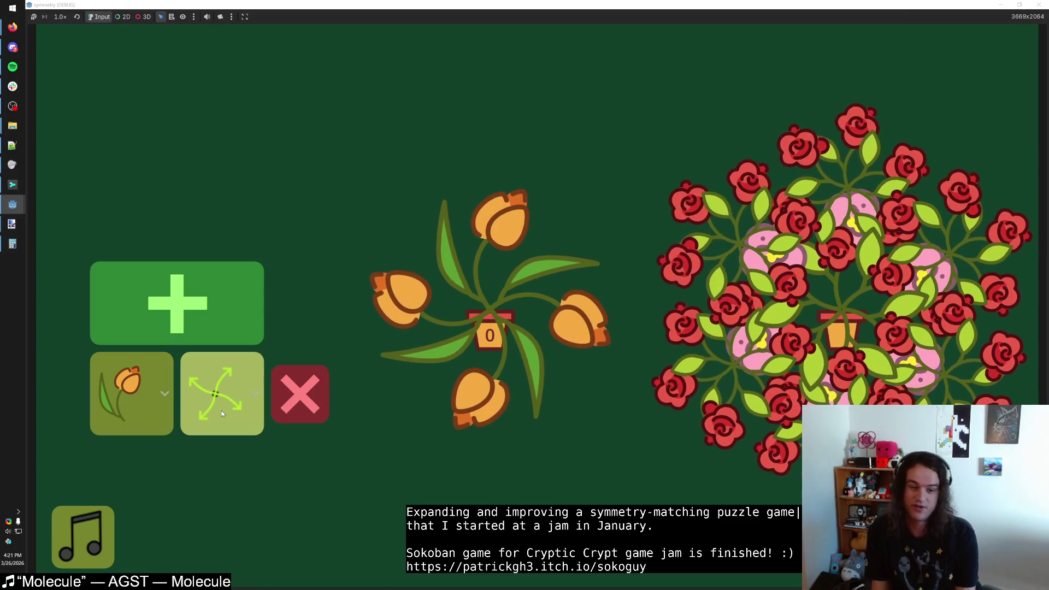
- Set the row's flower to the pink flower, then switch to Sublime Merge
left_click(129, 370)
left_click(128, 369)
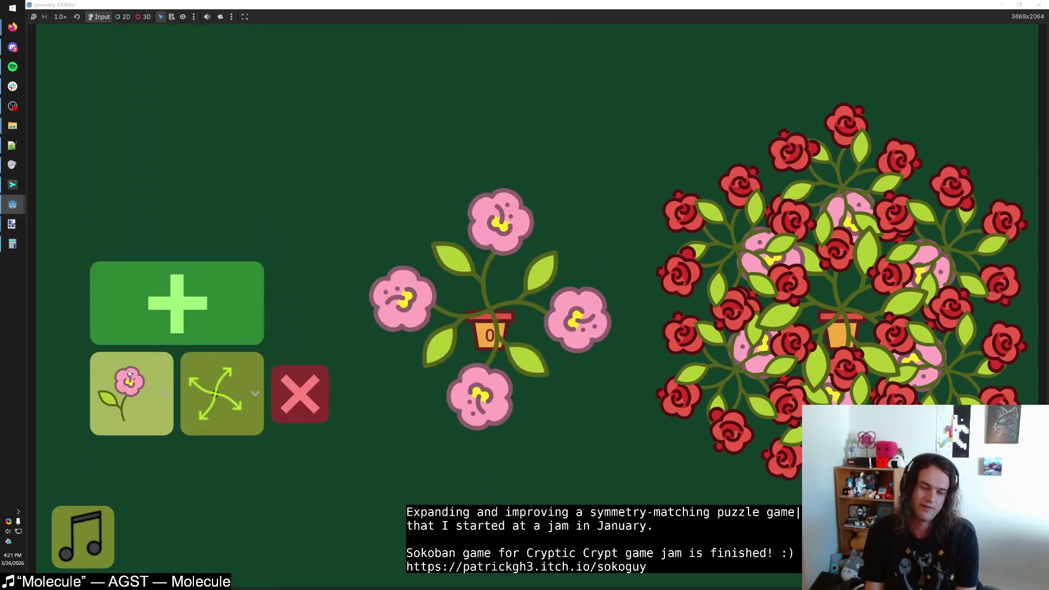
left_click(128, 370)
left_click(127, 369)
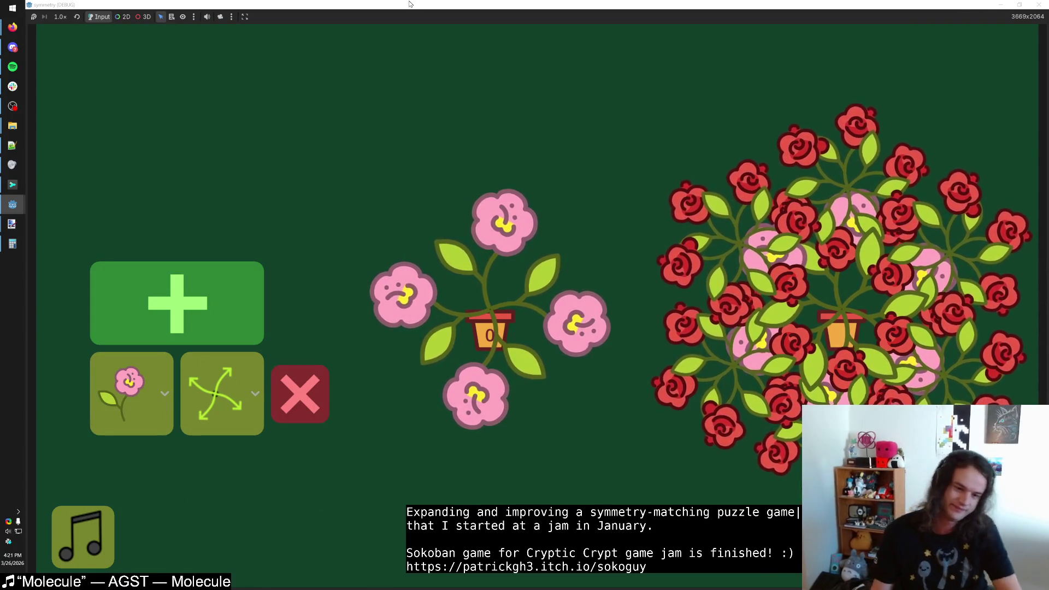
key("alt+Tab")
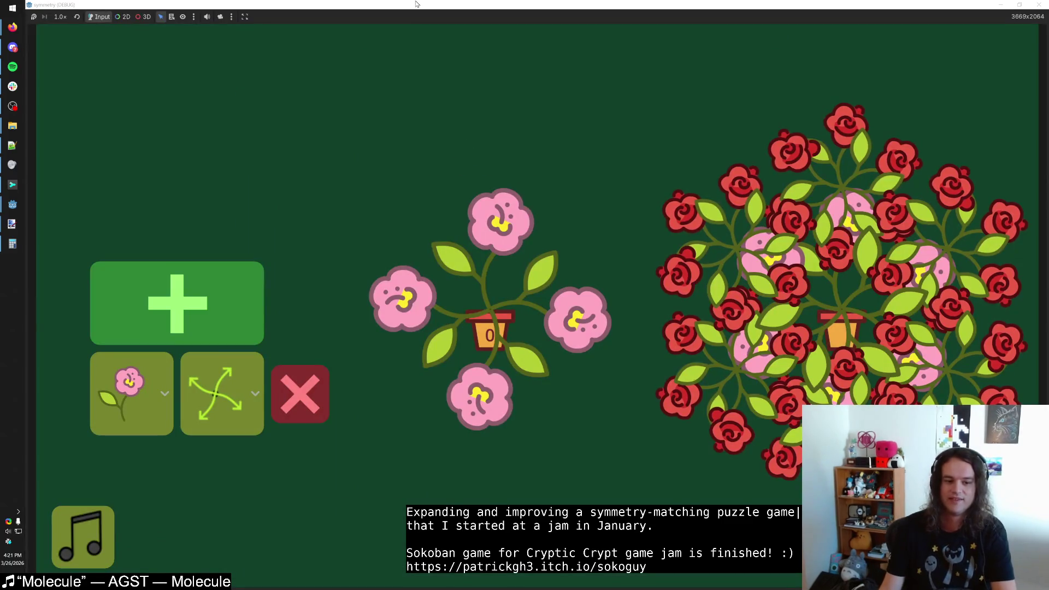
key("alt+Tab")
key("alt+Tab")
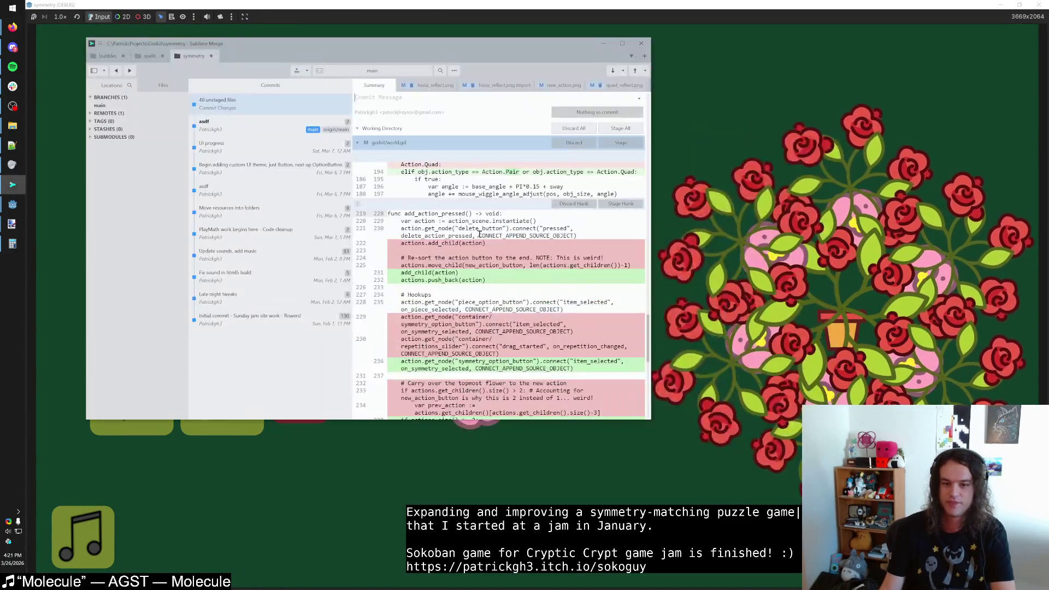
- Collapse the world.gd diff and expand the Untracked Files list
left_click(415, 143)
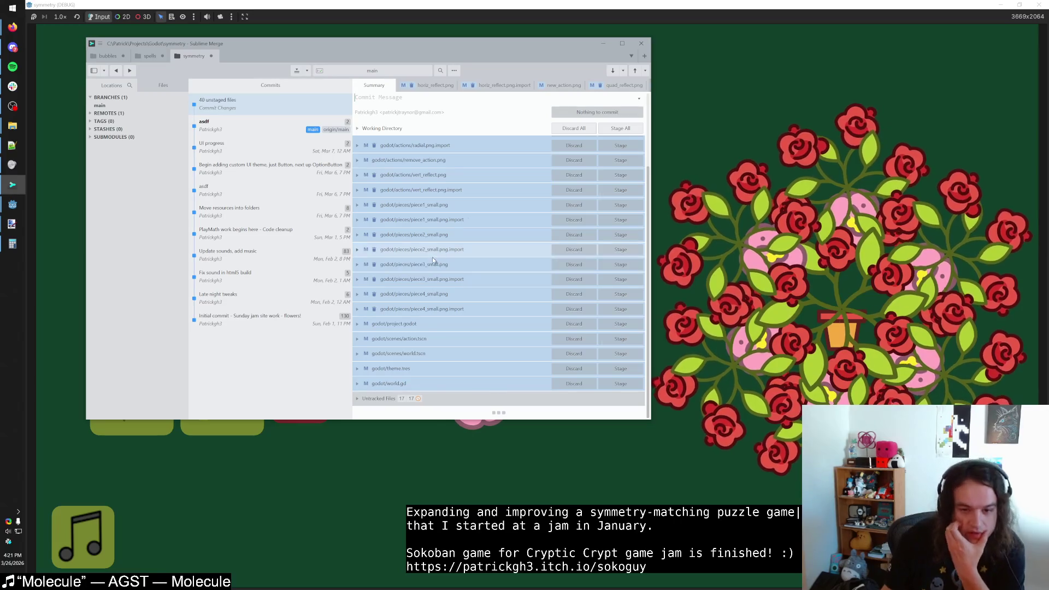
left_click(404, 399)
scroll(457, 328, "down", 5)
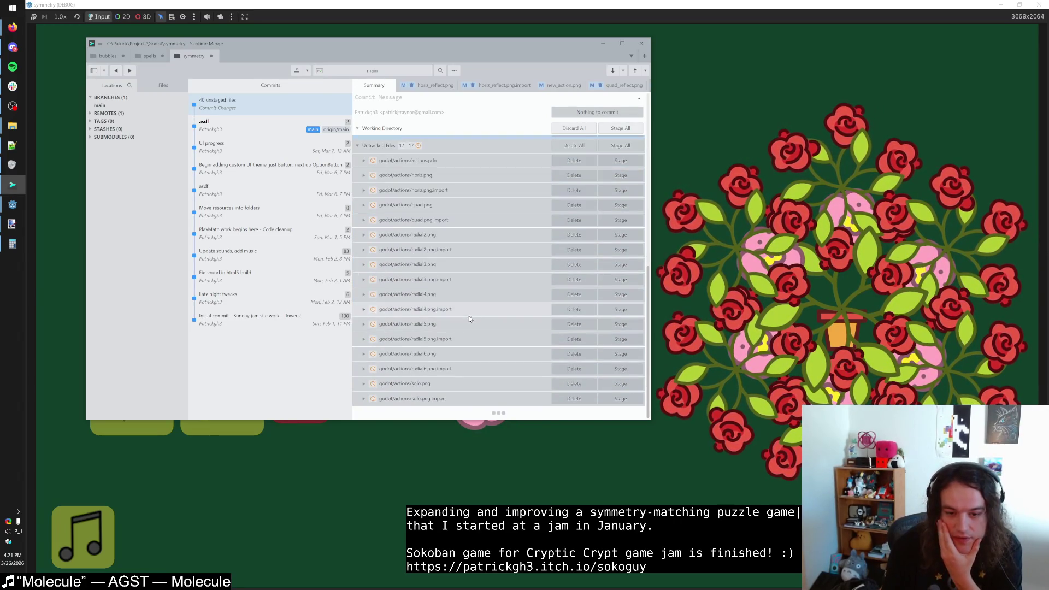
scroll(467, 320, "up", 1)
scroll(465, 321, "up", 5)
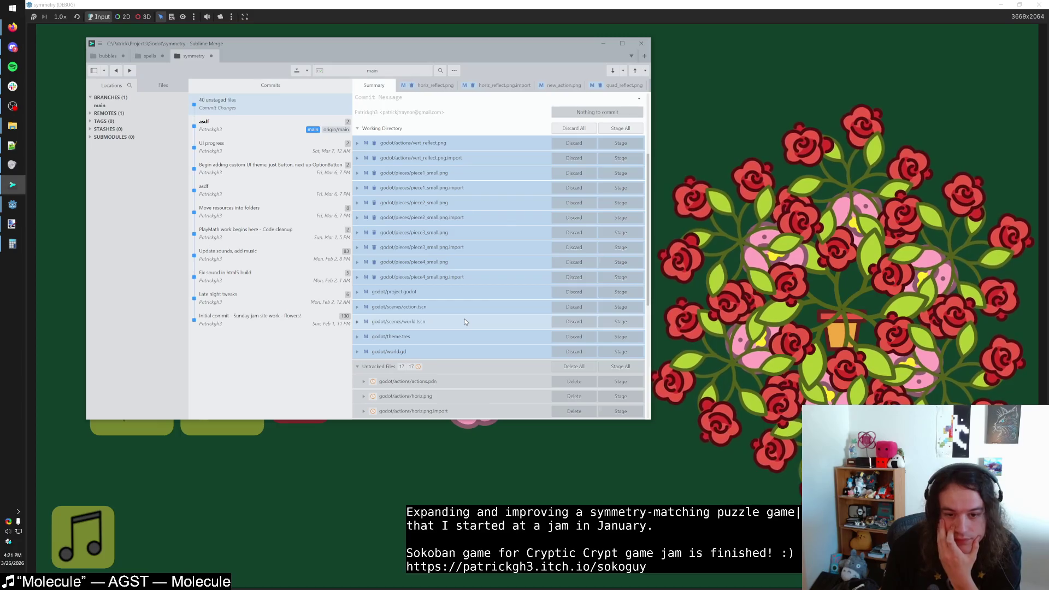
scroll(466, 321, "up", 2)
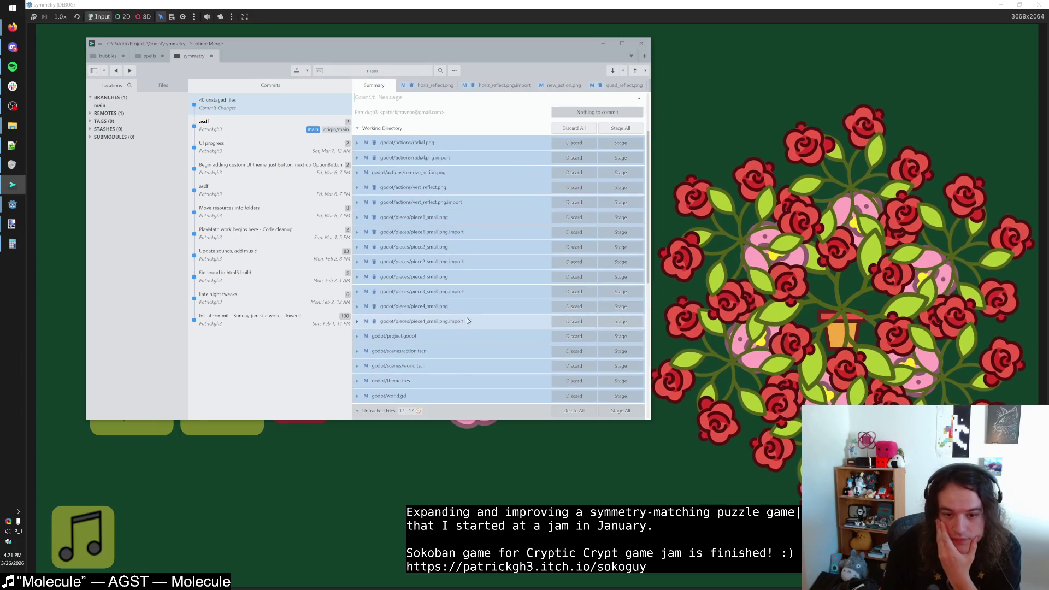
- Discard the piece4 through piece1 _small .png and .import changes
left_click(577, 310)
left_click(577, 306)
left_click(575, 278)
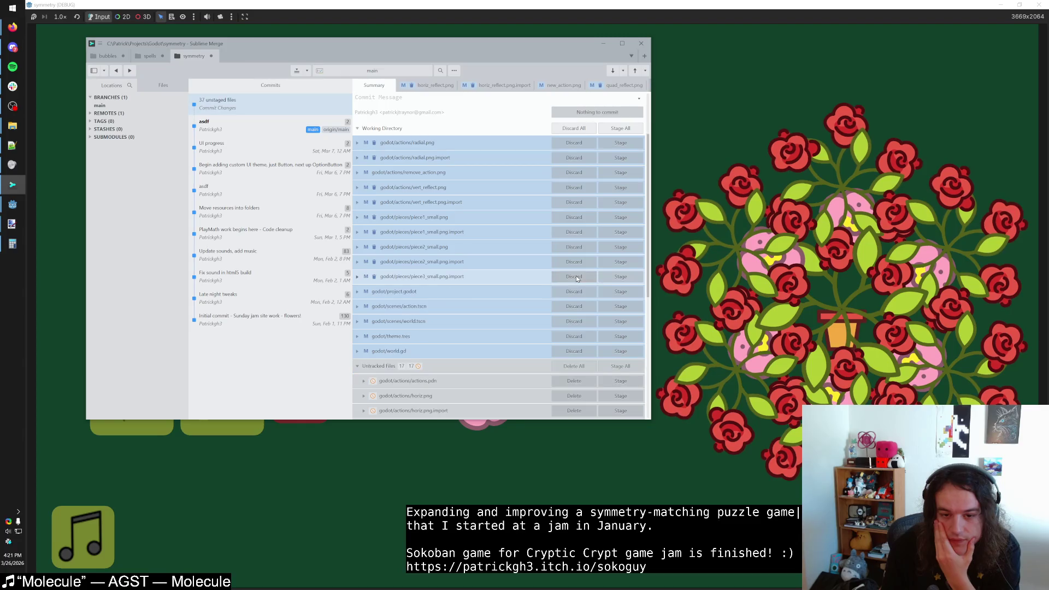
left_click(576, 275)
left_click(576, 251)
left_click(574, 248)
left_click(576, 220)
left_click(576, 221)
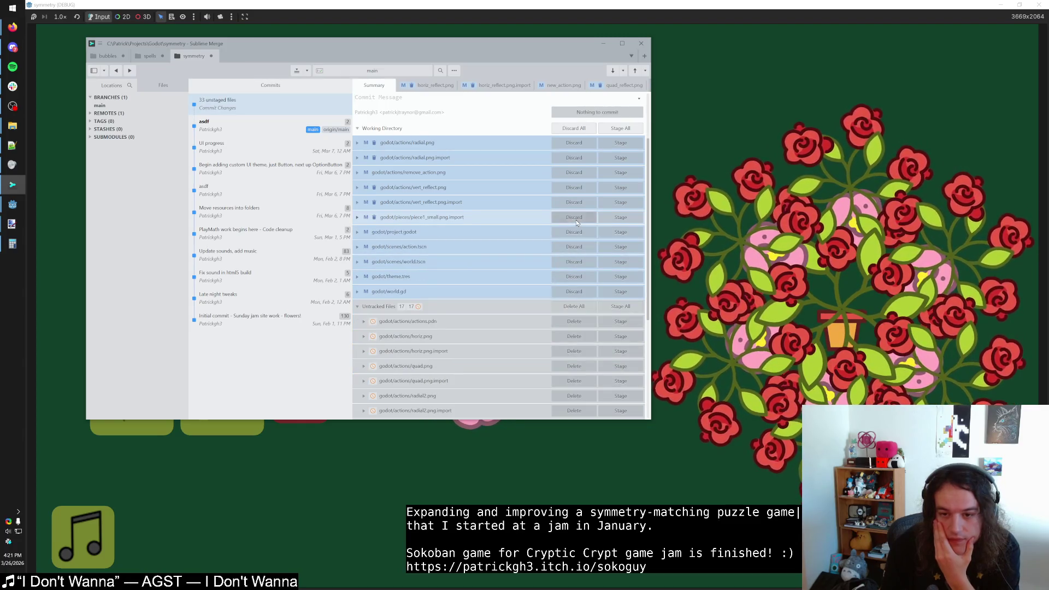
key("alt+Tab")
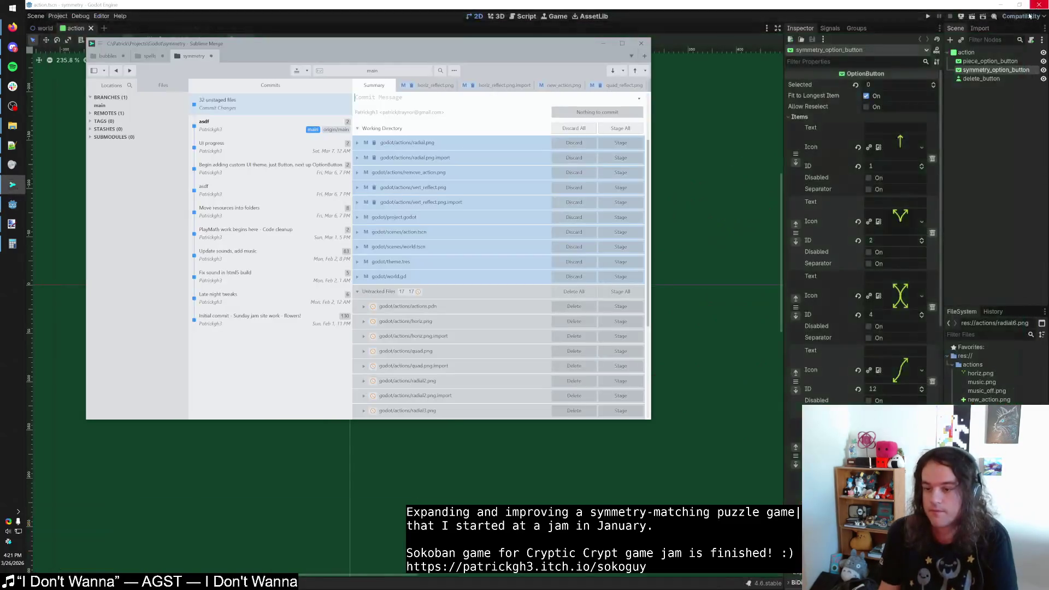
- Set piece_option_button's second item icon to piece2_small.png and run the project
key("alt+F4")
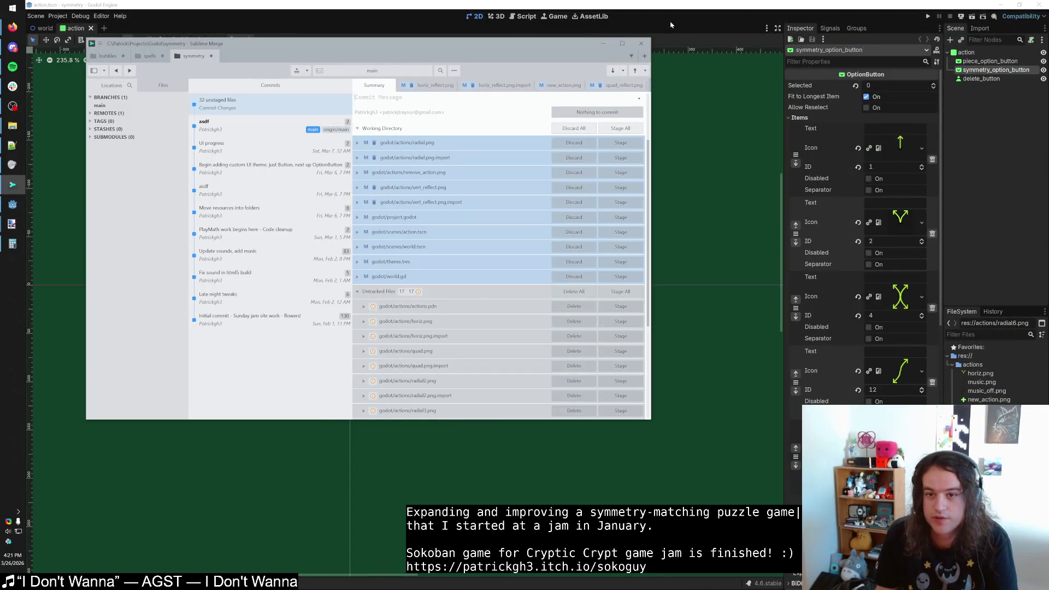
left_click(671, 25)
left_click(366, 247)
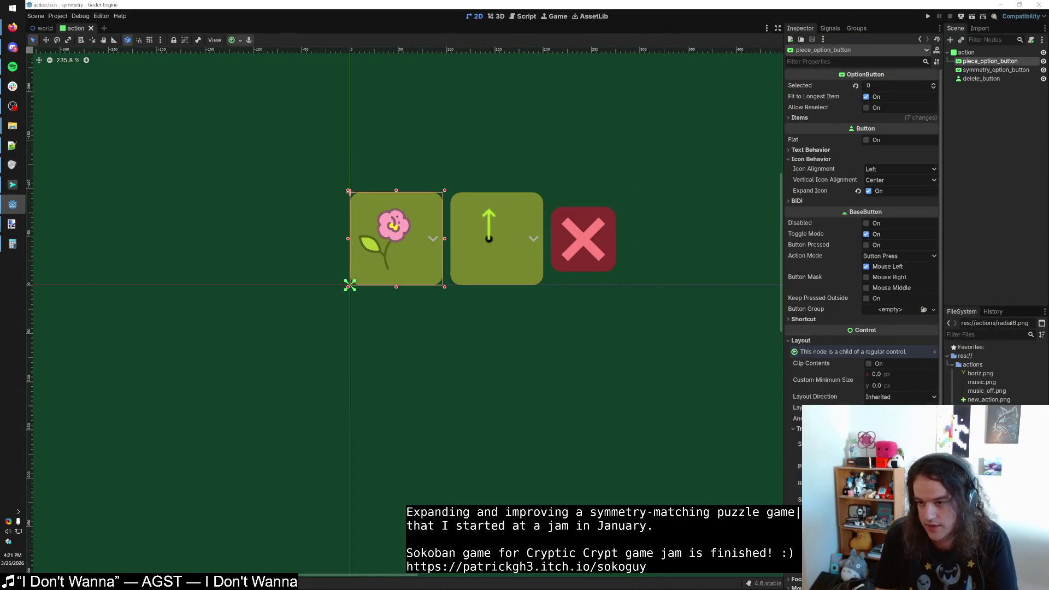
left_click(799, 117)
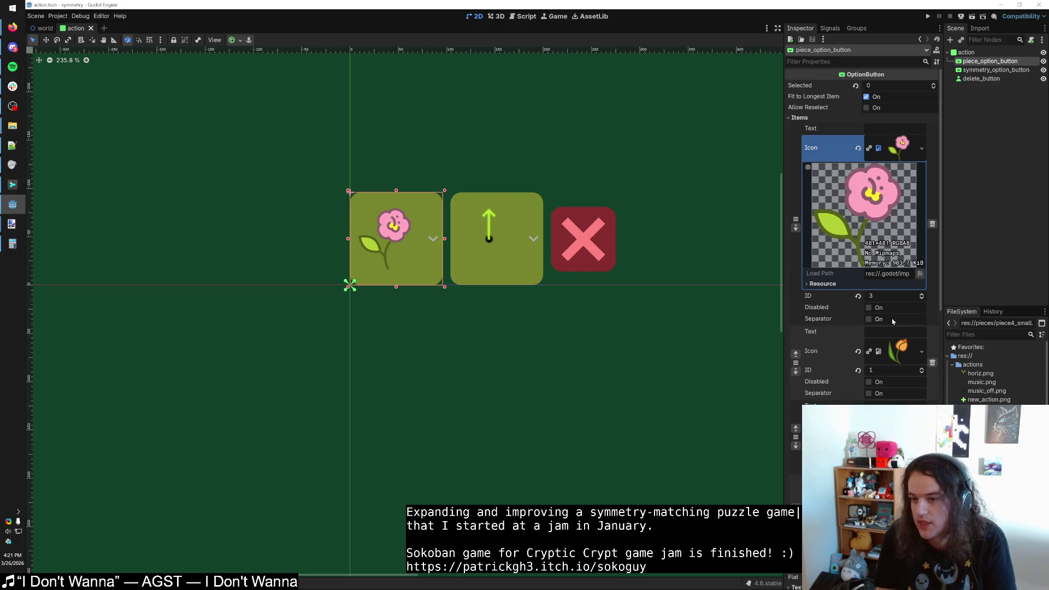
scroll(893, 321, "down", 3)
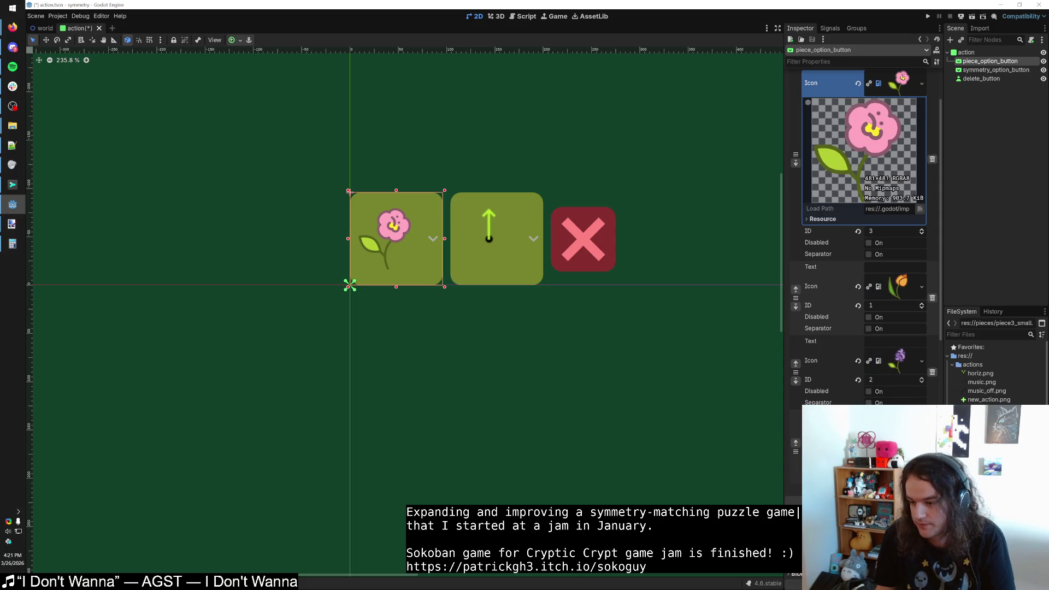
left_click_drag(913, 318, 904, 293)
left_click(926, 19)
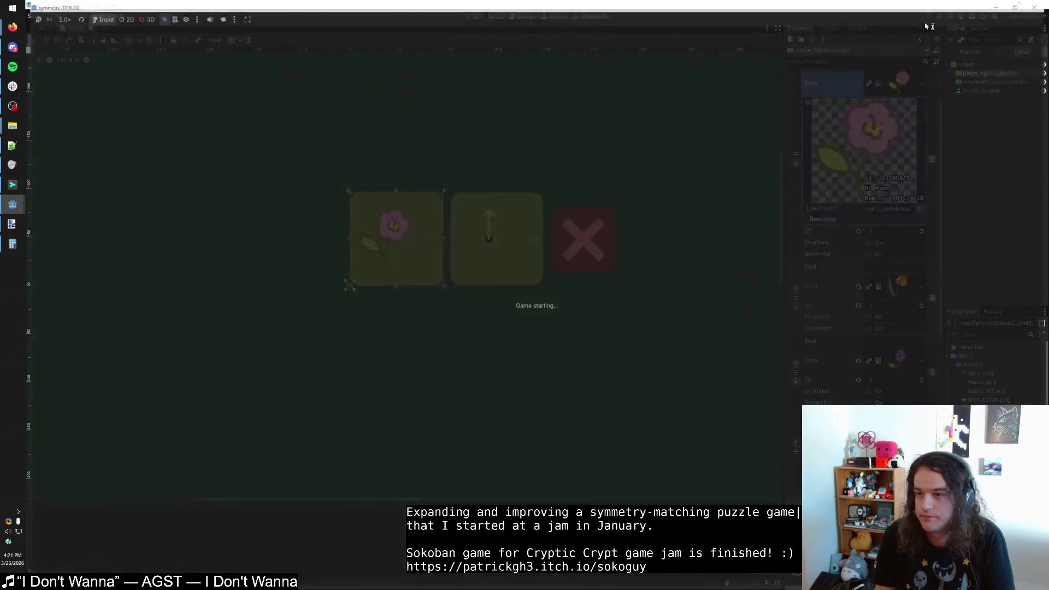
- Add an action row and give it single upward symmetry
left_click(208, 402)
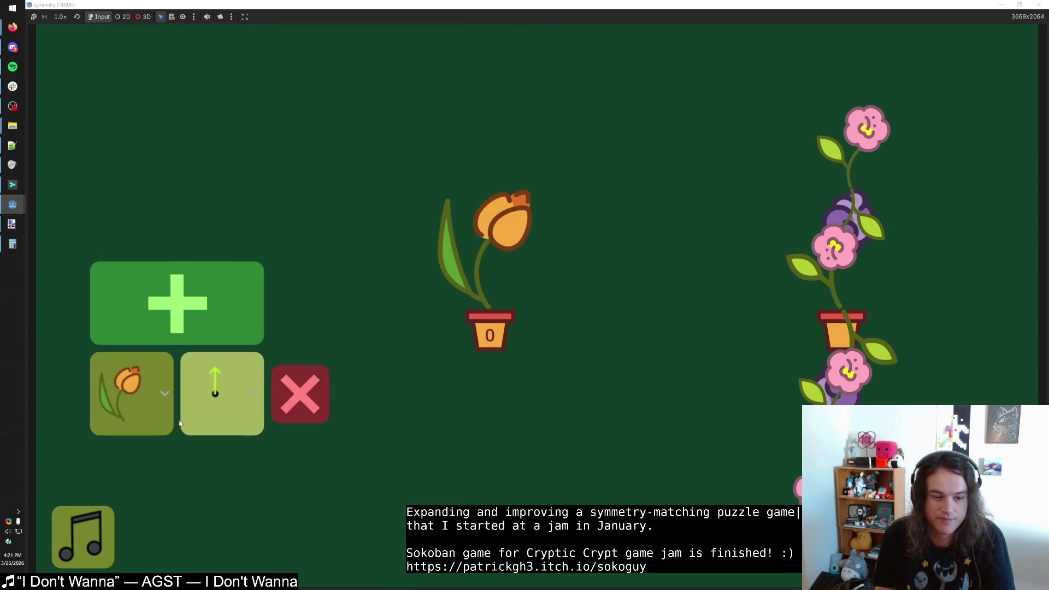
left_click(150, 419)
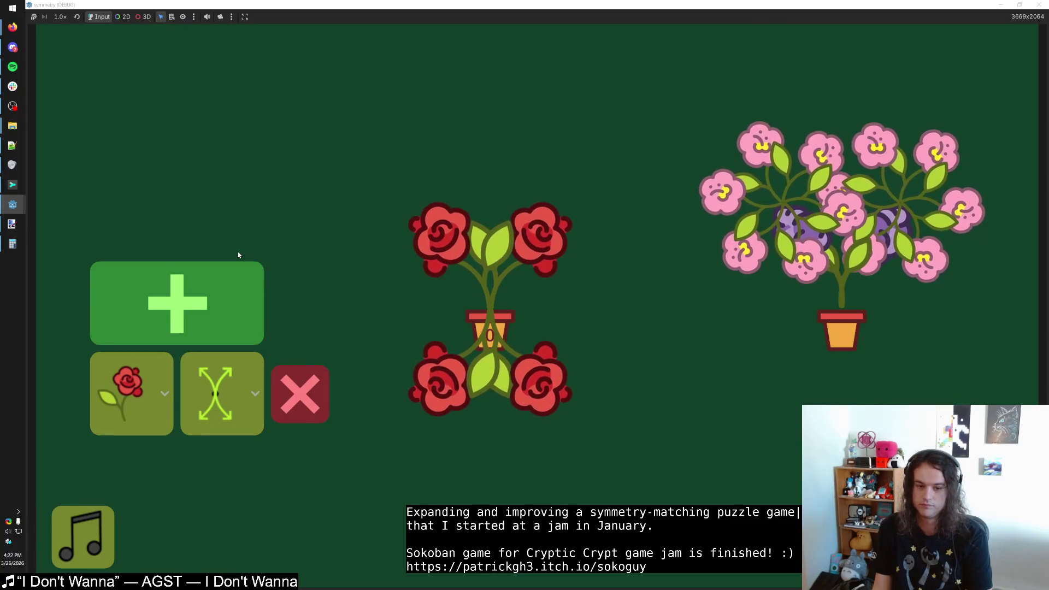
left_click(222, 391)
left_click(244, 132)
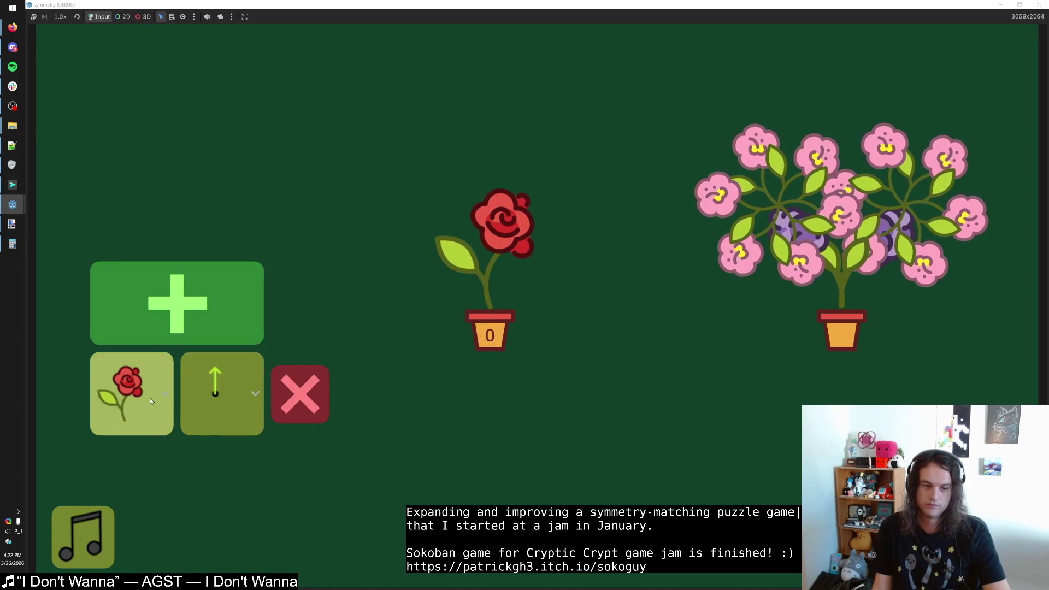
- Add a second row with Y-fork symmetry on top, then delete both rows
left_click(209, 331)
left_click(131, 306)
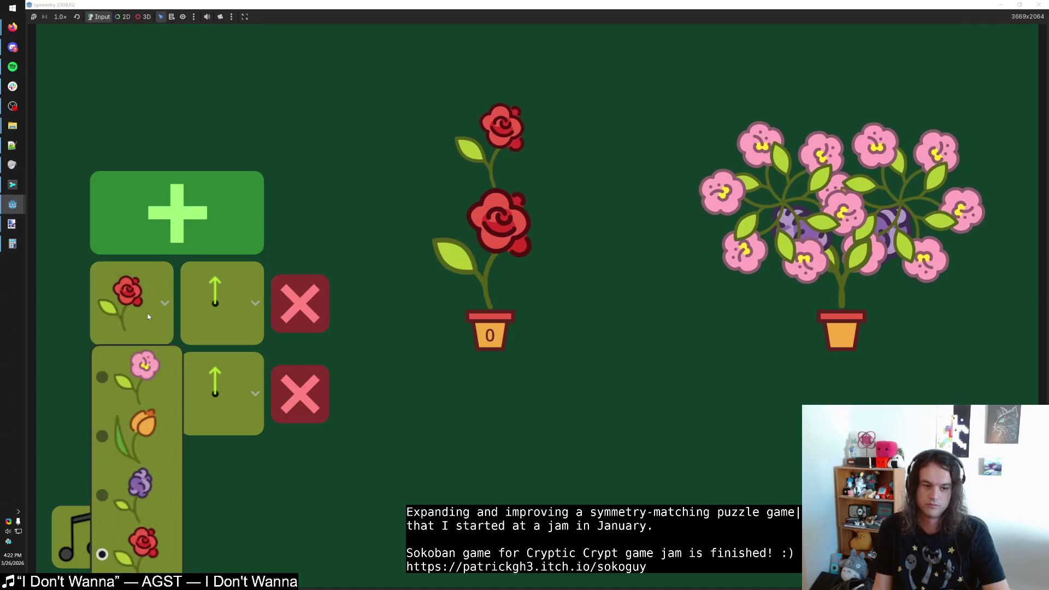
left_click(164, 306)
left_click(221, 328)
left_click(227, 194)
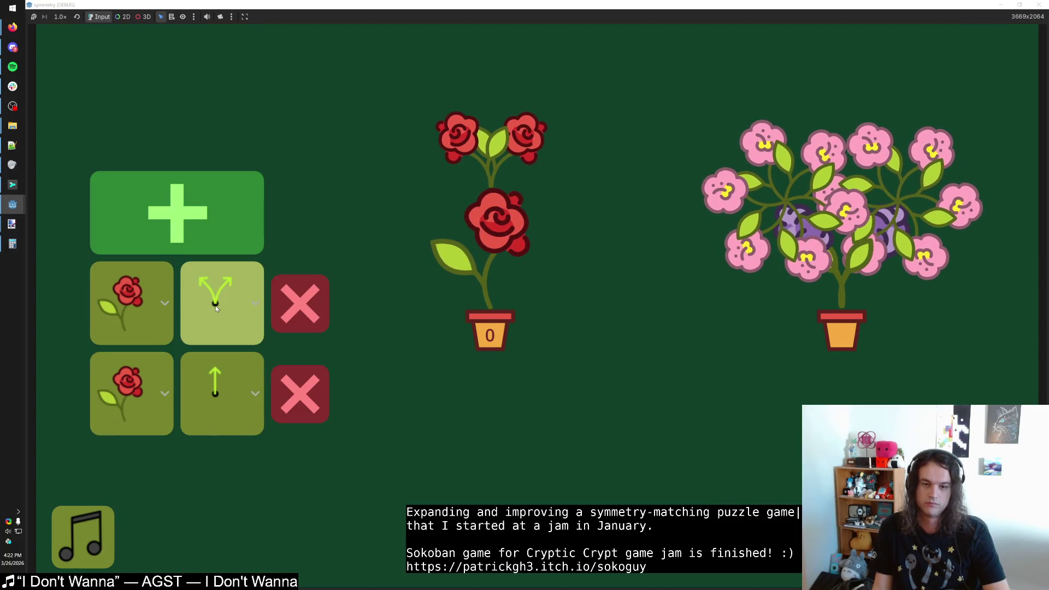
left_click(300, 303)
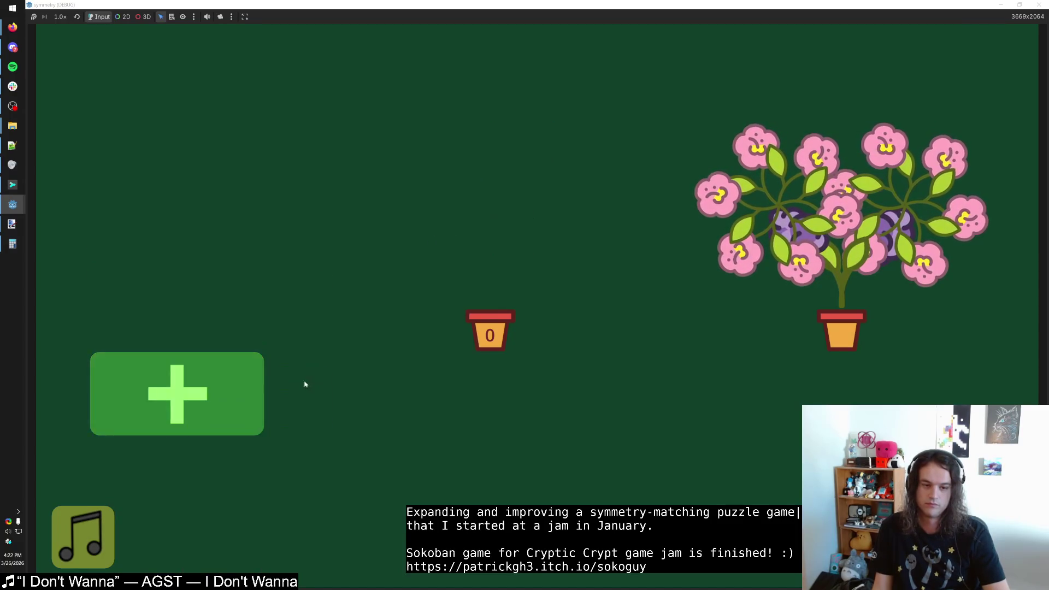
left_click(300, 393)
- Add a rule row with three-way symmetry, then delete it
left_click(219, 382)
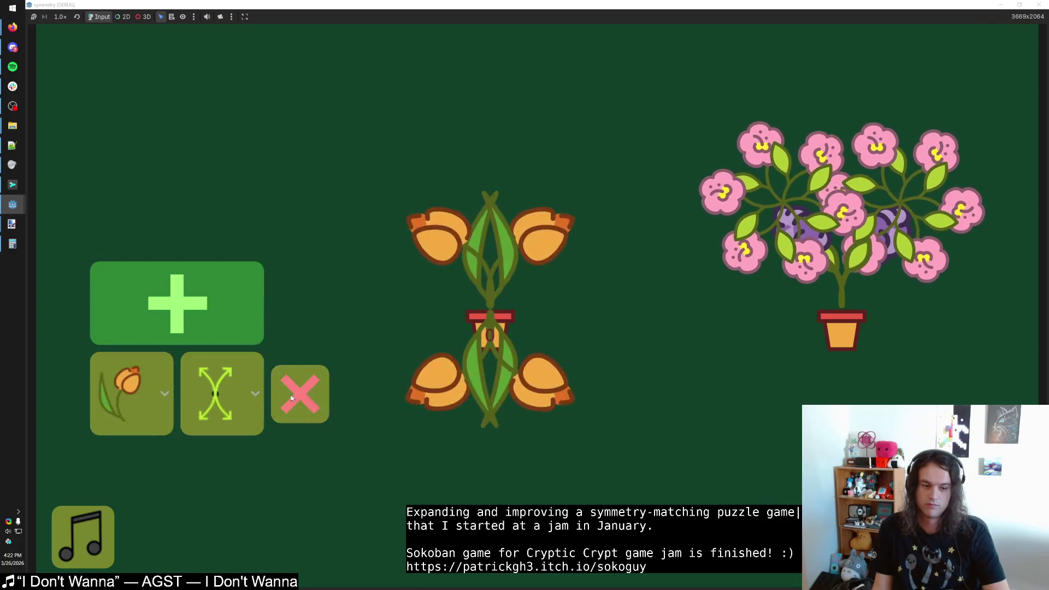
left_click(235, 391)
left_click(238, 394)
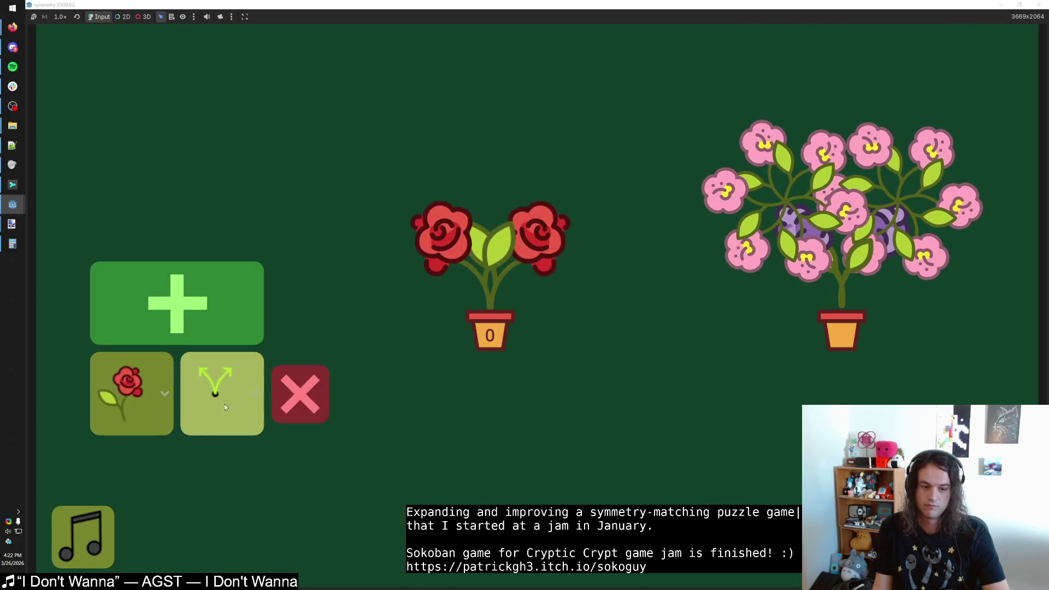
left_click(302, 392)
- Repeatedly add and delete rule rows, then close the game and open world.gd
left_click(238, 385)
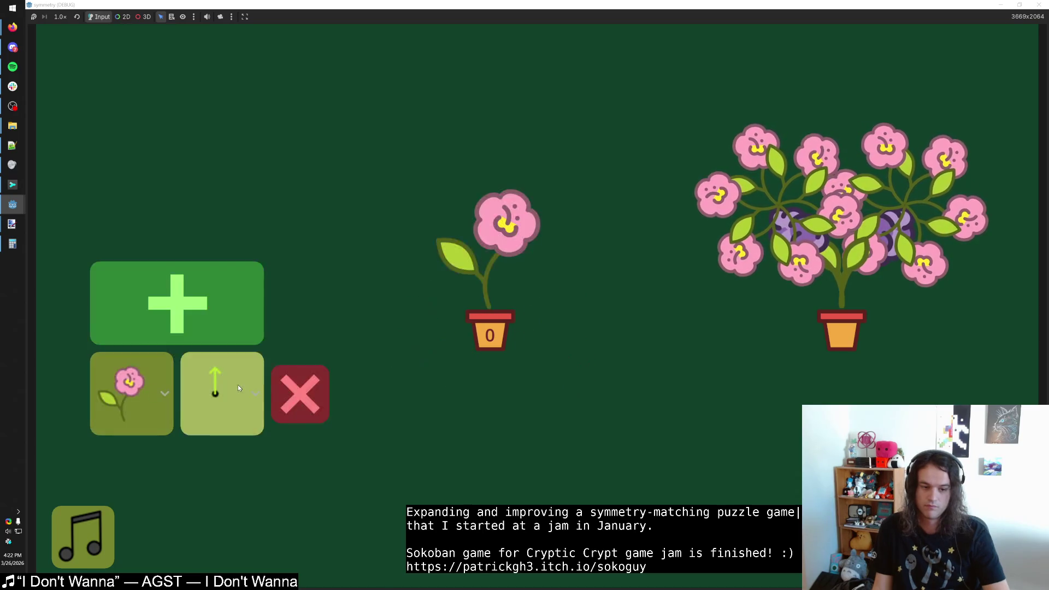
left_click(300, 393)
left_click(261, 394)
left_click(291, 397)
left_click(238, 393)
left_click(300, 393)
left_click(242, 391)
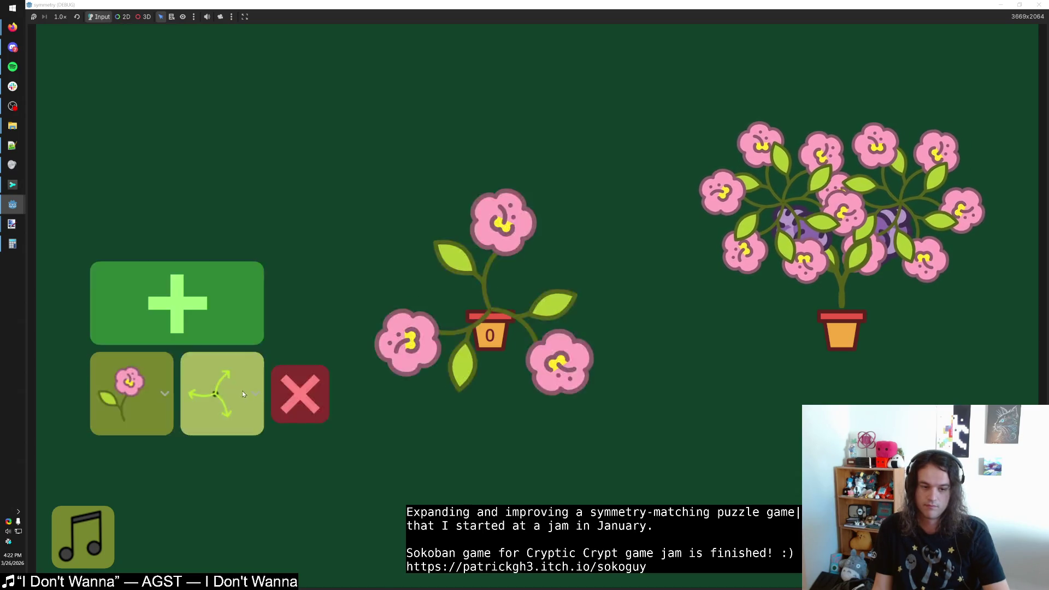
left_click(300, 394)
left_click(240, 394)
left_click(300, 394)
left_click(234, 401)
left_click(300, 393)
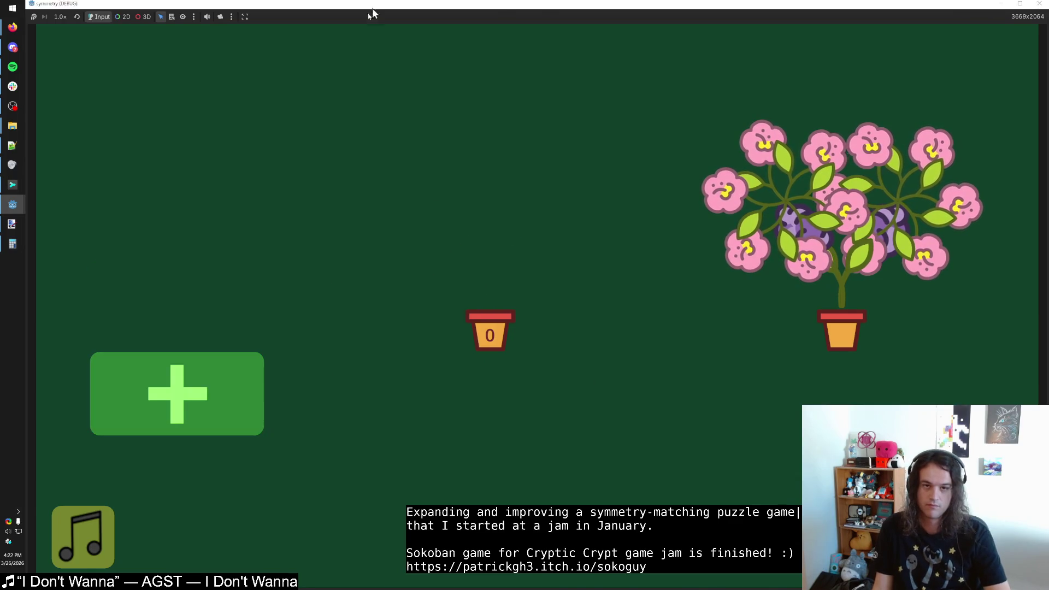
key("alt+F4")
left_click(524, 17)
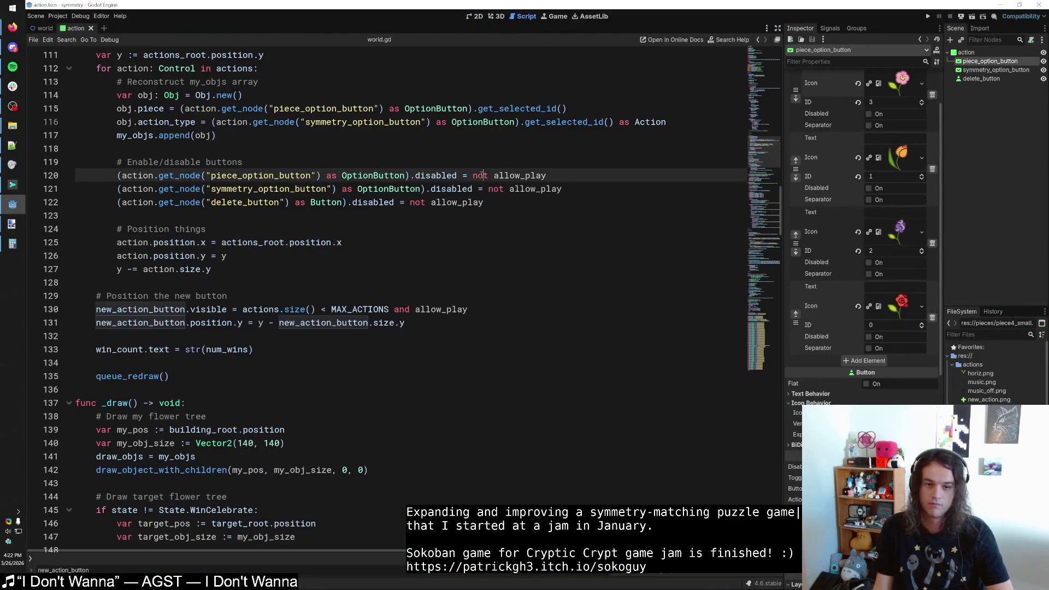
- Step through the 'Solo' matches in world.gd and inspect the random pick on line 246
scroll(482, 175, "down", 15)
type("Solo")
key("Return")
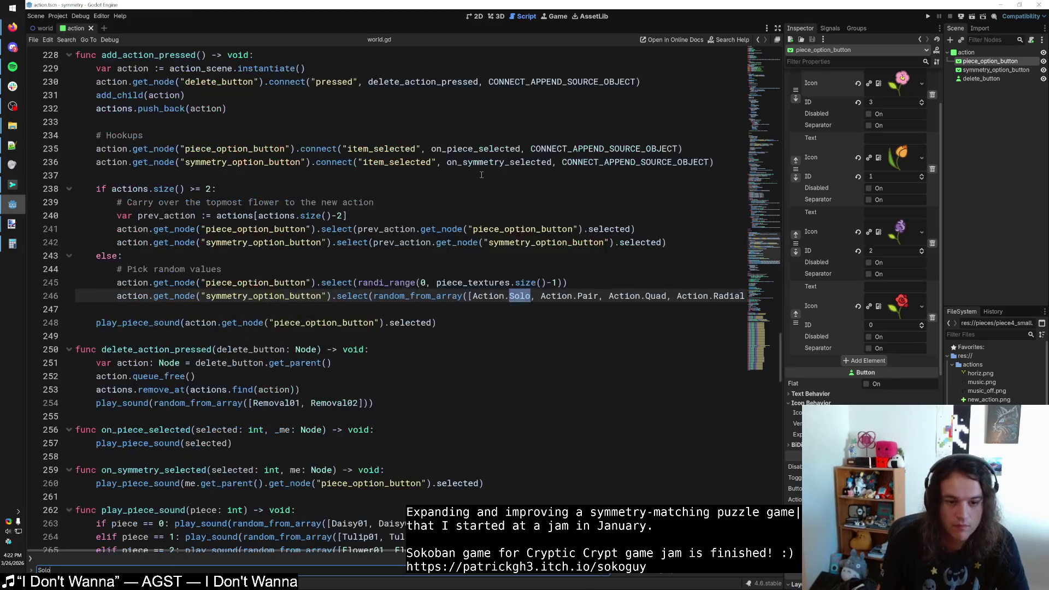
key("shift+Return")
key("Return")
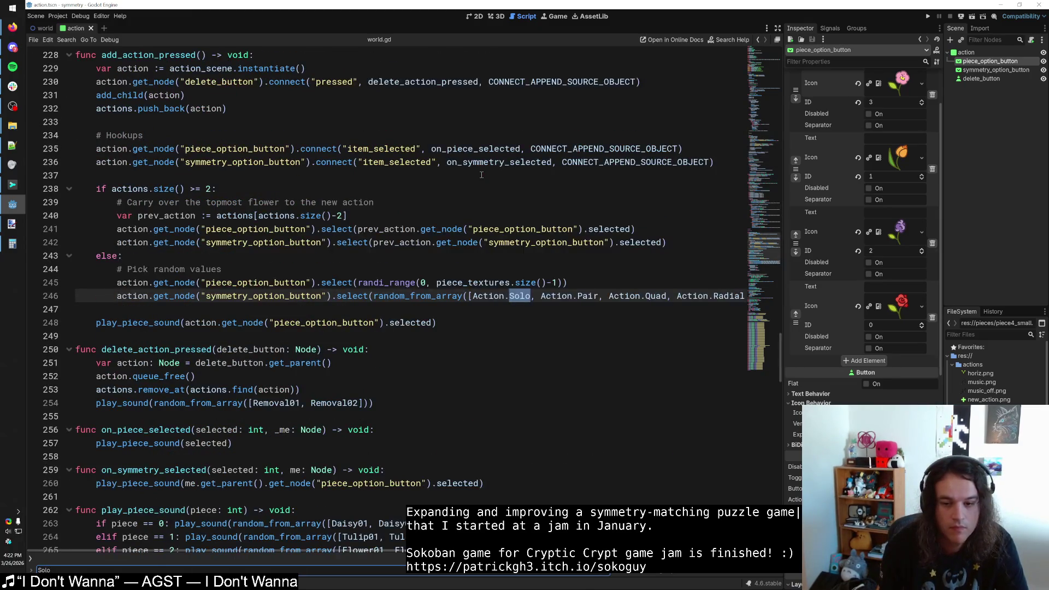
key("Return")
key("shift+Return")
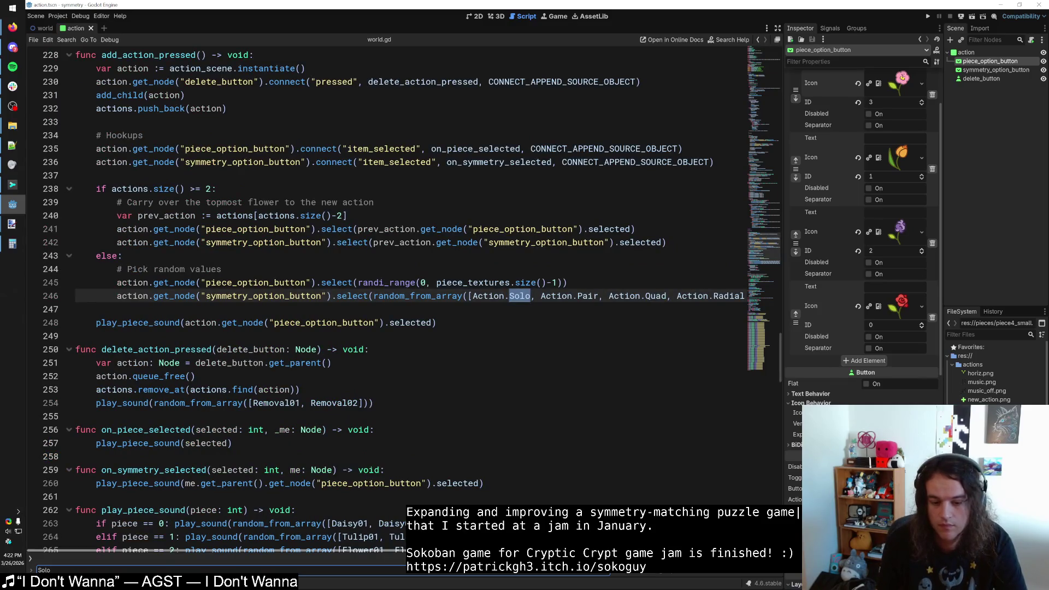
left_click(618, 290)
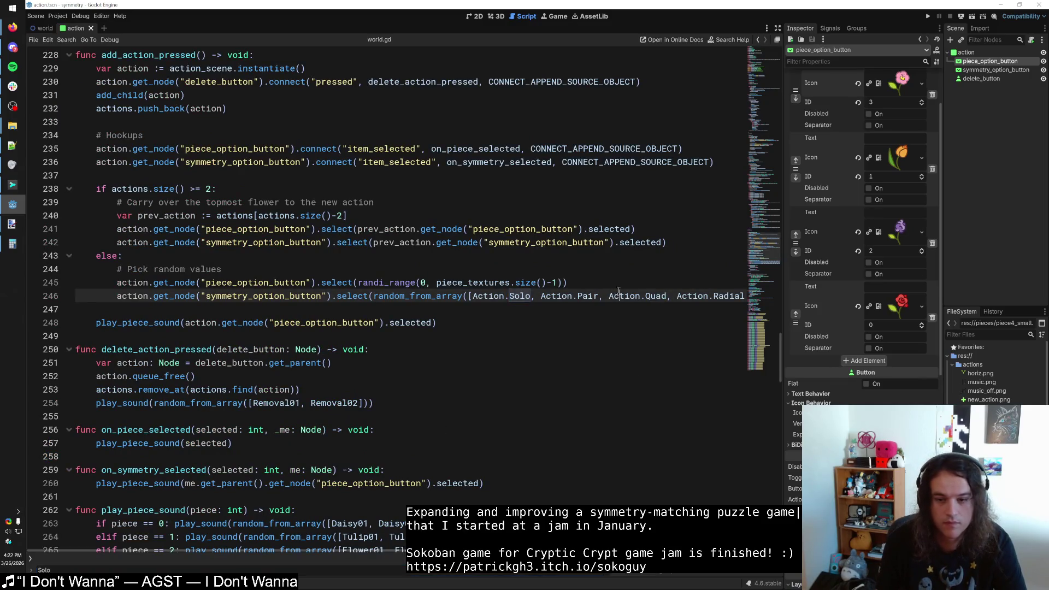
left_click_drag(732, 290, 744, 295)
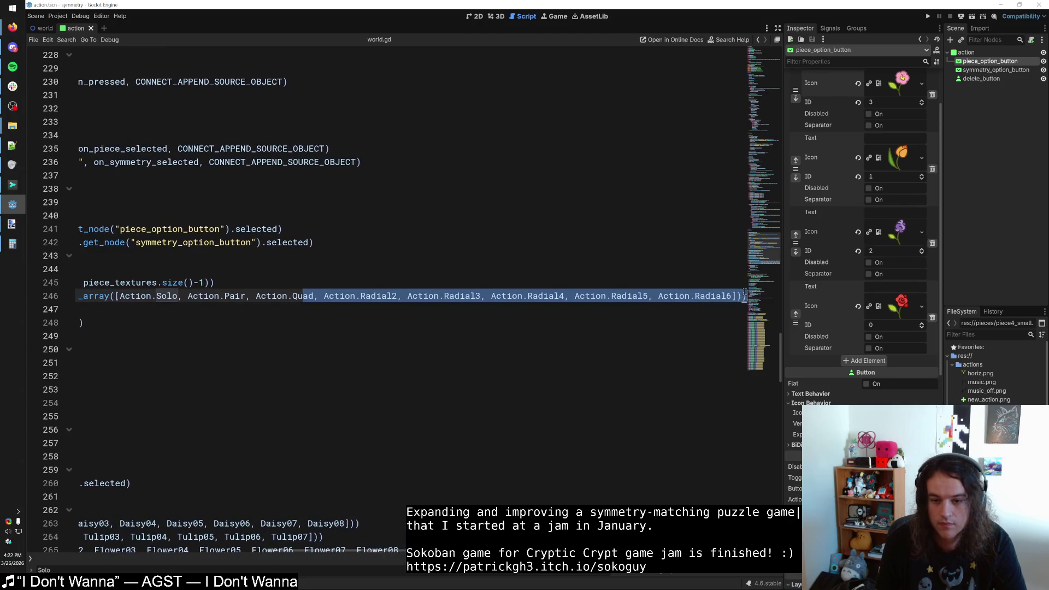
left_click_drag(641, 295, 76, 297)
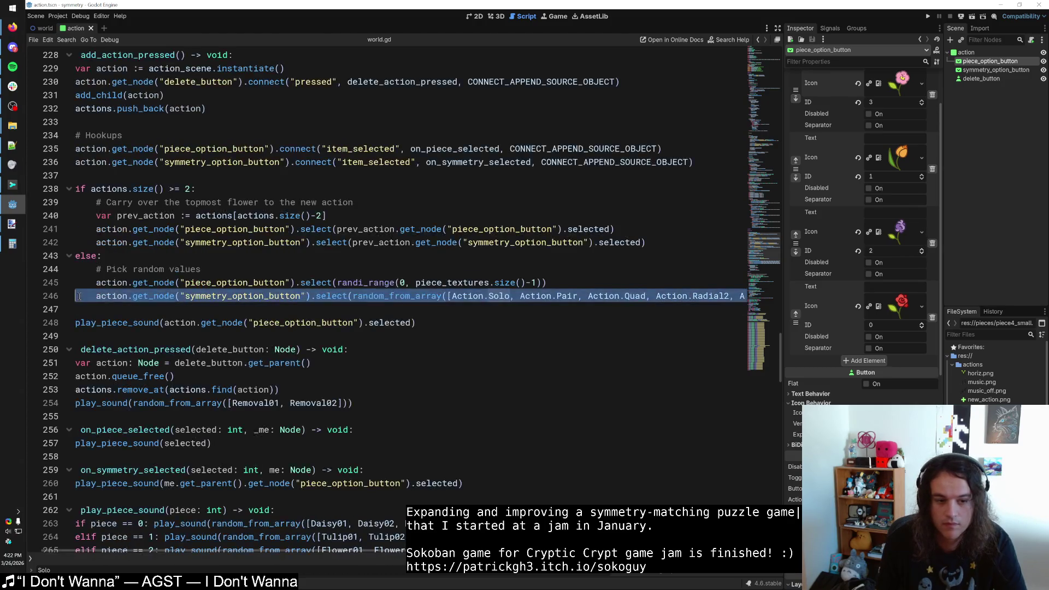
left_click(129, 295)
- Run the project, maximize the game window, and add a new rule row
left_click(928, 17)
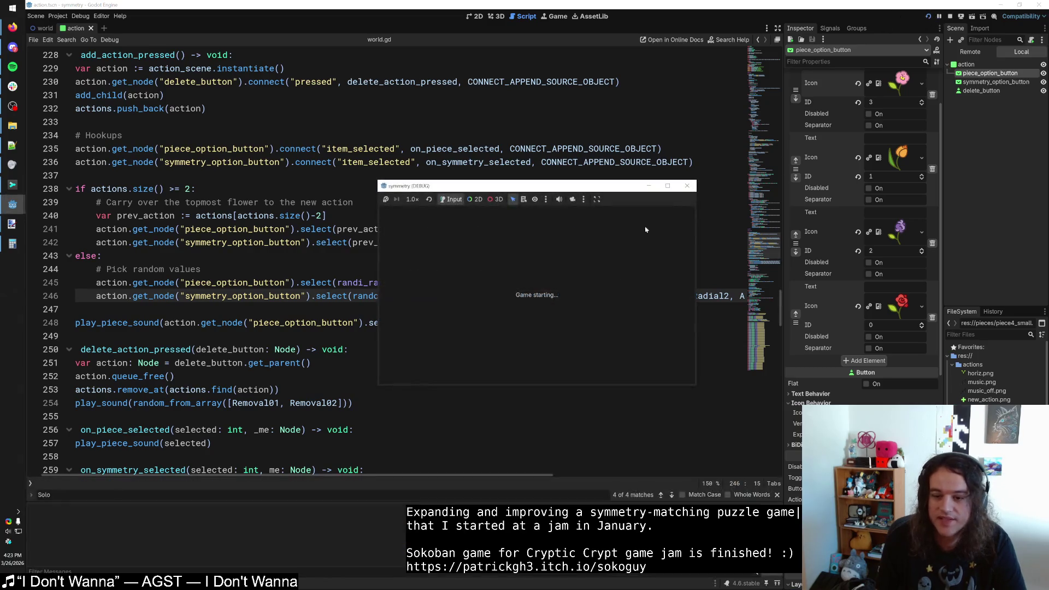
double_click(523, 187)
left_click(175, 304)
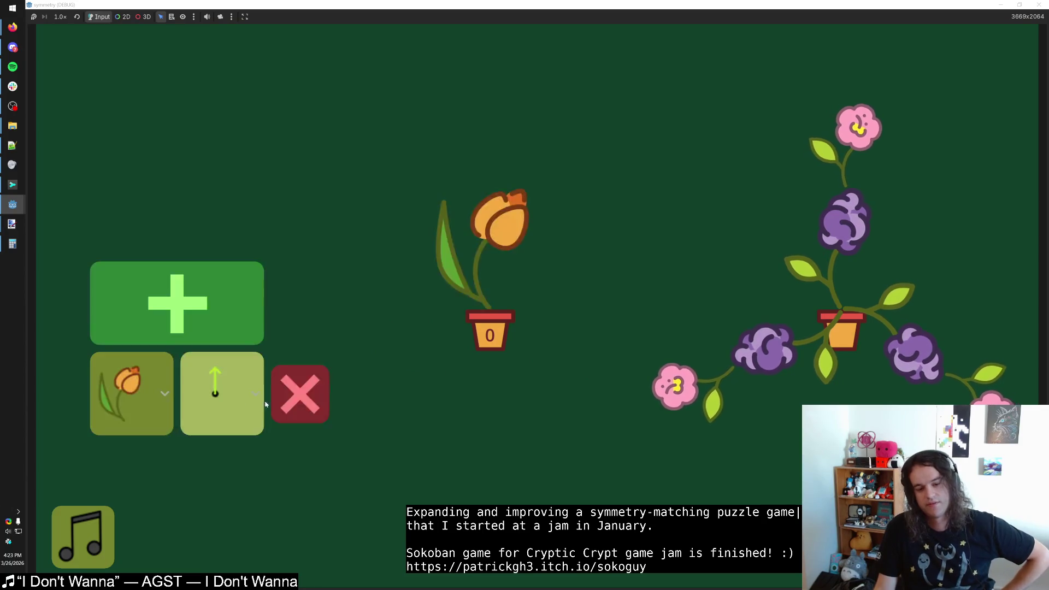
- Delete the rule row, move the game window over the code, then maximize it again
left_click(284, 404)
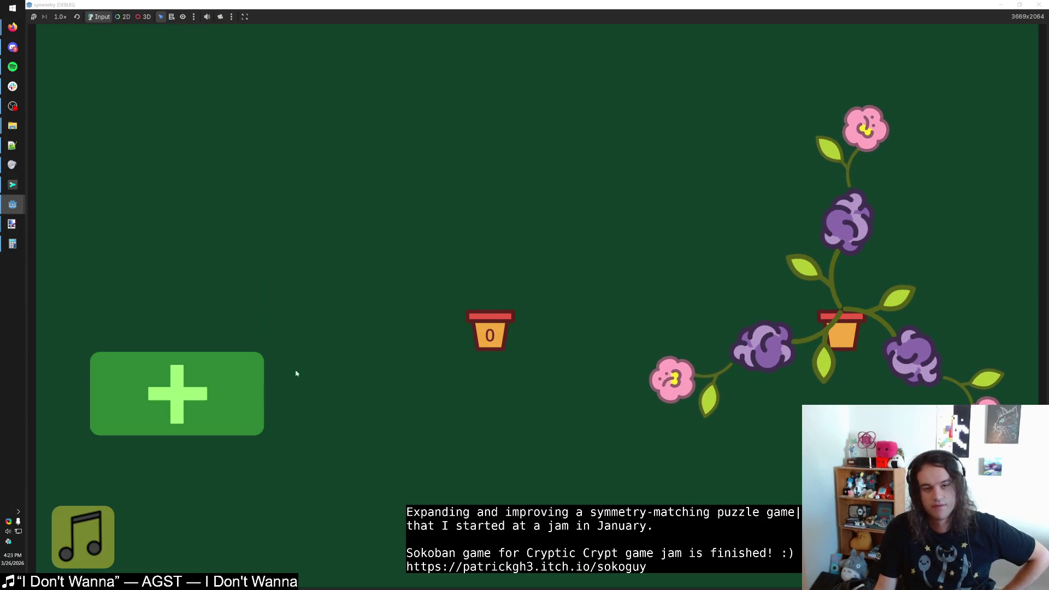
left_click_drag(540, 5, 540, 57)
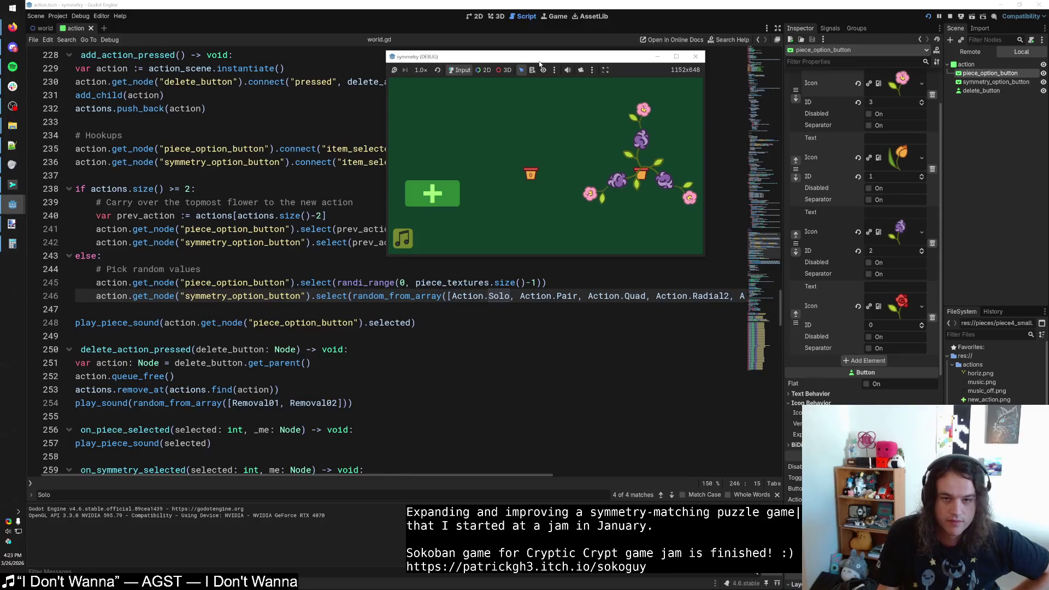
mouse_move(540, 63)
left_mouse_down()
mouse_move(875, 91)
mouse_move(555, 110)
left_mouse_up()
double_click(555, 110)
- Add and delete three more random rule rows, then shrink the game window
left_click(221, 388)
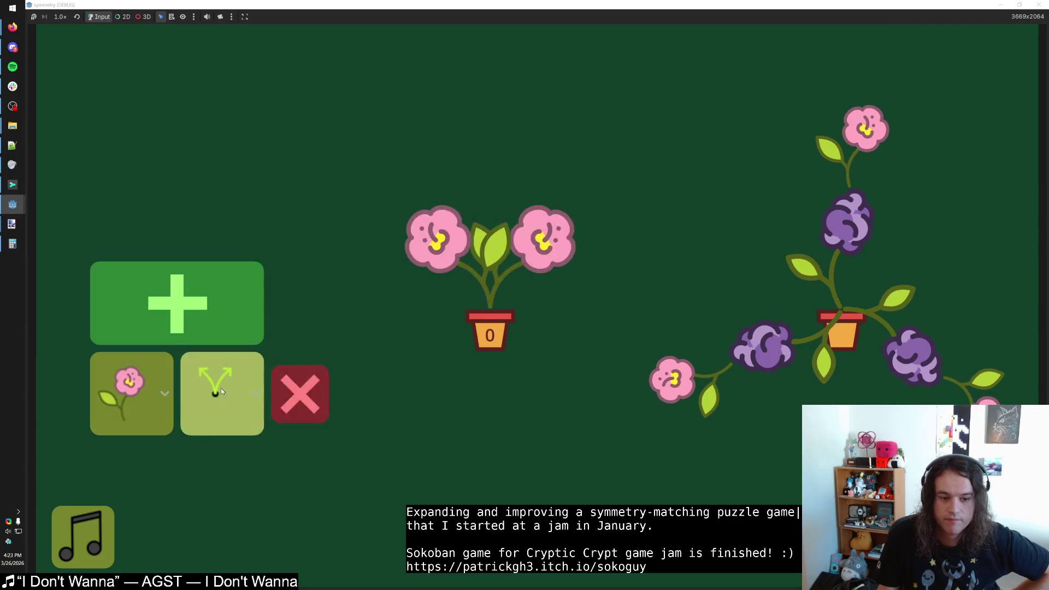
left_click(300, 394)
left_click(251, 395)
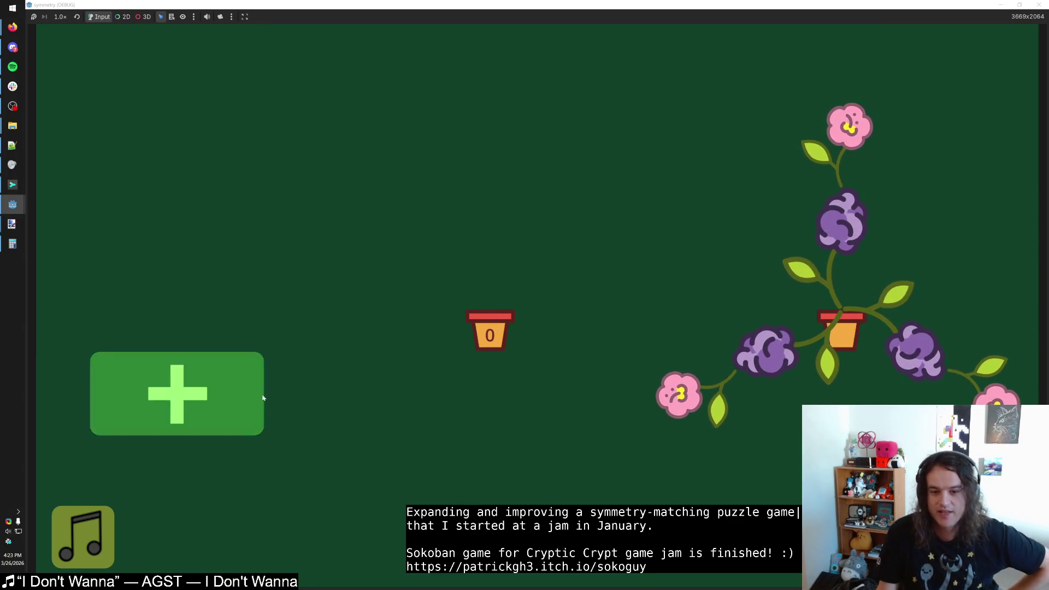
left_click(298, 394)
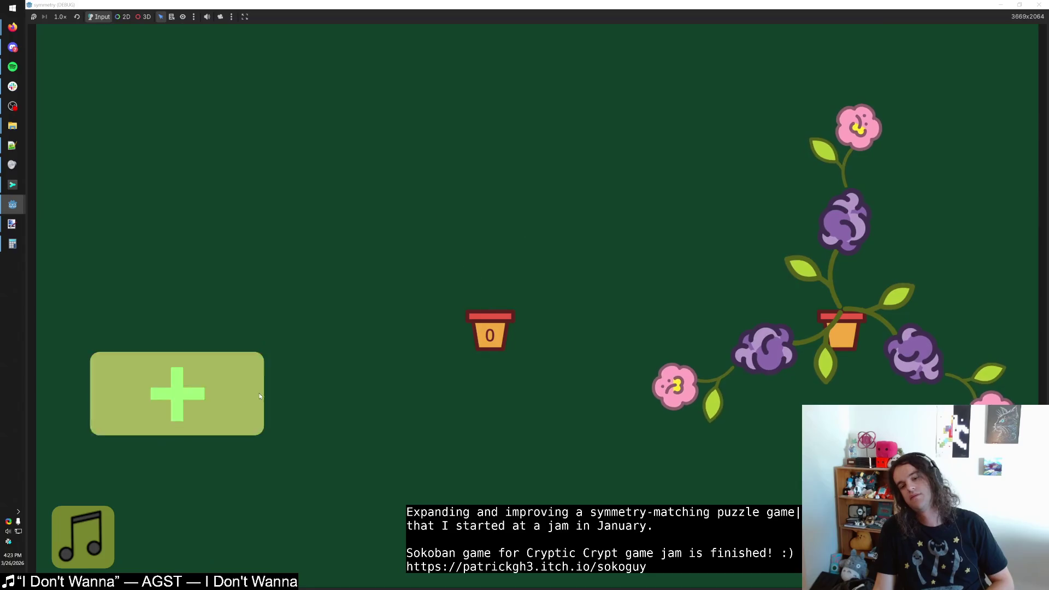
left_click(243, 391)
left_click(305, 392)
left_click_drag(536, 4, 238, 48)
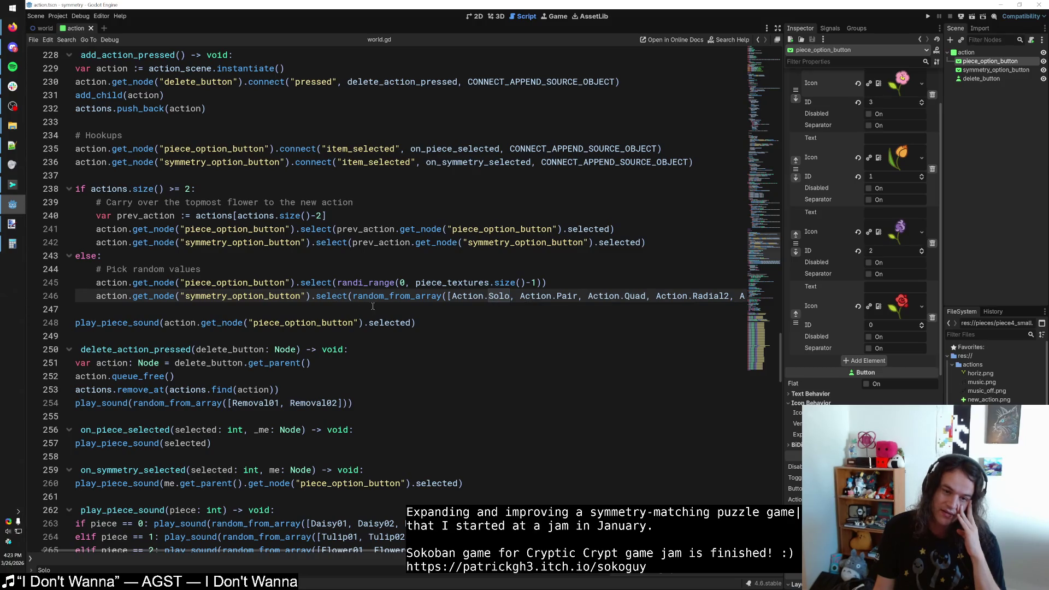
- Inspect the select calls on lines 246 and 245 of world.gd
right_click(340, 295)
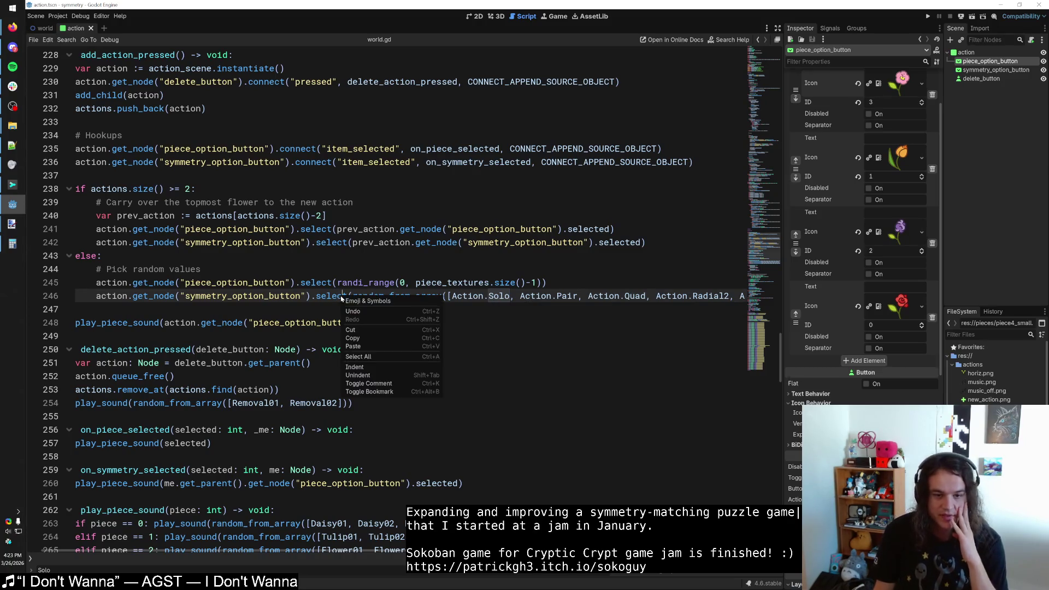
left_click(345, 296)
left_click_drag(347, 296, 310, 296)
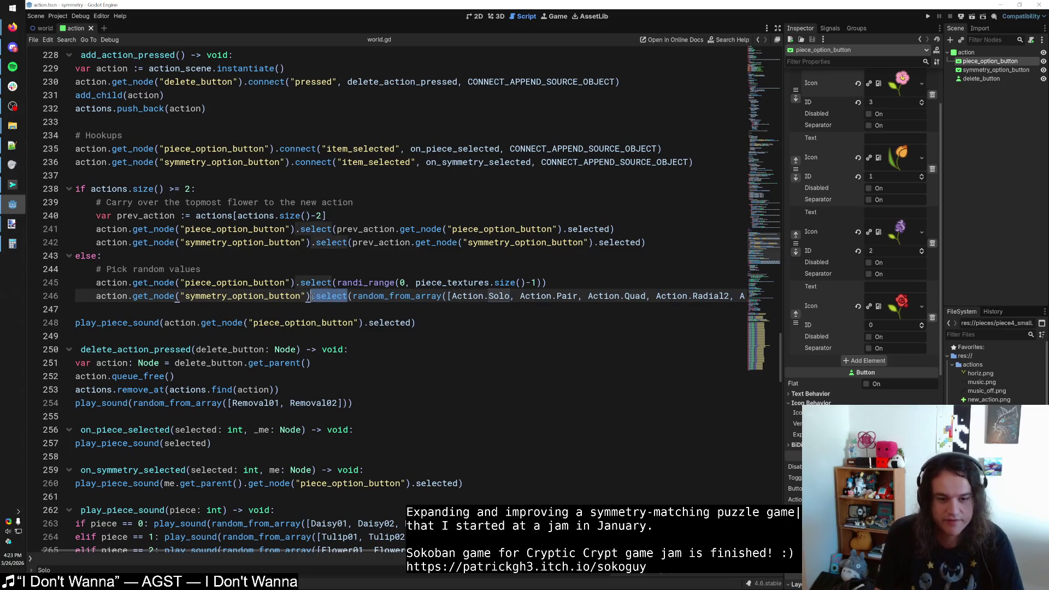
type("select")
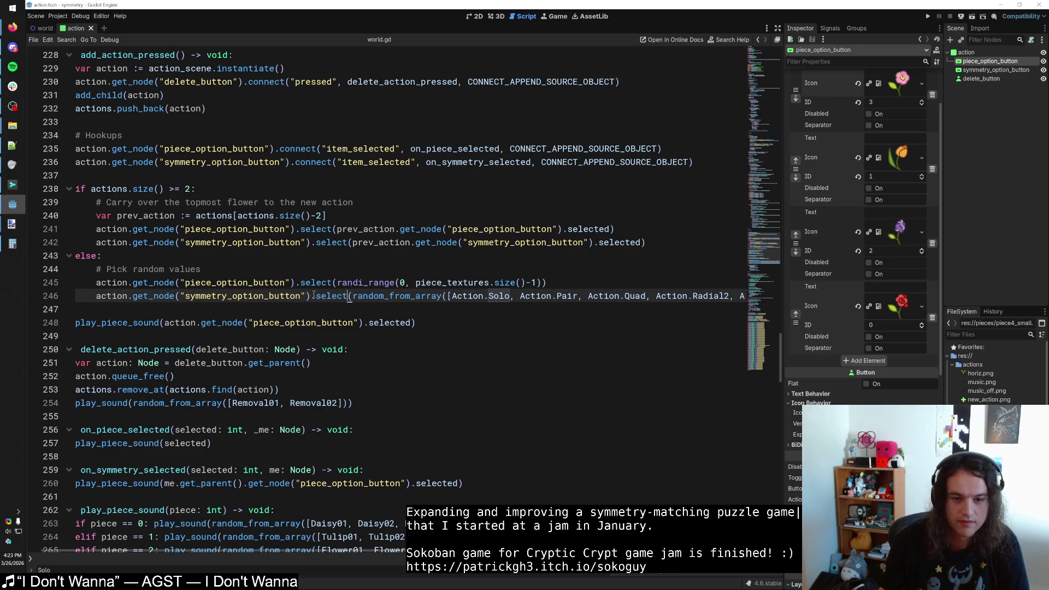
left_click(312, 296, "shift")
left_click(316, 283)
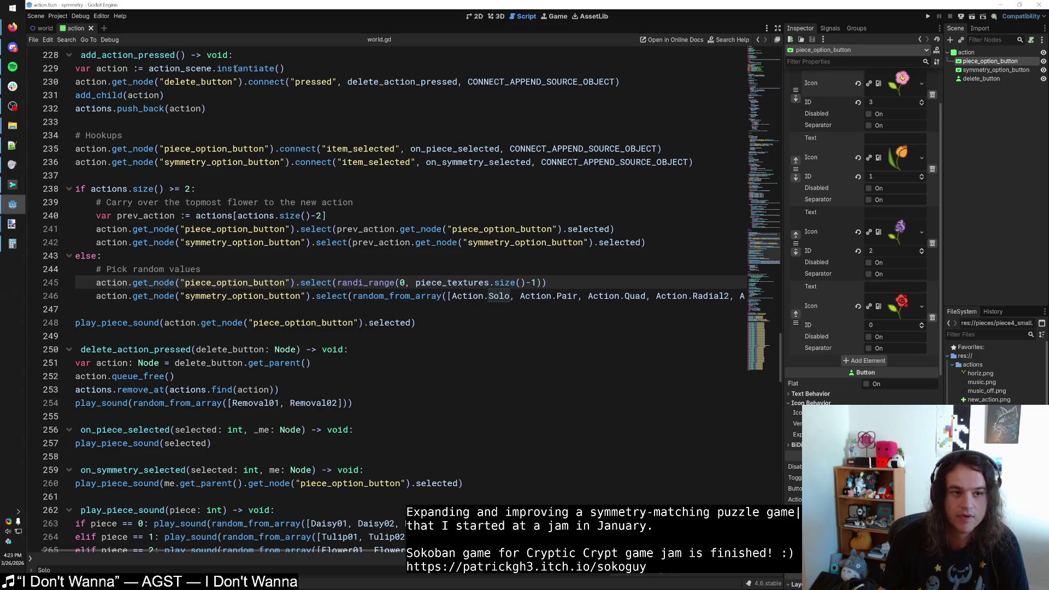
- Switch to Firefox and open a new blank tab
key("alt+Tab")
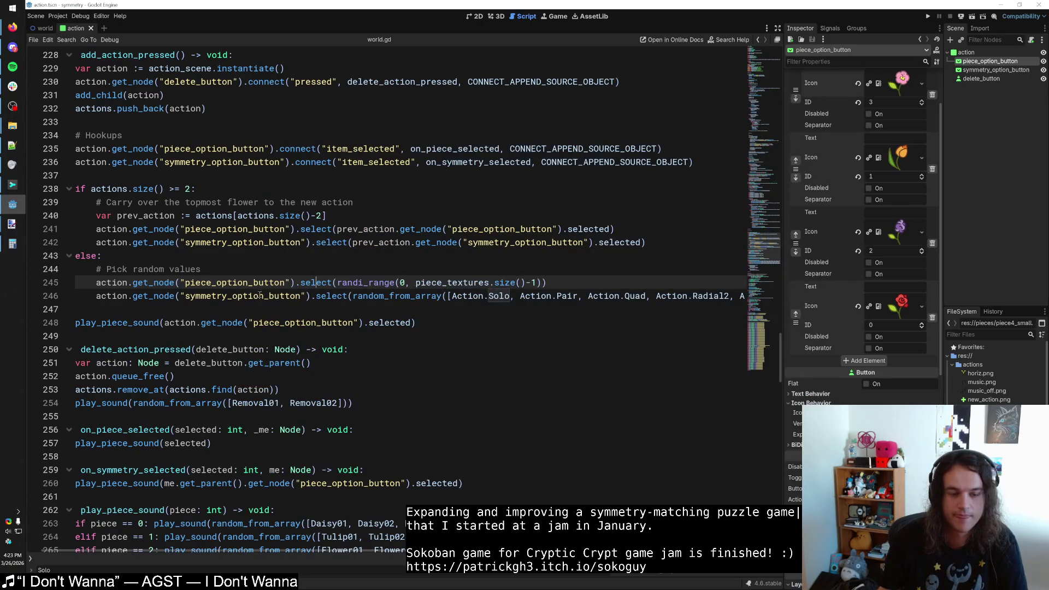
key("alt+Tab")
left_click(386, 238)
key("ctrl+t")
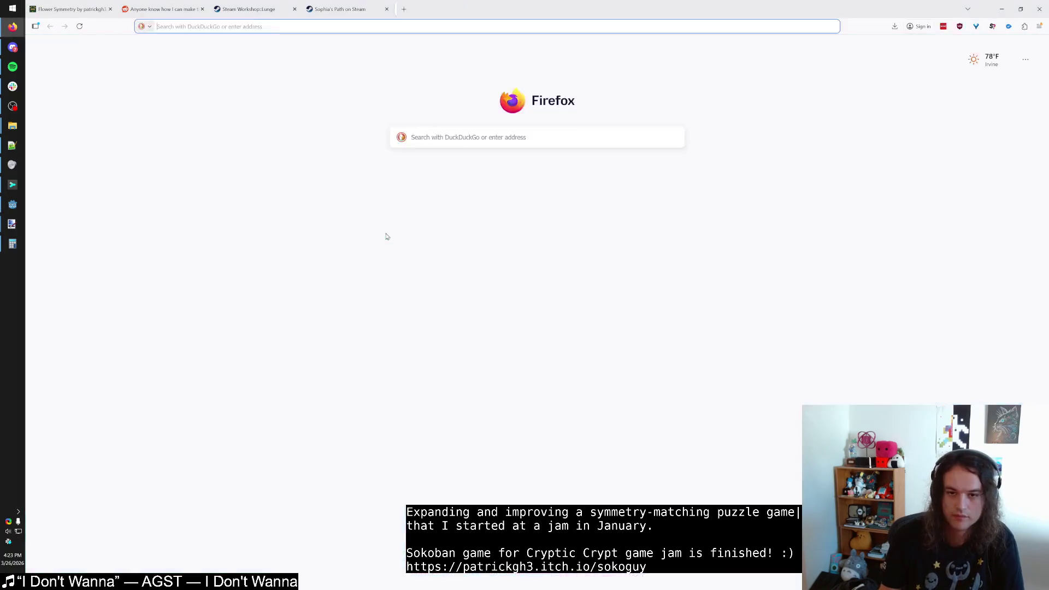
- Search for 'godot optionbutton' and open the OptionButton documentation page
type("godot optionb")
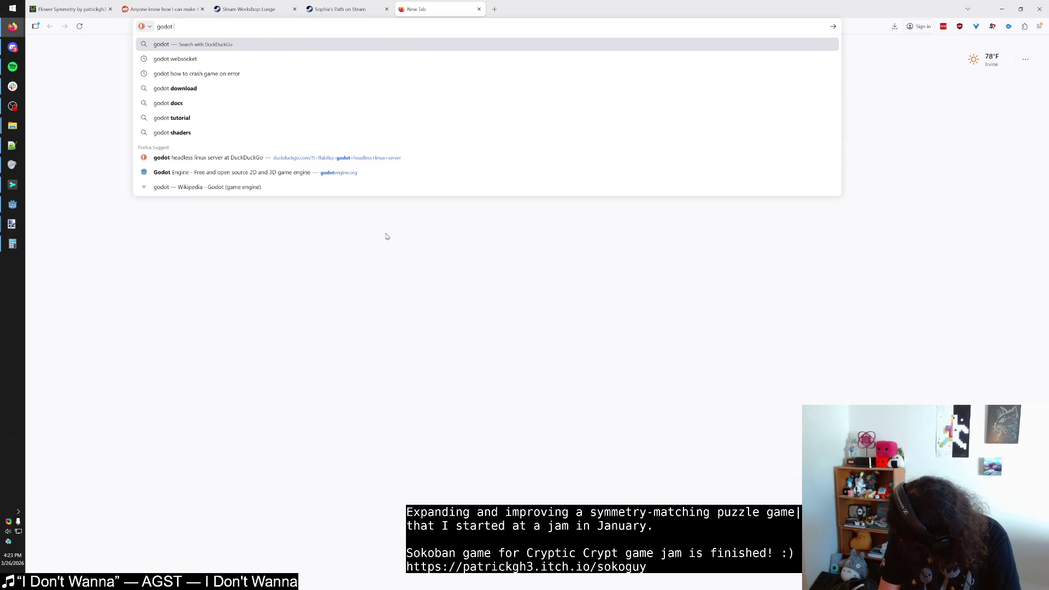
type("utton")
key("Return")
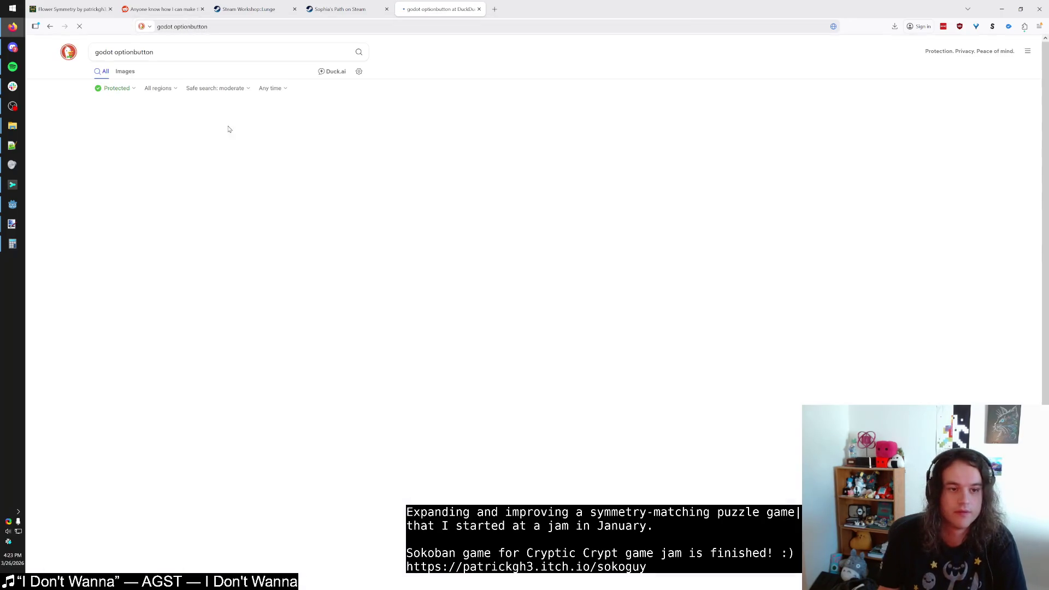
left_click(210, 140)
type("selec")
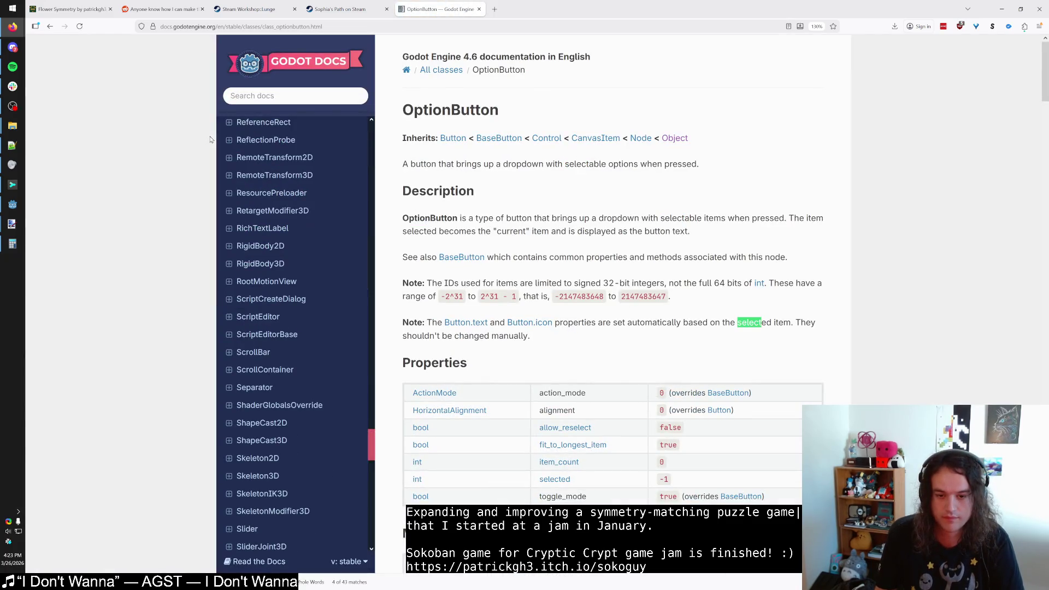
- Step through the page's 'select' matches to find the select(idx) method
key("Return")
key("Return")
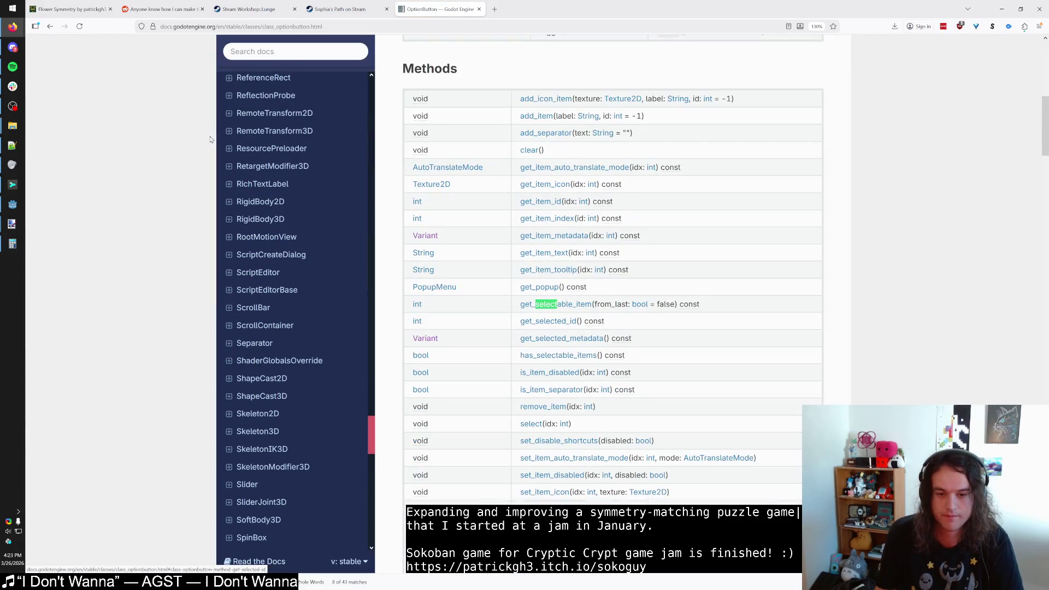
key("Return")
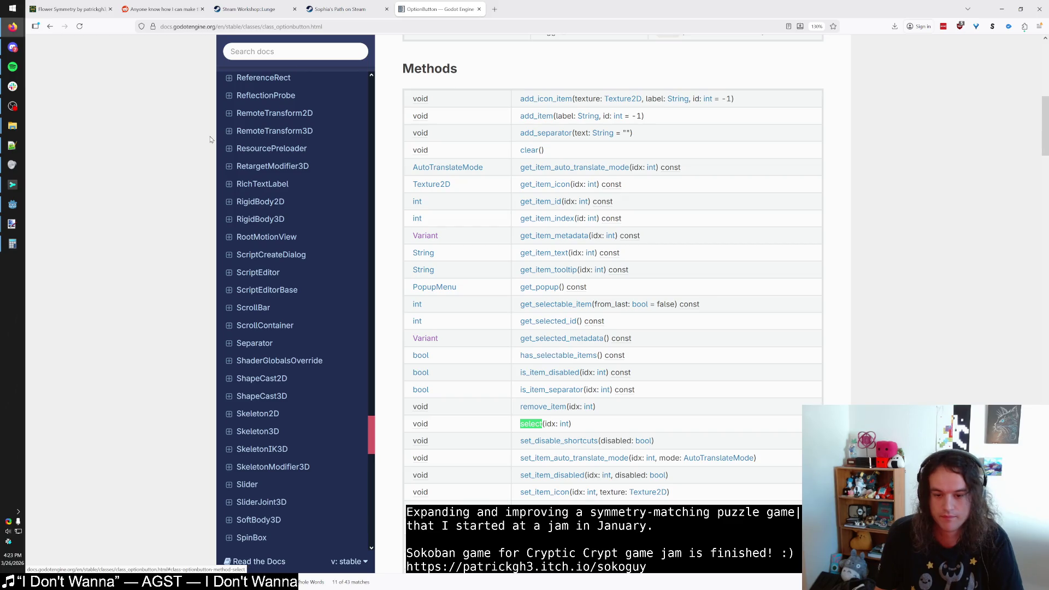
key("Return")
key("shift+Return")
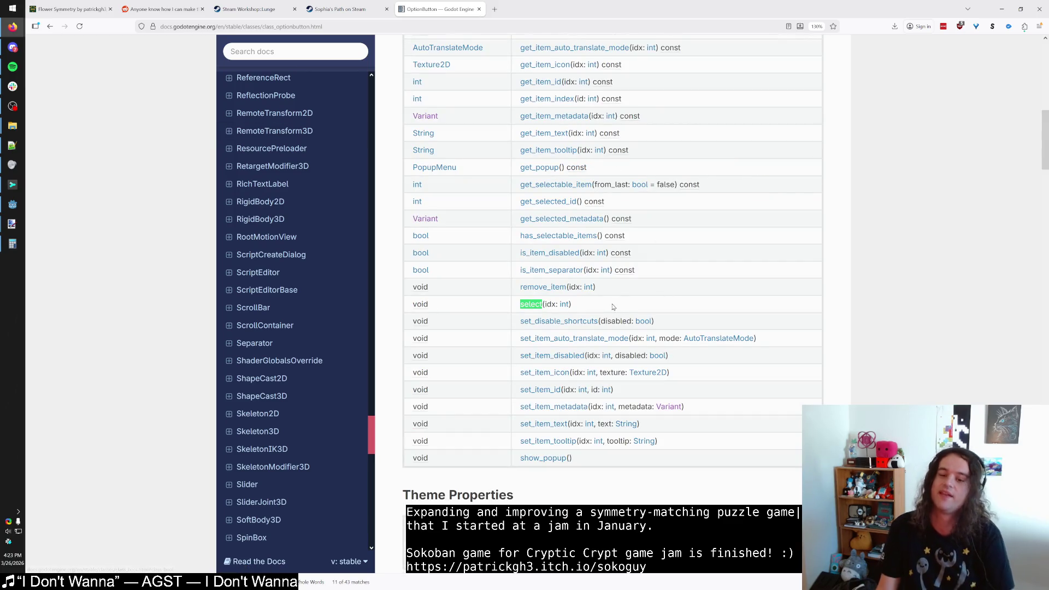
scroll(607, 309, "up", 3)
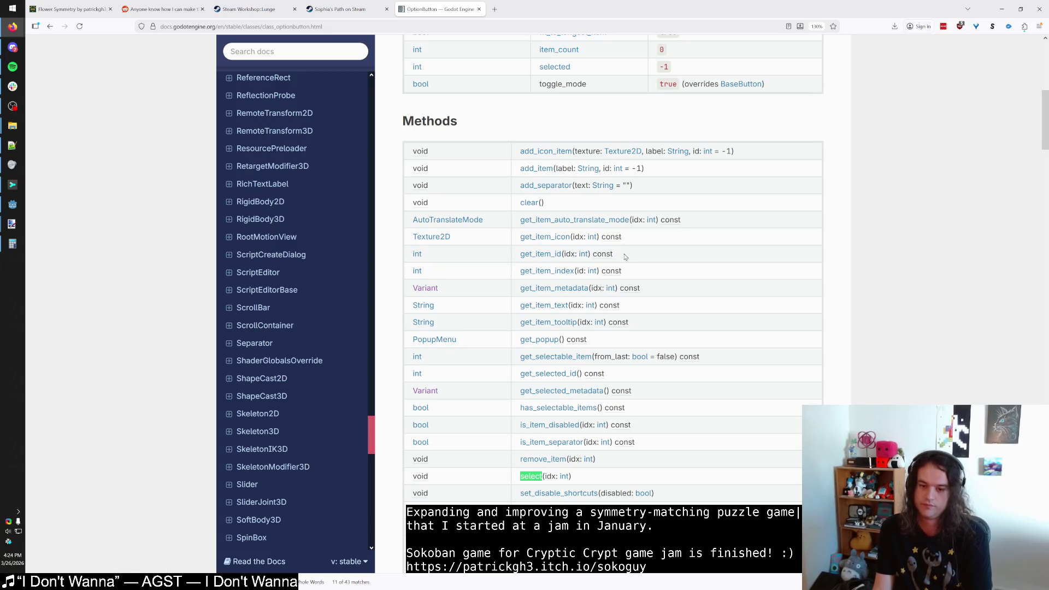
scroll(625, 256, "down", 2)
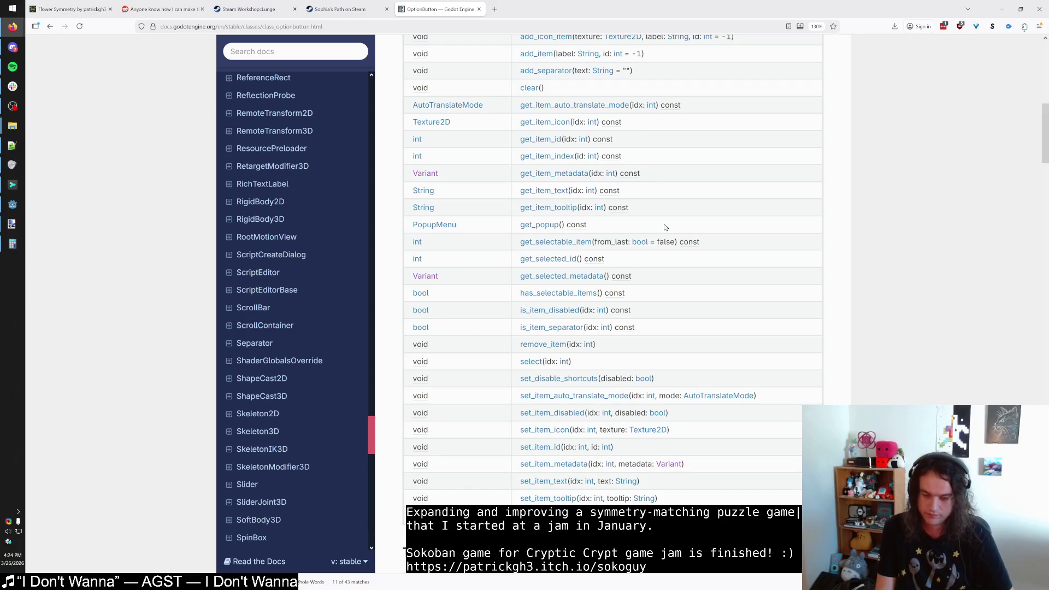
- Search the page for 'id' to check get_item_id/get_item_index, then return to Godot
type("id")
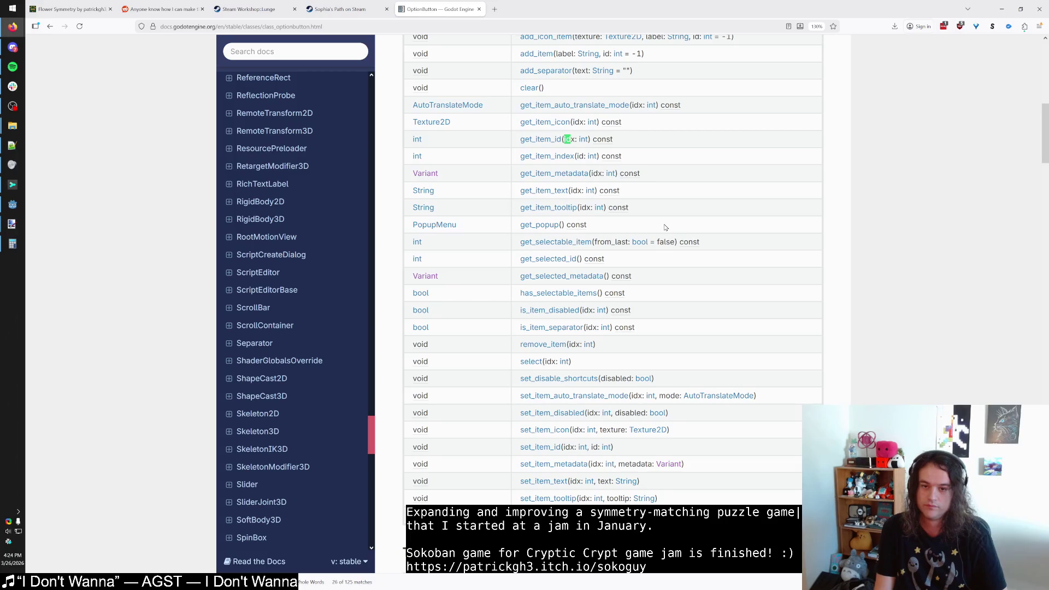
scroll(661, 209, "up", 3)
key("alt+Tab")
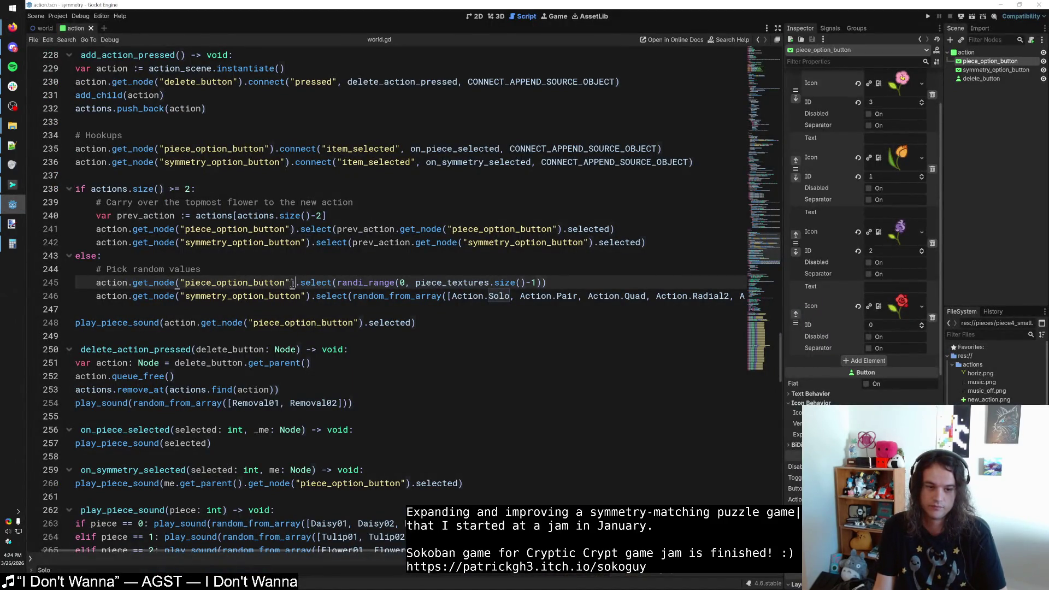
- Add the line 'var s := action.get_node("symmetry_option_button")' after line 245
left_click_drag(294, 283, 97, 282)
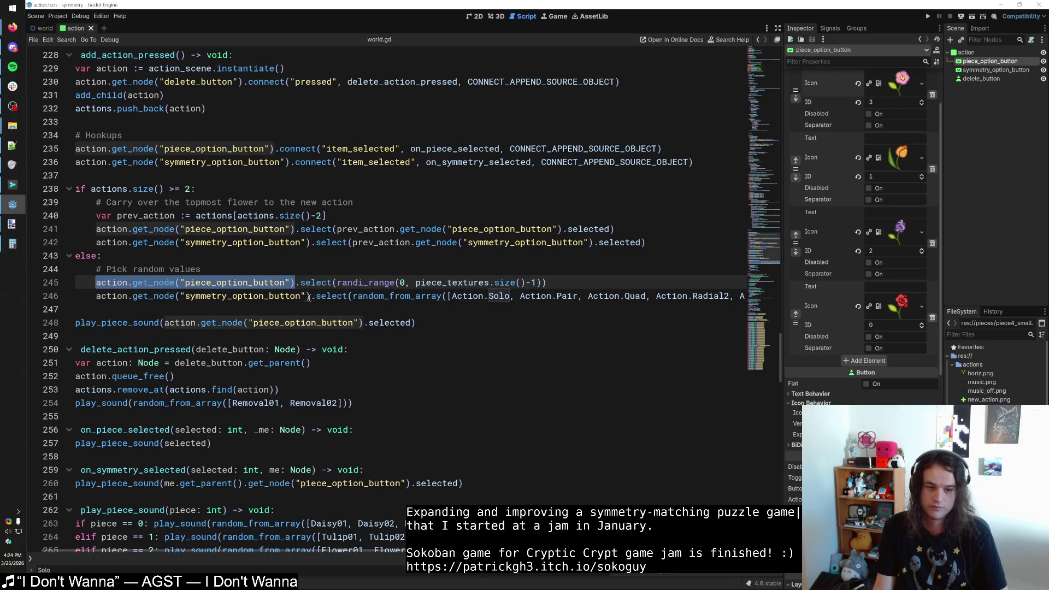
left_click_drag(309, 296, 95, 296)
left_click(562, 284)
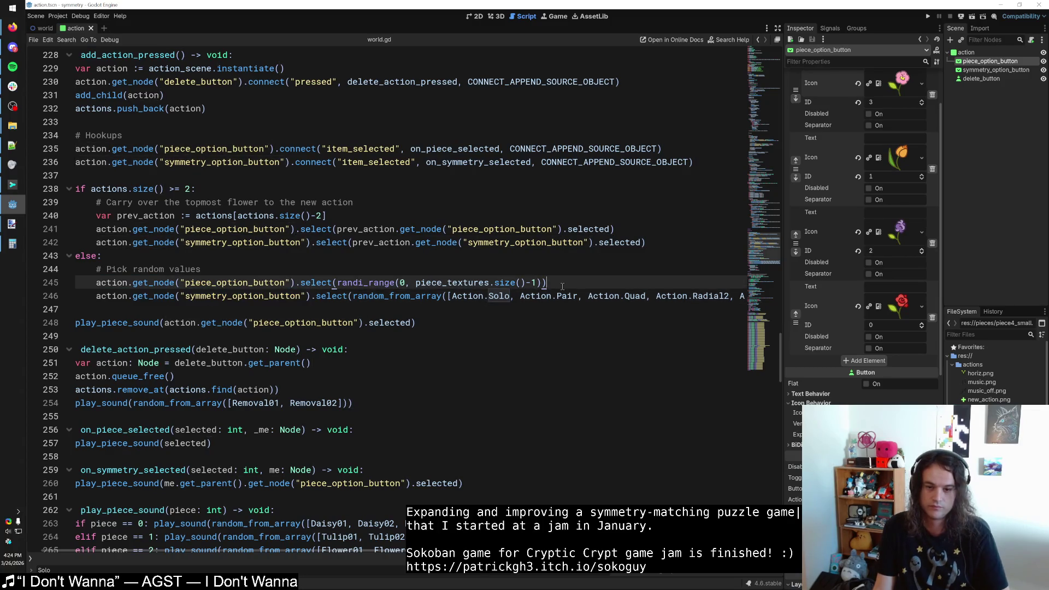
key("Return")
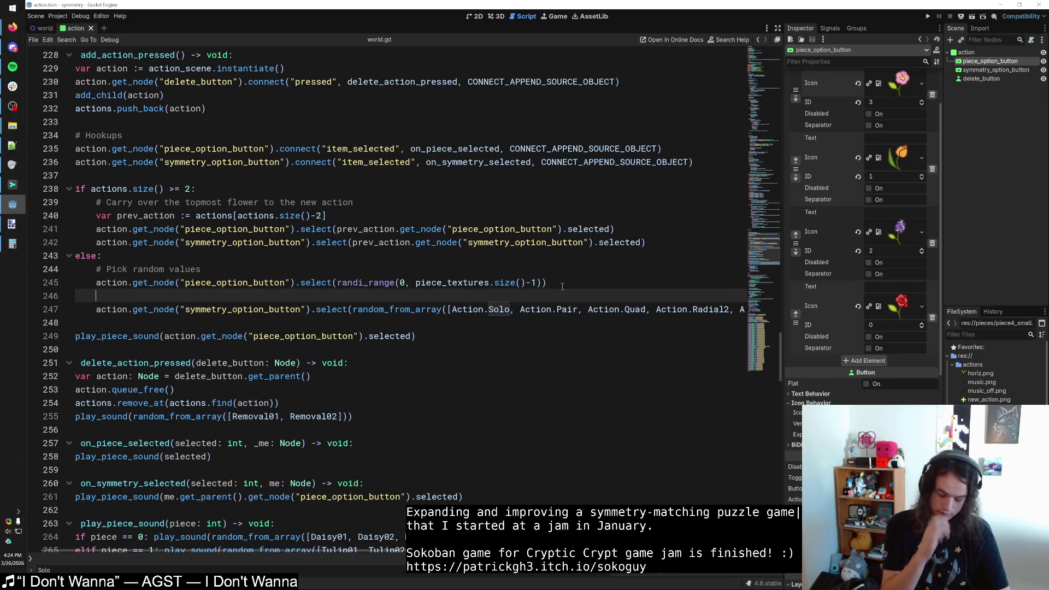
type("s:= action.get_node(\"symmetry_option_button\")")
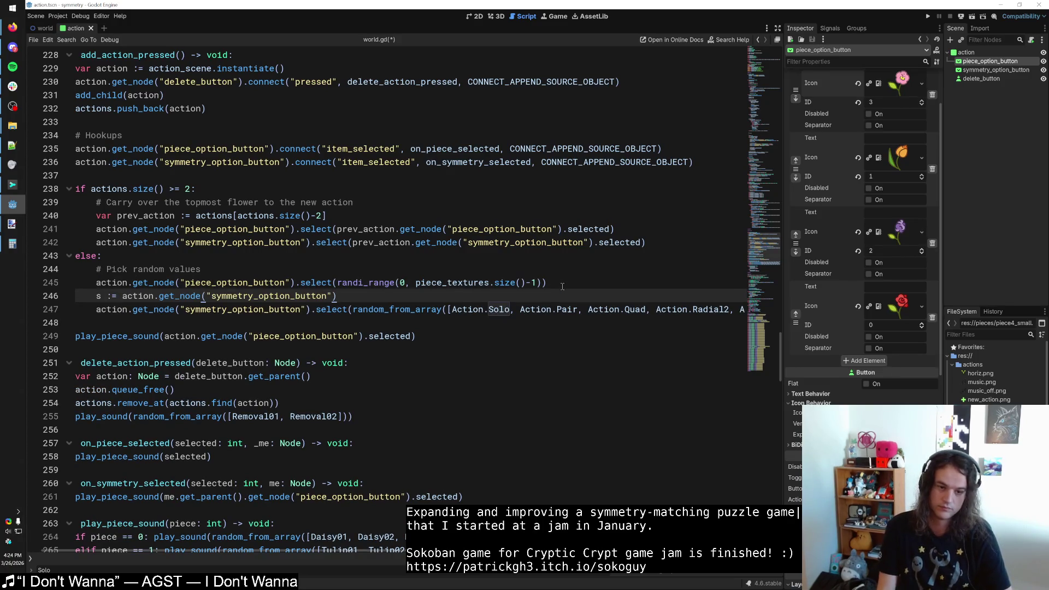
left_click(97, 296)
type("var")
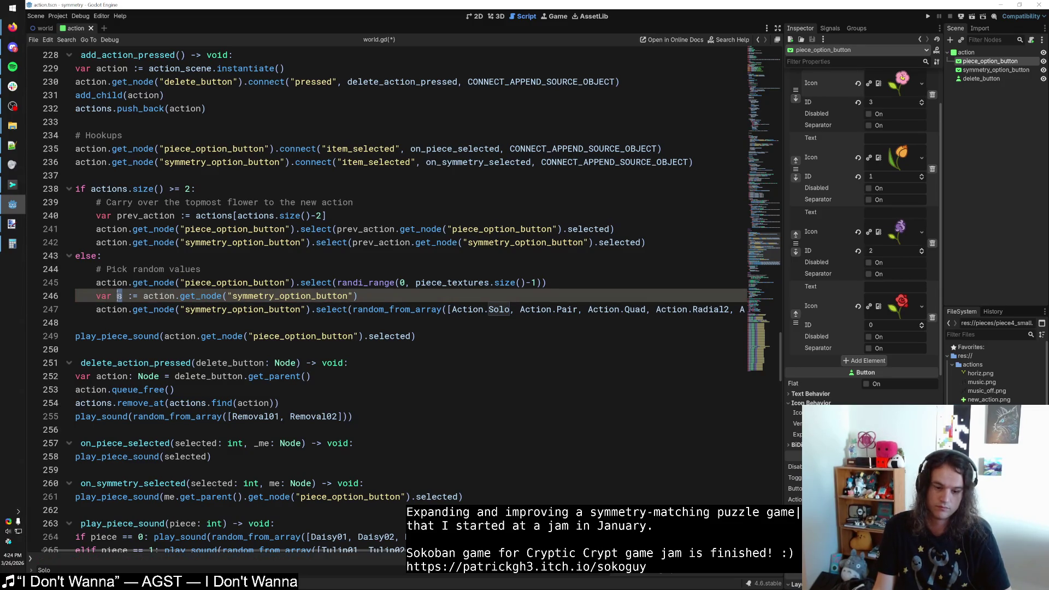
- Shorten line 247's button lookup to s.select(, checking the OptionButton docs
left_click_drag(309, 310, 96, 310)
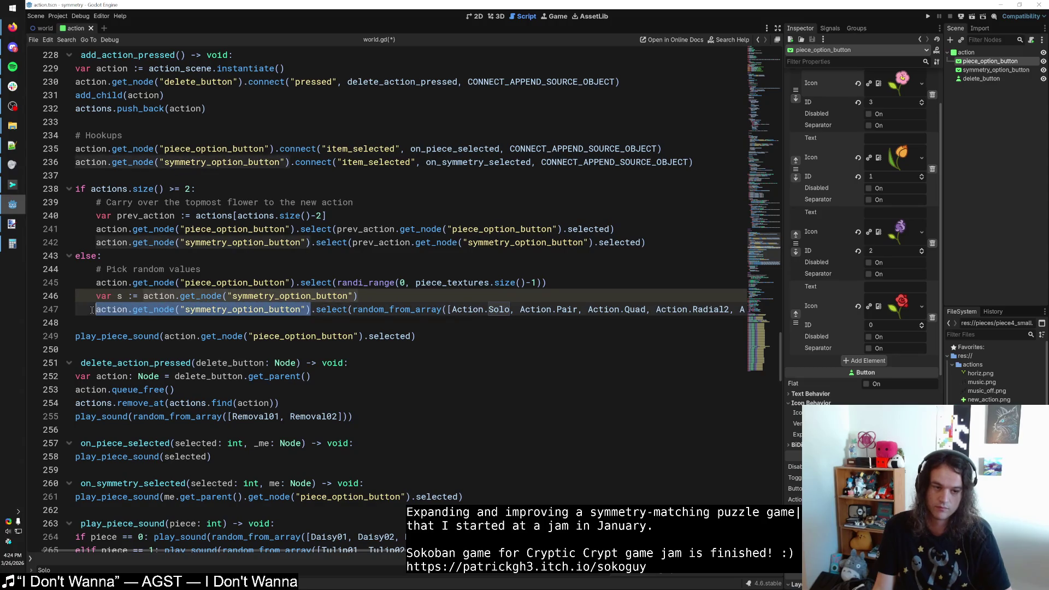
type("s")
left_click(239, 309)
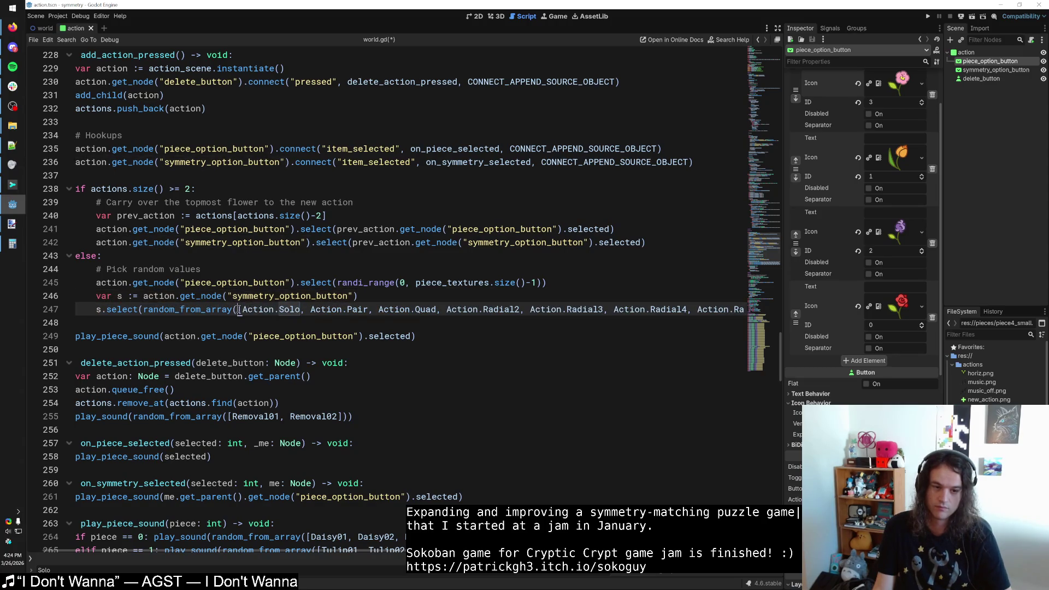
left_click(141, 309)
type("s,")
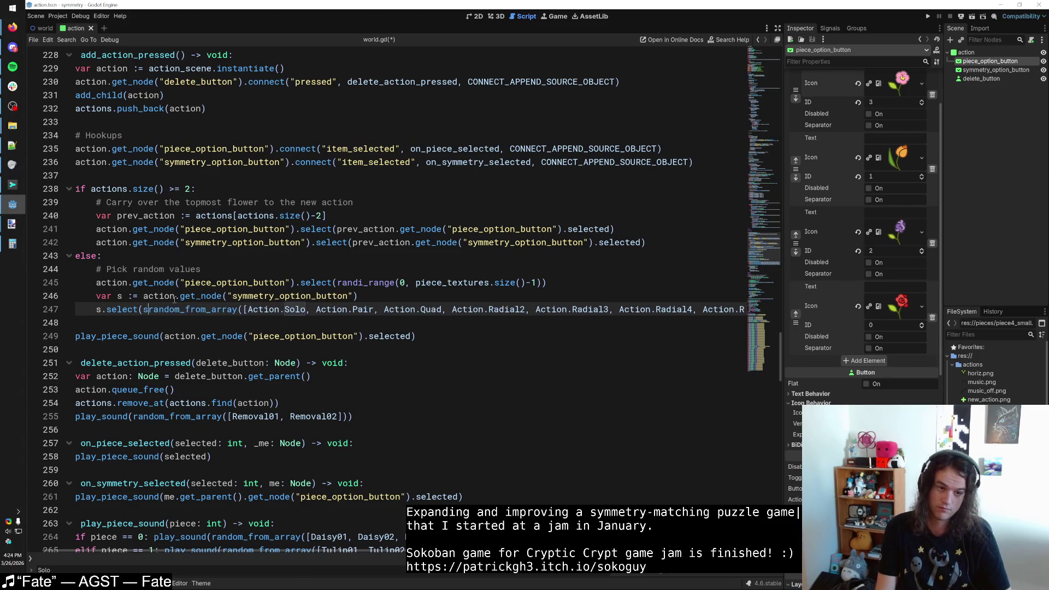
key("alt+Tab")
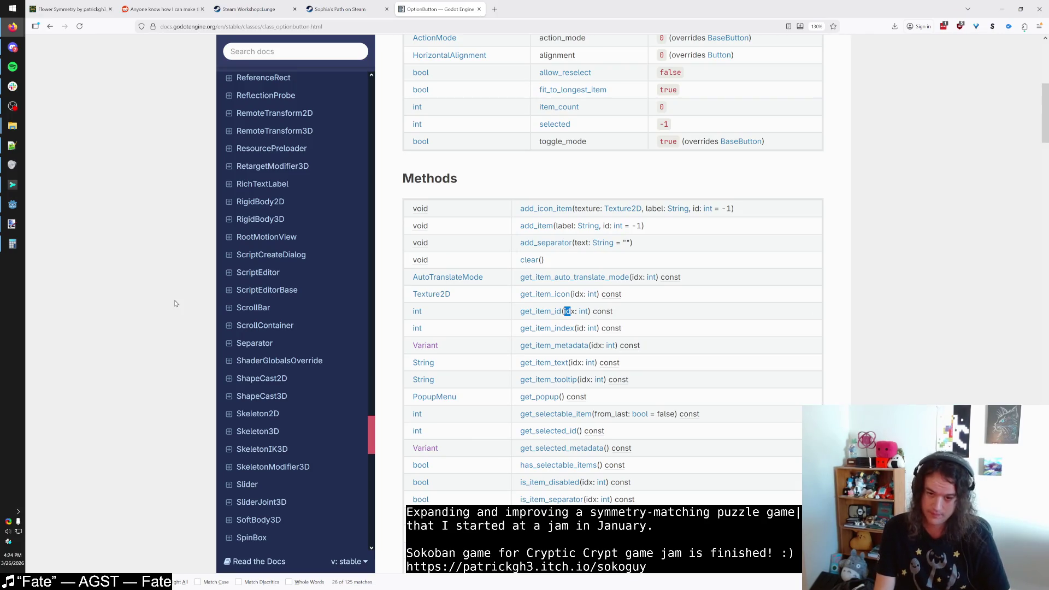
key("alt+Tab")
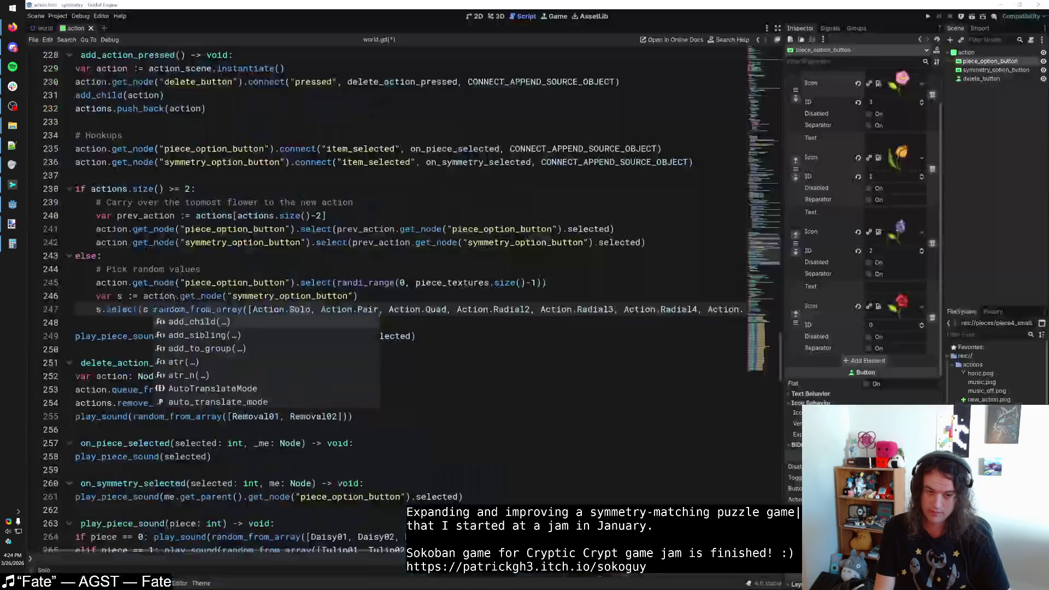
key("alt+Tab")
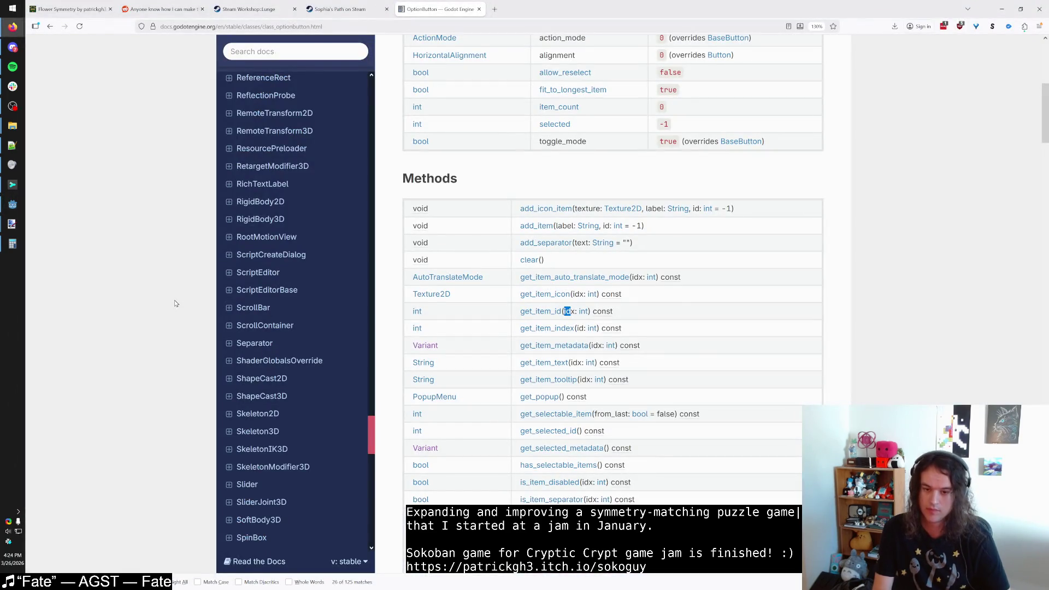
key("alt+Tab")
- Wrap the argument in s.get_item_index(...) on line 247 and run the game
type("get_item")
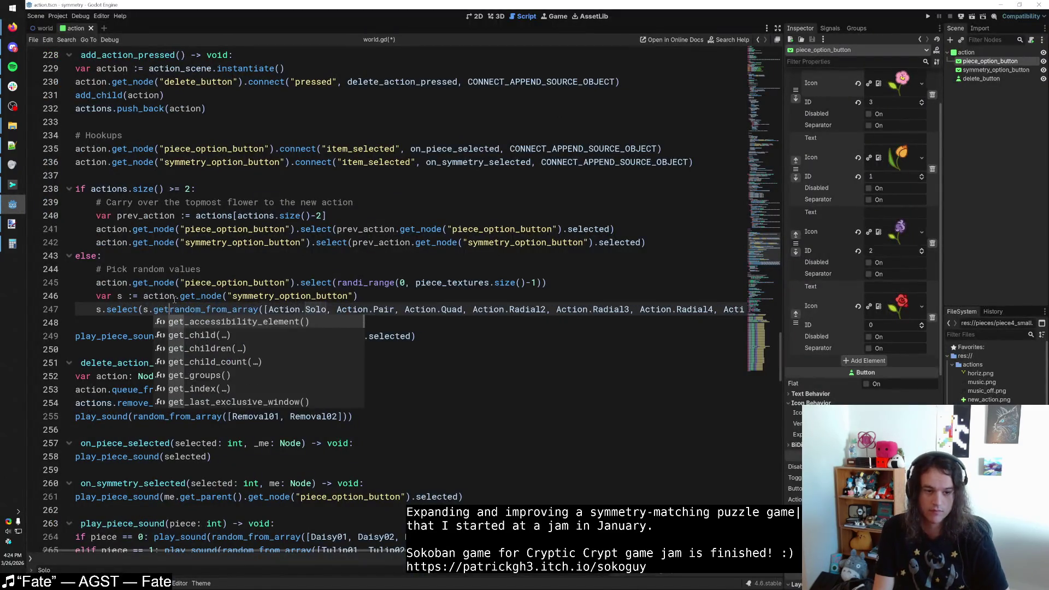
type("_index(")
key("End")
type(")")
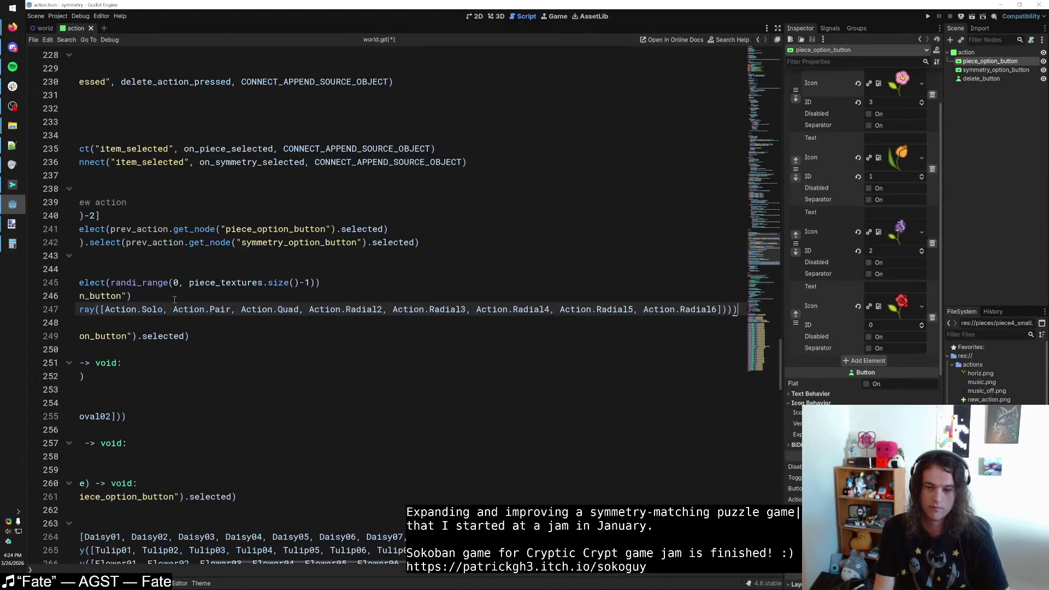
key("Home")
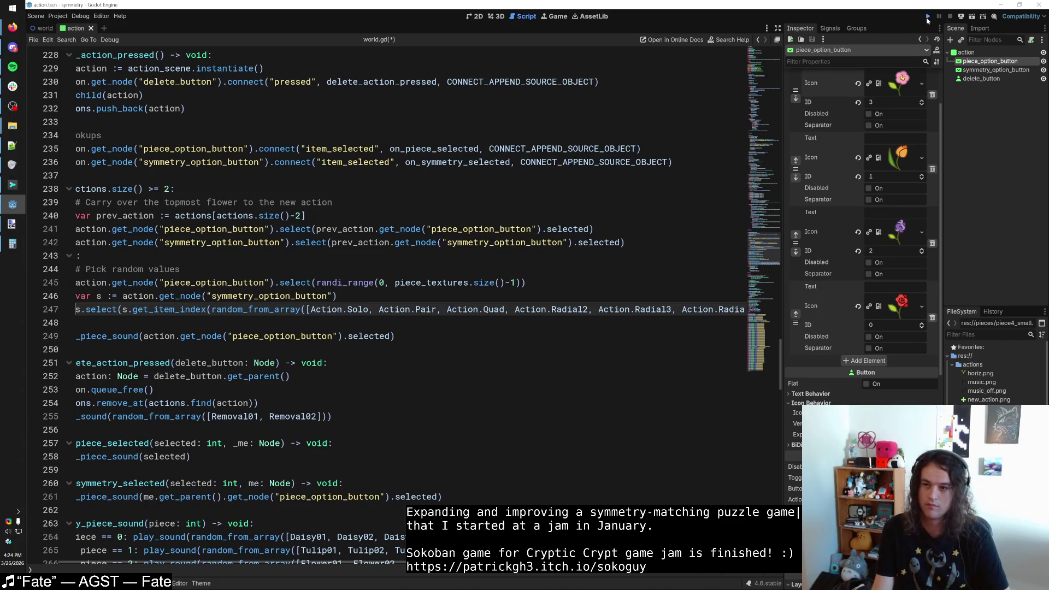
left_click(927, 19)
- Add four flower action rows in the maximized game, giving one the up-arrow symmetry
double_click(569, 189)
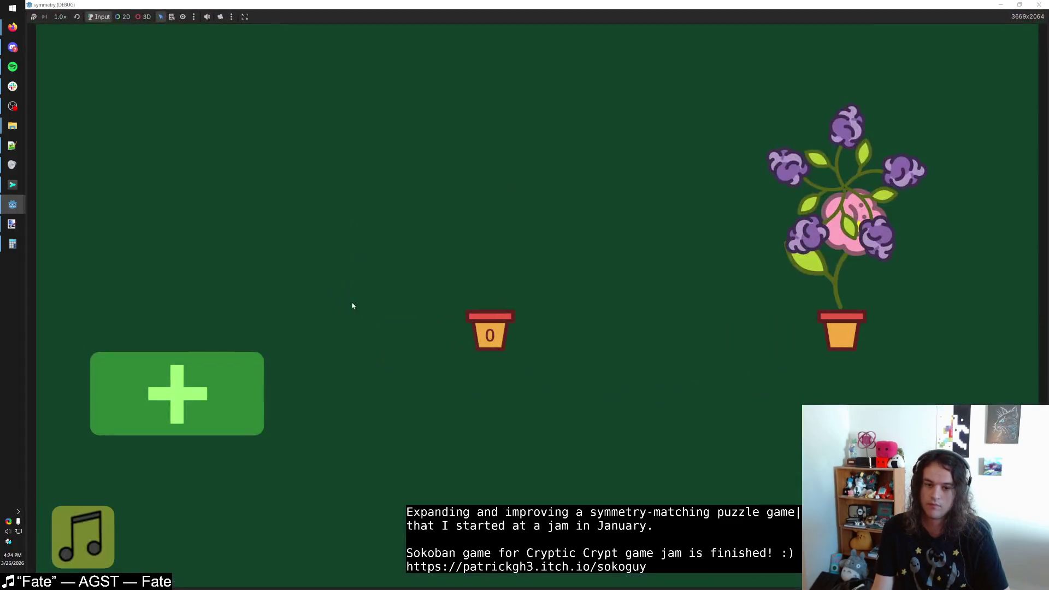
left_click(218, 394)
left_click(300, 393)
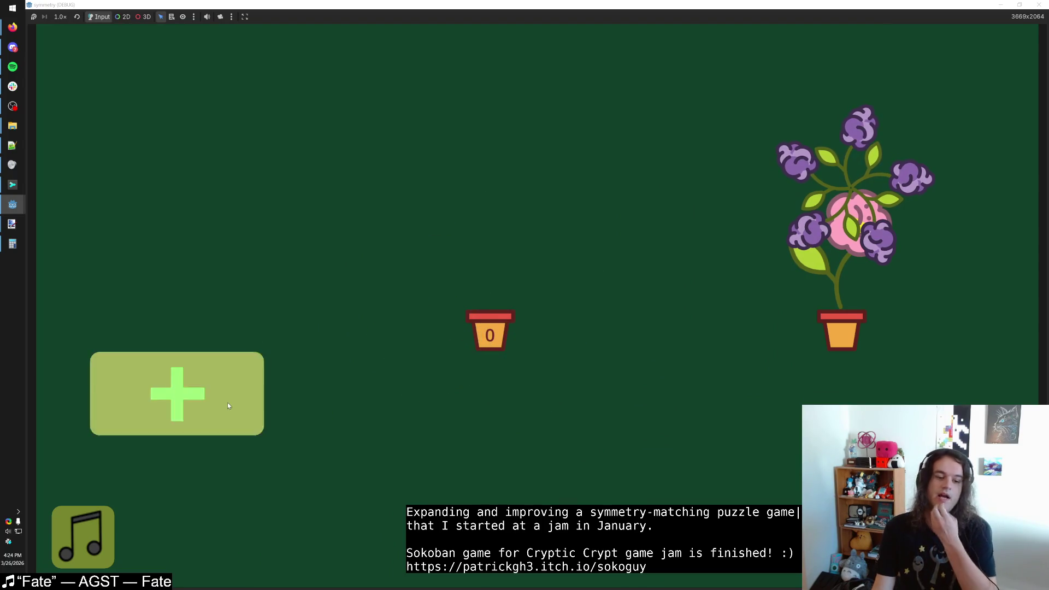
left_click(231, 401)
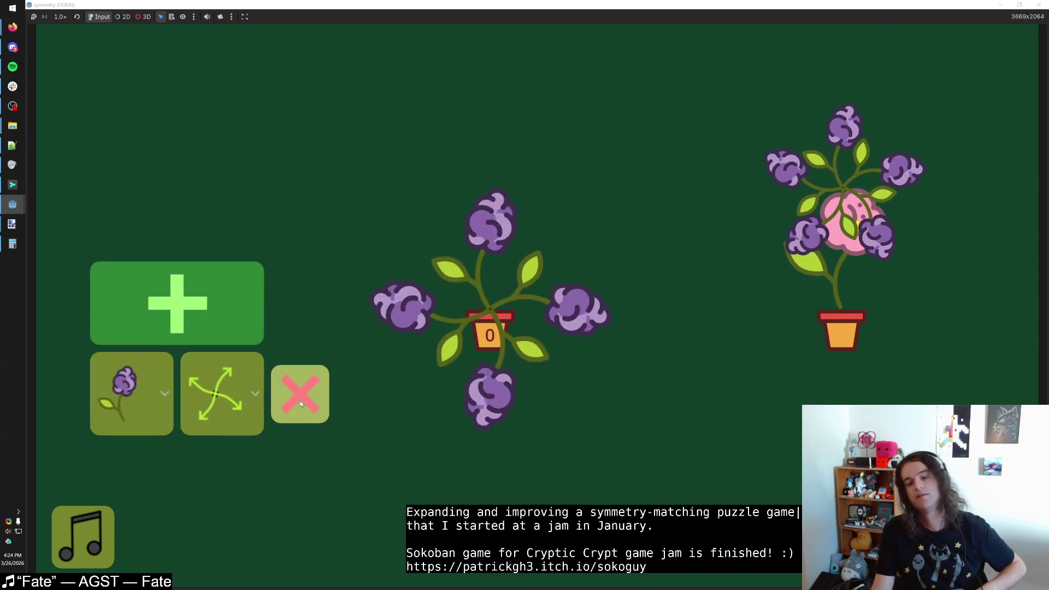
left_click(177, 304)
left_click(178, 214)
left_click(219, 213)
left_click(213, 154)
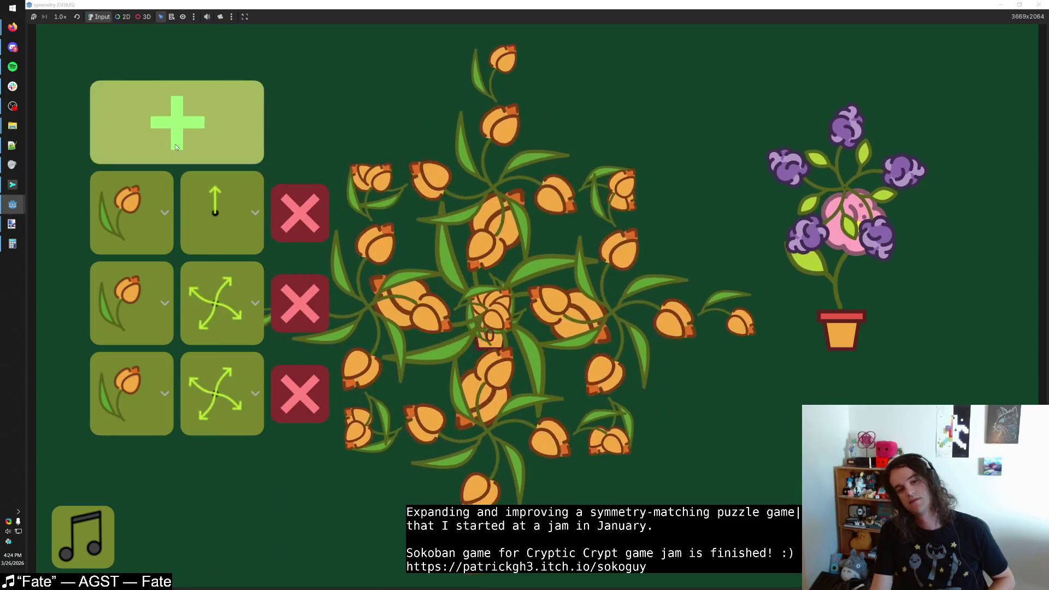
left_click(175, 143)
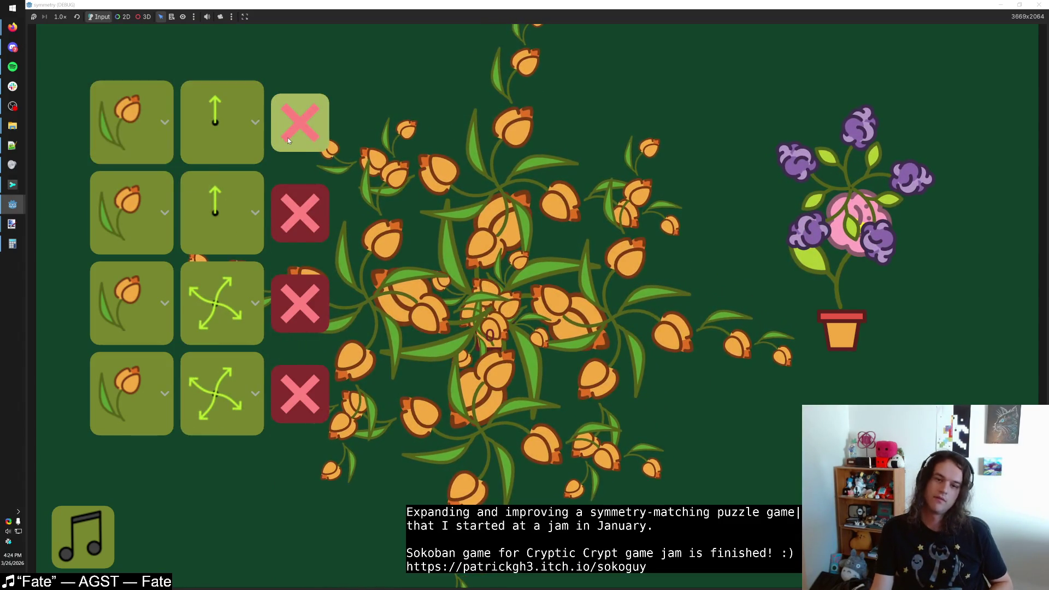
- Set the top row to purple flower with up-arrow symmetry, the third row to X-shaped
left_click(243, 139)
left_click(238, 200)
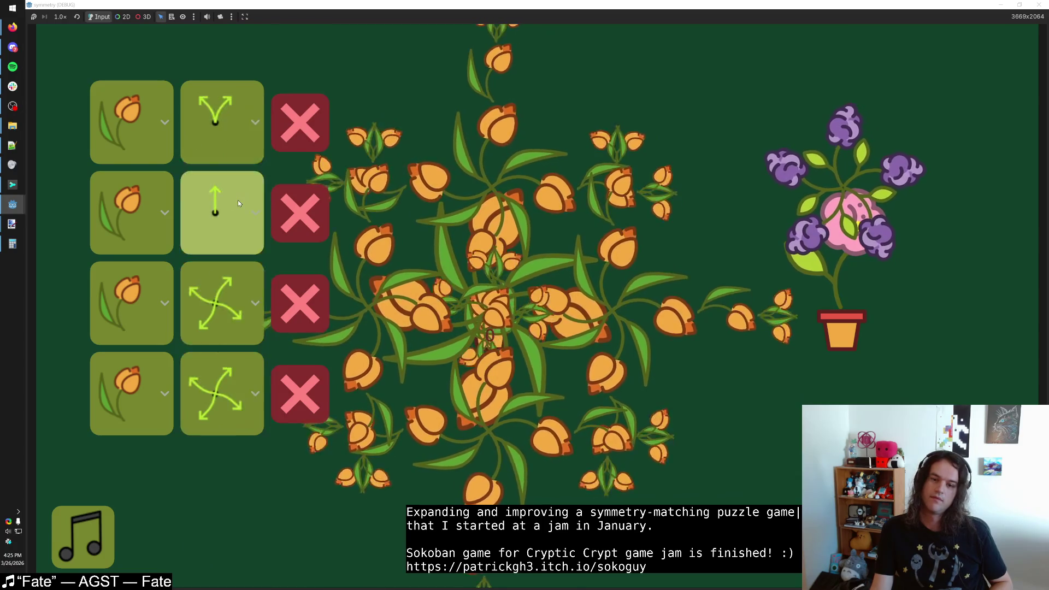
left_click(131, 121)
left_click(131, 306)
left_click(219, 148)
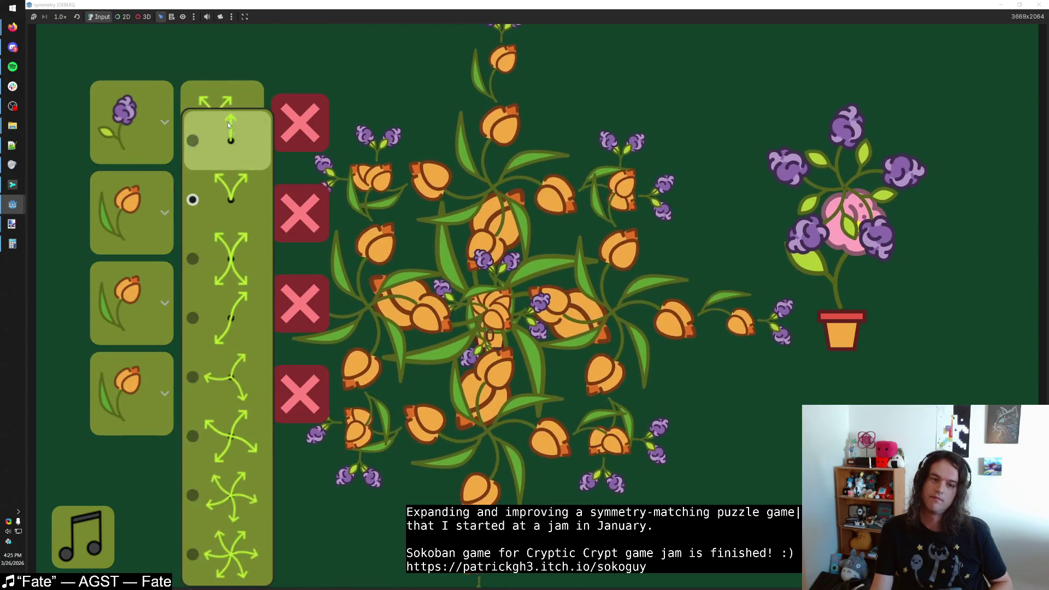
left_click(228, 122)
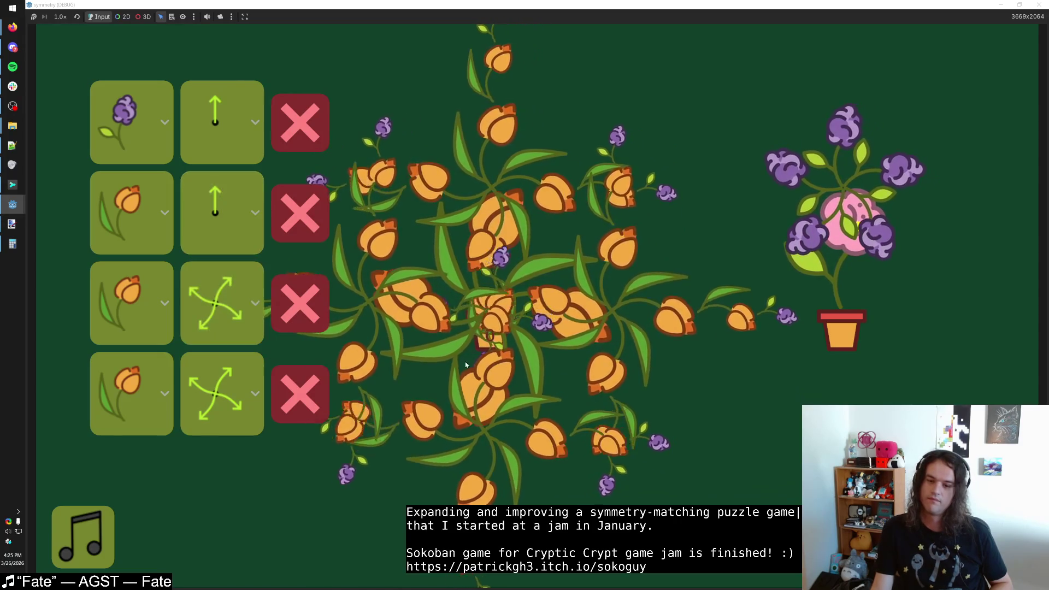
left_click(235, 309)
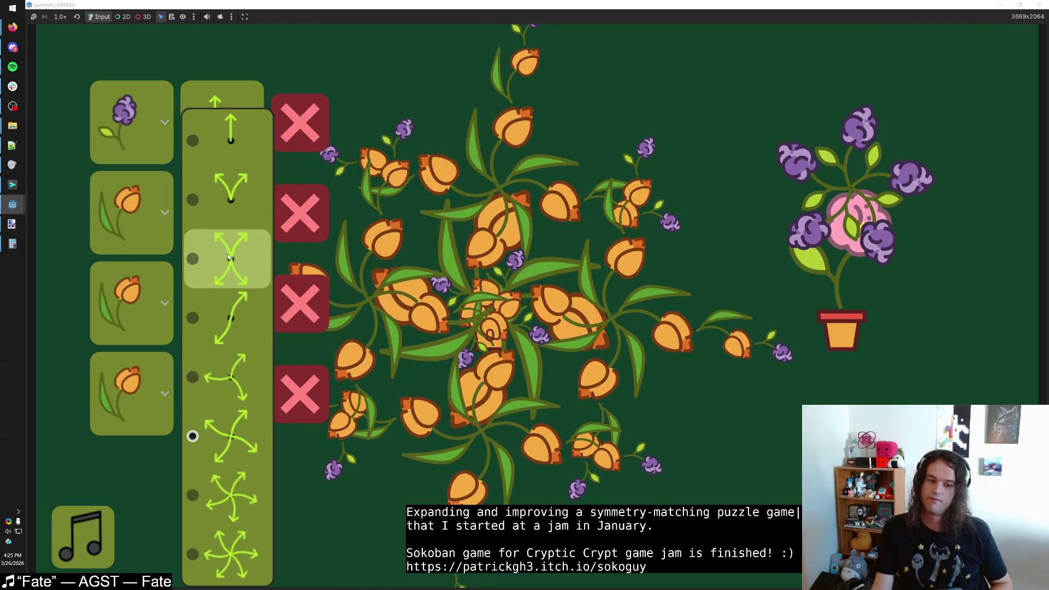
left_click(241, 264)
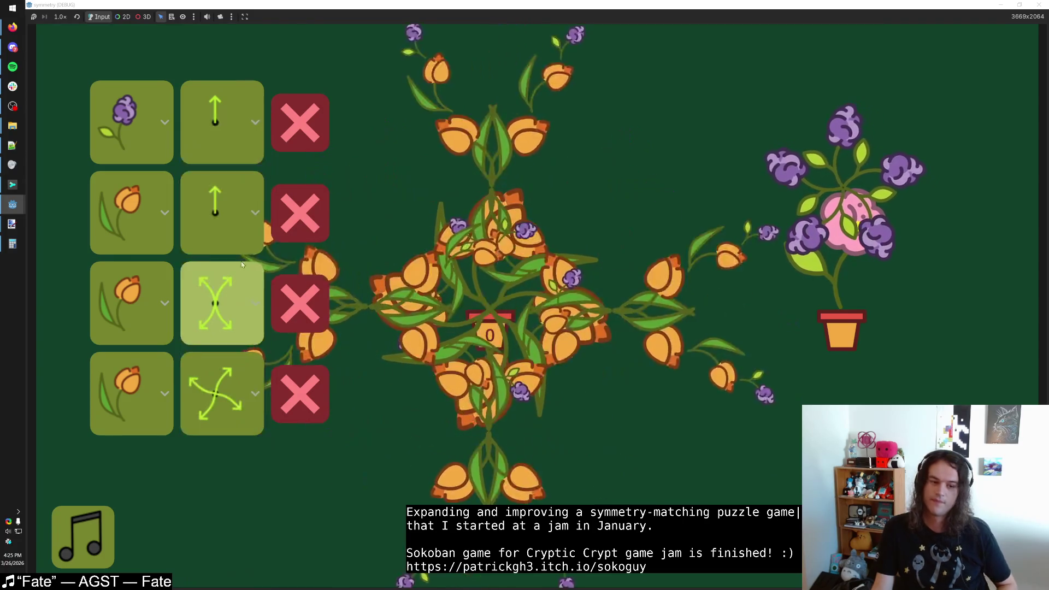
- Close the game, show the action scene in 2D, and move a symmetry_option_button item later
key("F8")
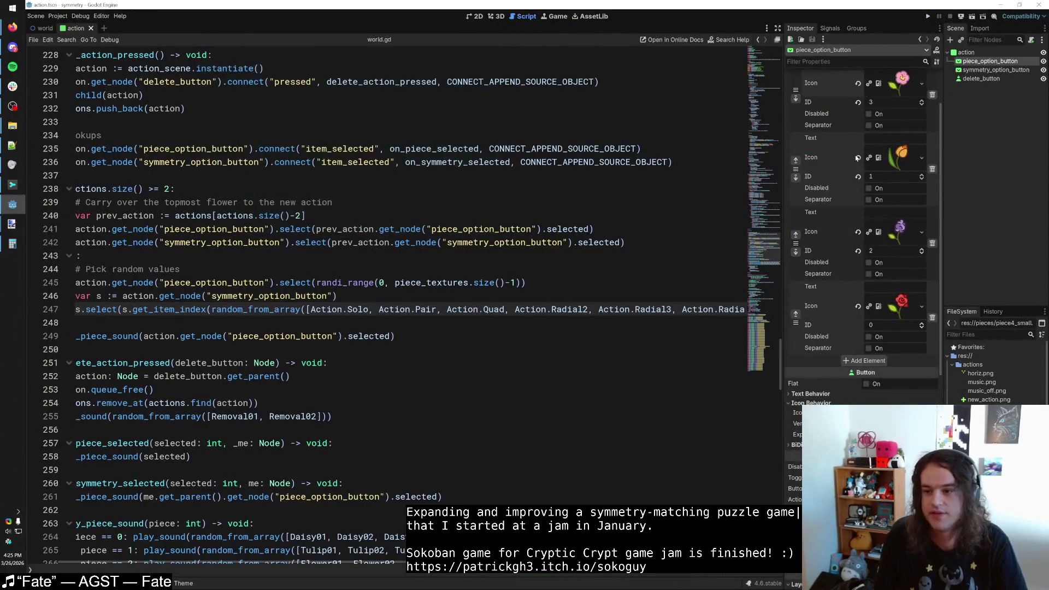
scroll(857, 158, "up", 3)
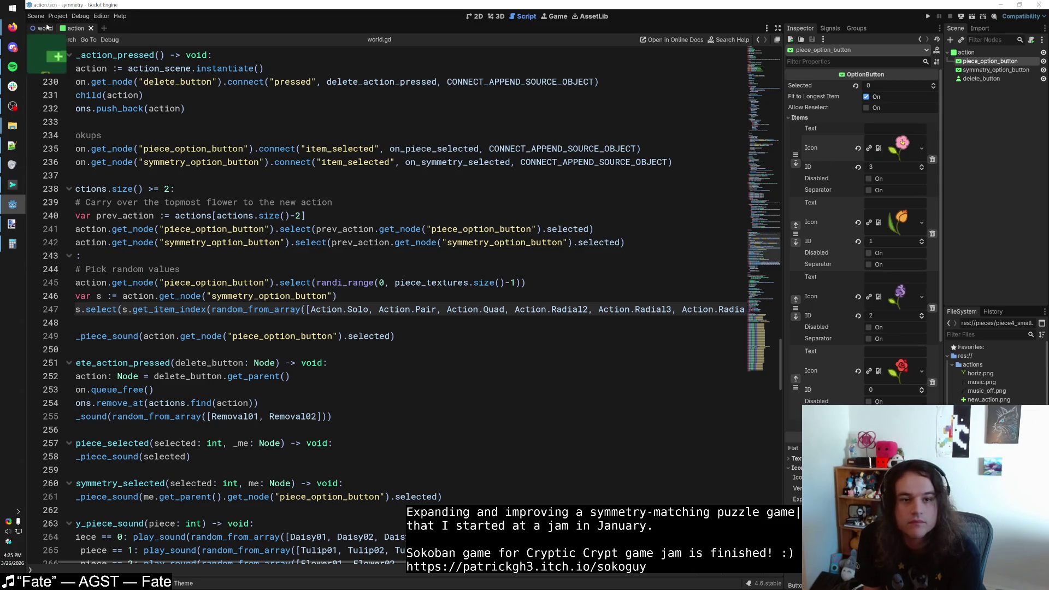
left_click(475, 17)
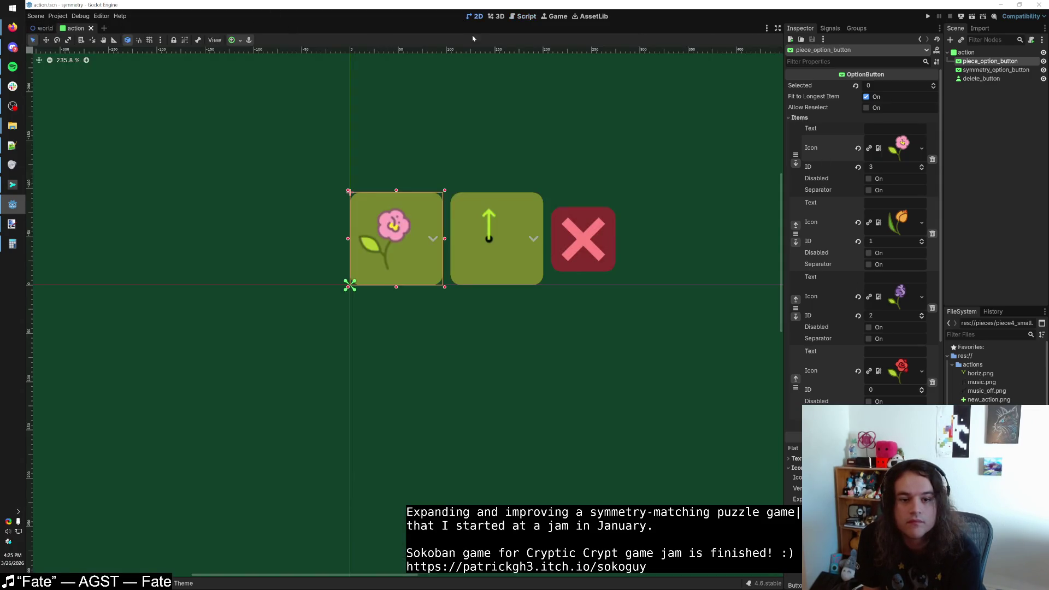
left_click(499, 230)
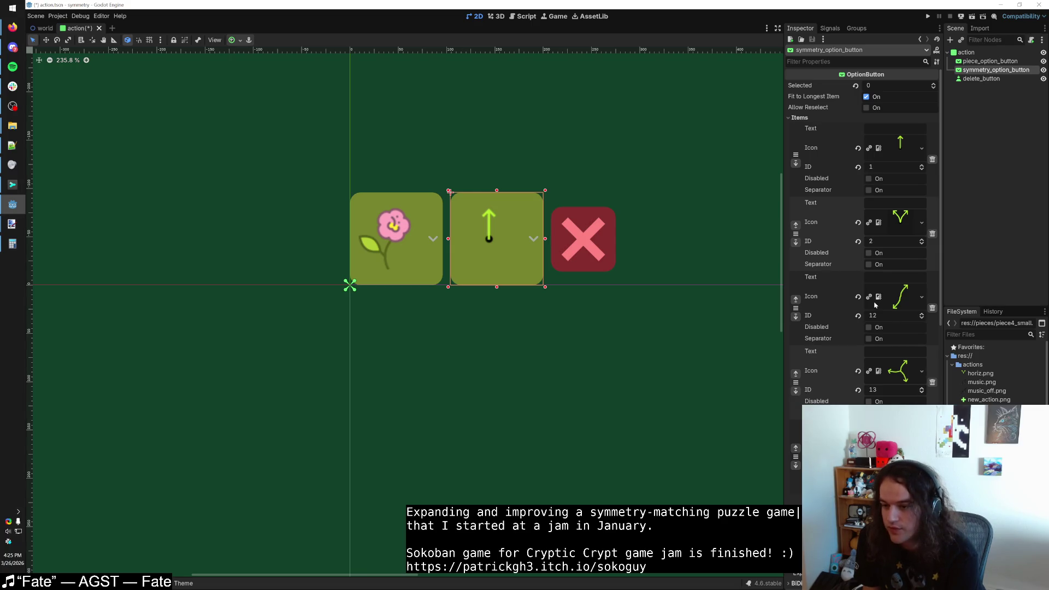
left_click(796, 468)
- Relaunch the game, add a tulip row, and try mirror, S-curve and three-way rotational symmetries
key("F5")
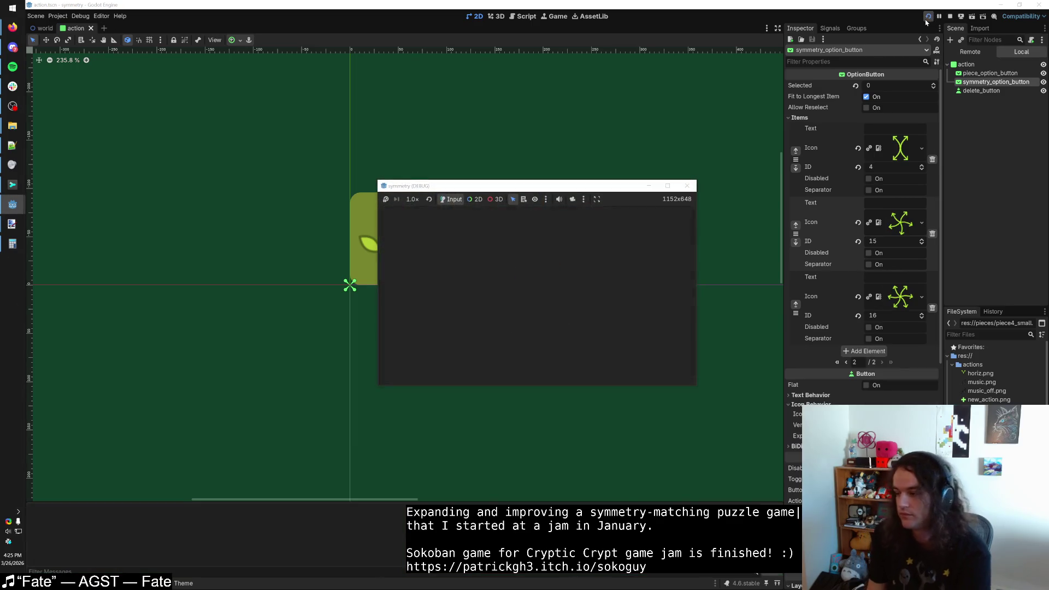
double_click(523, 187)
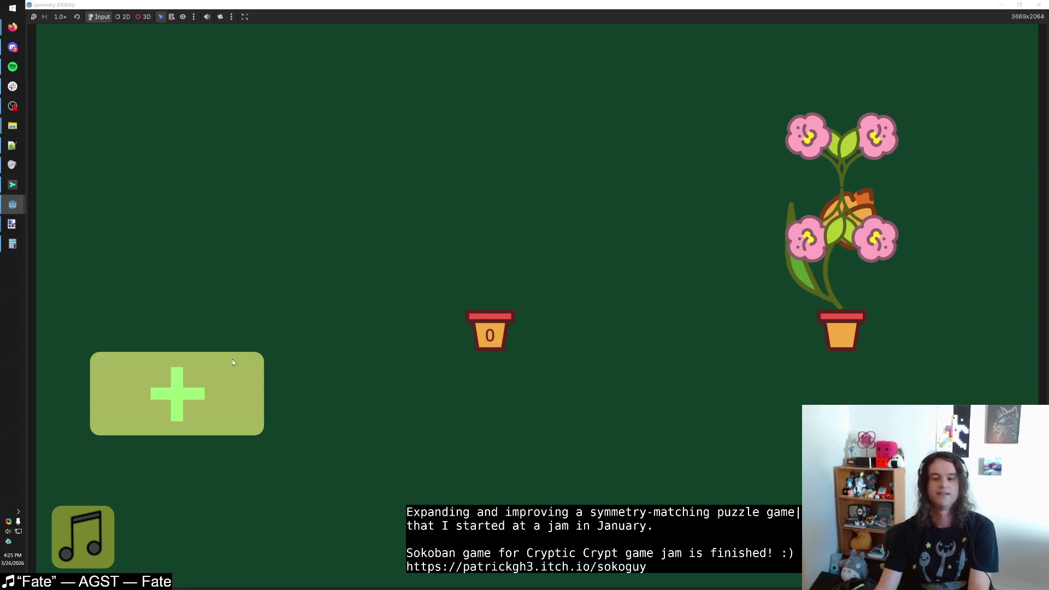
left_click(206, 392)
left_click(207, 377)
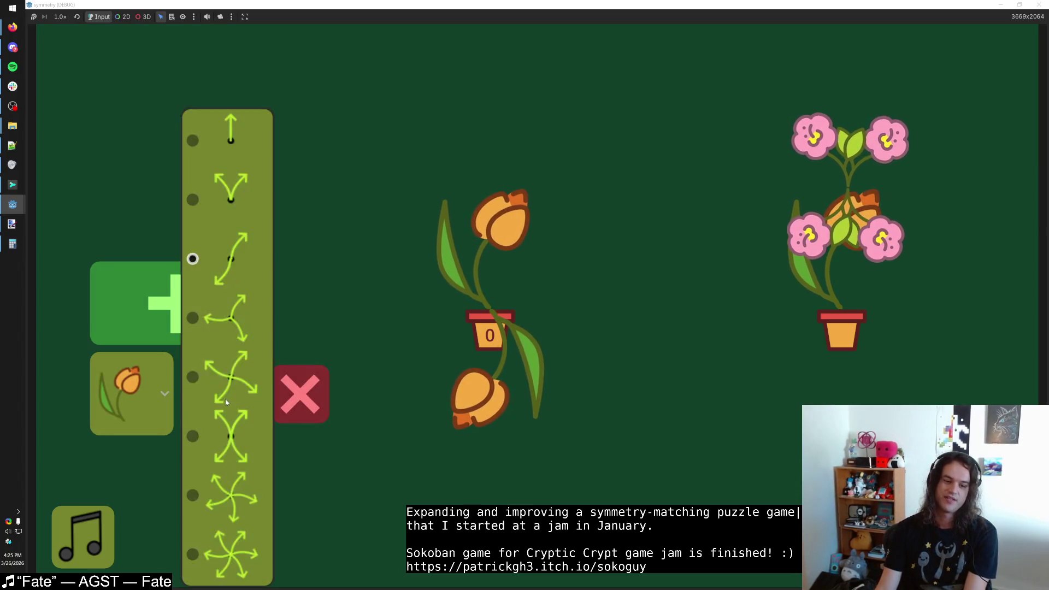
left_click(231, 185)
left_click(215, 361)
left_click(239, 270)
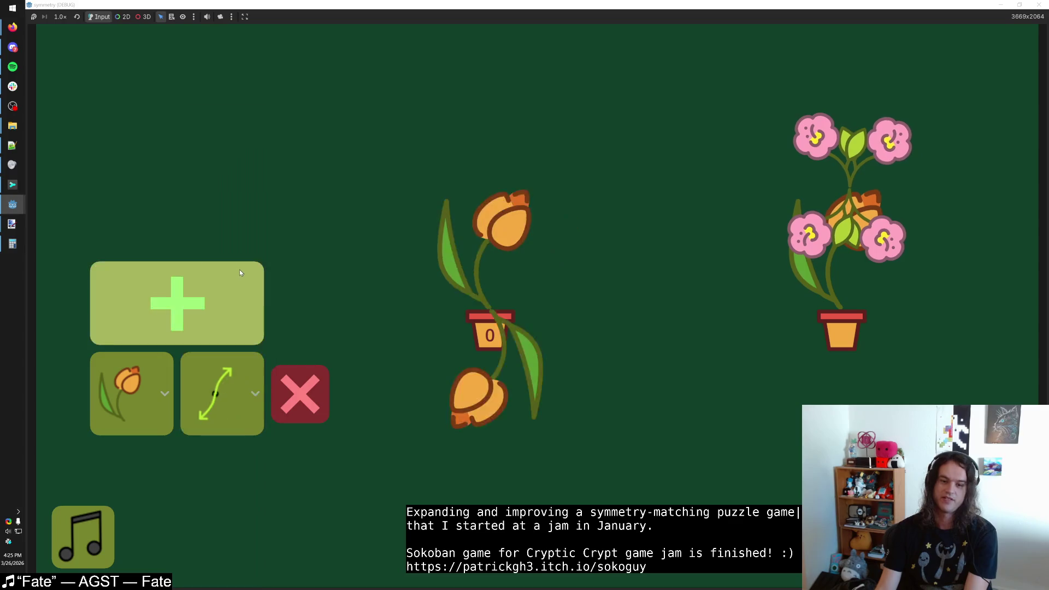
left_click(227, 390)
left_click(238, 194)
left_click(224, 391)
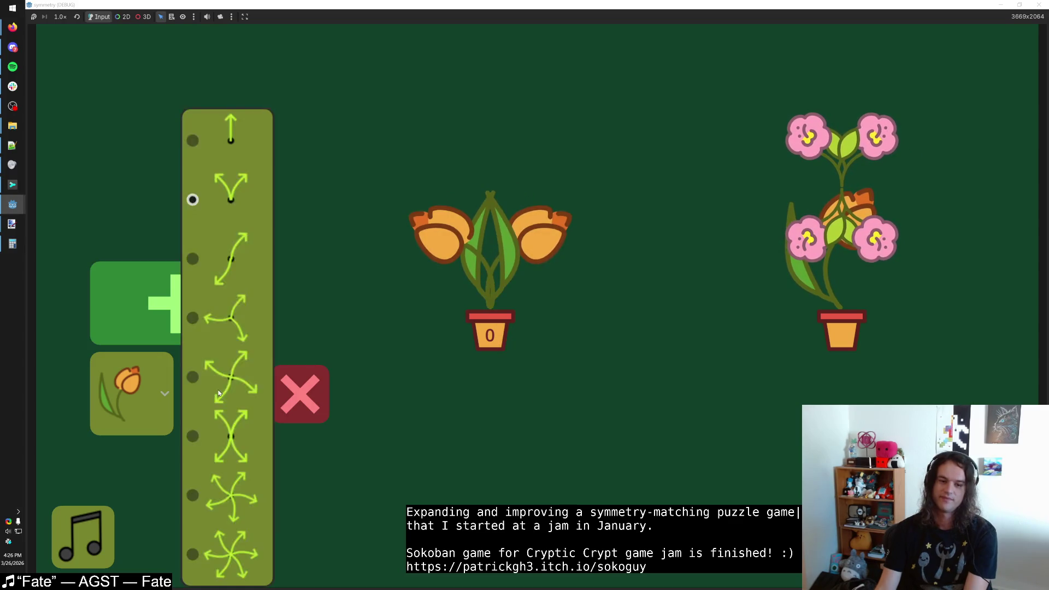
left_click(238, 252)
left_click(215, 385)
left_click(240, 325)
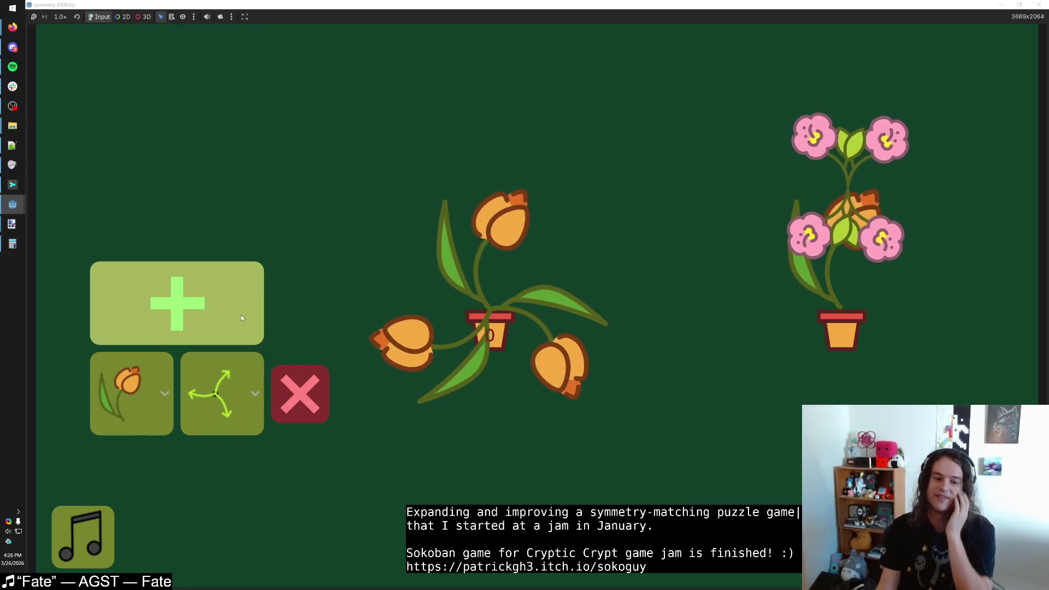
- Try four-way pinwheel, four-way mirror, five-way and six-way pinwheel symmetries on the tulip
left_click(231, 378)
left_click(232, 200)
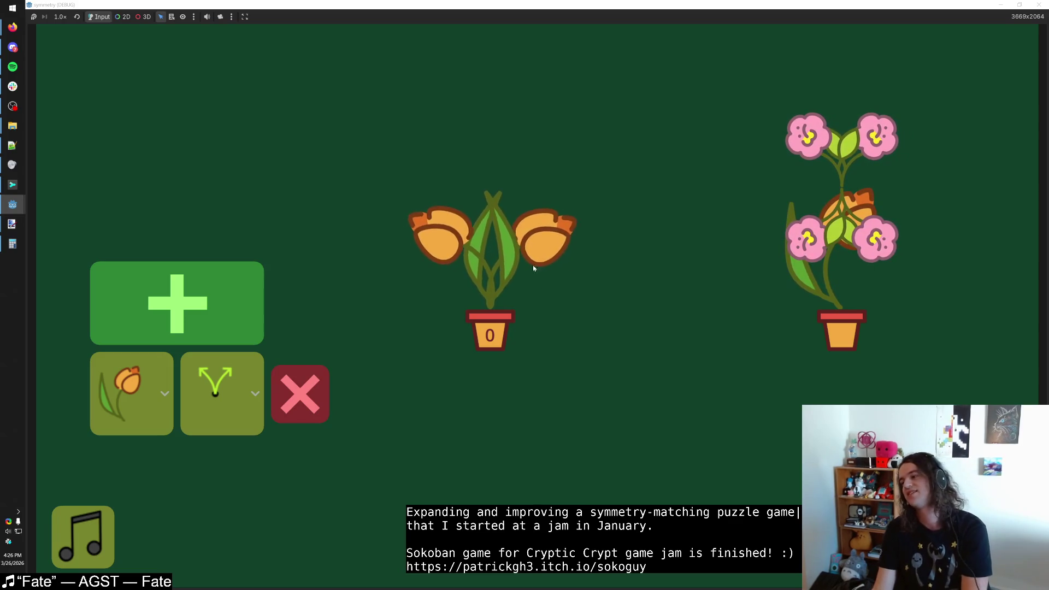
left_click(226, 379)
left_click(227, 316)
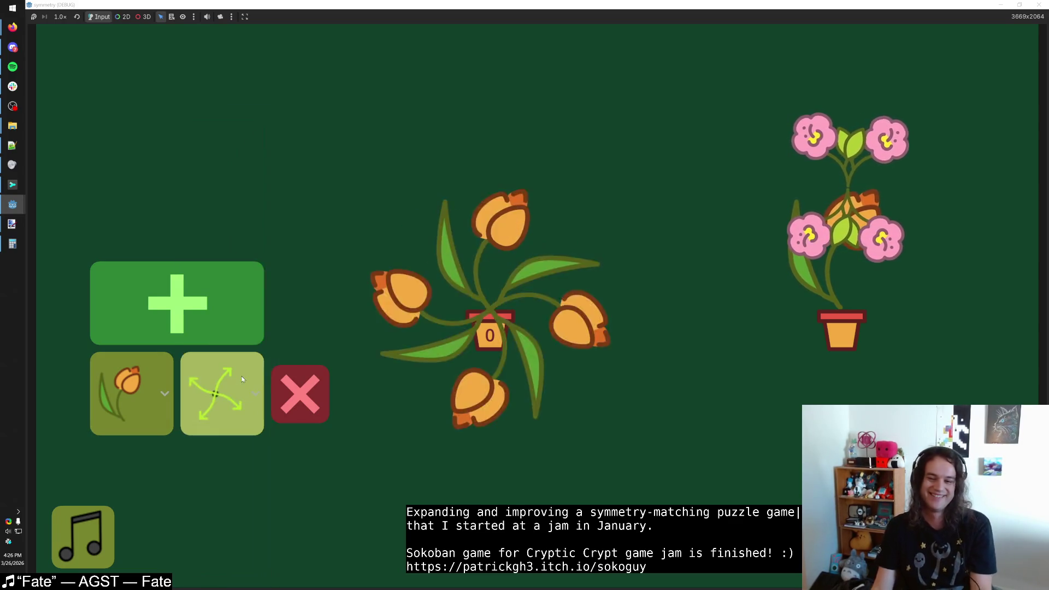
left_click(235, 386)
left_click(232, 434)
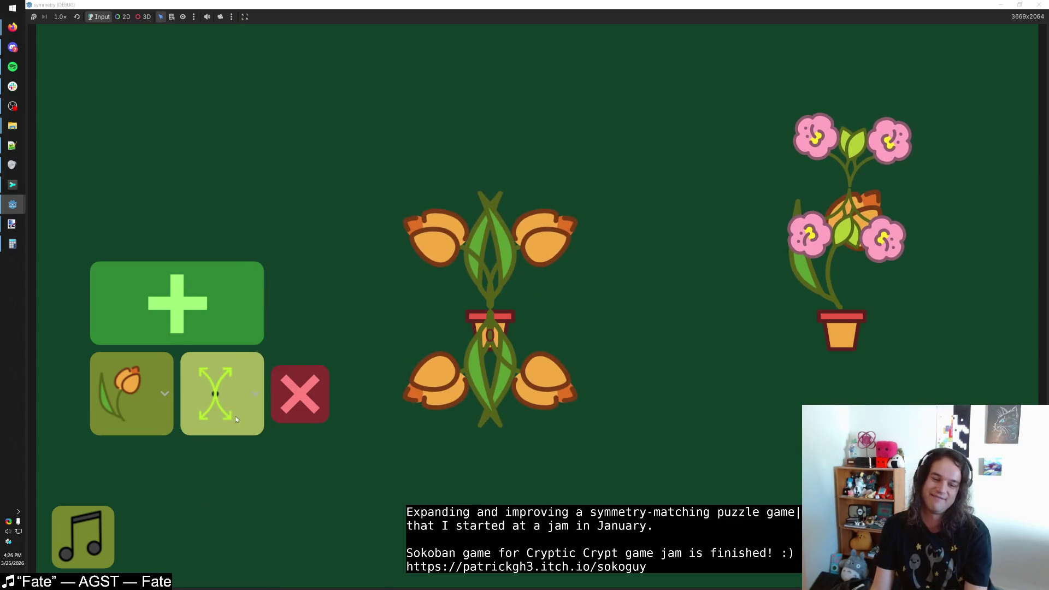
left_click(241, 368)
left_click(240, 369)
left_click(240, 370)
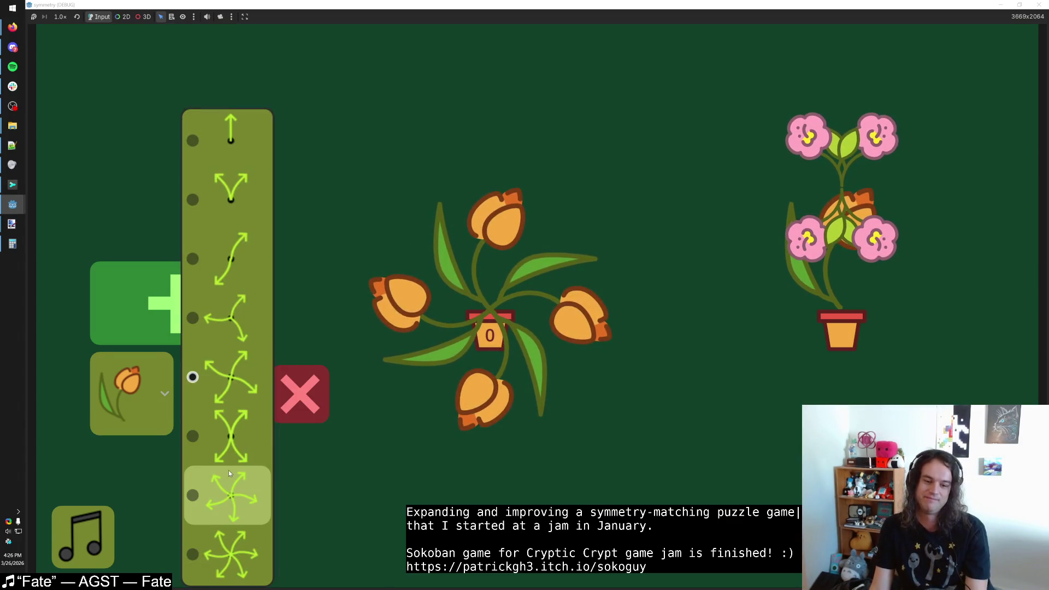
left_click(228, 470)
left_click(243, 429)
left_click(248, 538)
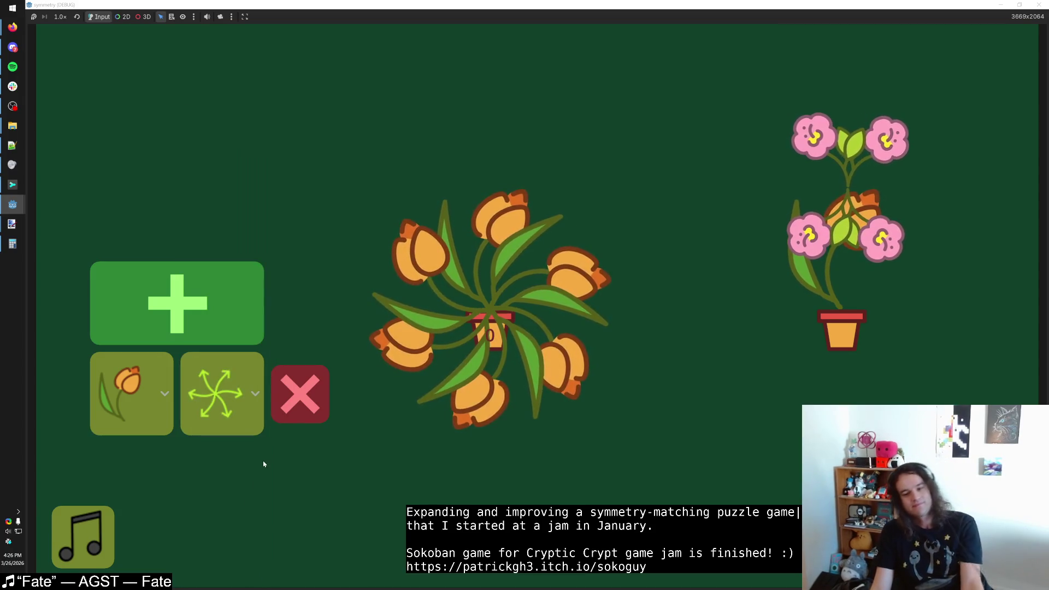
- Reselect the seventh symmetry option, then switch the tulip to four-way mirror symmetry
left_click(235, 419)
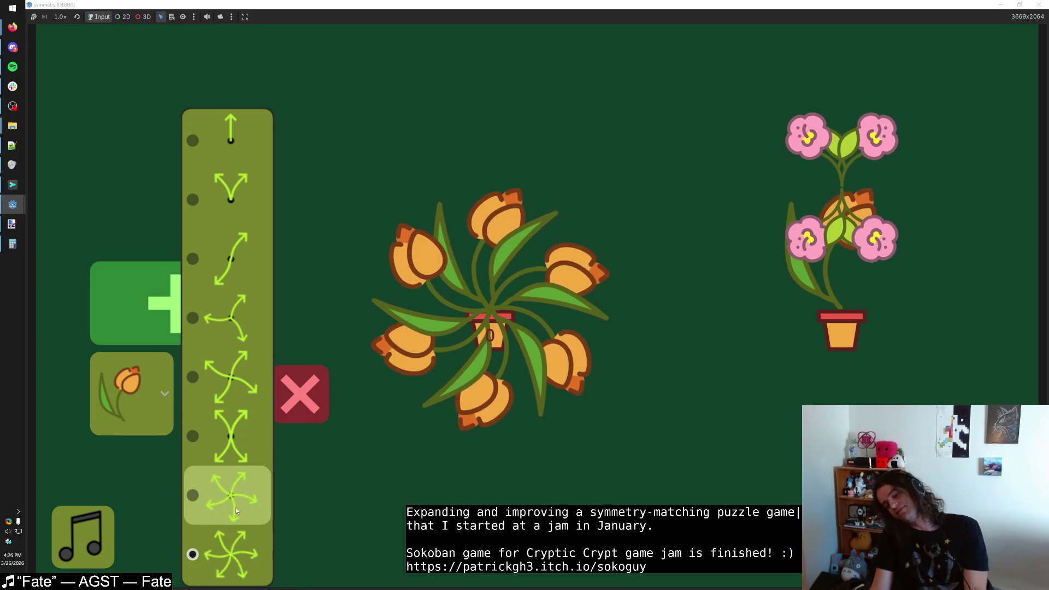
left_click(239, 514)
left_click(235, 404)
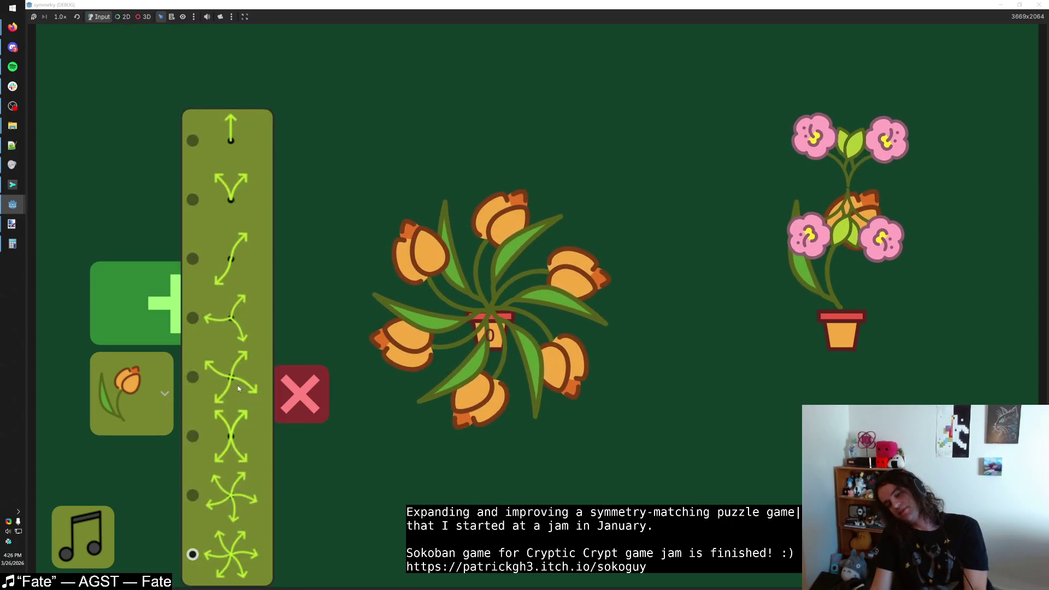
left_click(252, 501)
left_click(250, 379)
left_click(240, 436)
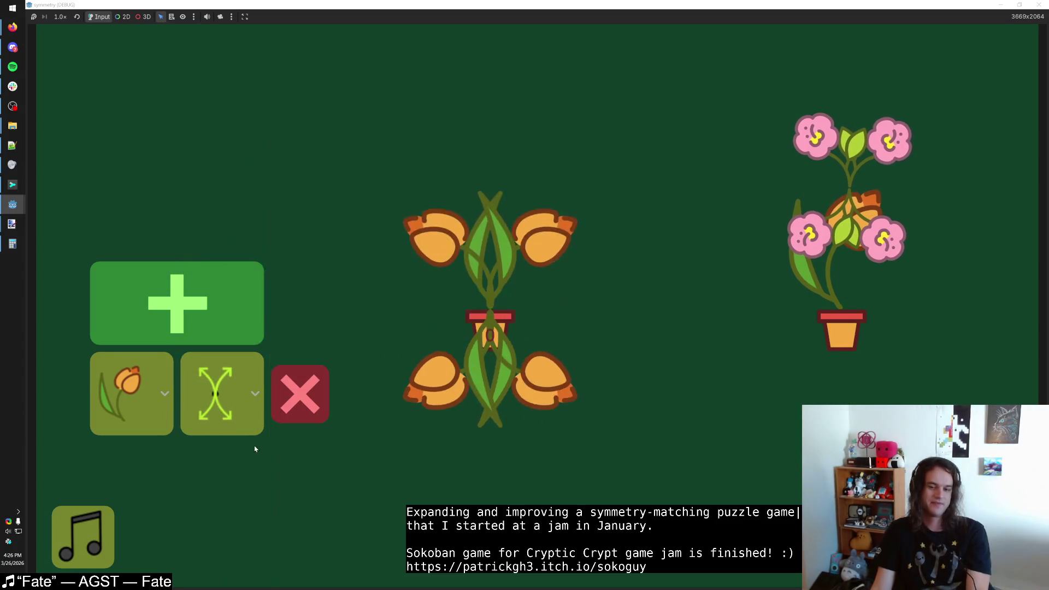
- Try four-way and three-way rotational, two-fold and two-way mirror symmetries on the tulip
left_click(236, 385)
left_click(247, 405)
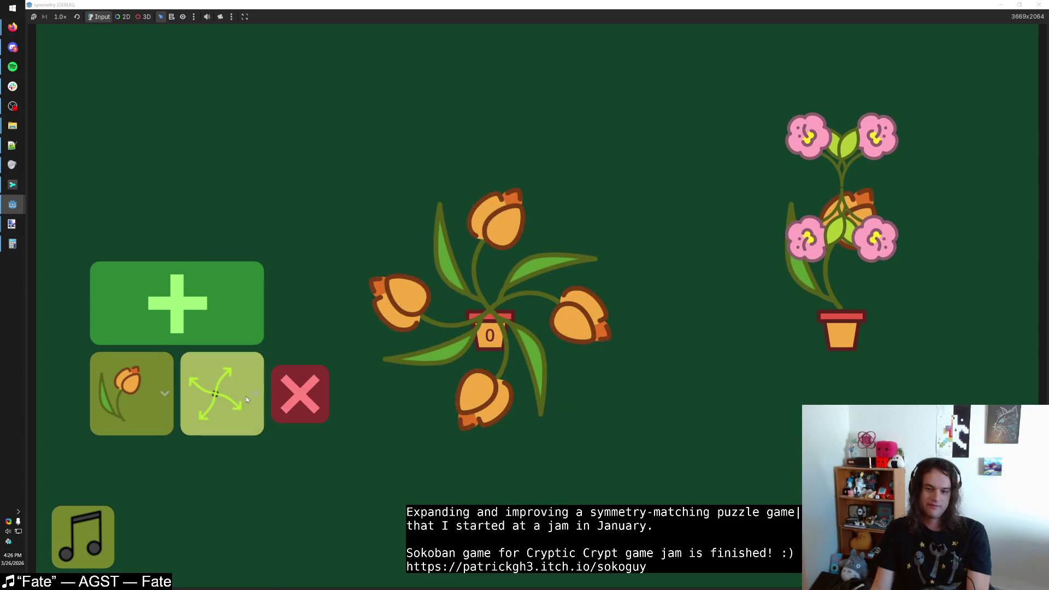
left_click(247, 399)
left_click(241, 320)
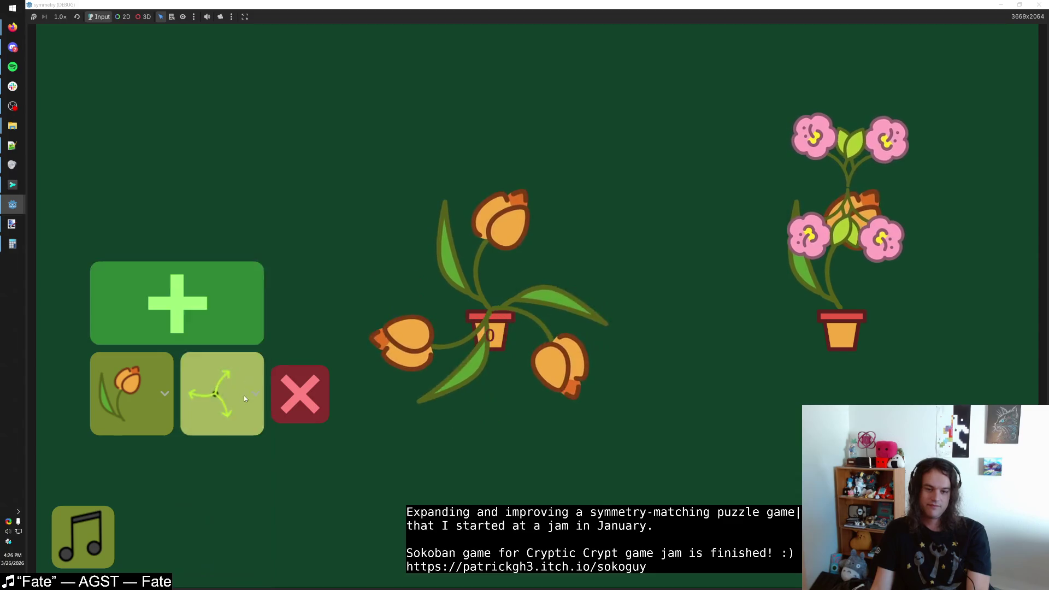
left_click(244, 395)
left_click(253, 287)
left_click(240, 408)
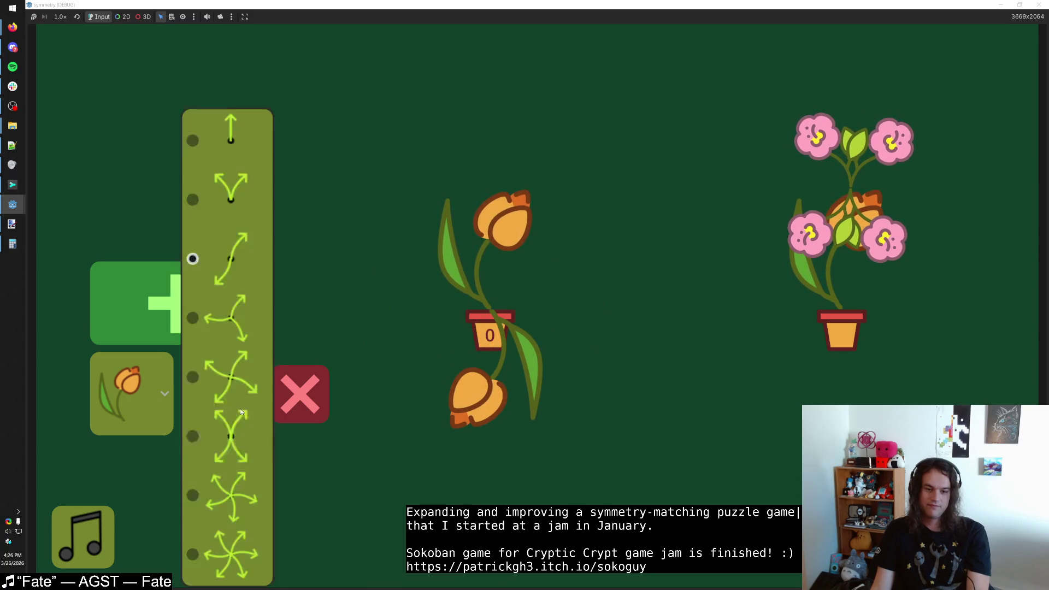
left_click(236, 204)
left_click(231, 356)
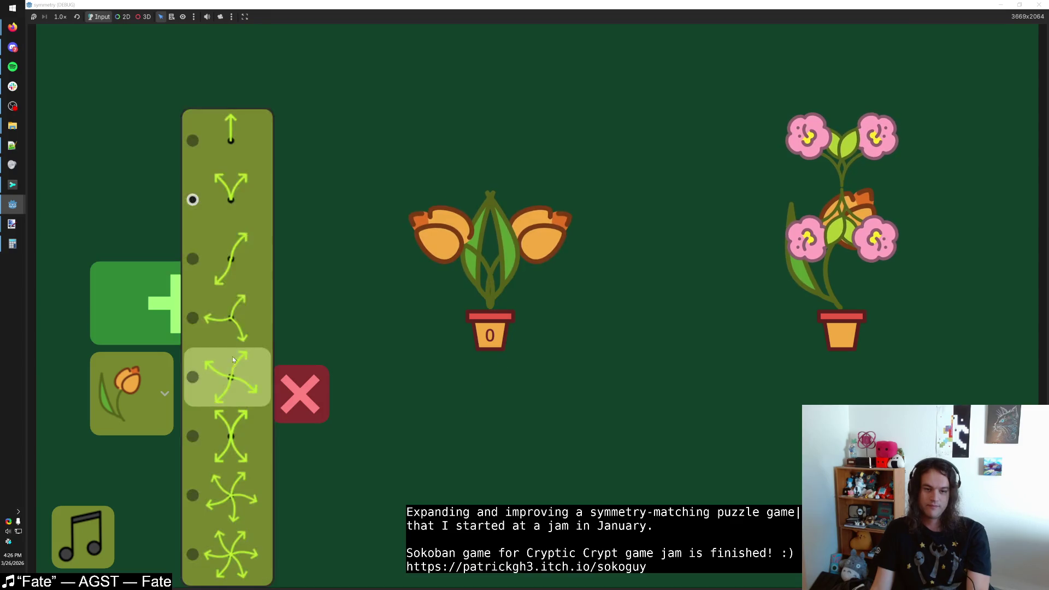
left_click(239, 270)
left_click(230, 390)
left_click(232, 199)
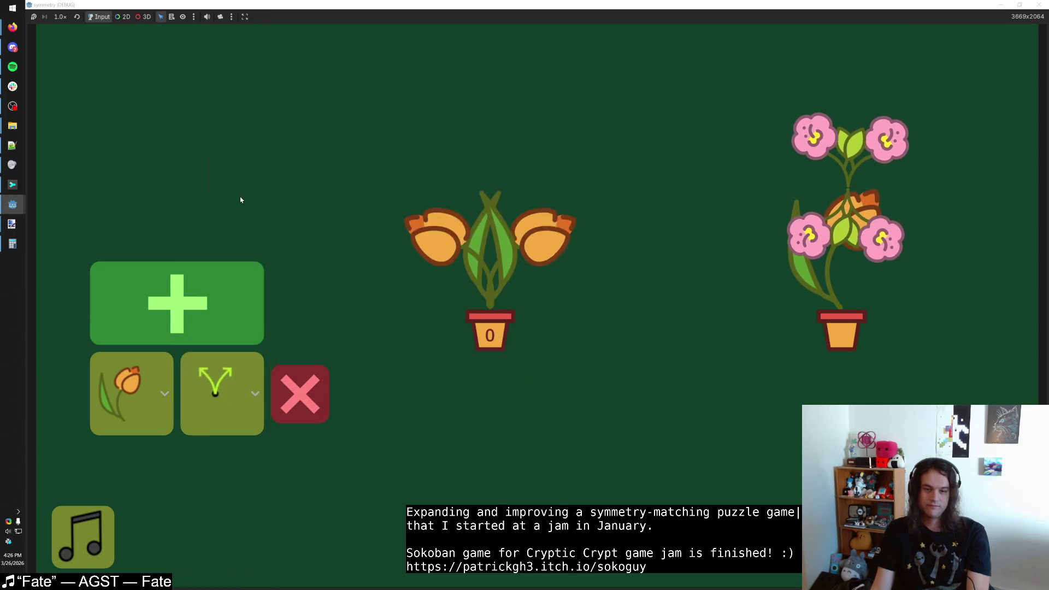
- Test two-fold, diagonal rotational and six-way pinwheel symmetries, settling on four-way mirror
left_click(224, 392)
left_click(231, 244)
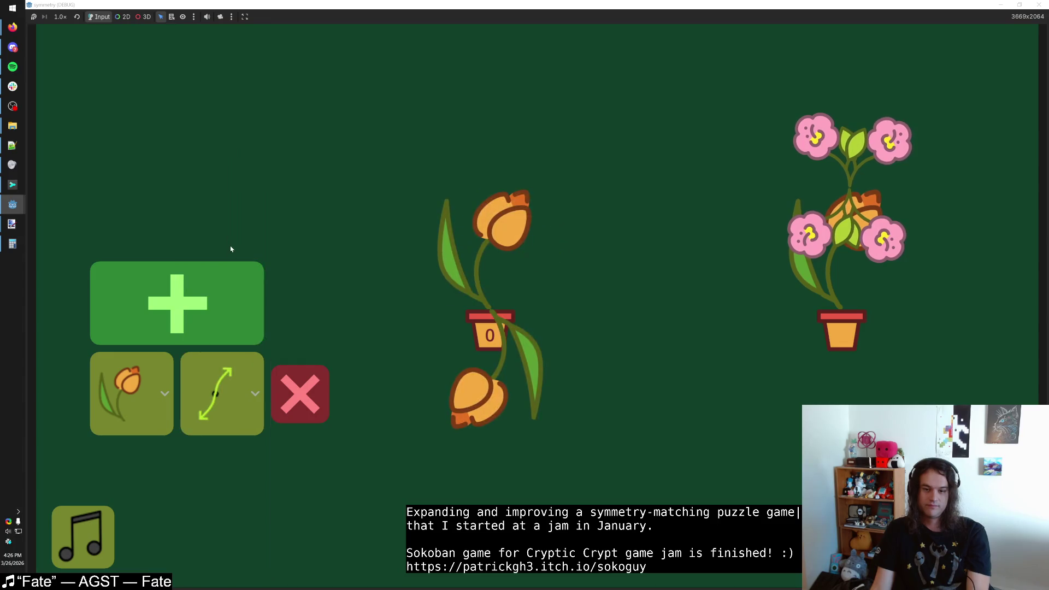
left_click(221, 394)
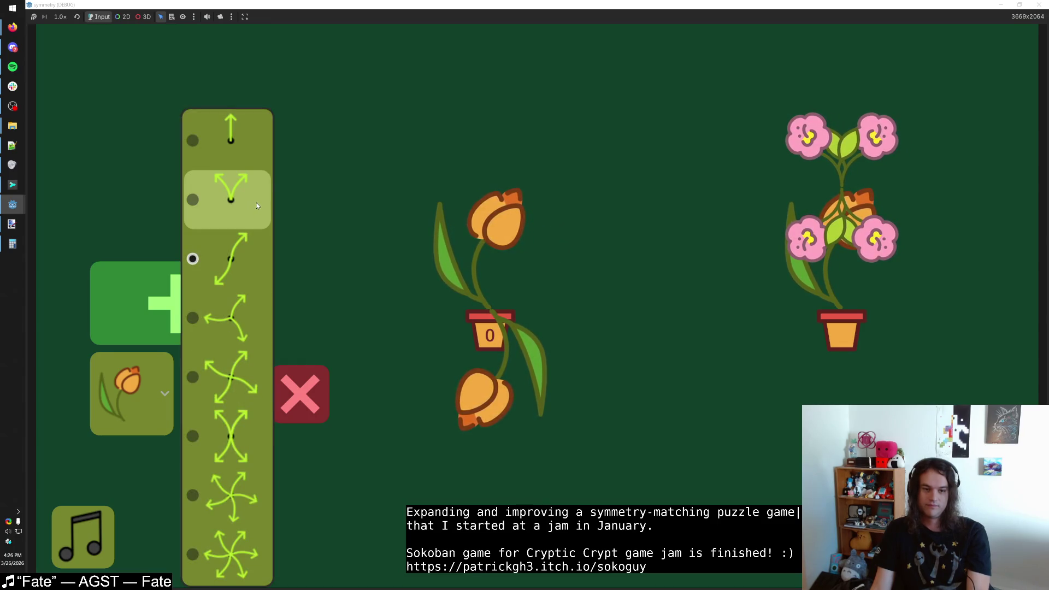
left_click(257, 205)
left_click(225, 392)
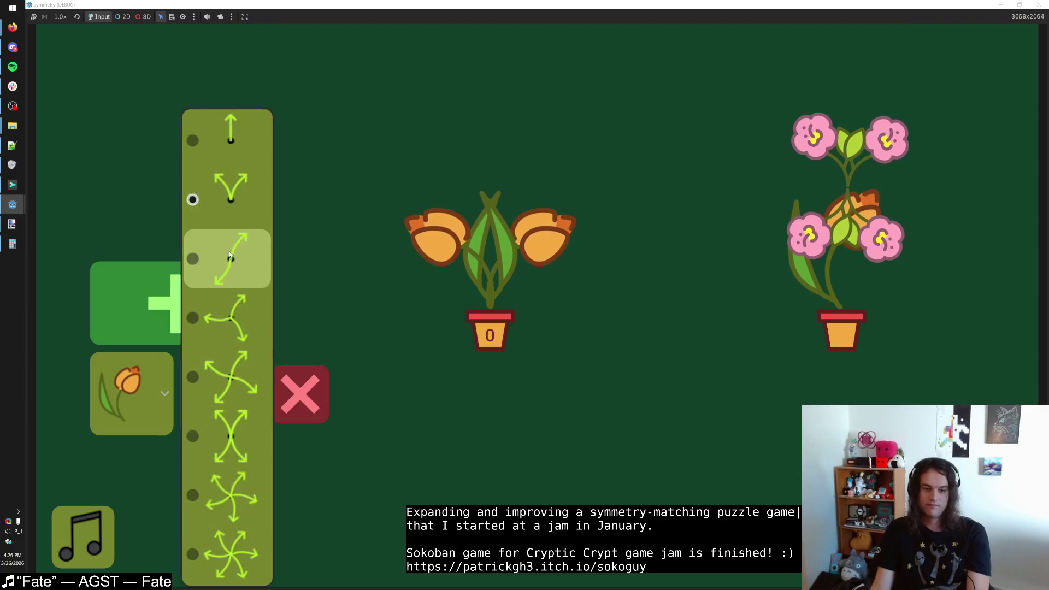
left_click(230, 256)
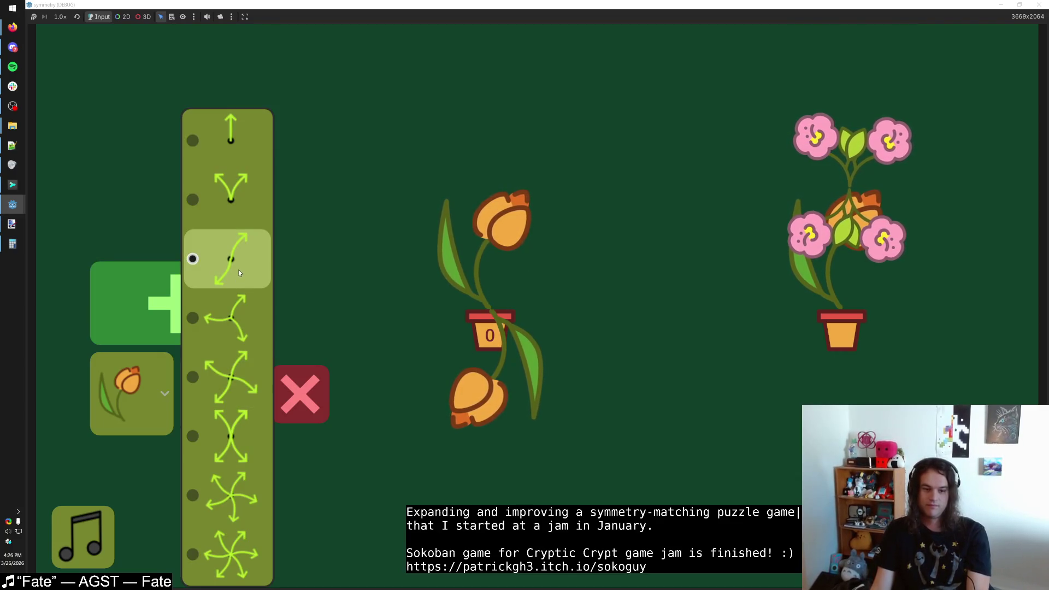
left_click(230, 495)
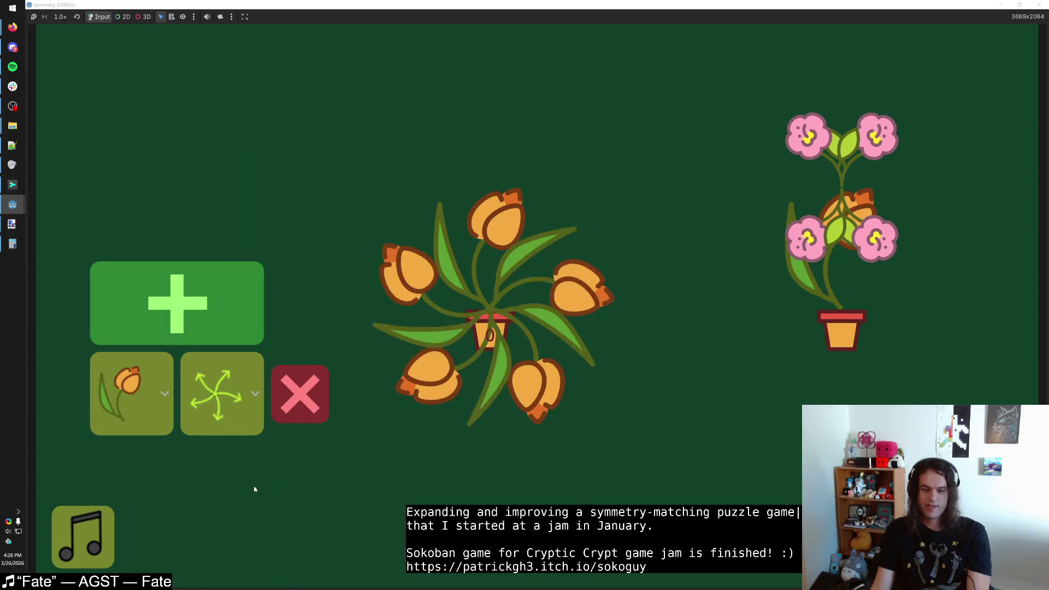
left_click(231, 374)
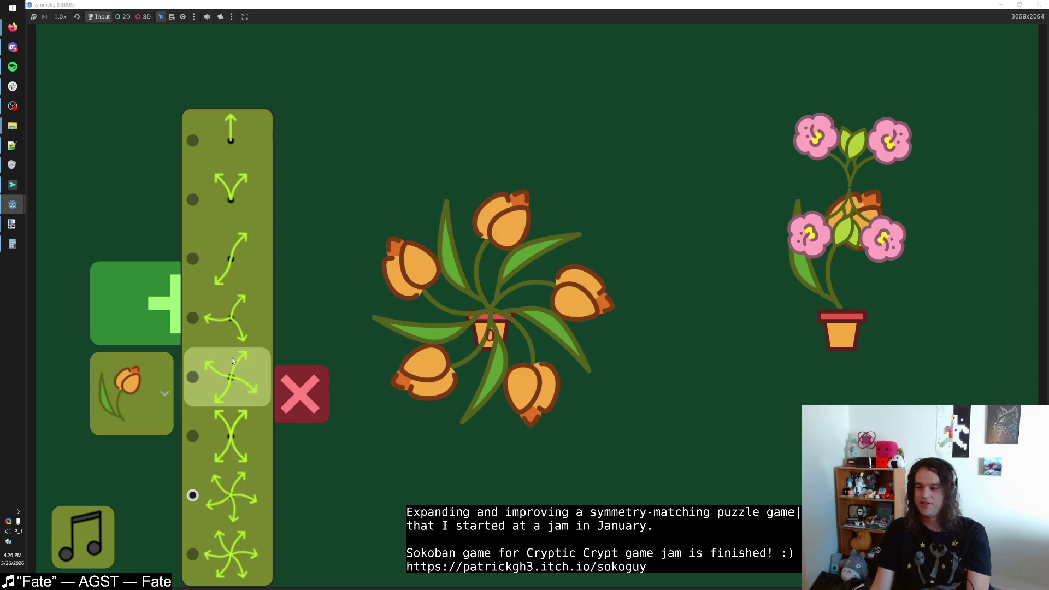
left_click(238, 273)
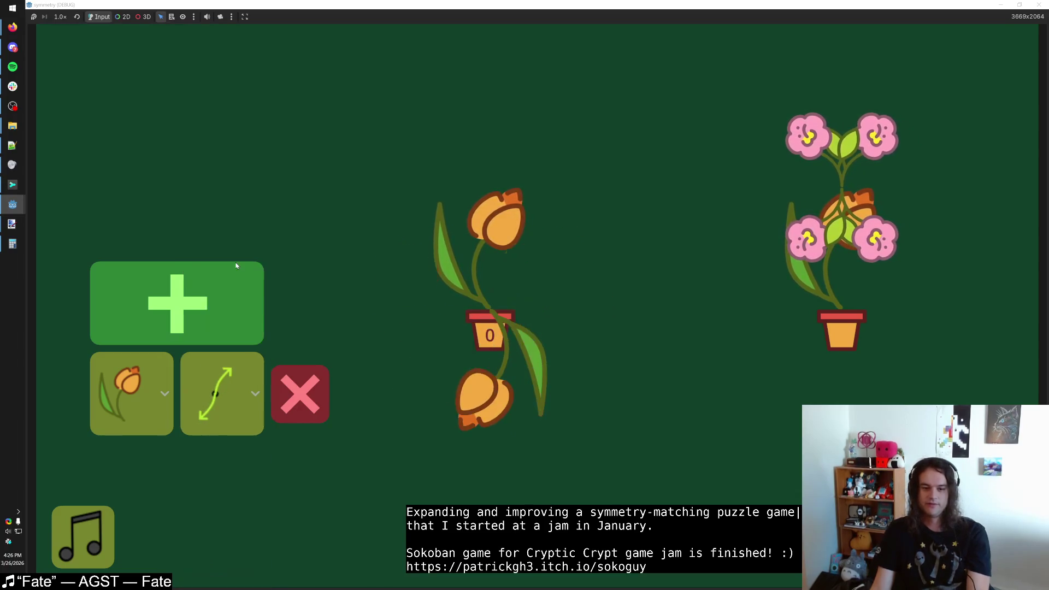
left_click(240, 363)
left_click(243, 199)
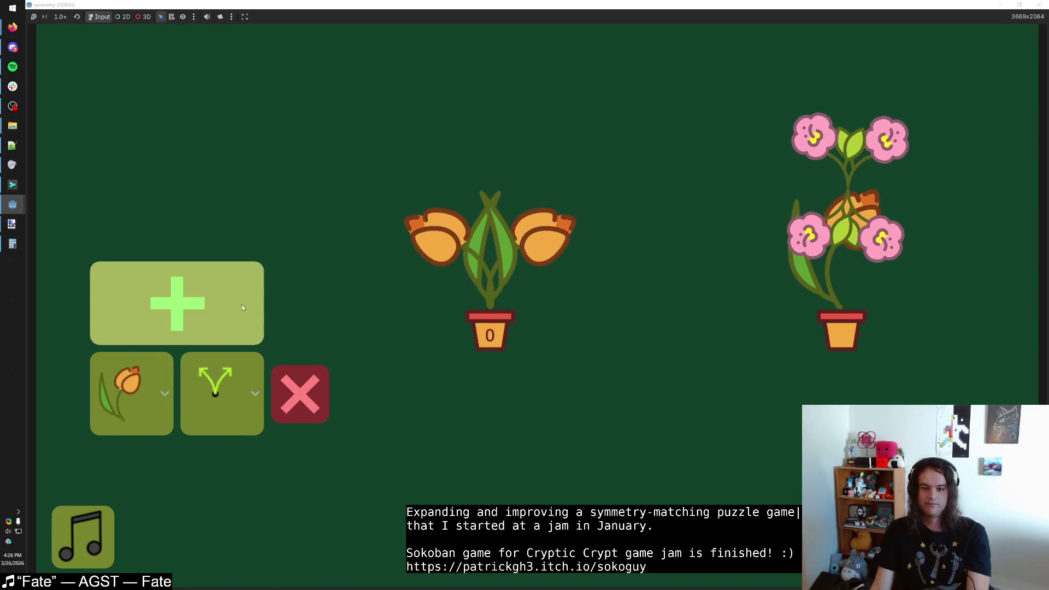
left_click(229, 377)
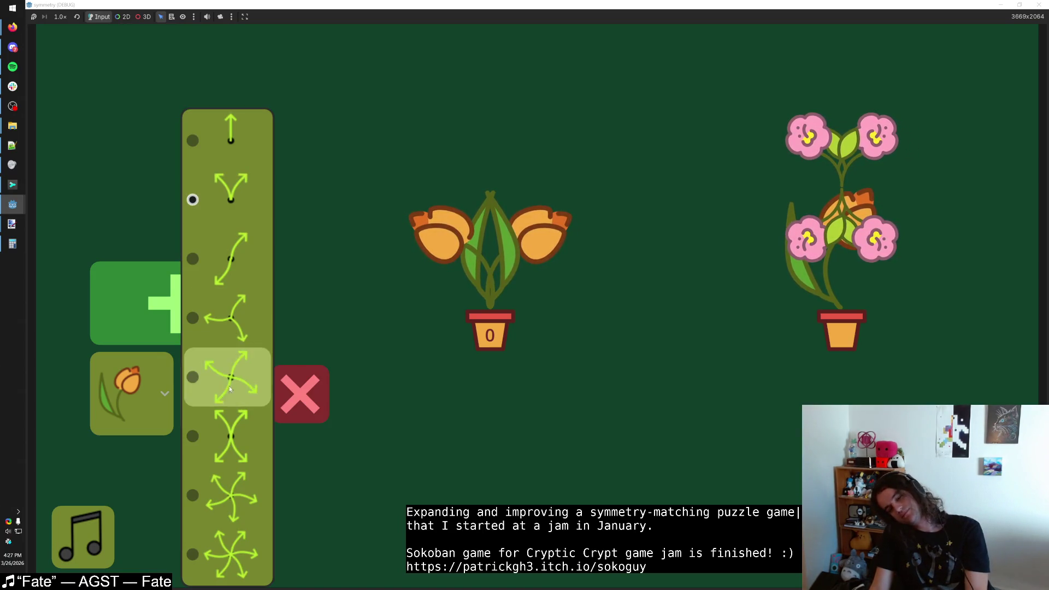
left_click(222, 422)
left_click(223, 389)
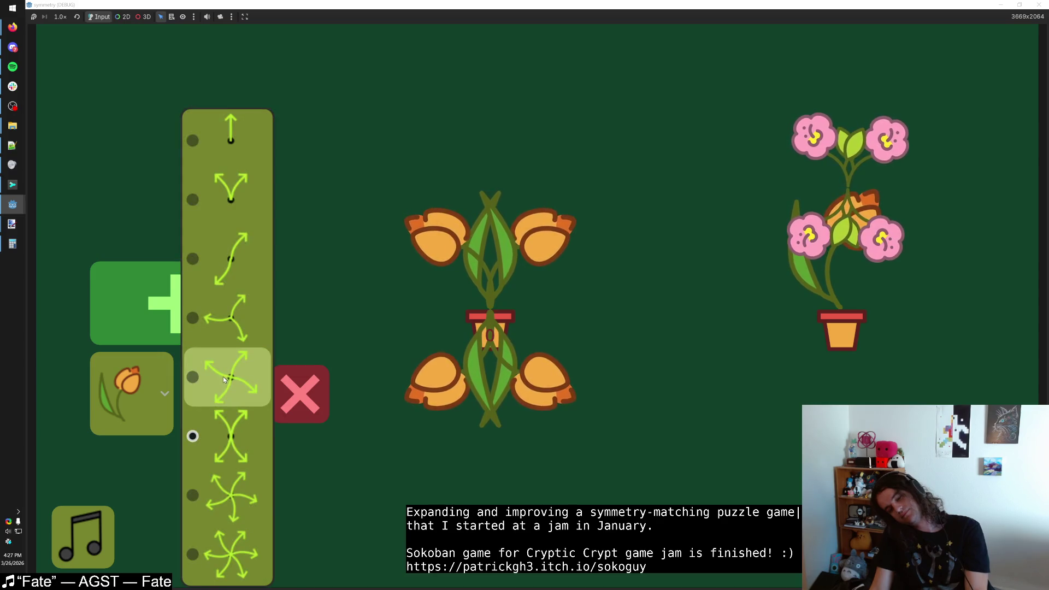
- Give the tulip row X-shaped mirror symmetry, then close the running game
left_click(242, 432)
left_click(240, 431)
left_click(235, 416)
key("super+Down")
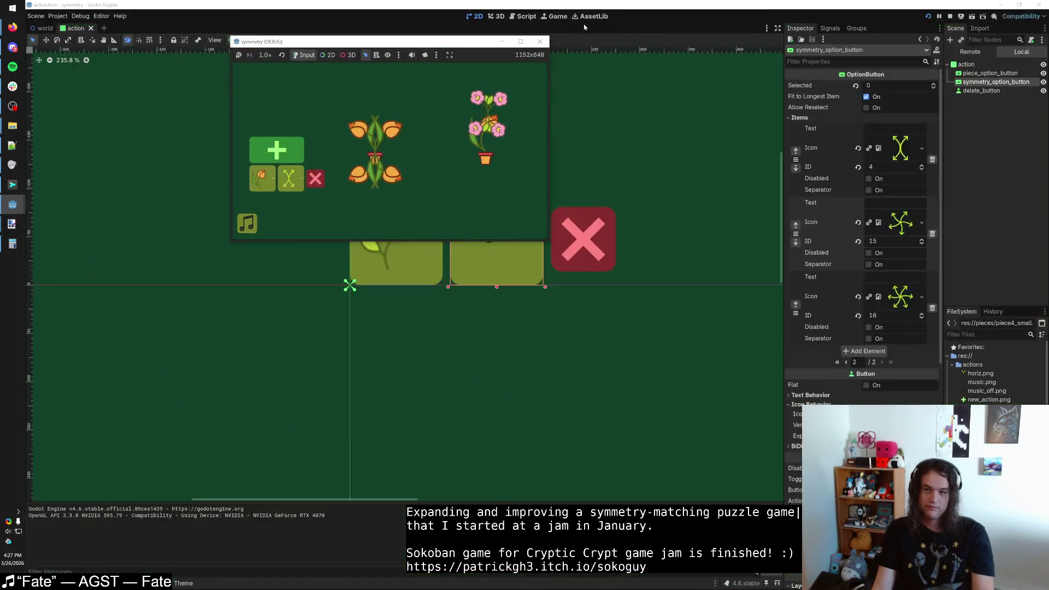
left_click(538, 44)
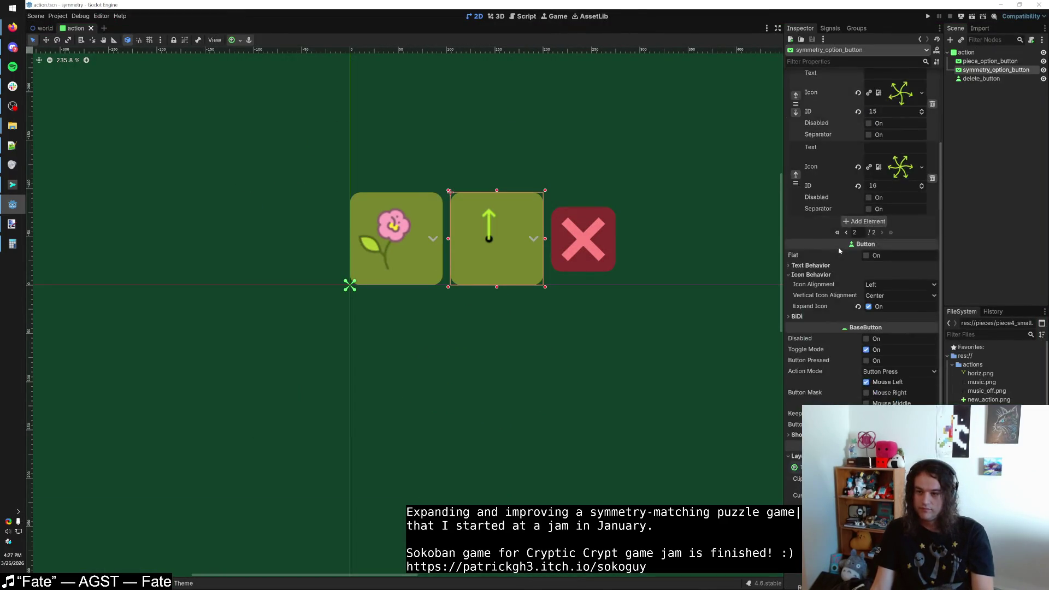
- Show the first page of symmetry items in the Inspector and save the action scene
left_click(846, 362)
scroll(798, 156, "down", 2)
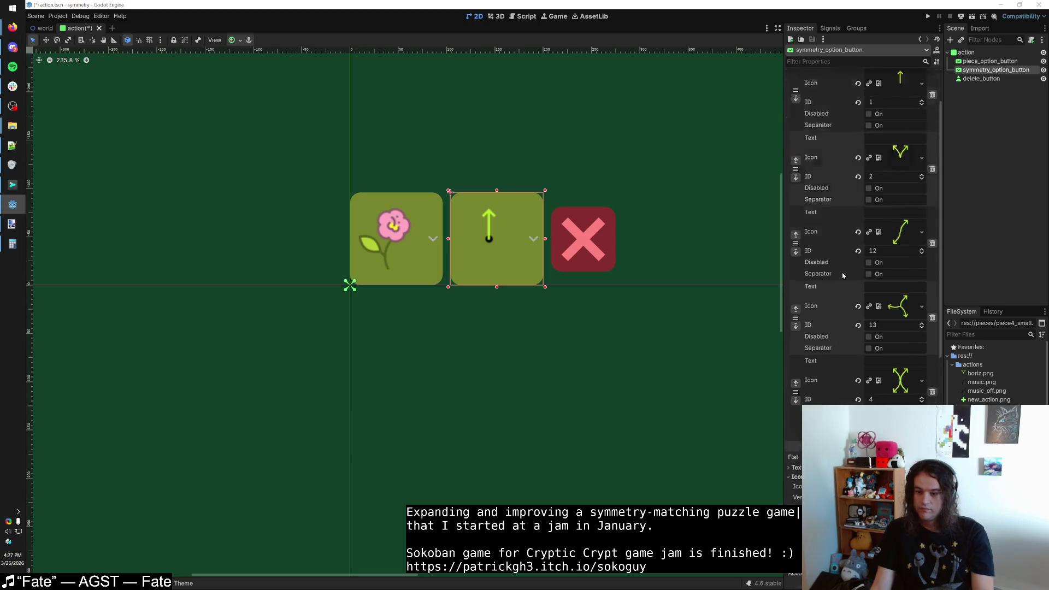
key("ctrl+s")
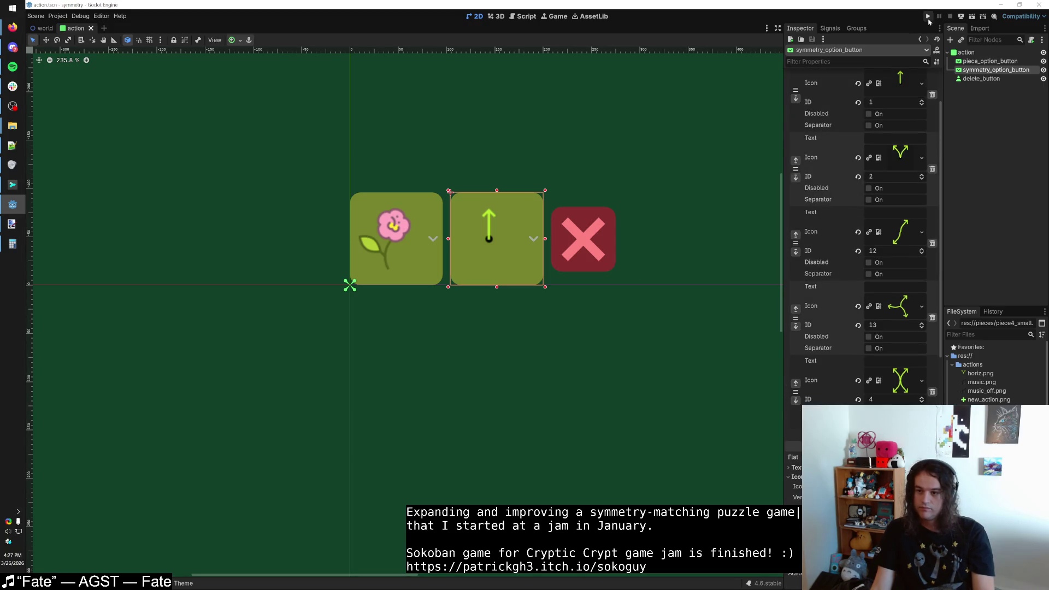
- Run the game, add three flower rows, then close it and go to the world scene
left_click(929, 17)
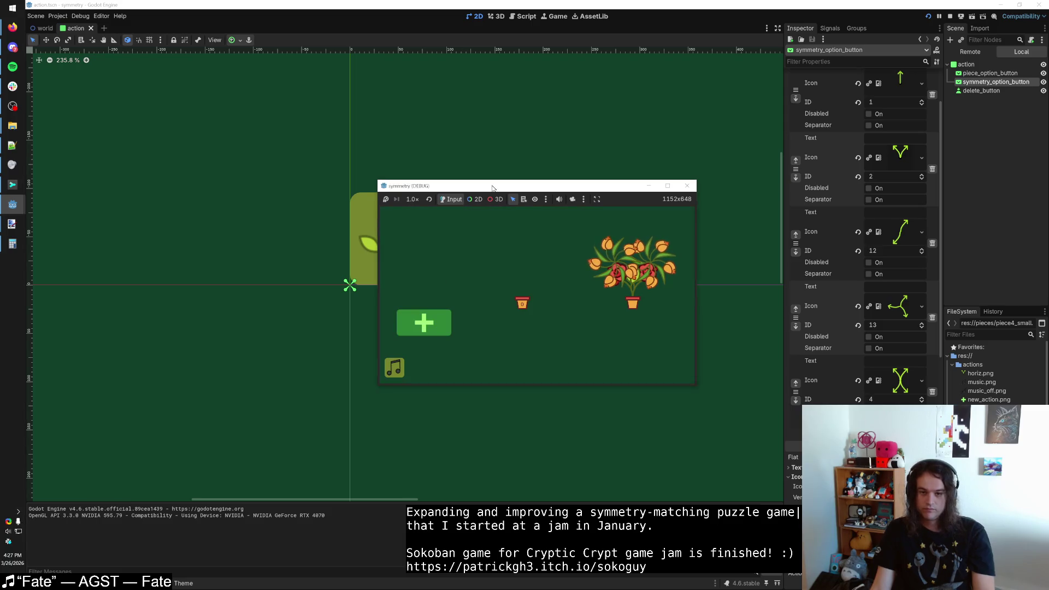
double_click(492, 189)
left_click(180, 391)
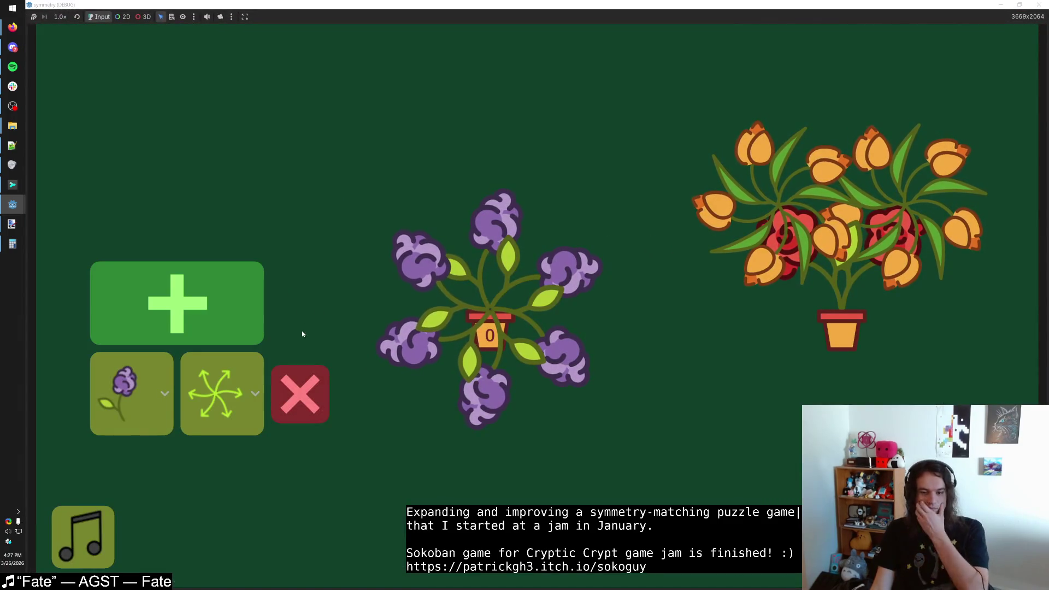
left_click(240, 306)
left_click(222, 229)
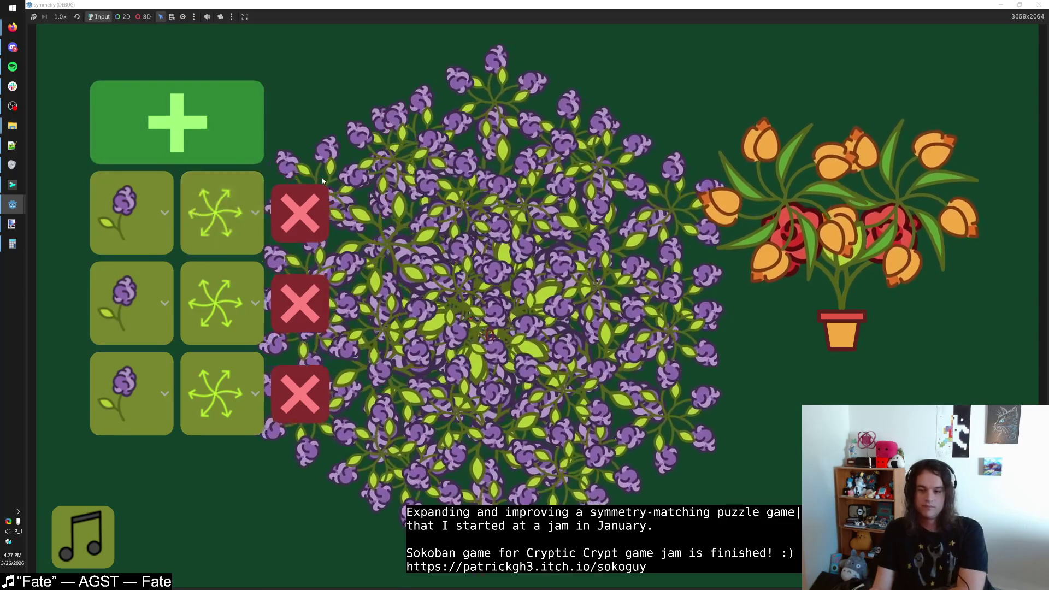
key("F8")
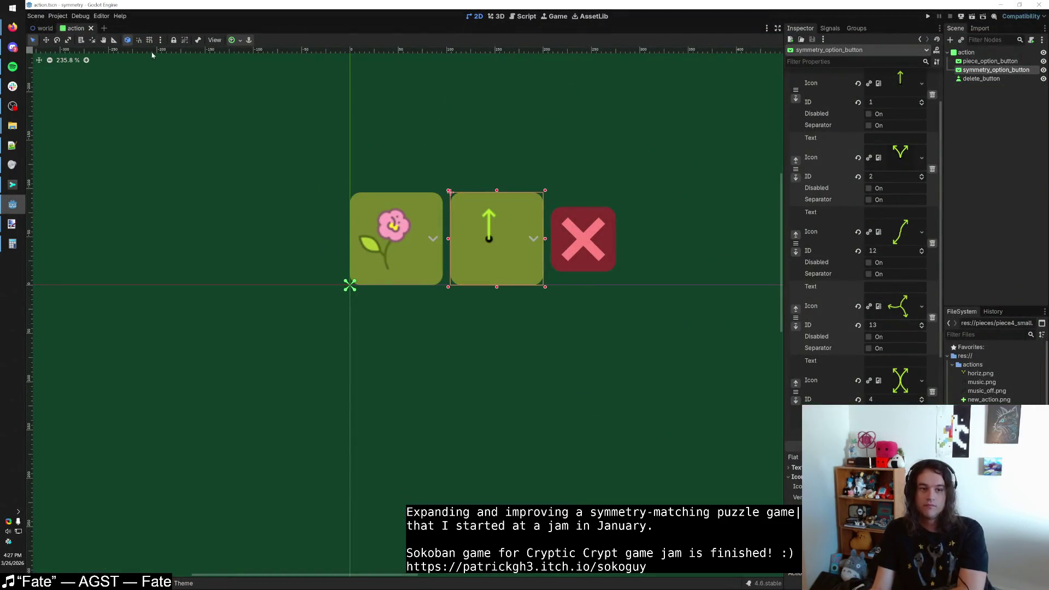
left_click(45, 28)
- Zoom the world view and try dragging the pot right, then cancel the move
scroll(603, 218, "down", 2)
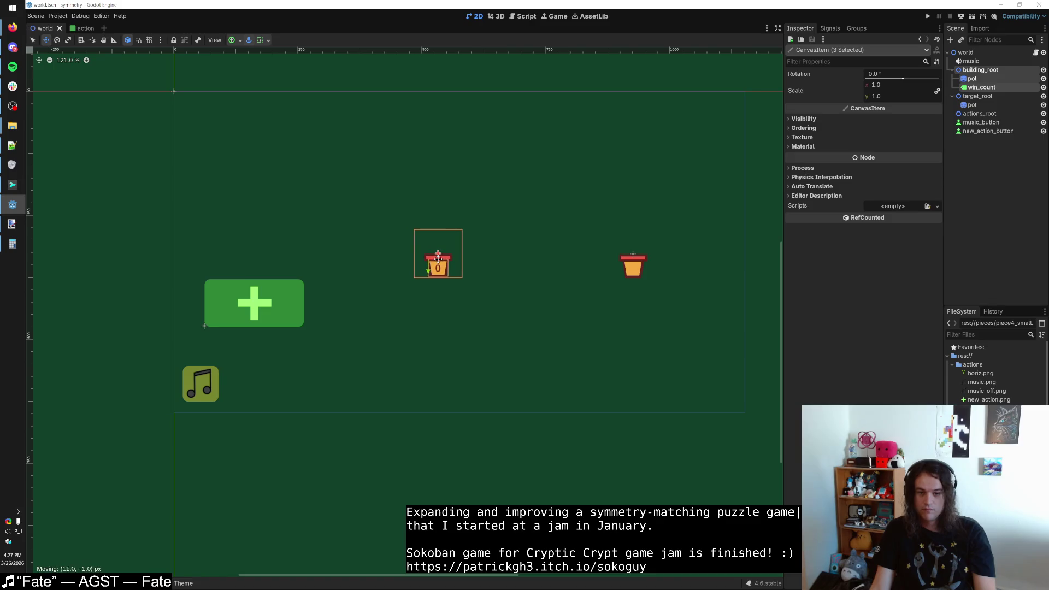
scroll(438, 259, "up", 5)
left_click_drag(400, 247, 494, 254)
right_click(495, 254)
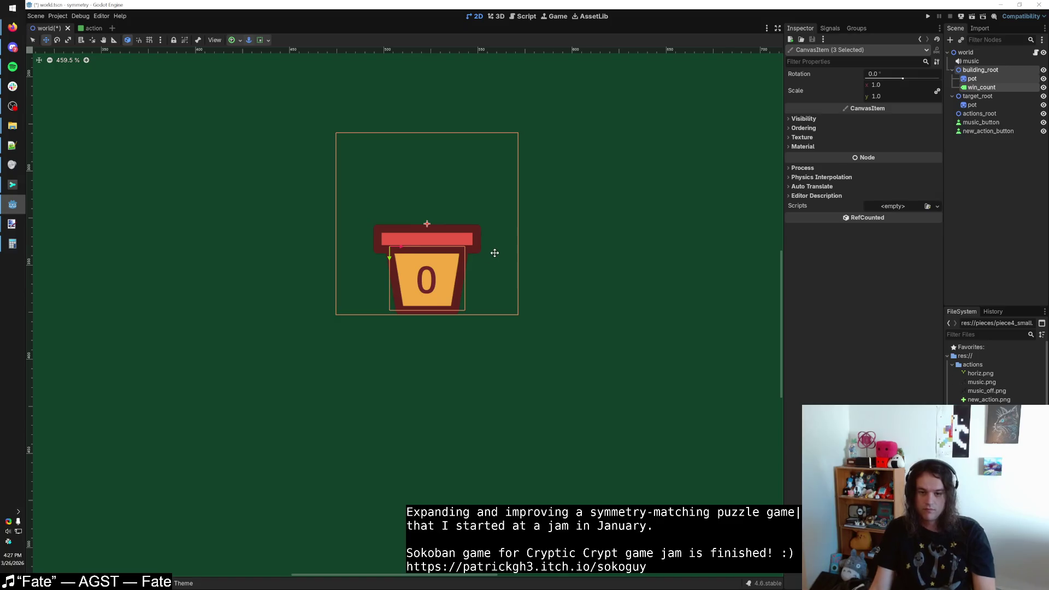
- Clear the selection and run the project
scroll(494, 253, "down", 5)
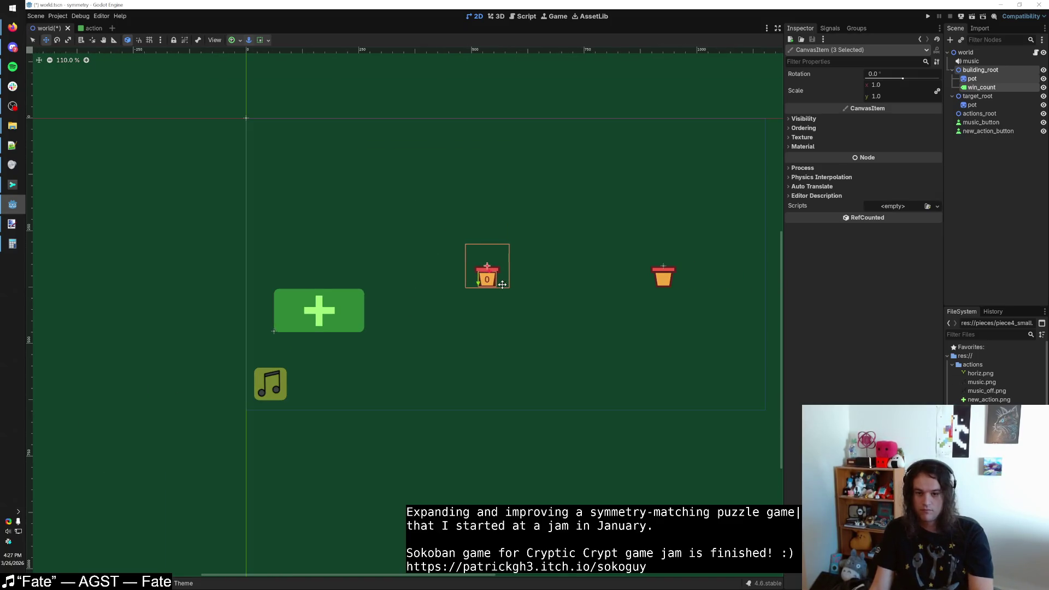
left_click(615, 247)
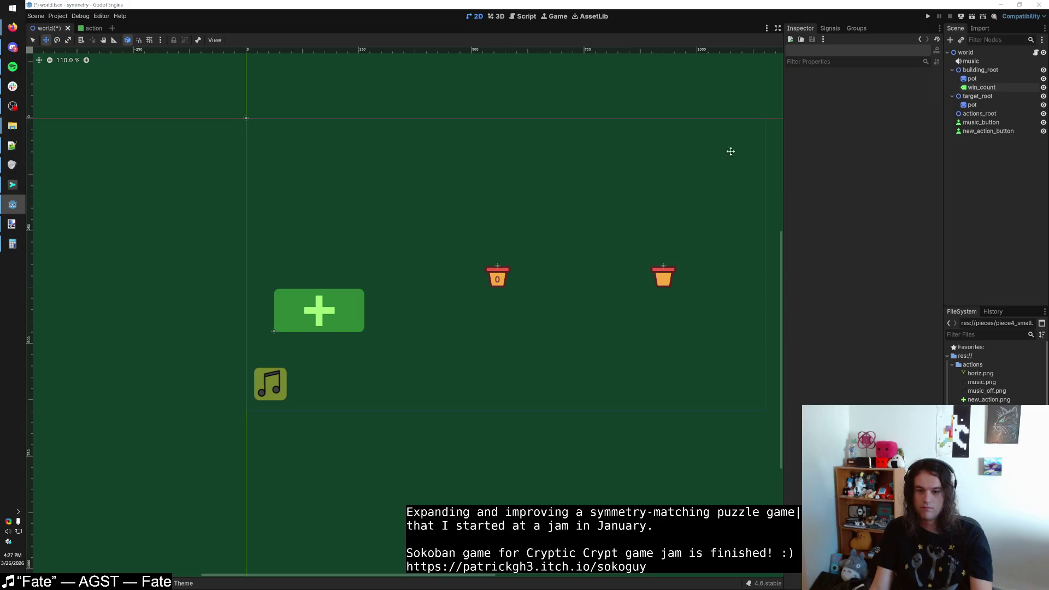
left_click(926, 17)
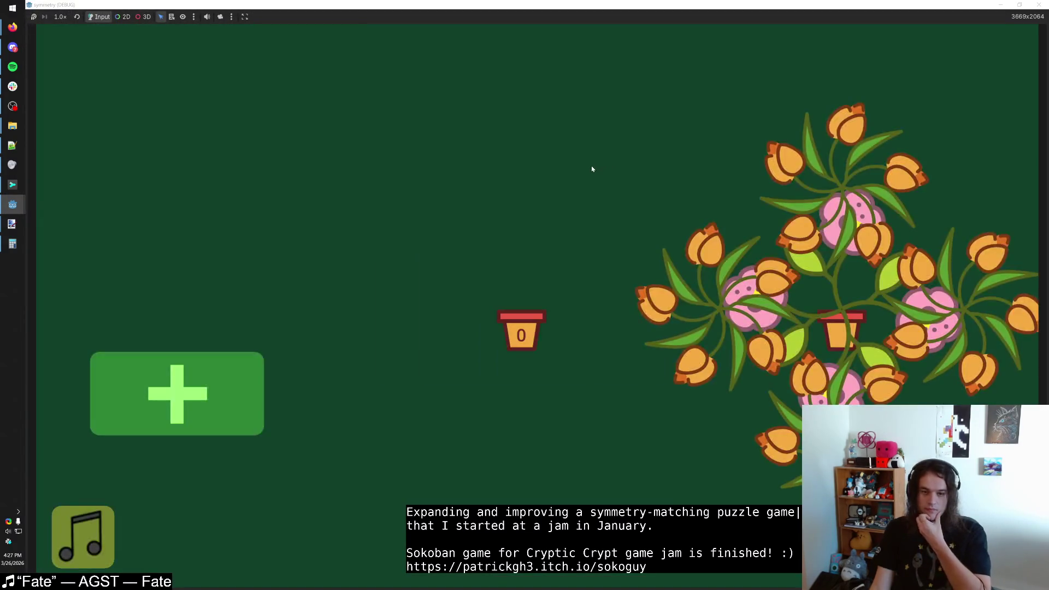
- Add three rose rows, remove all four rows, then add a single new row
left_click(197, 306)
left_click(203, 213)
left_click(208, 123)
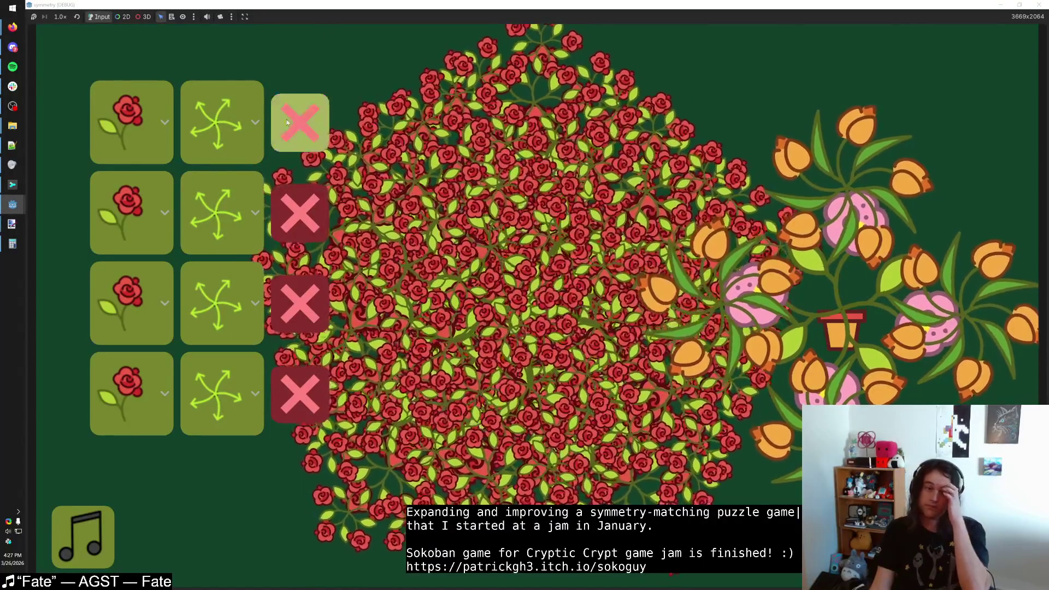
left_click(289, 123)
left_click(300, 207)
left_click(304, 299)
left_click(311, 402)
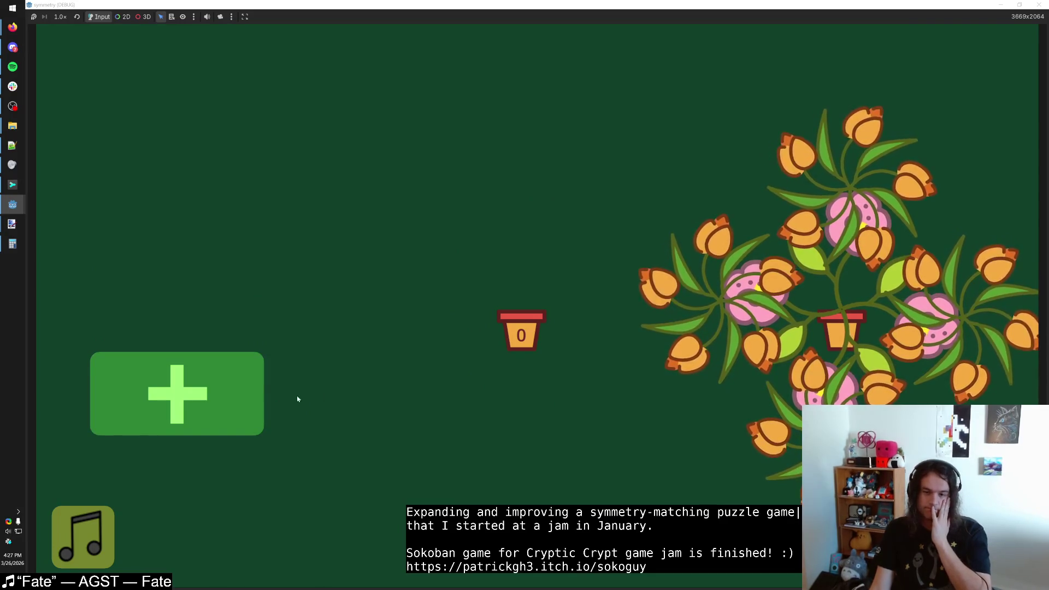
left_click(239, 399)
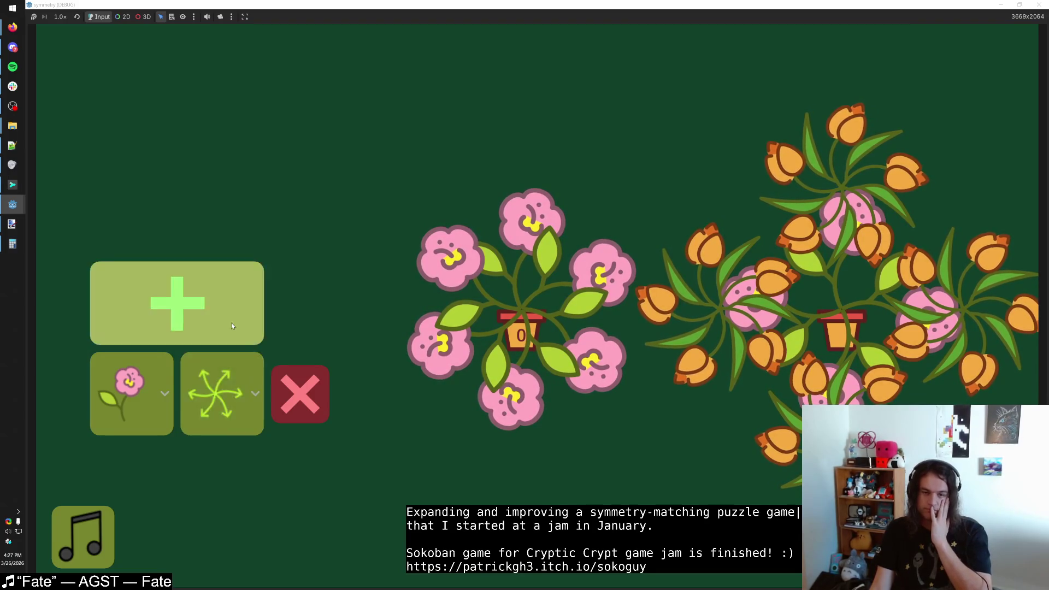
- Cycle the row's symmetry through single, V, curved and three-way options, ending on four-way
left_click(240, 389)
left_click(243, 143)
left_click(223, 396)
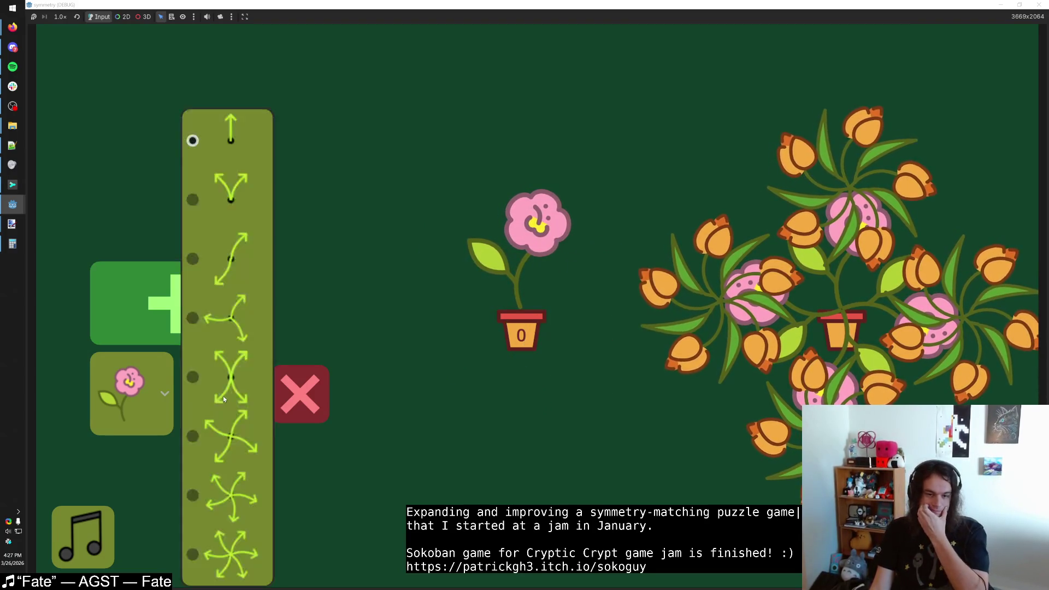
left_click(231, 188)
left_click(223, 393)
left_click(232, 253)
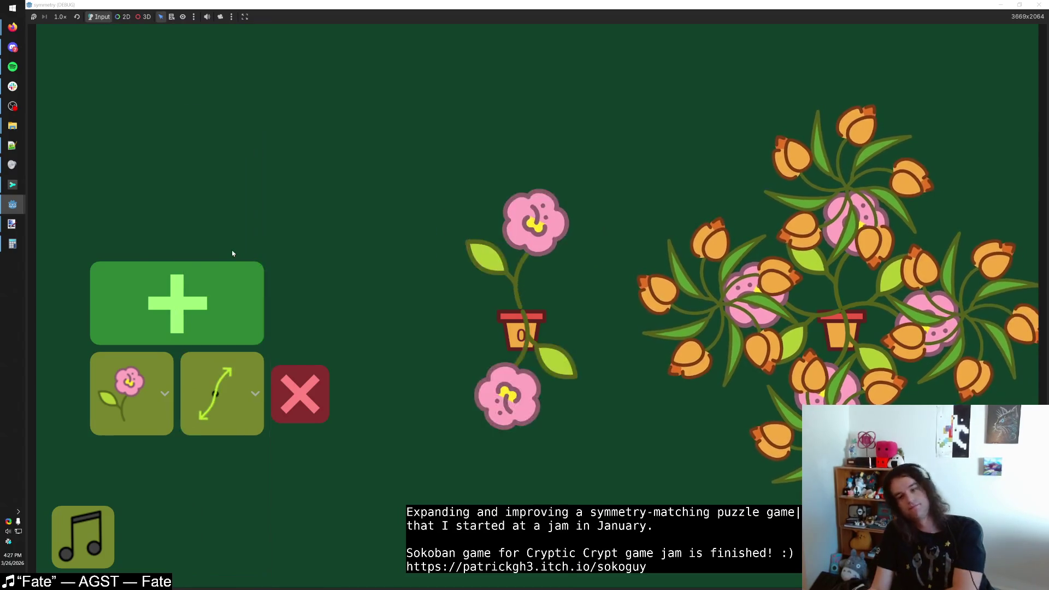
left_click(225, 391)
left_click(237, 296)
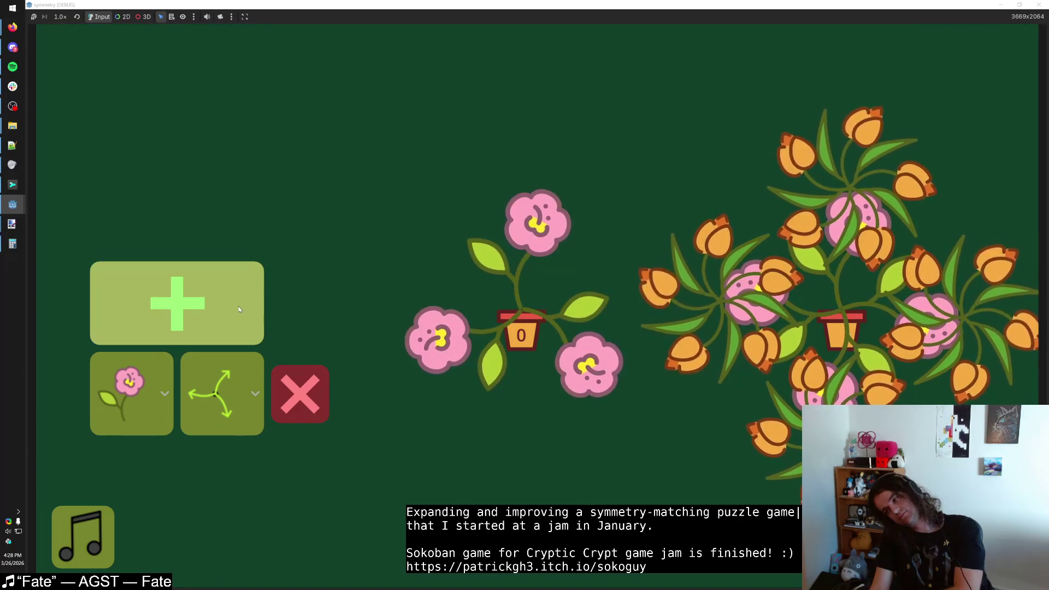
left_click(225, 386)
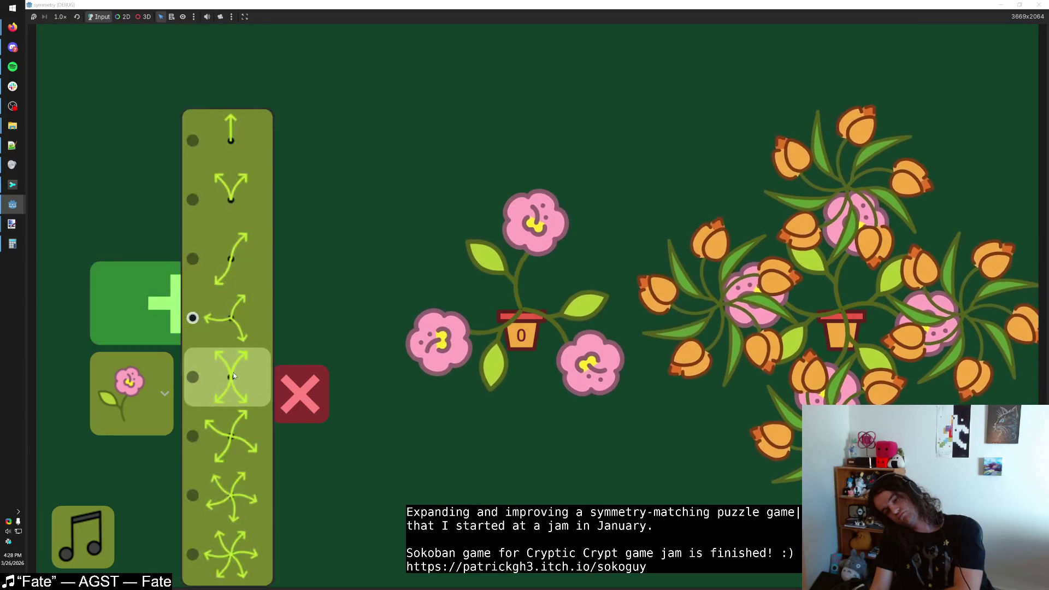
left_click(234, 414)
- Keep the pink flower for the row and switch to the browser
left_click(159, 398)
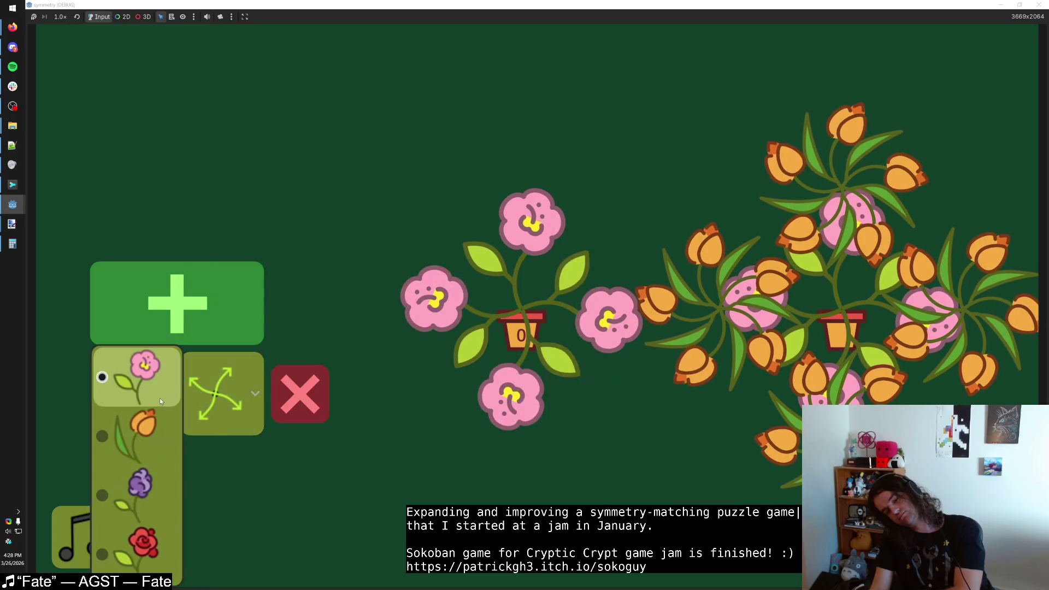
left_click(153, 392)
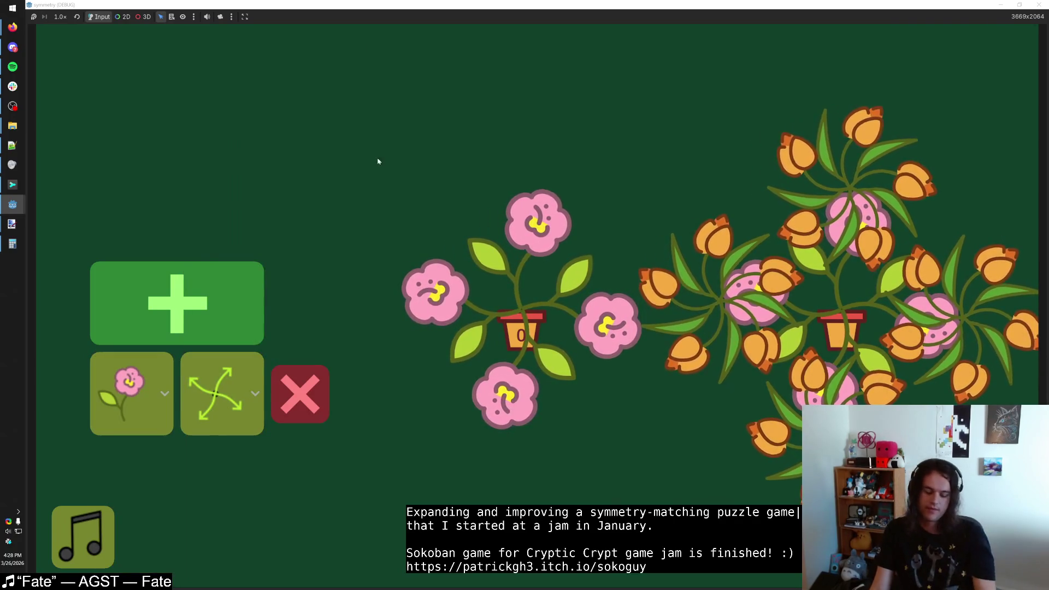
key("alt+Tab")
key("alt+Tab")
- Reload the OptionButton docs page and search within it
key("ctrl+t")
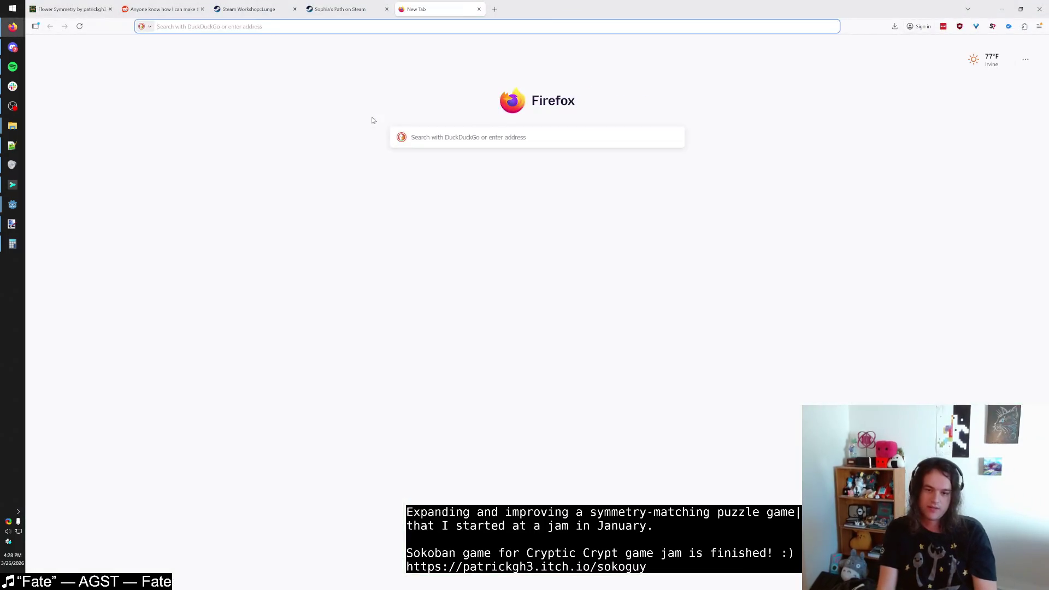
key("ctrl+shift+Tab")
key("F5")
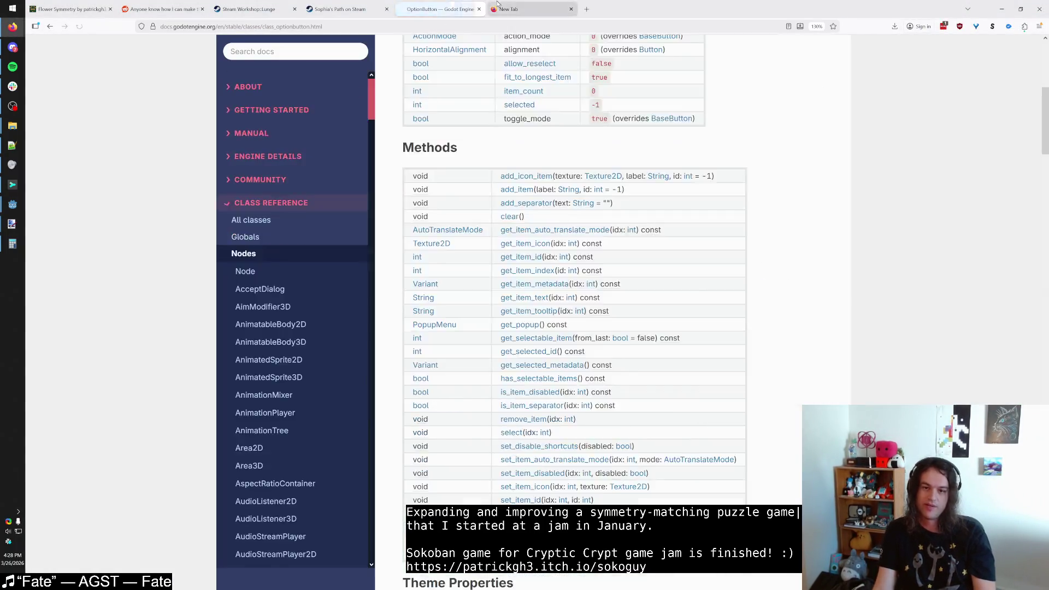
middle_click(498, 5)
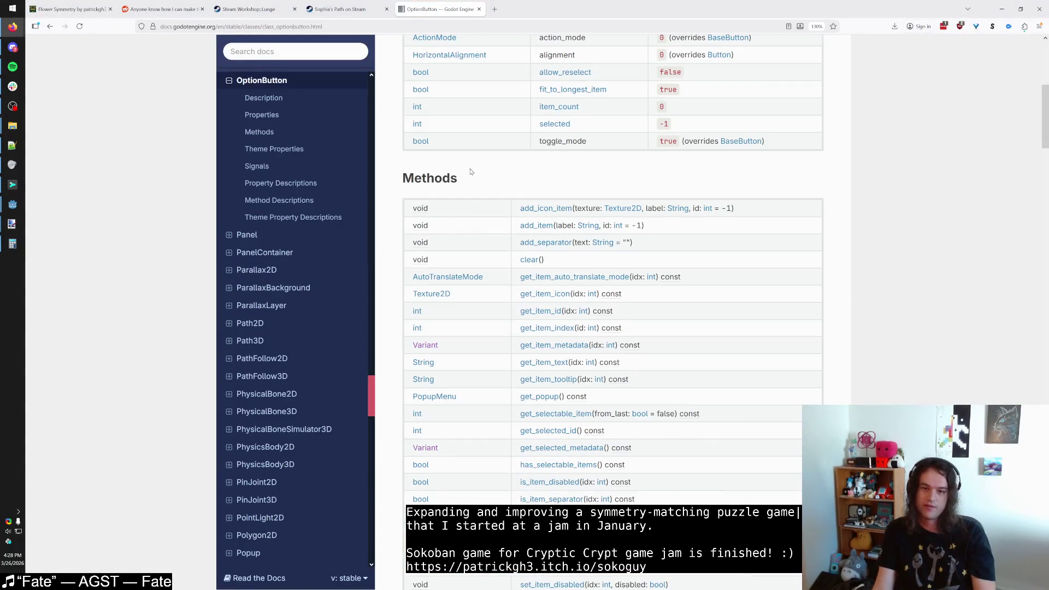
key("ctrl+f")
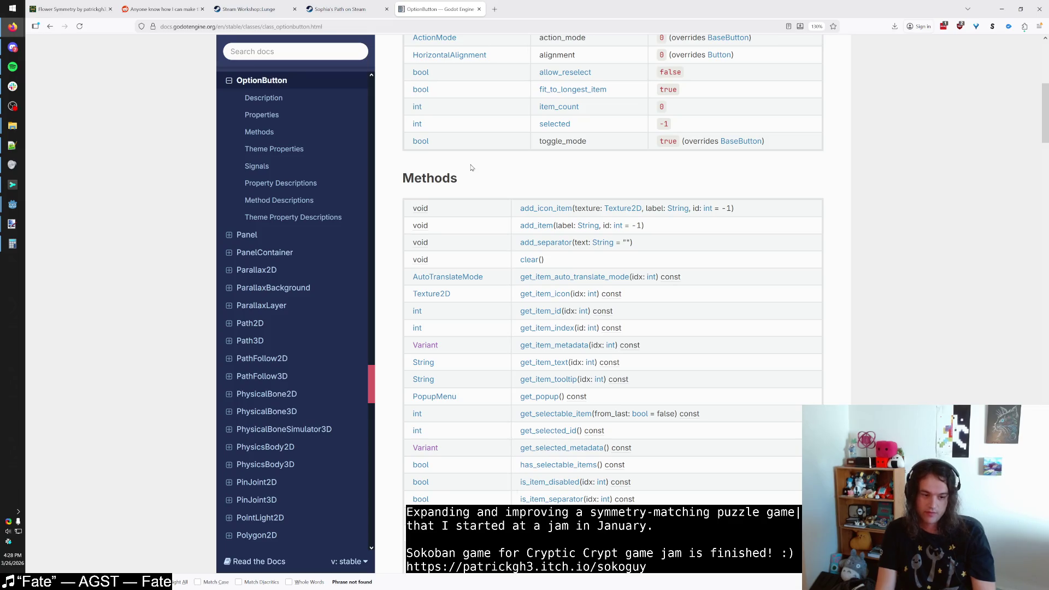
- Run a web search for OptionButton hover behaviour with the query 'godover'
key("ctrl+t")
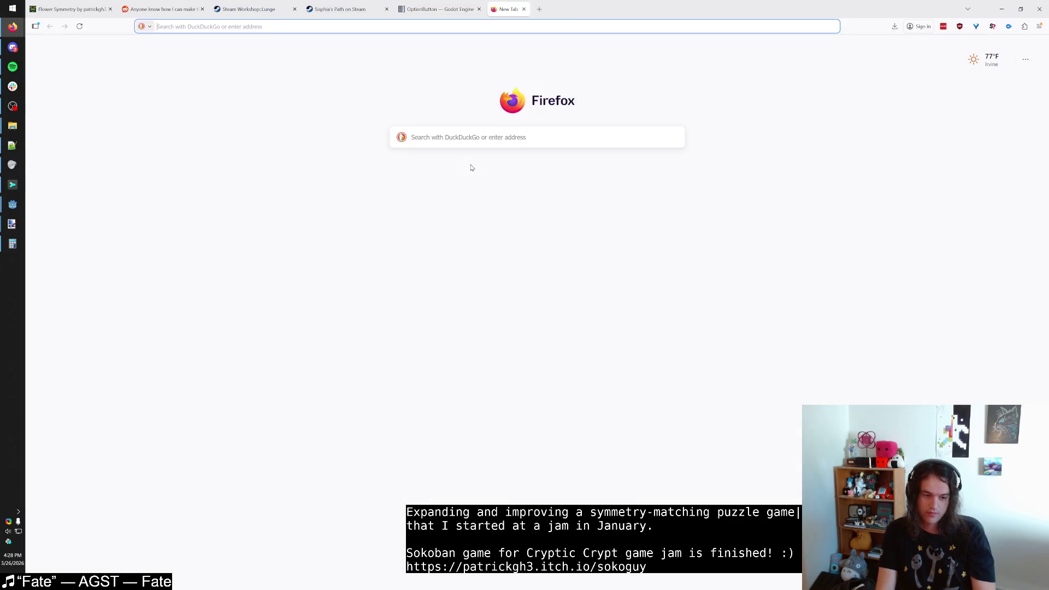
type("godot optionbutton chang")
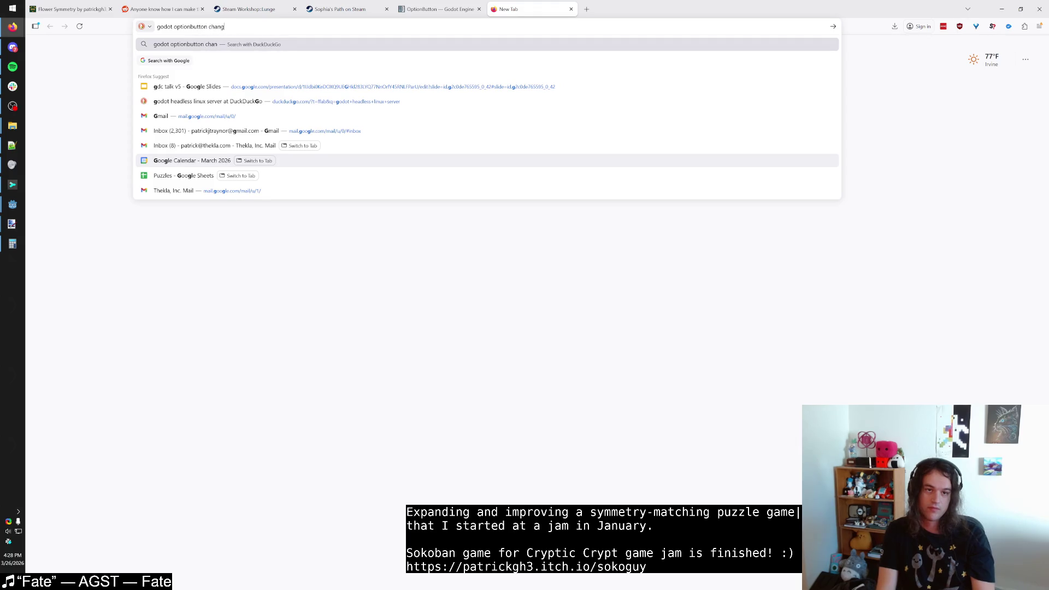
type("ver")
key("Return")
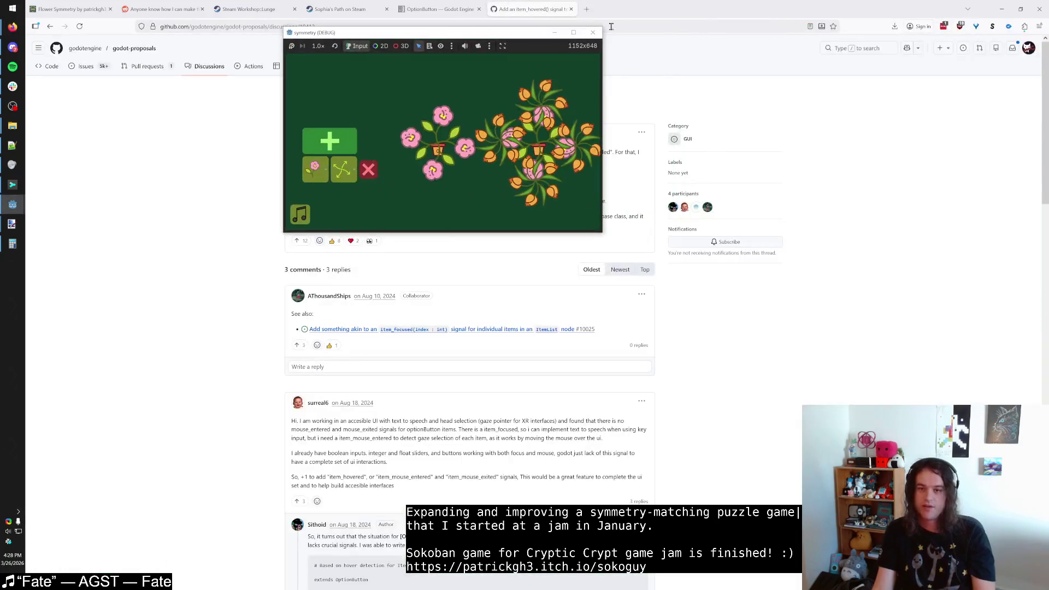
- Close the running game, skim the GitHub item_hovered proposal, and return to Godot
left_click(592, 32)
key("alt+Tab")
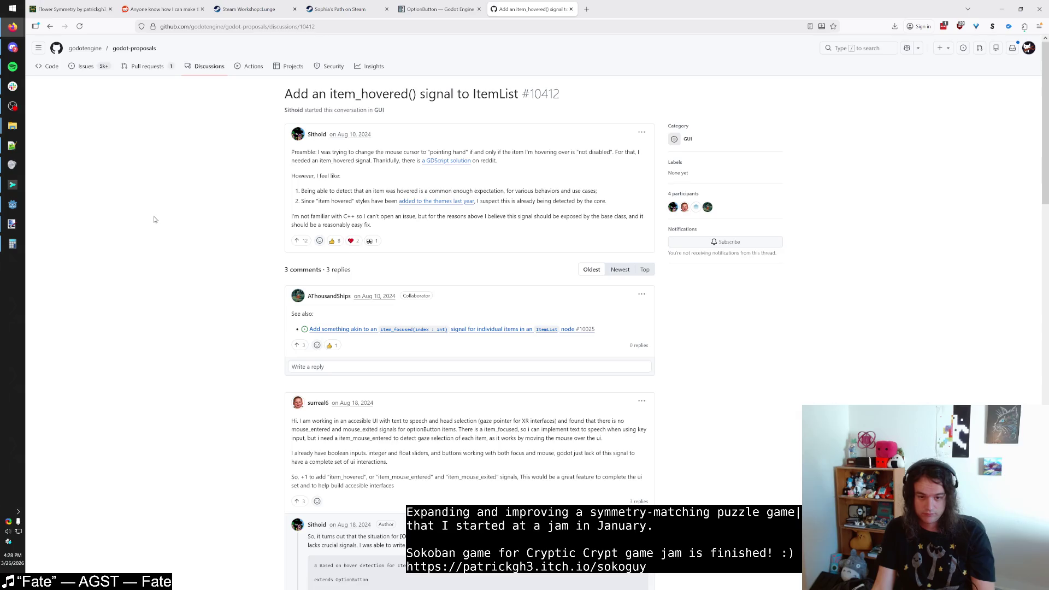
scroll(155, 220, "down", 12)
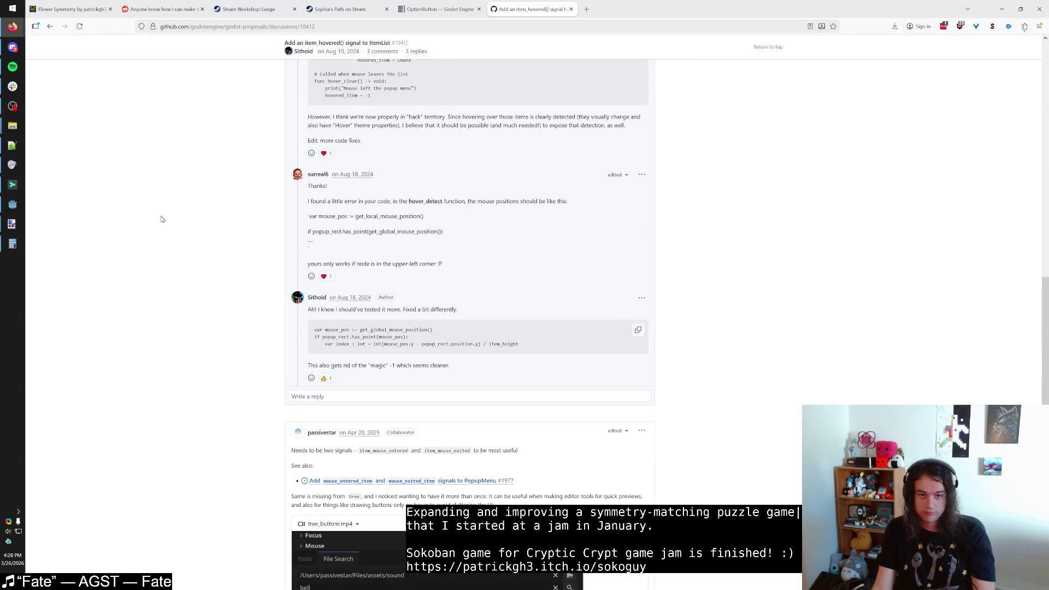
key("alt+Tab")
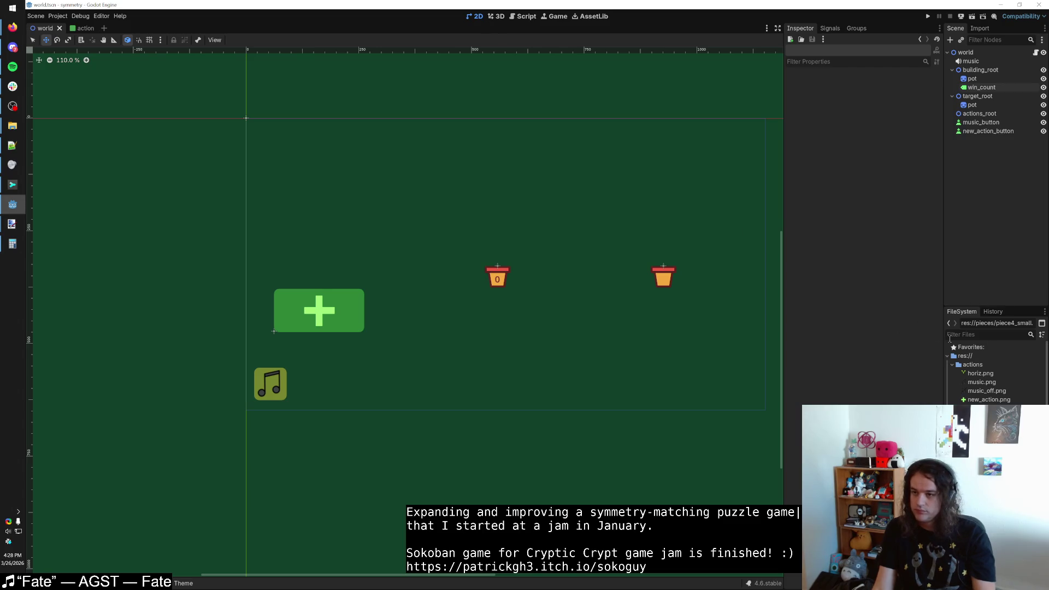
- Inspect the music_button and new_action_button nodes, then run the project again
left_click(982, 123)
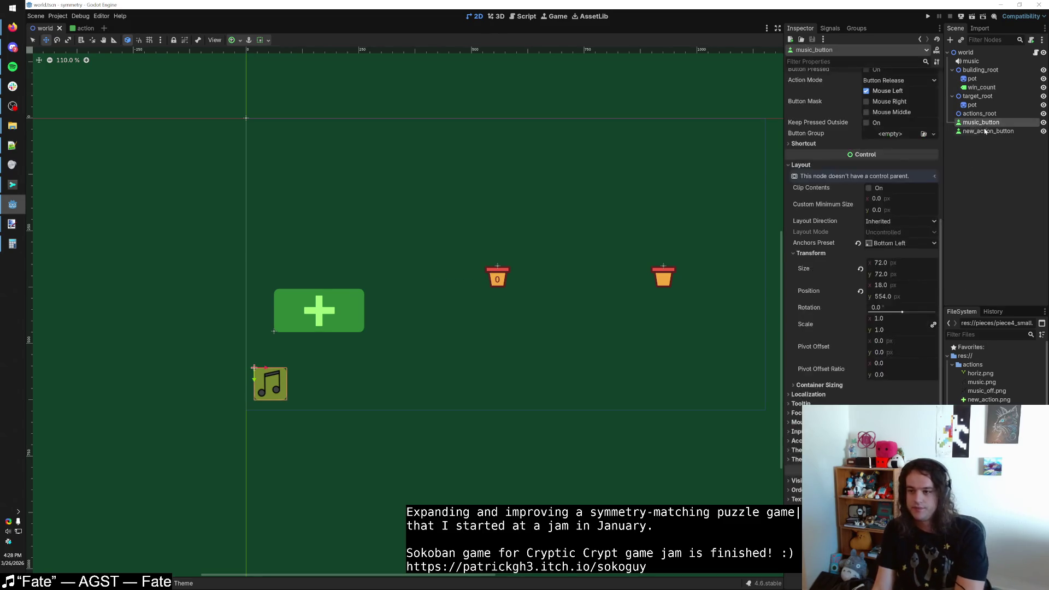
left_click(987, 131)
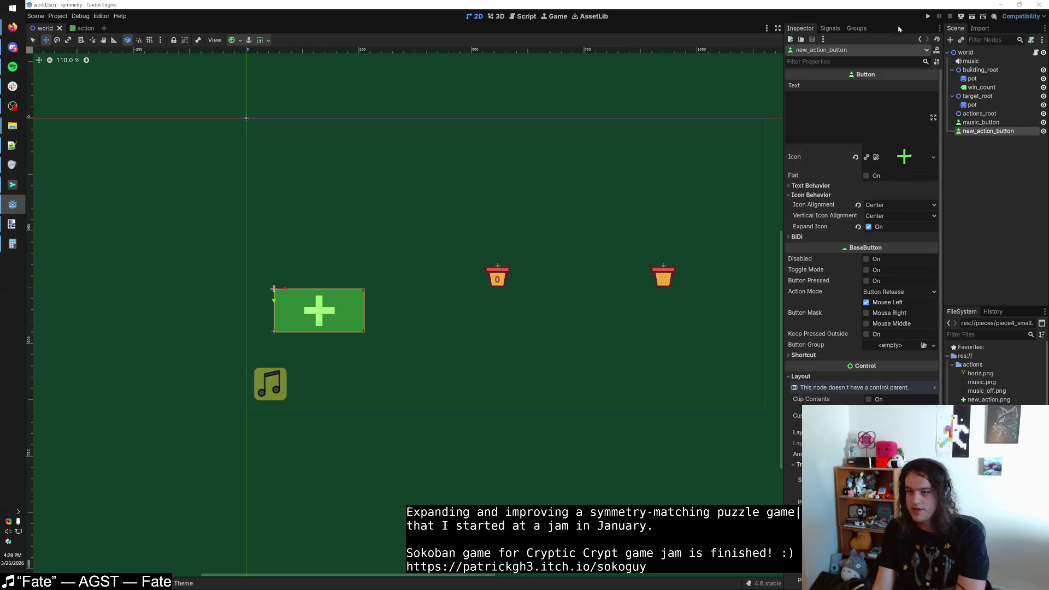
left_click(927, 17)
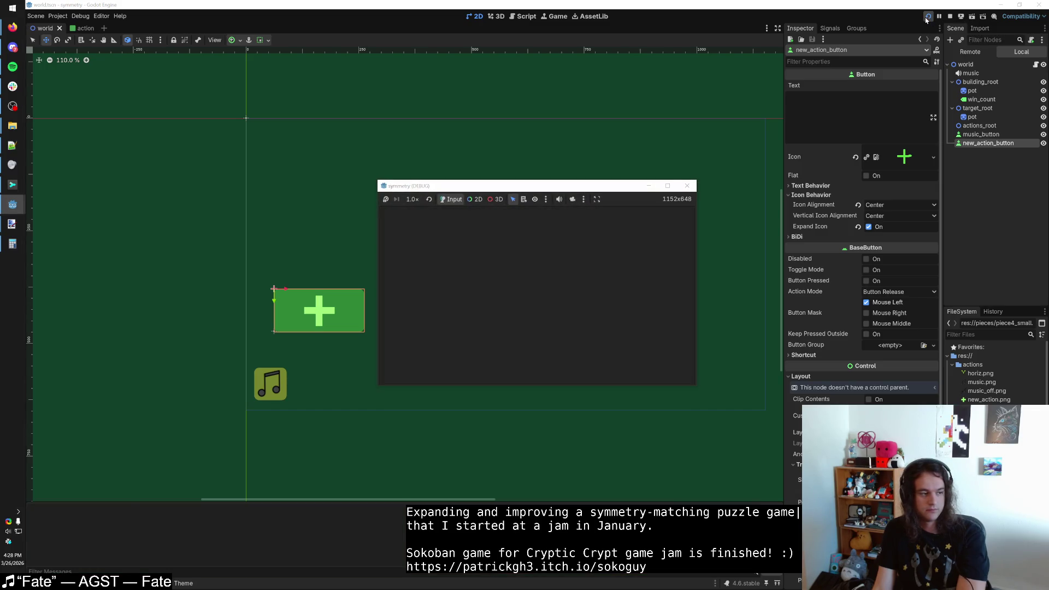
- Maximize the game window and add a rose rule with five-way symmetry
left_click(668, 186)
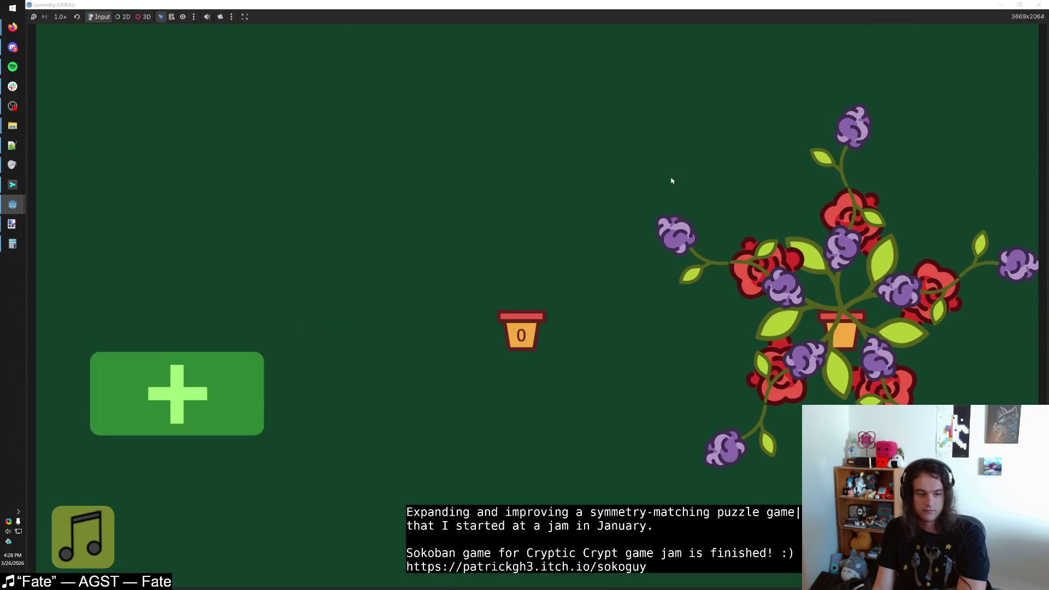
left_click(176, 393)
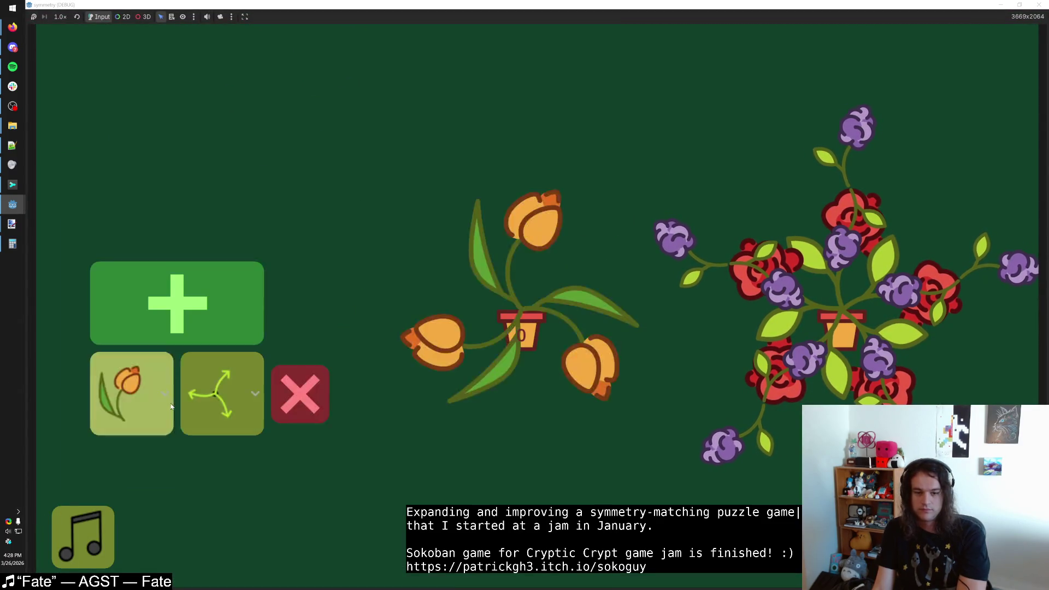
left_click(144, 425)
left_click(144, 544)
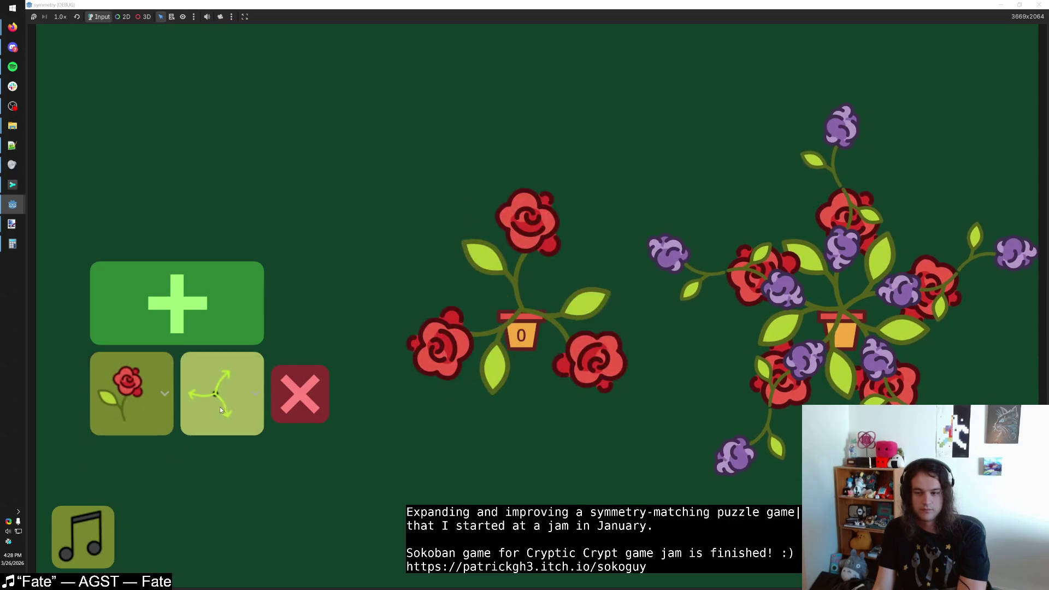
left_click(220, 406)
left_click(234, 468)
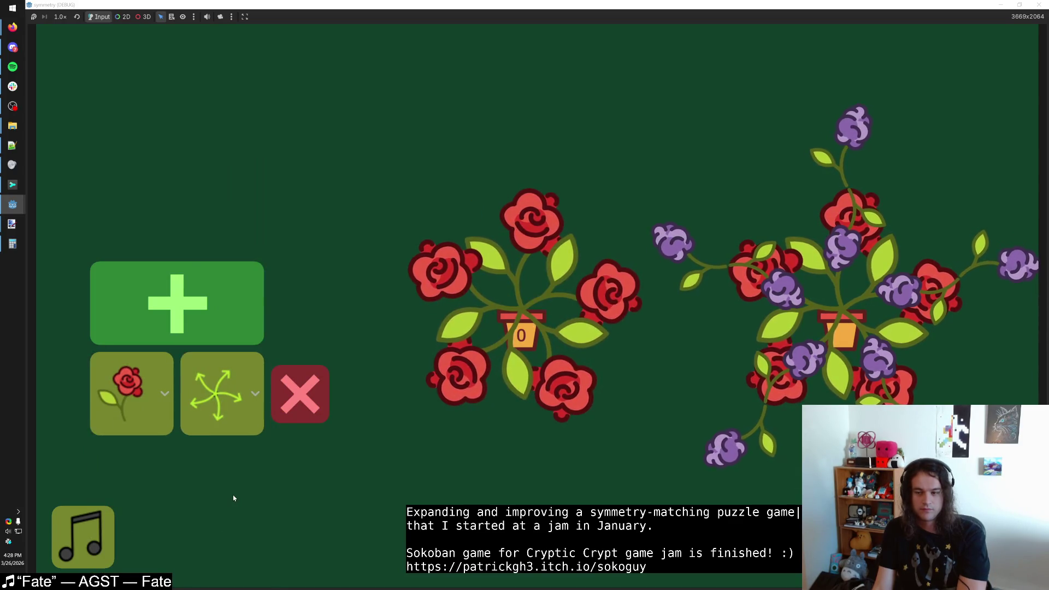
- Add a second rule and set the first to a purple flower with diagonal two-way symmetry
left_click(172, 334)
left_click(167, 326)
left_click(136, 481)
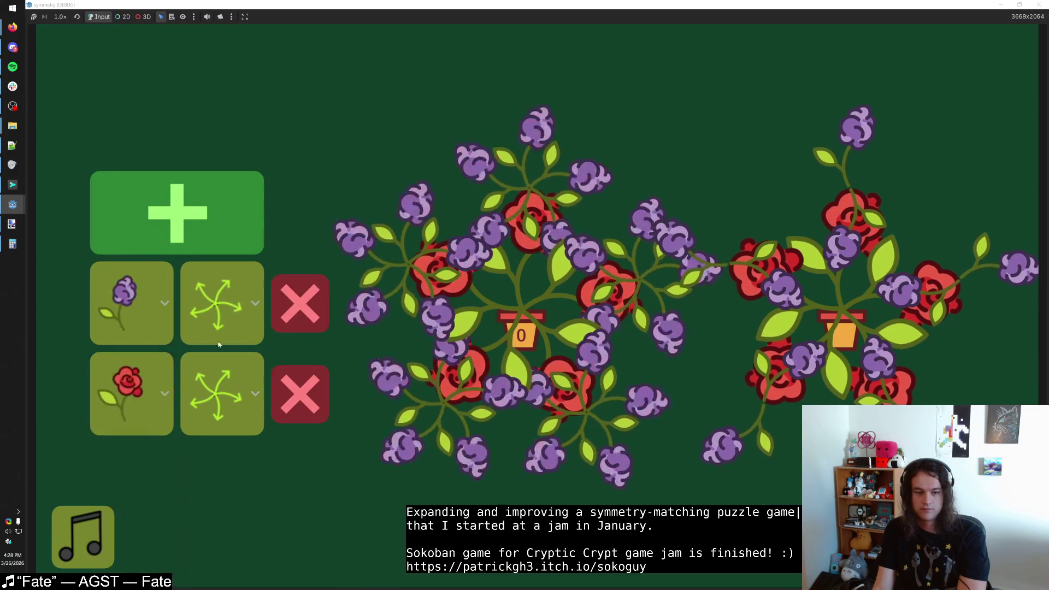
left_click(229, 304)
left_click(232, 252)
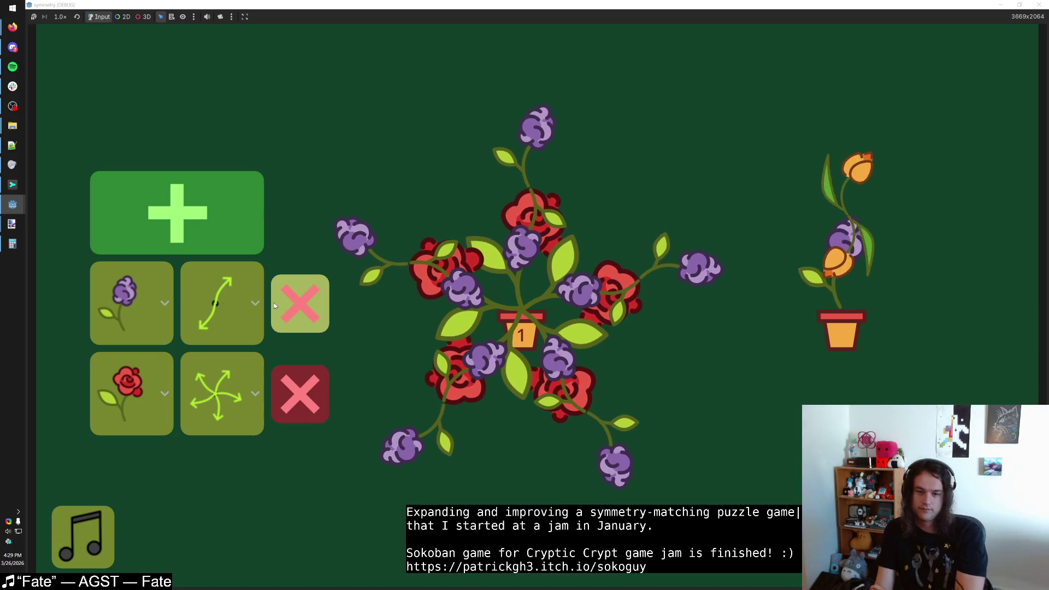
- Delete both rules and start over with a single fresh flower rule
left_click(308, 331)
left_click(303, 390)
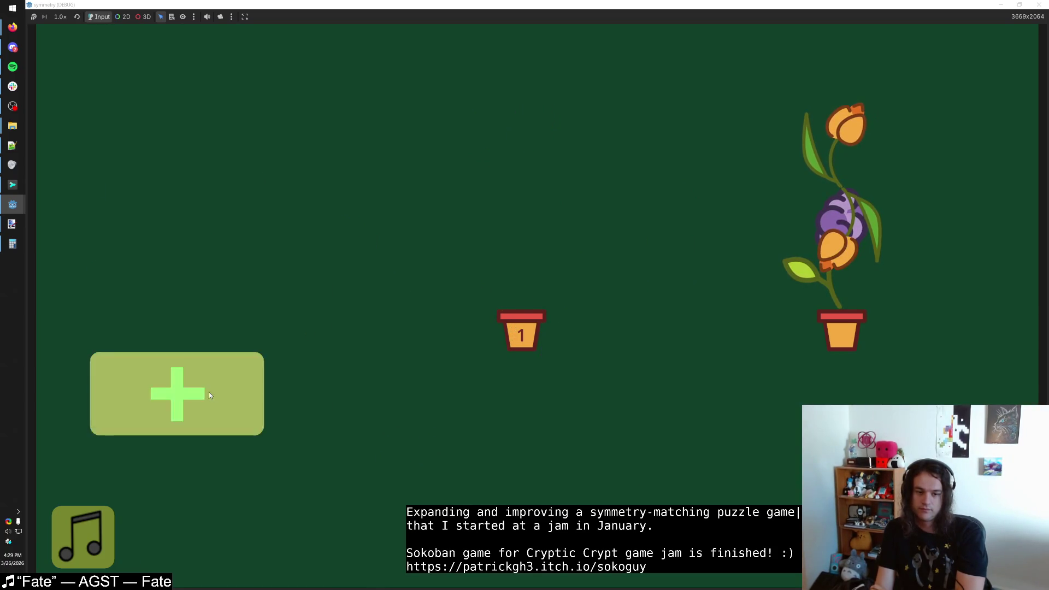
left_click(208, 391)
left_click(221, 382)
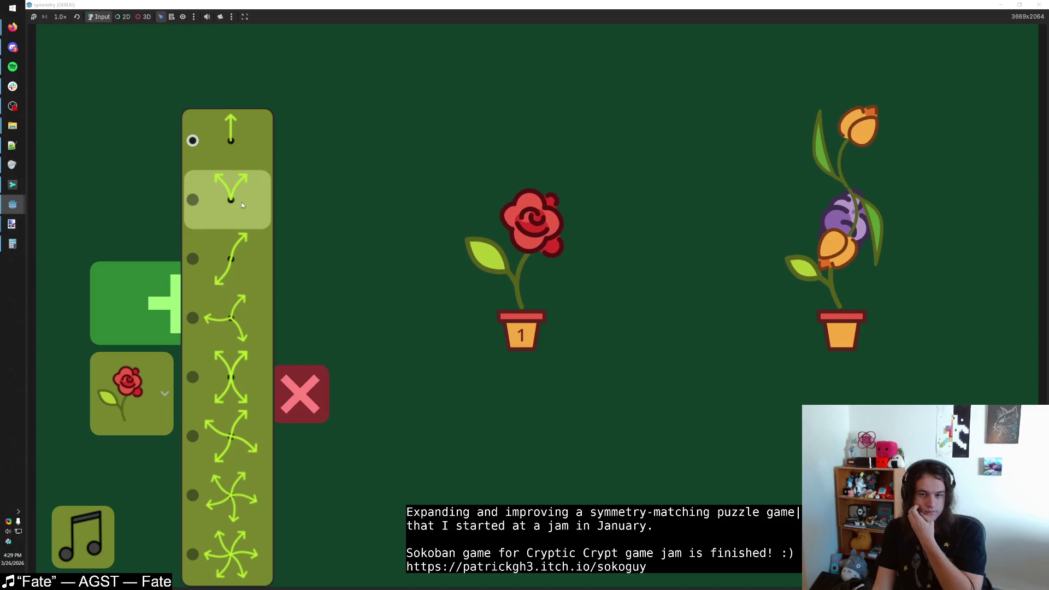
left_click(356, 246)
left_click(213, 306)
left_click(222, 303)
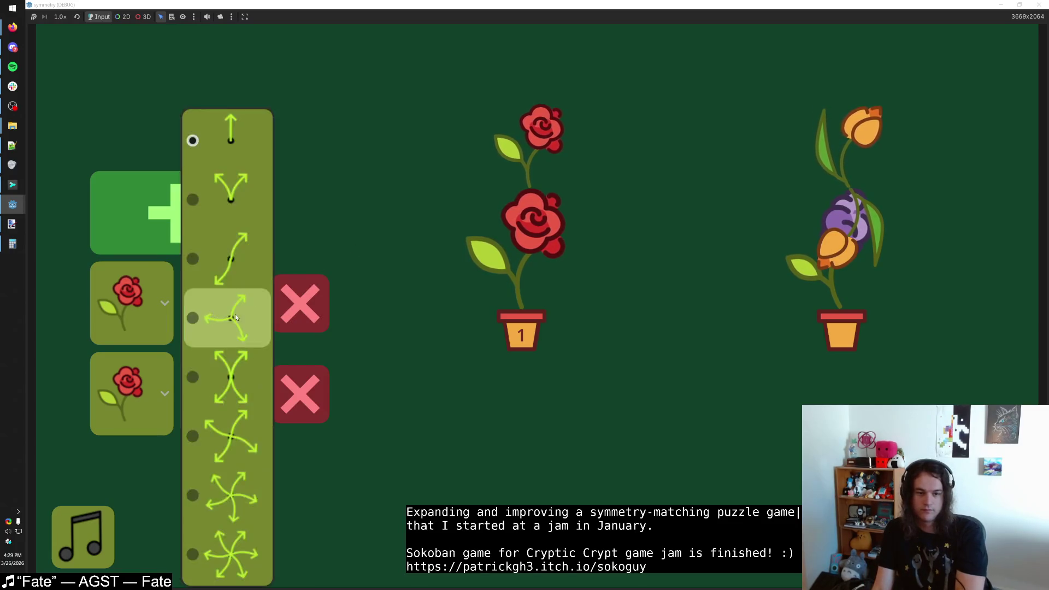
left_click(300, 300)
- Set the rule to the purple flower with straight-up symmetry
left_click(164, 399)
left_click(156, 481)
left_click(201, 405)
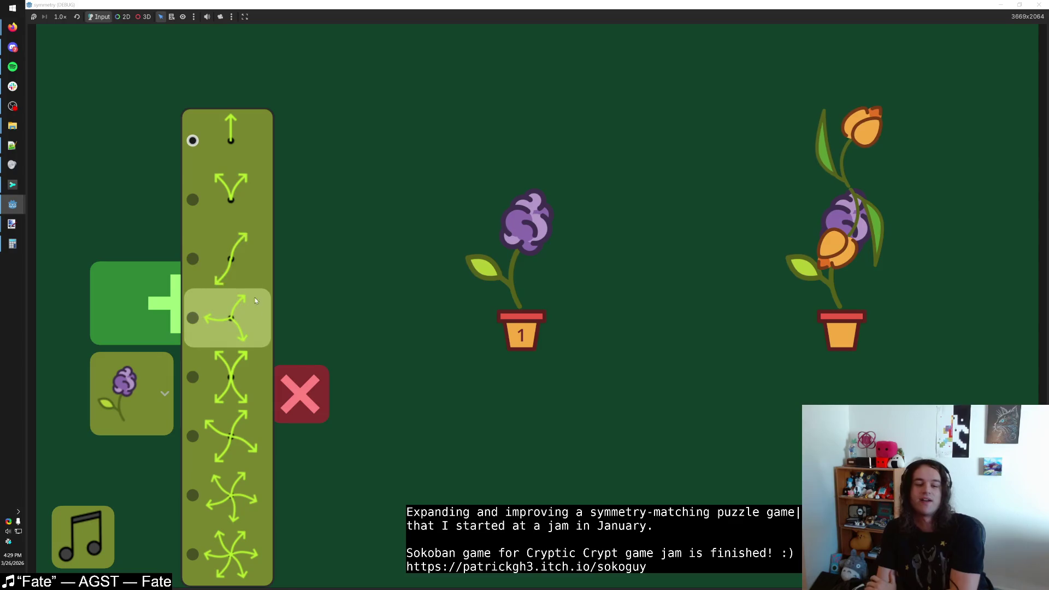
left_click(231, 131)
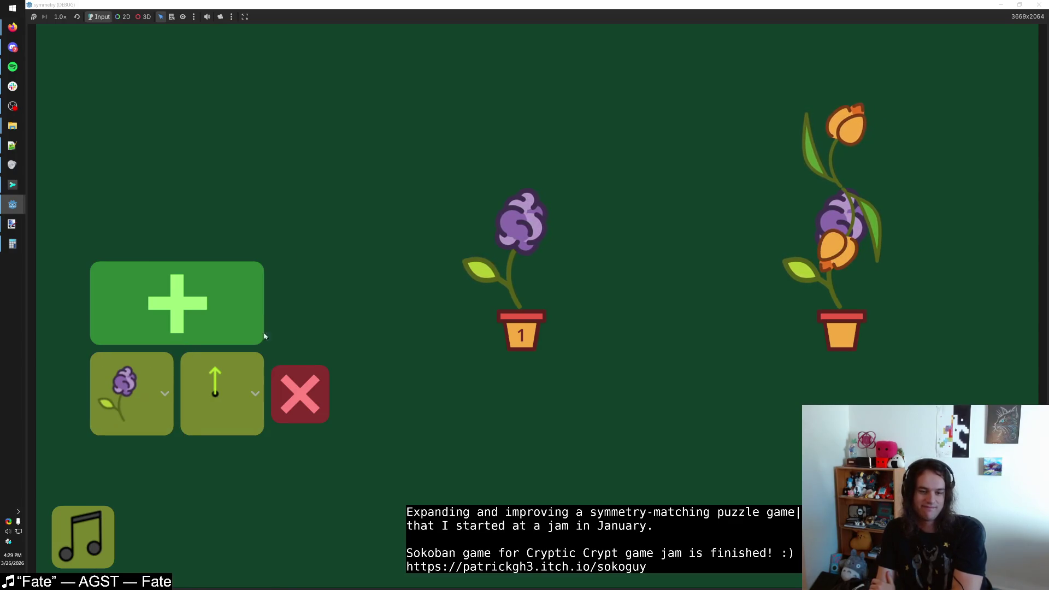
- Add an orange tulip rule with two-way S-curve symmetry, matching the target plant
left_click(216, 328)
left_click(145, 312)
left_click(146, 314)
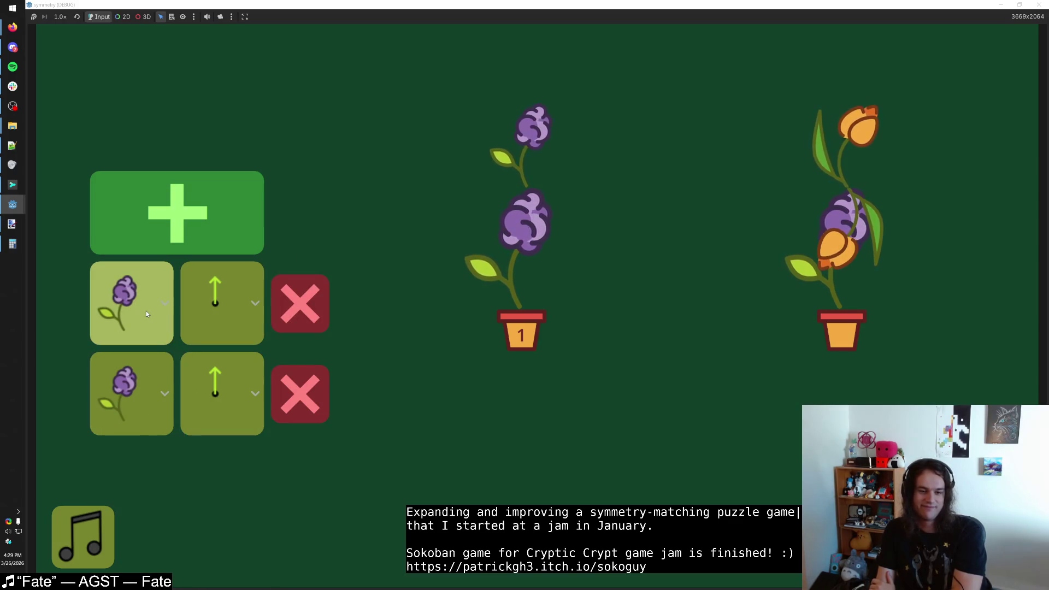
left_click(191, 306)
left_click(156, 300)
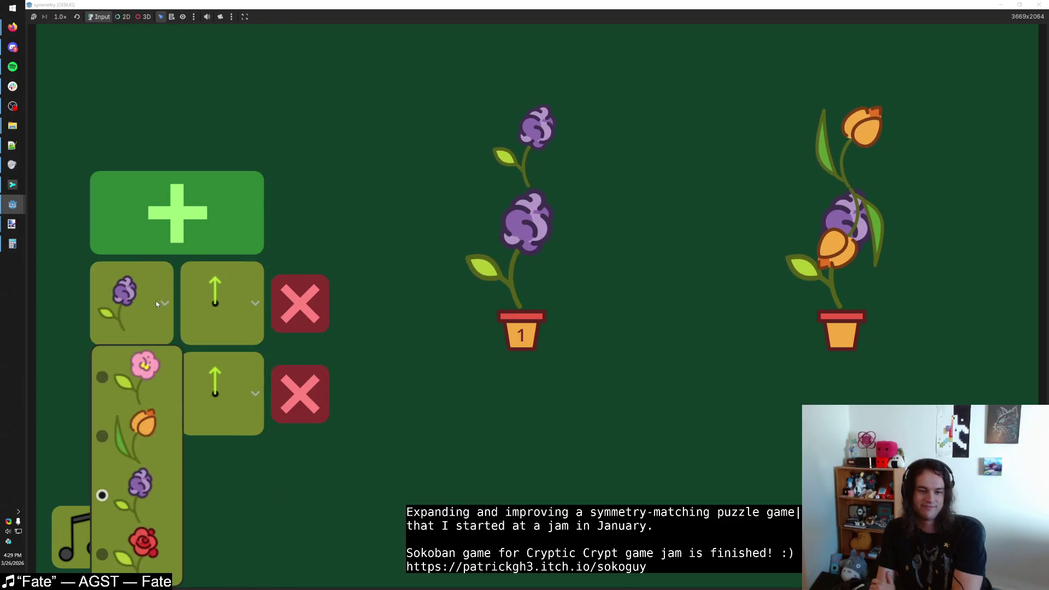
left_click(155, 421)
left_click(216, 304)
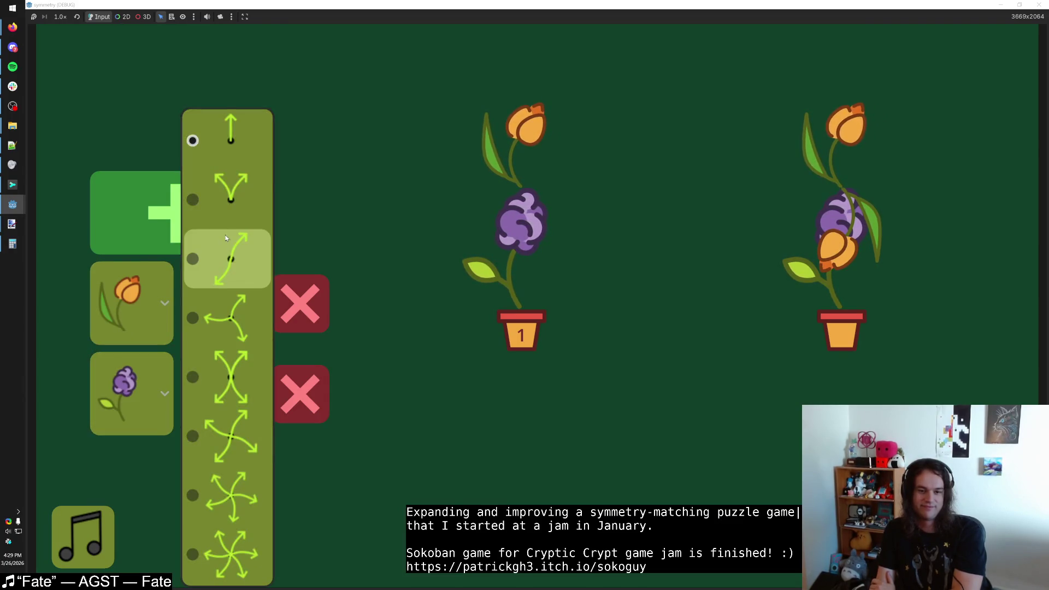
left_click(236, 265)
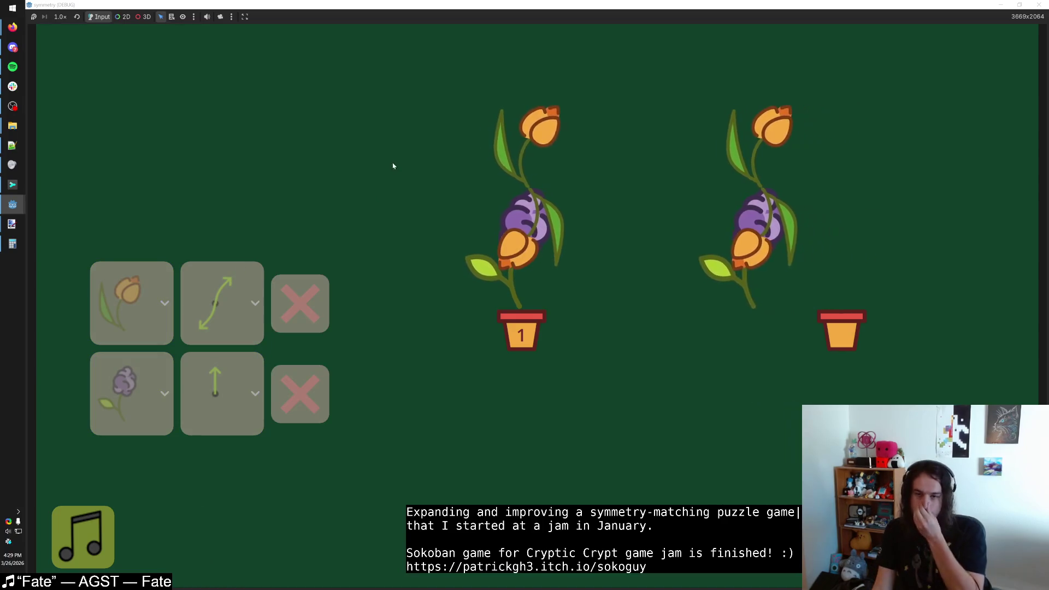
- Re-maximize the game window and add a red rose rule with straight-up symmetry
mouse_move(597, 4)
left_mouse_down()
mouse_move(597, 14)
mouse_move(550, 29)
left_mouse_up()
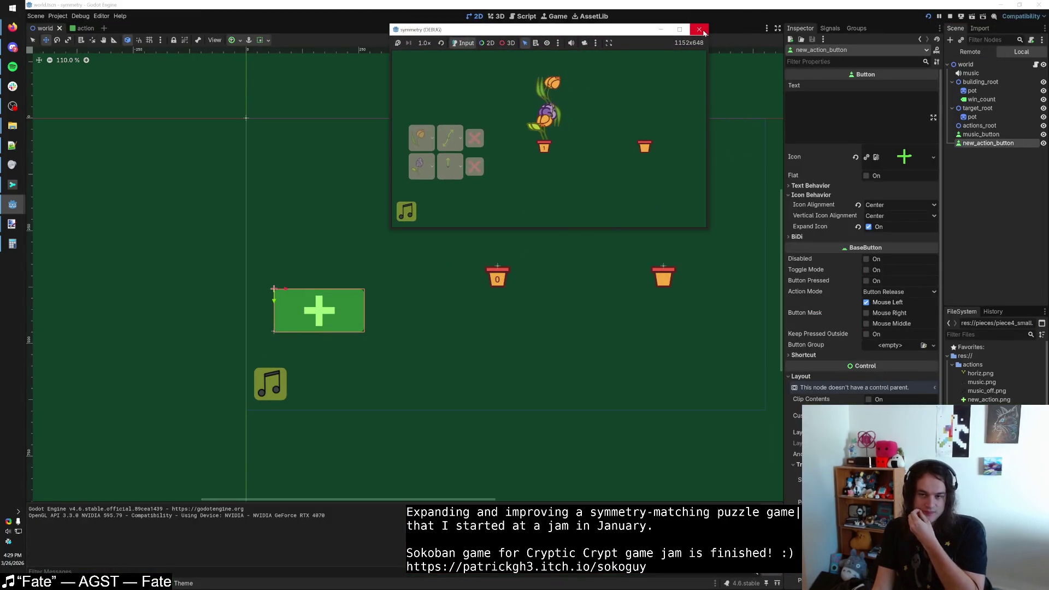
left_click(679, 29)
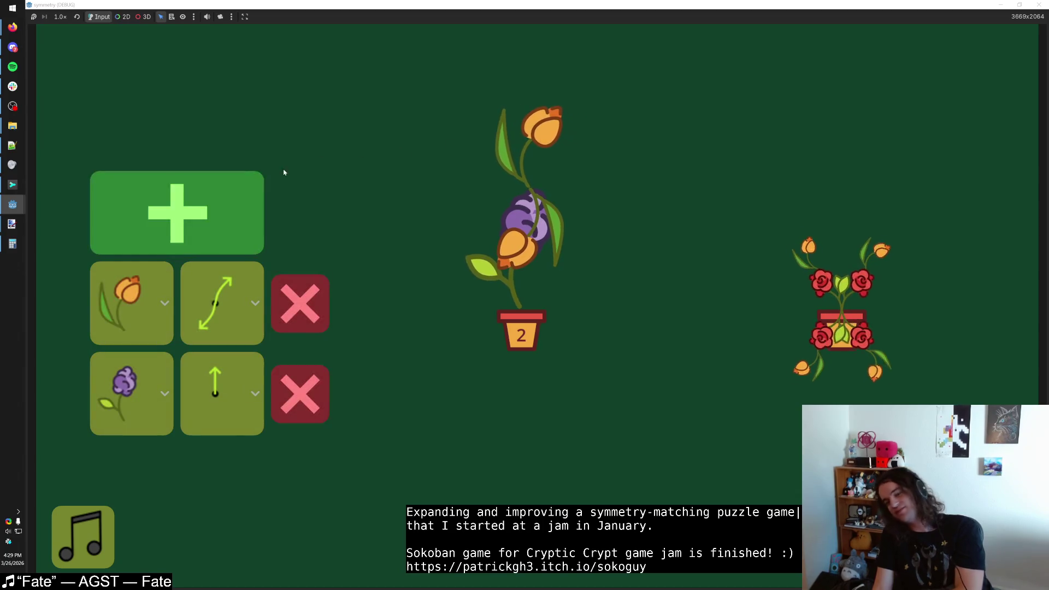
left_click(175, 218)
left_click(192, 216)
left_click(241, 137)
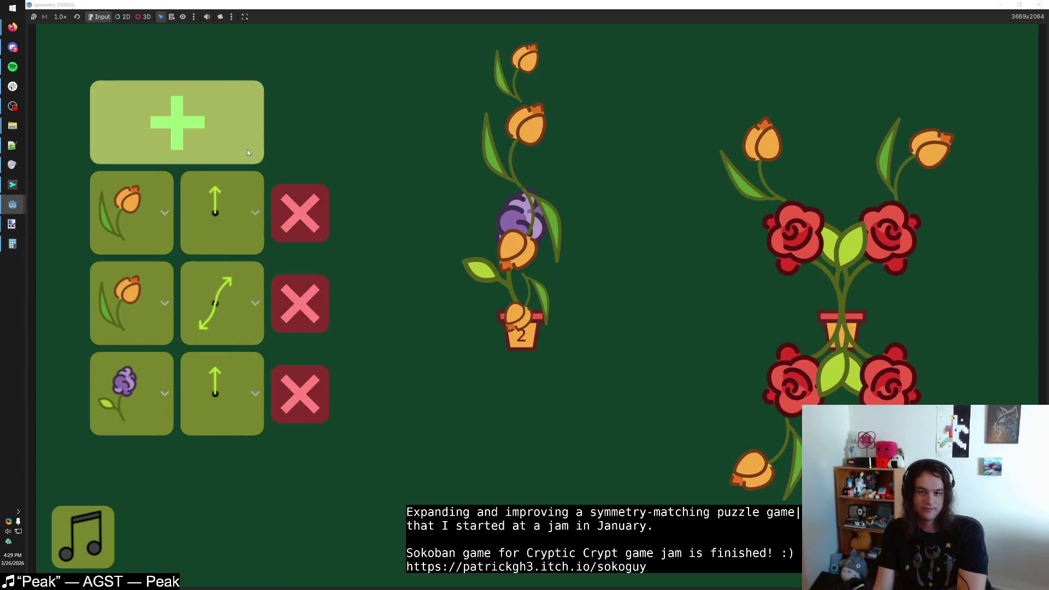
left_click(141, 213)
left_click(134, 451)
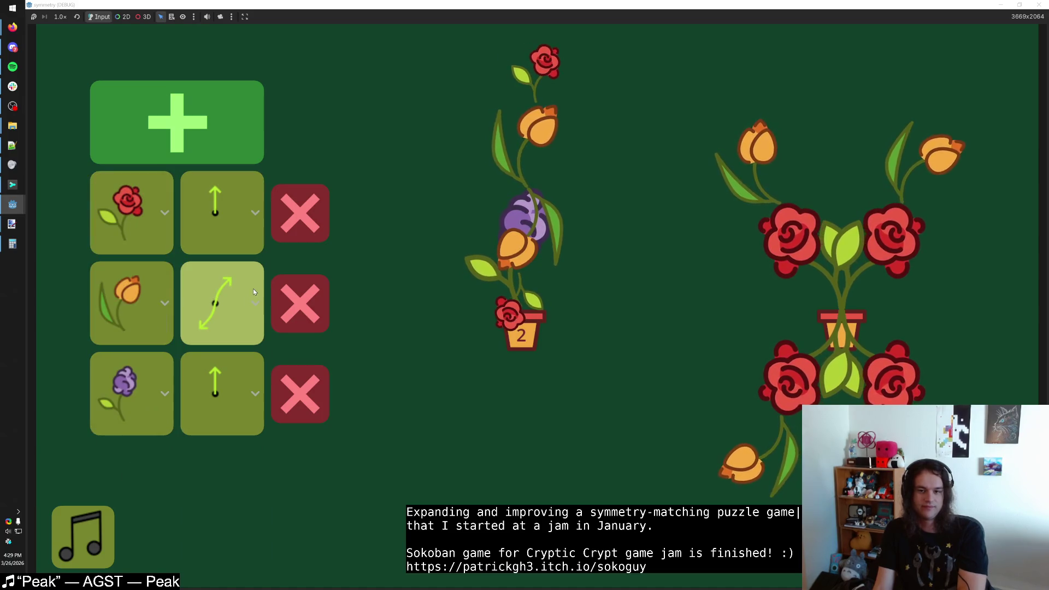
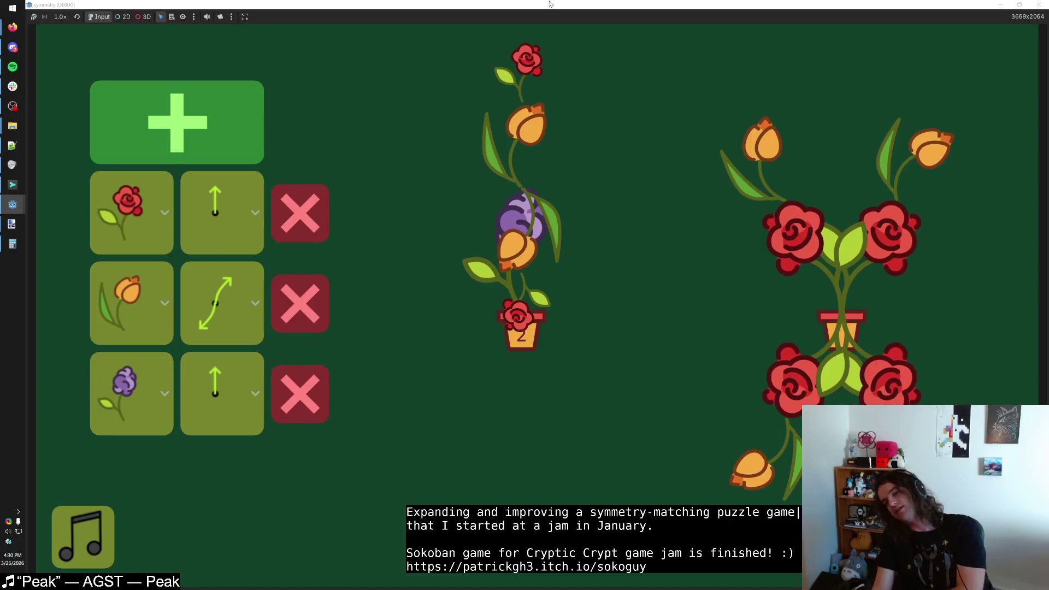
- Close the running game window with Alt+F4 to return to world.tscn
key("alt+F4")
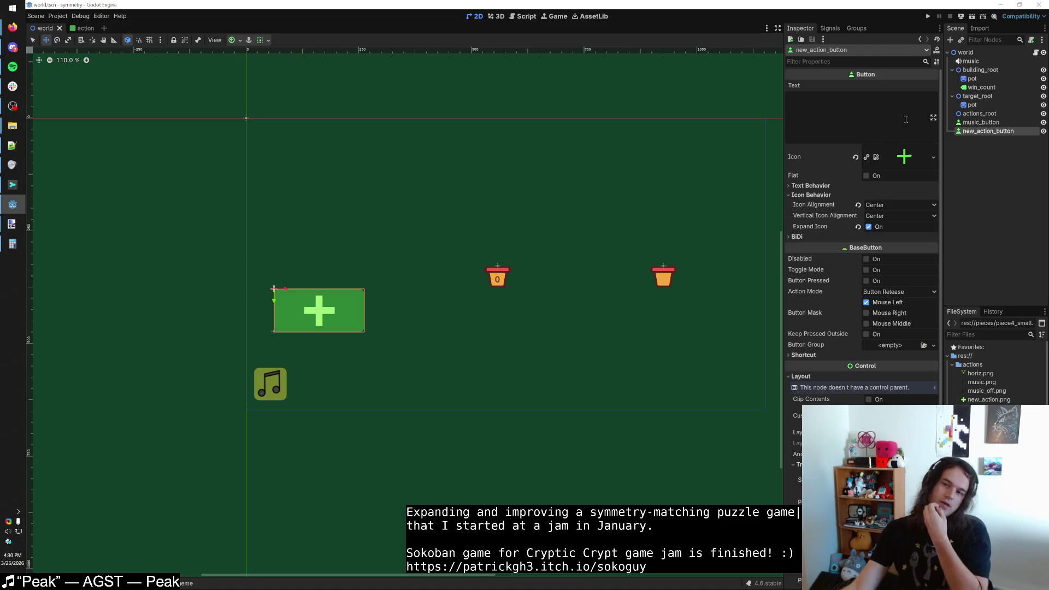
- Delete the Solo item from the symmetry OptionButton in action.tscn
left_click(82, 28)
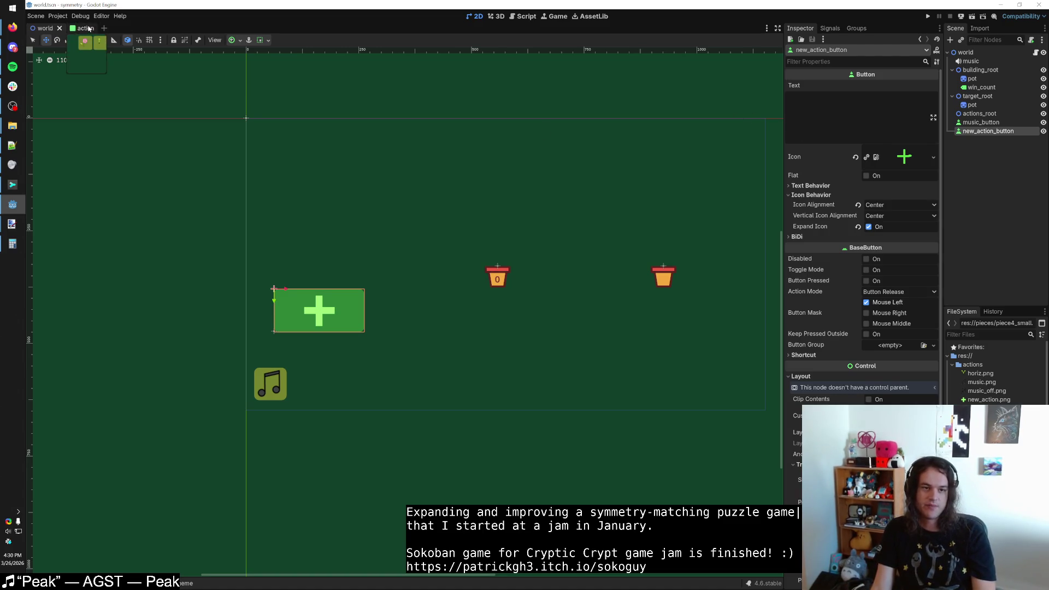
scroll(839, 144, "up", 3)
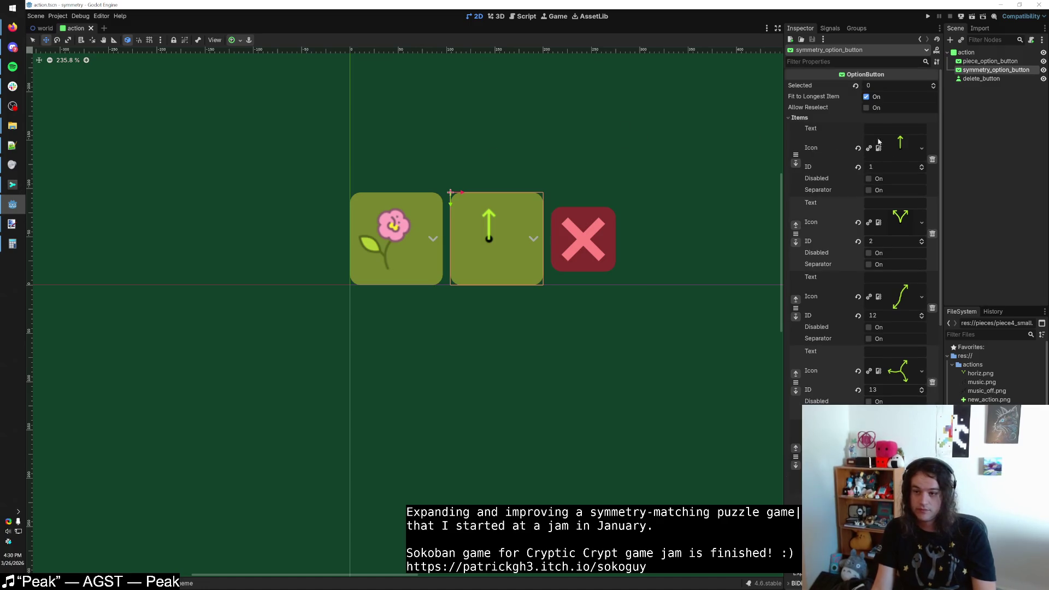
left_click(932, 159)
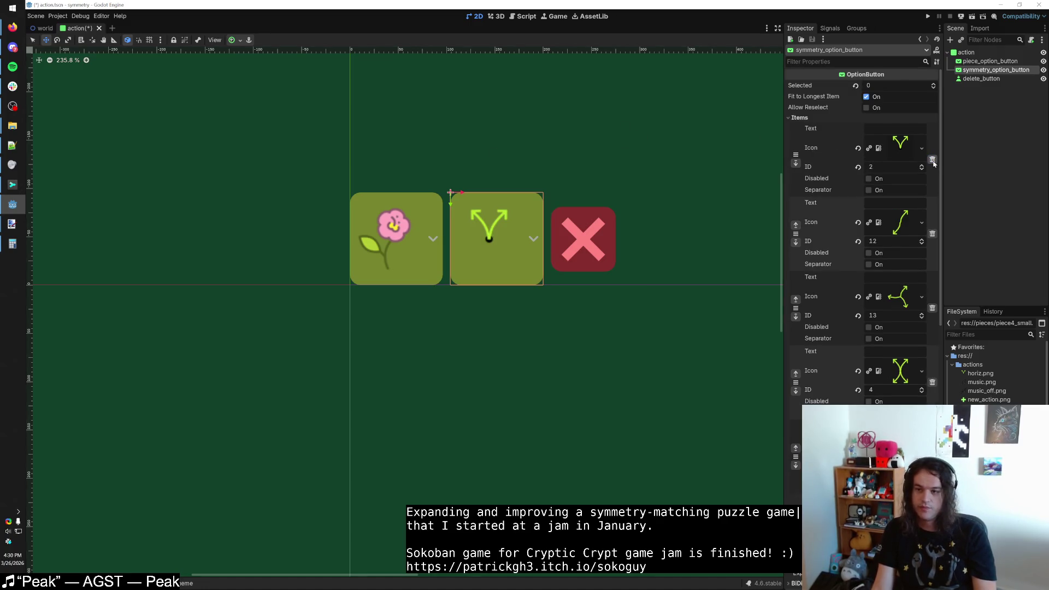
- Remove Action.Solo from world.gd's random symmetry picks and run the game
left_click(523, 17)
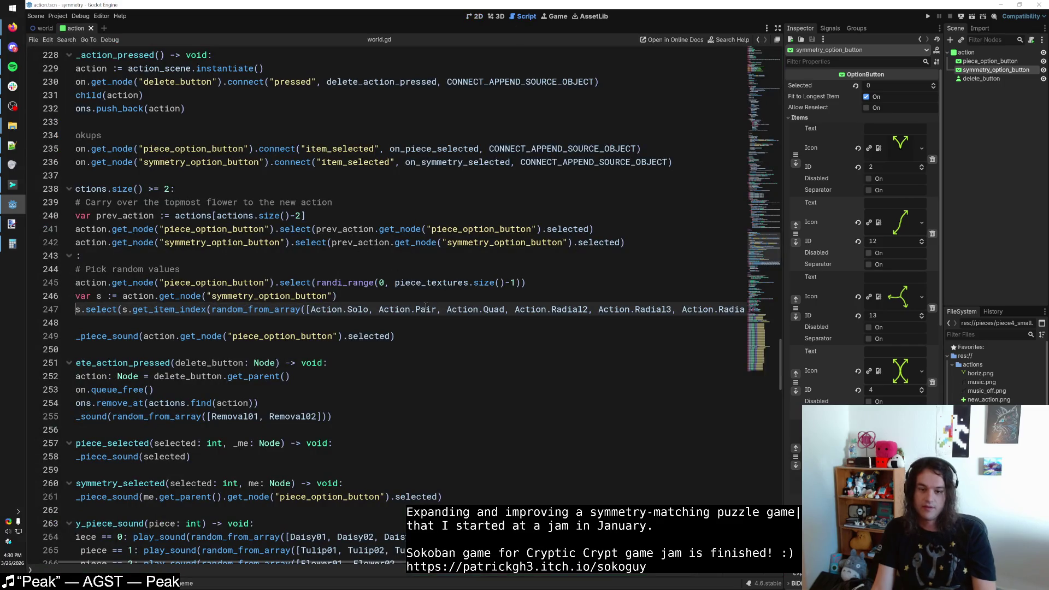
left_click_drag(377, 310, 320, 311)
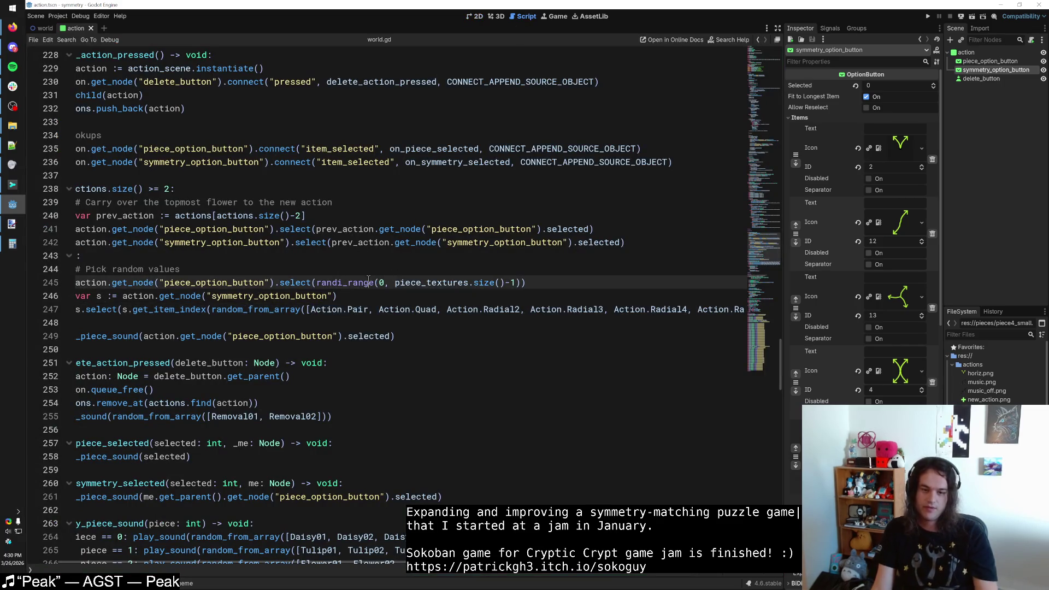
key("ctrl+f")
type("Solo")
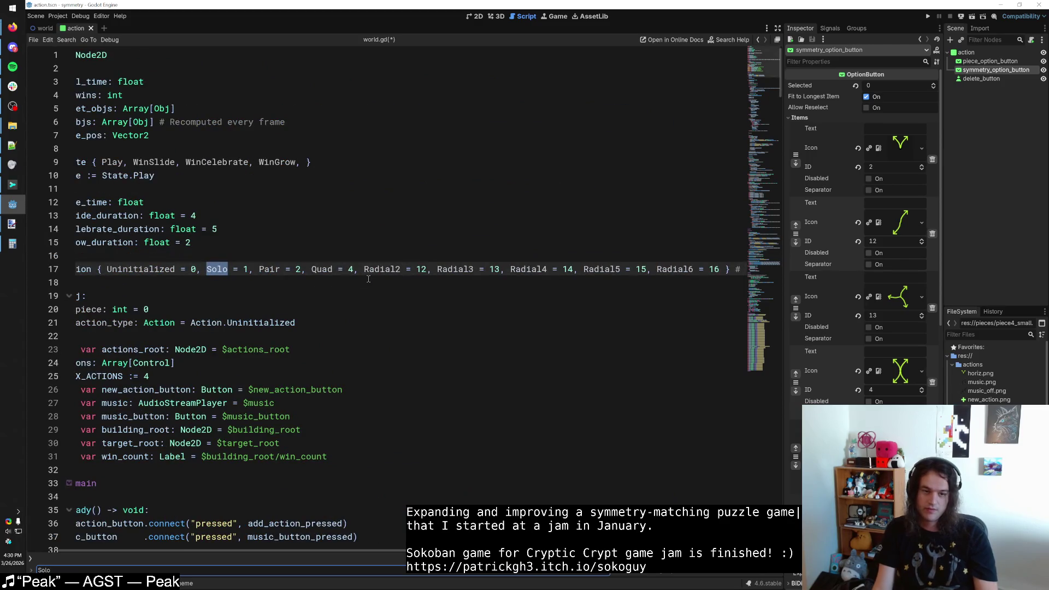
key("Return")
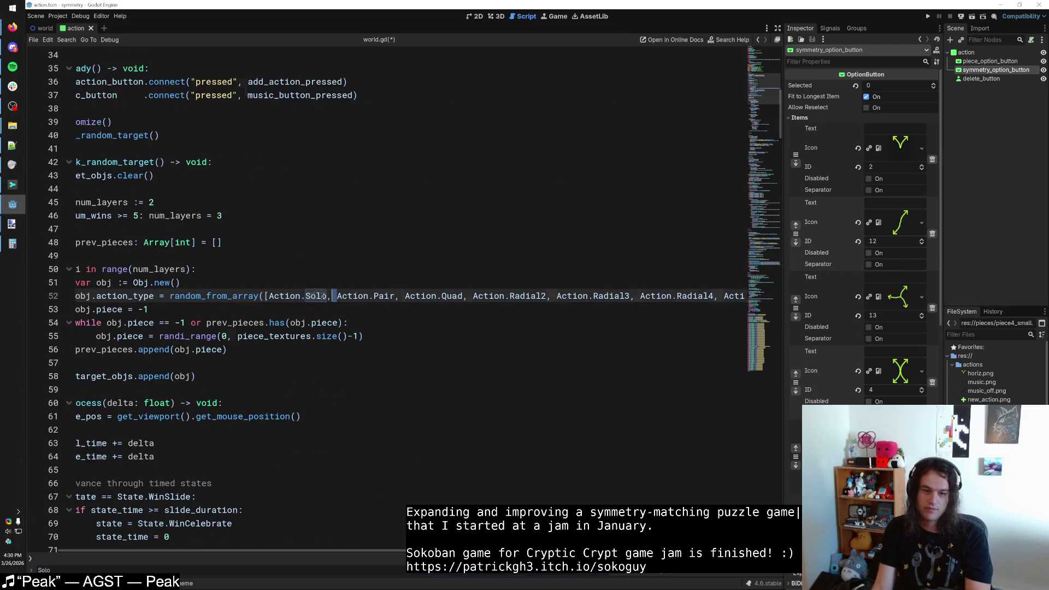
left_click_drag(336, 296, 269, 295)
key("Delete")
key("ctrl+f")
key("Return")
key("Return")
key("Return")
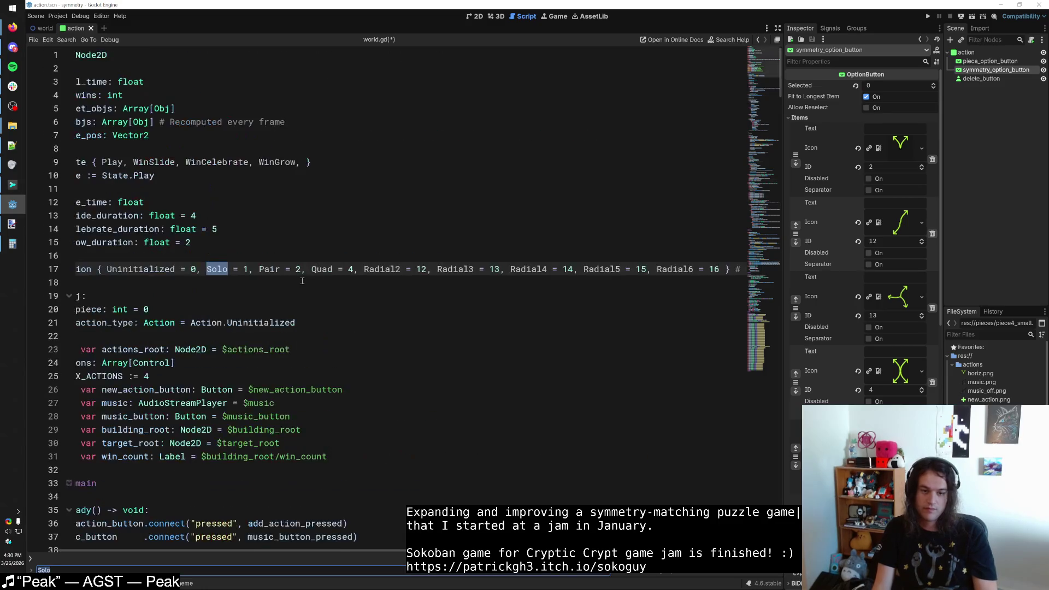
key("Escape")
left_click(928, 16)
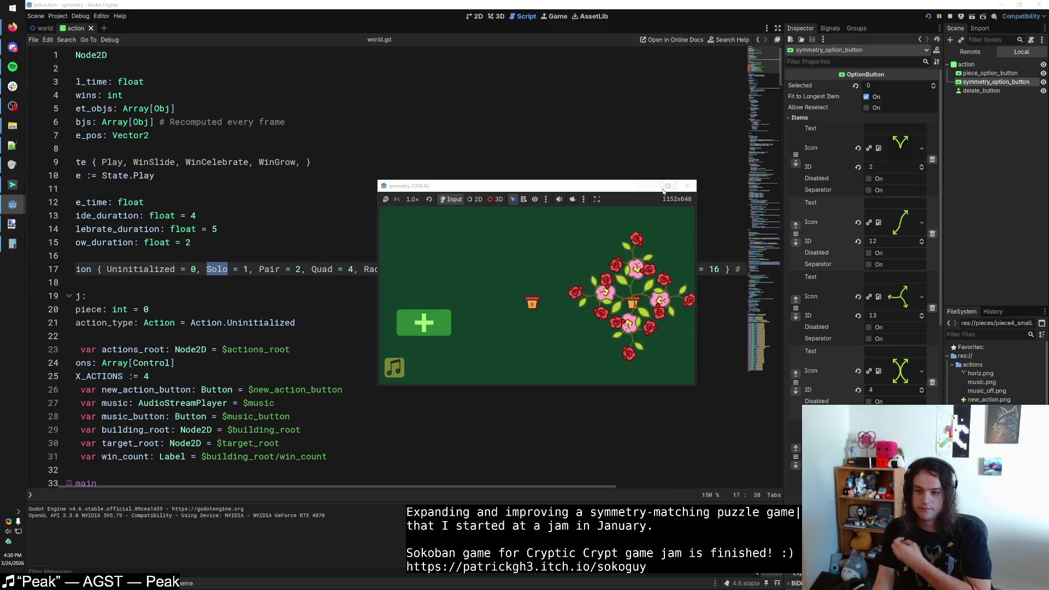
- In the maximized game, add two action rows with a pink flower and a red rose
left_click(667, 186)
left_click(221, 386)
left_click(219, 281)
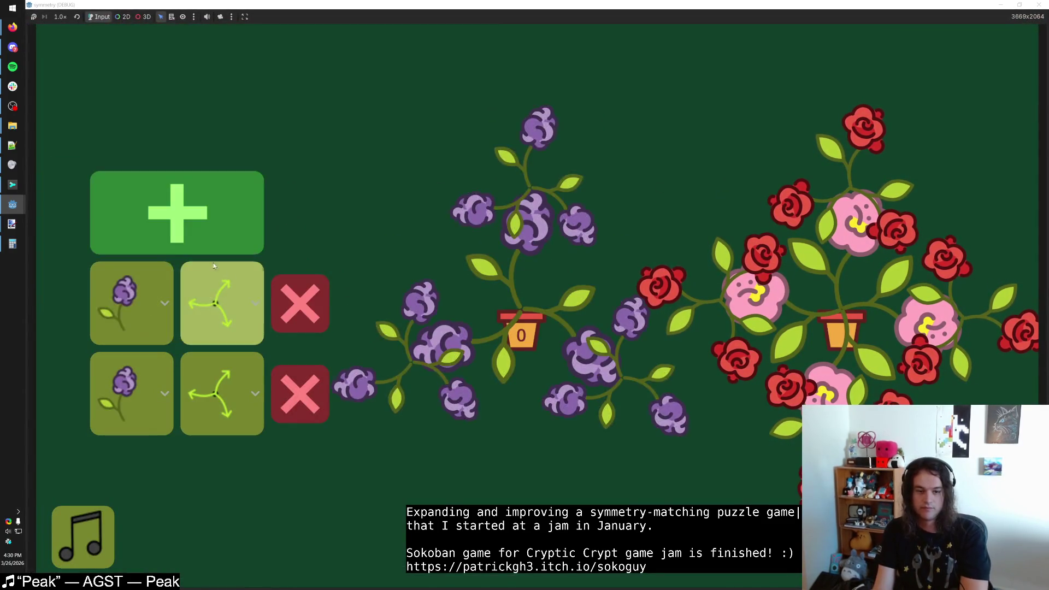
left_click(148, 392)
left_click(151, 392)
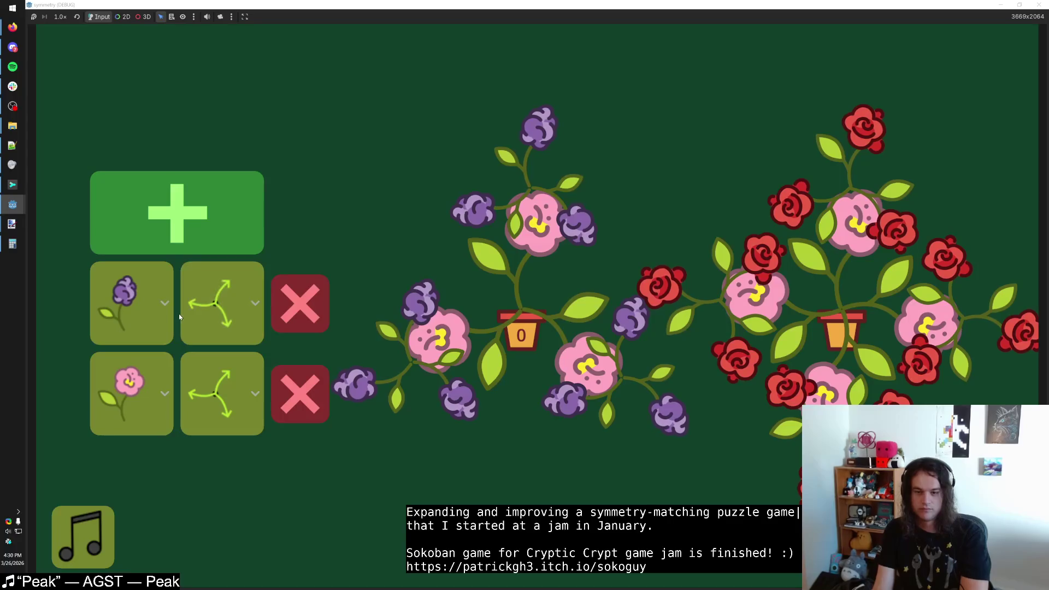
left_click(131, 393)
left_click(141, 547)
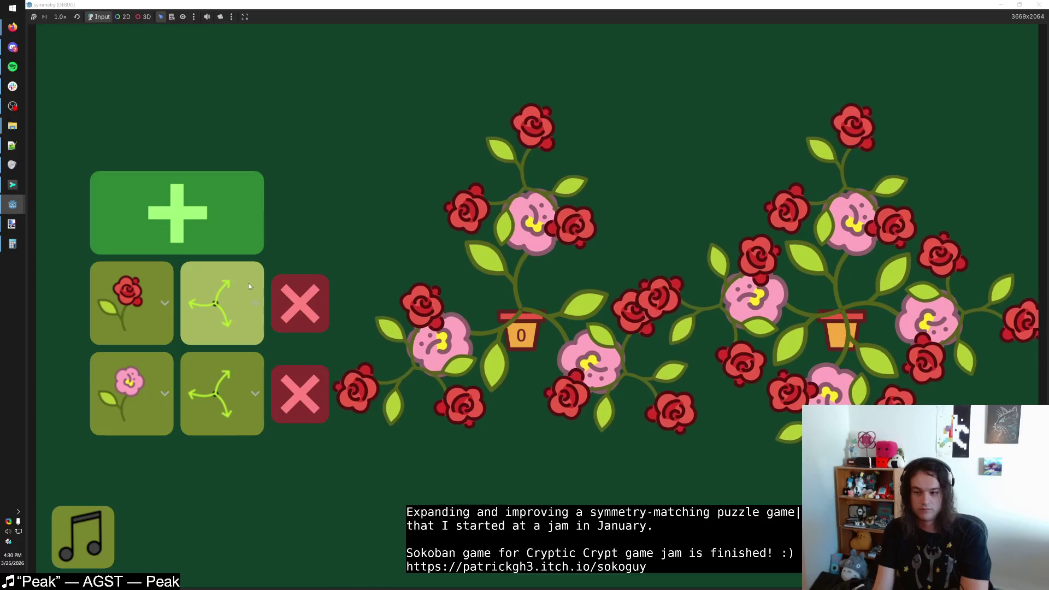
- Set the second row to four-way symmetry, toggle the music off and on, and close the game
left_click(197, 391)
left_click(222, 444)
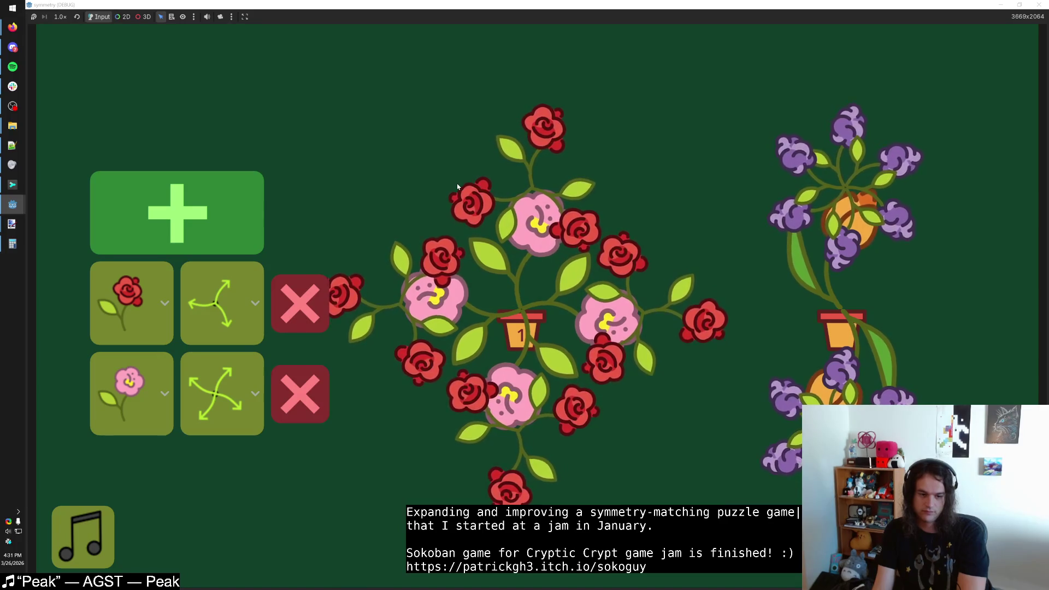
left_click(101, 543)
left_click(102, 540)
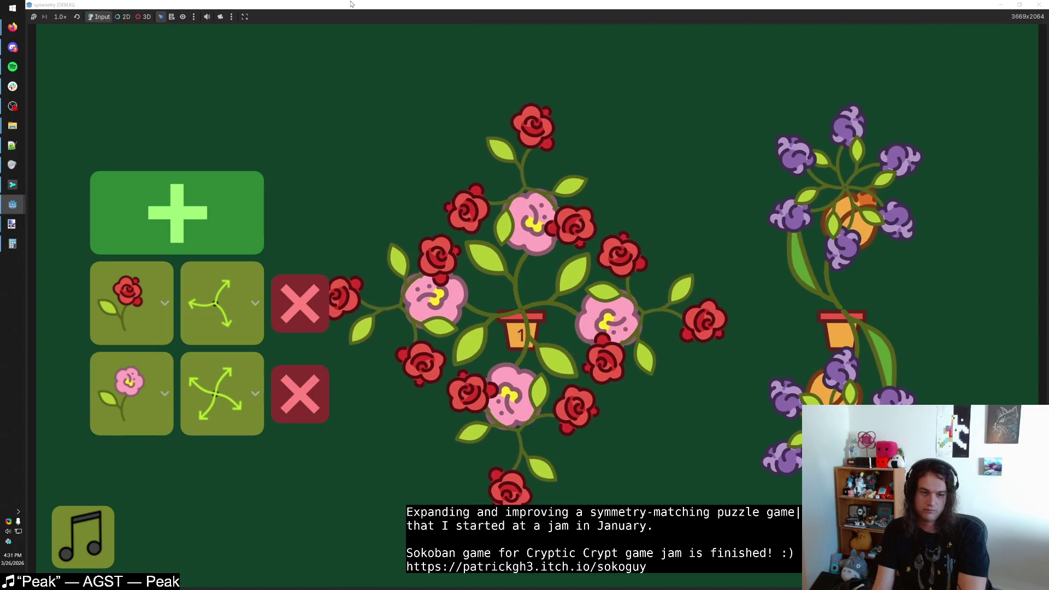
double_click(338, 5)
left_click(468, 45)
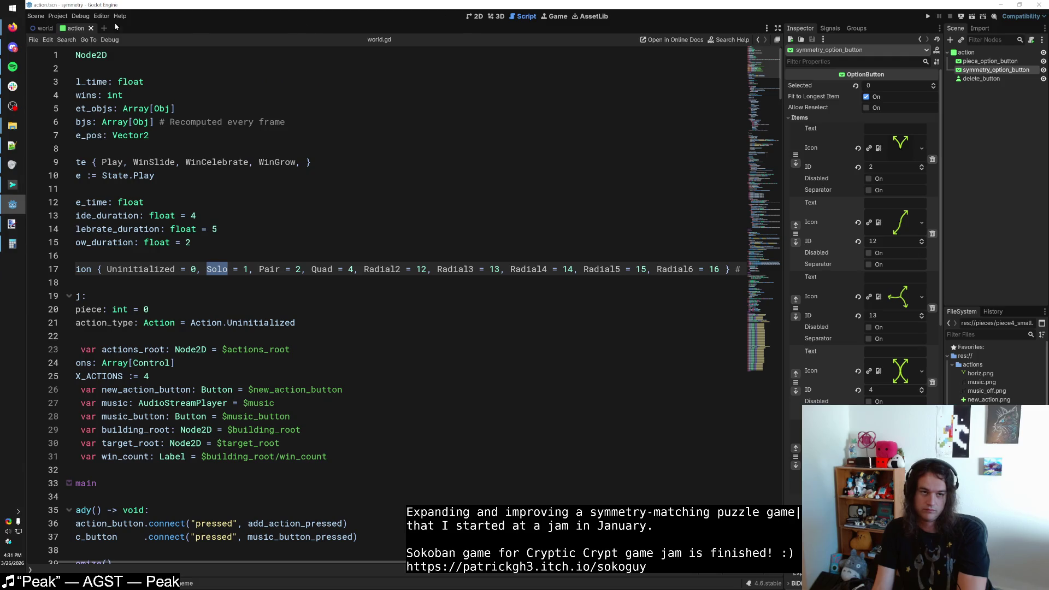
- Open theme.tres and select the darker green button StyleBoxFlat with its content margins expanded
left_click(953, 365)
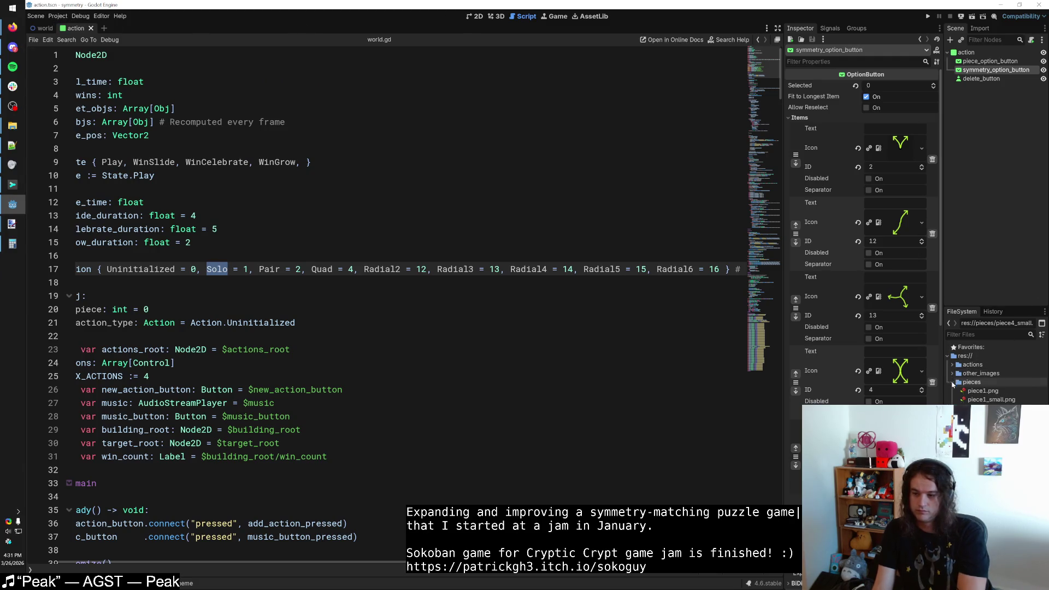
left_click(953, 382)
left_click(981, 425)
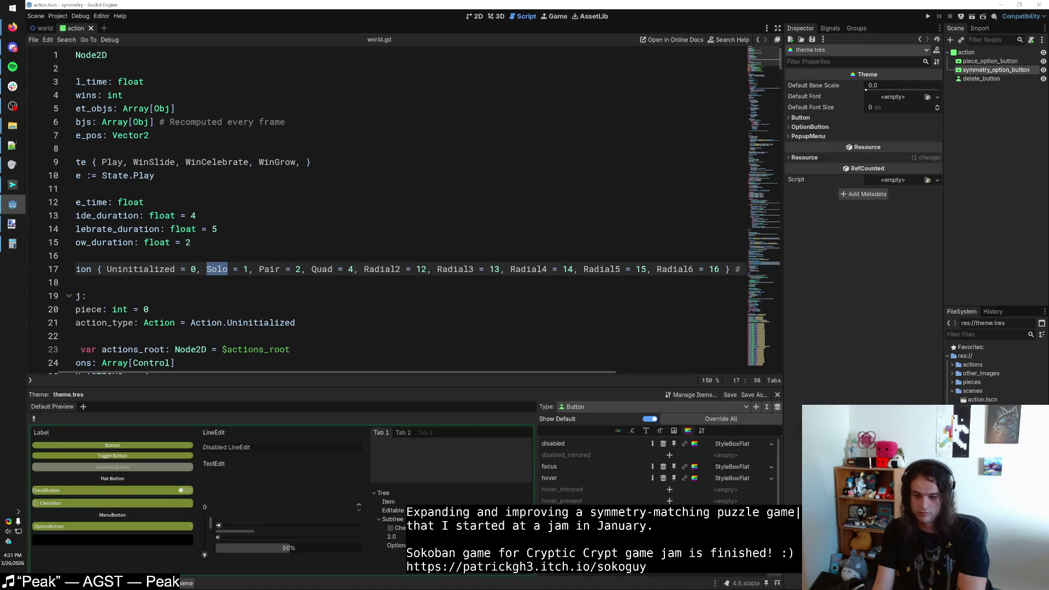
left_click(732, 467)
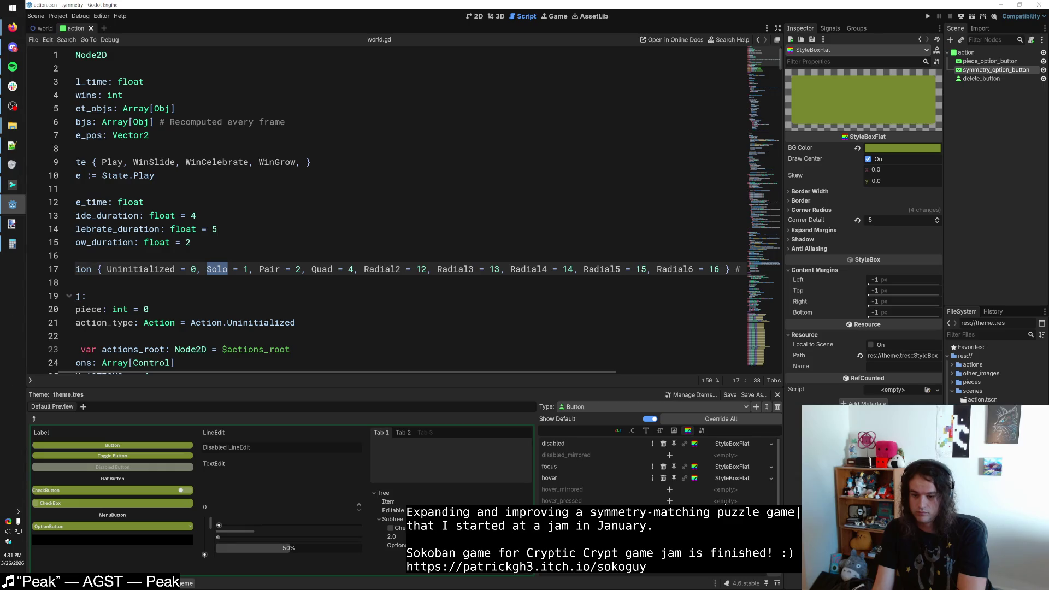
left_click(743, 479)
left_click(816, 270)
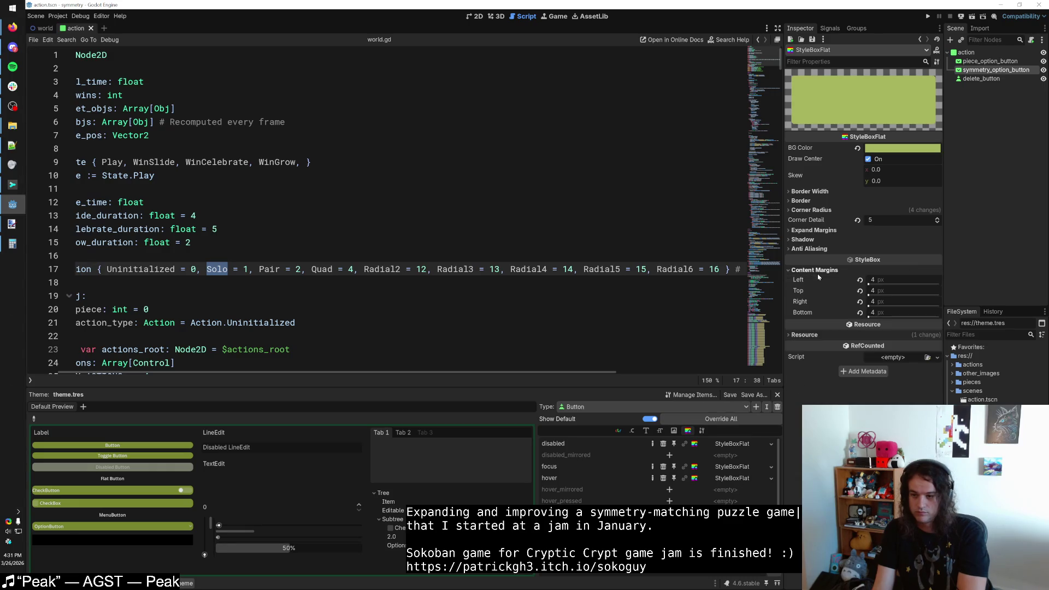
left_click(748, 481)
- Set the style's Left, Top, Right and Bottom content margins to 4
left_click(889, 280)
type("4")
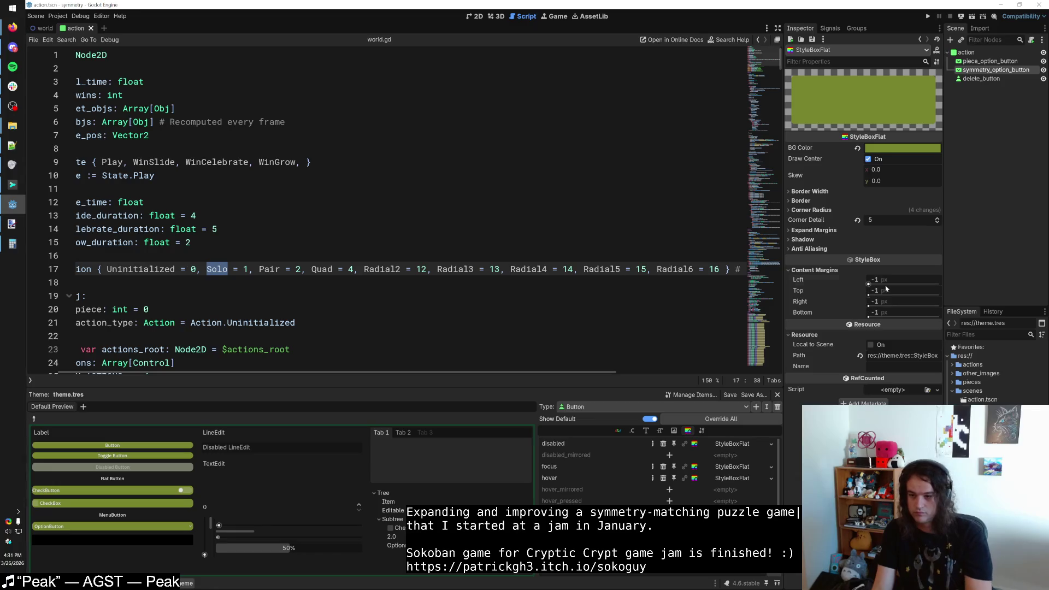
key("Tab")
type("4")
key("Tab")
type("4")
key("Tab")
type("4")
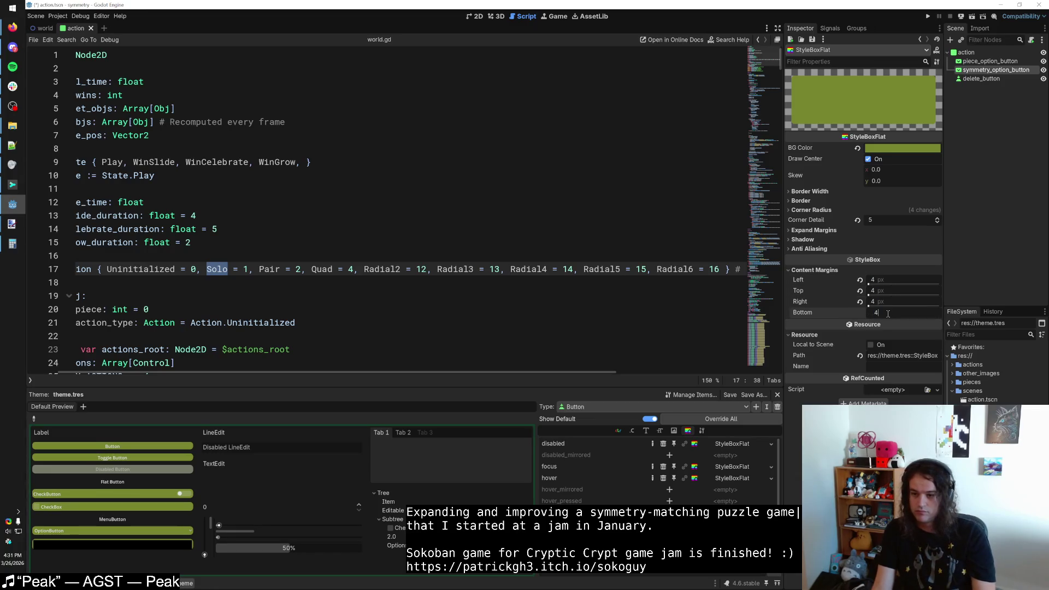
key("Return")
- Test the 4 px margins in the full-screen game by adding a row, then return to the 2D view
left_click(927, 16)
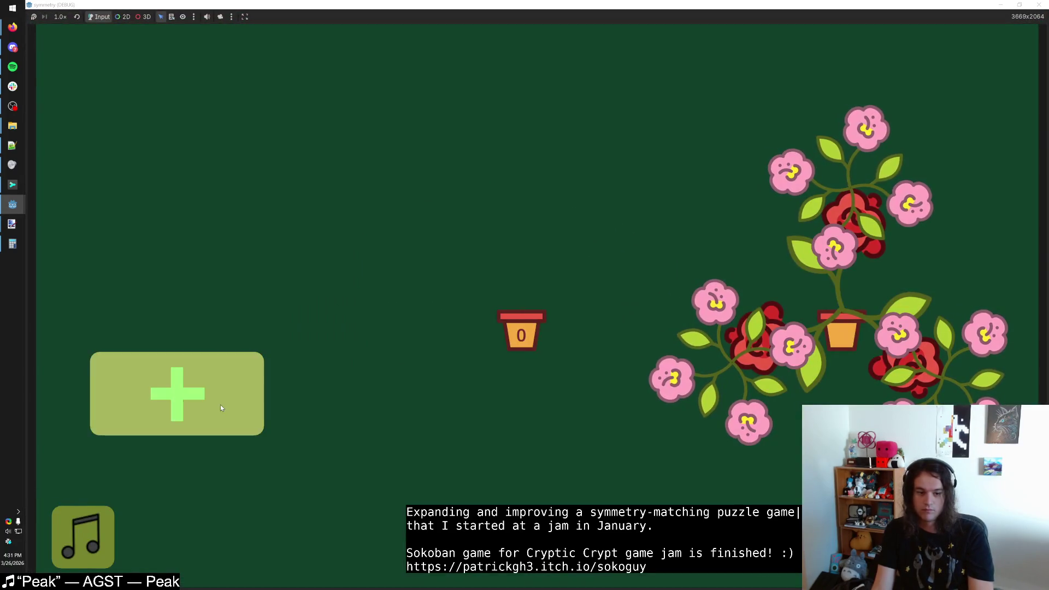
left_click(220, 403)
left_click(216, 428)
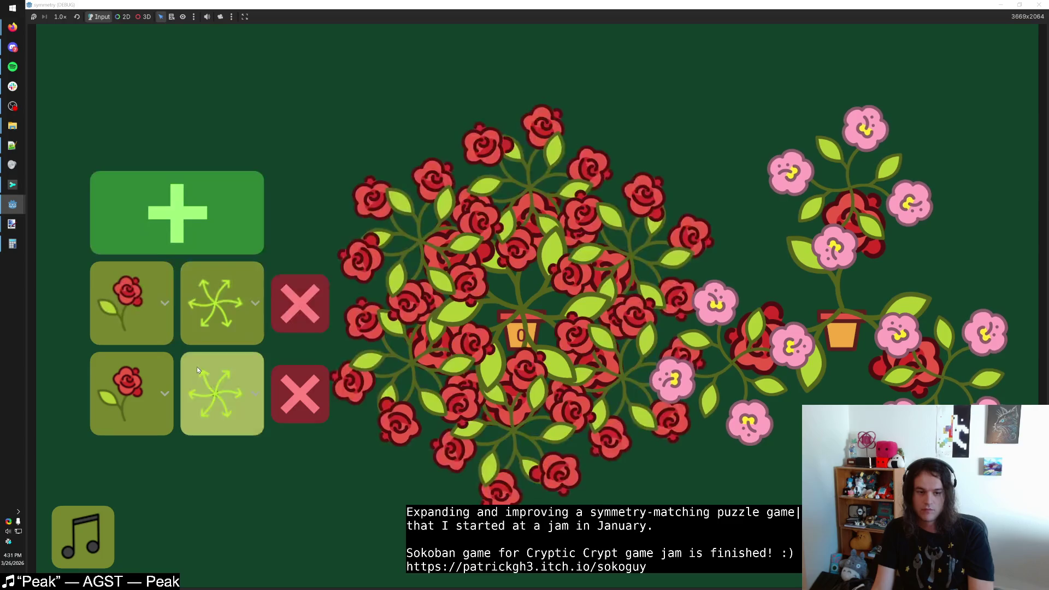
key("alt+F4")
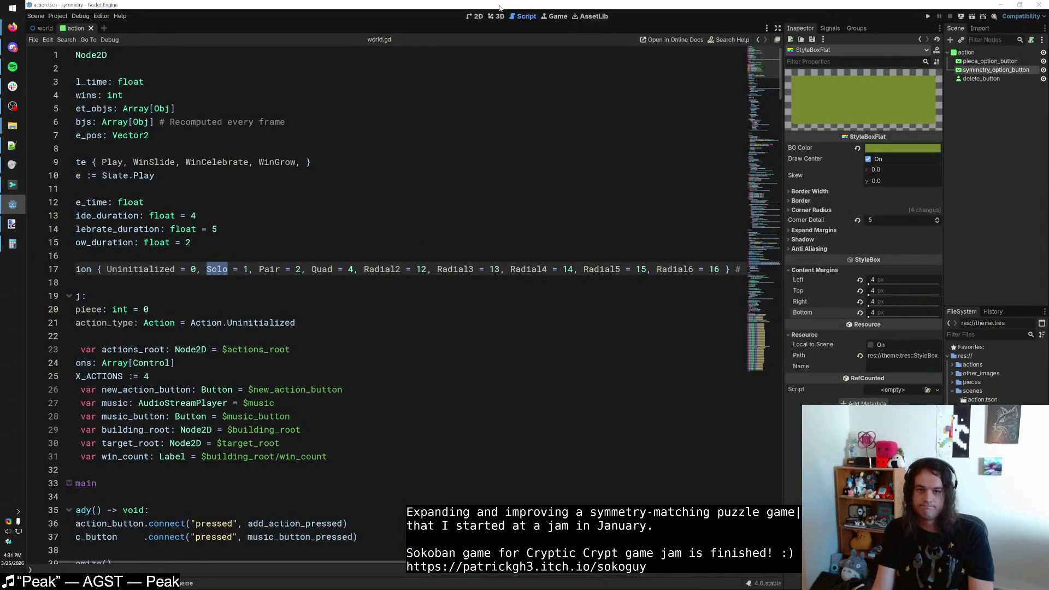
left_click(484, 15)
scroll(658, 219, "down", 8)
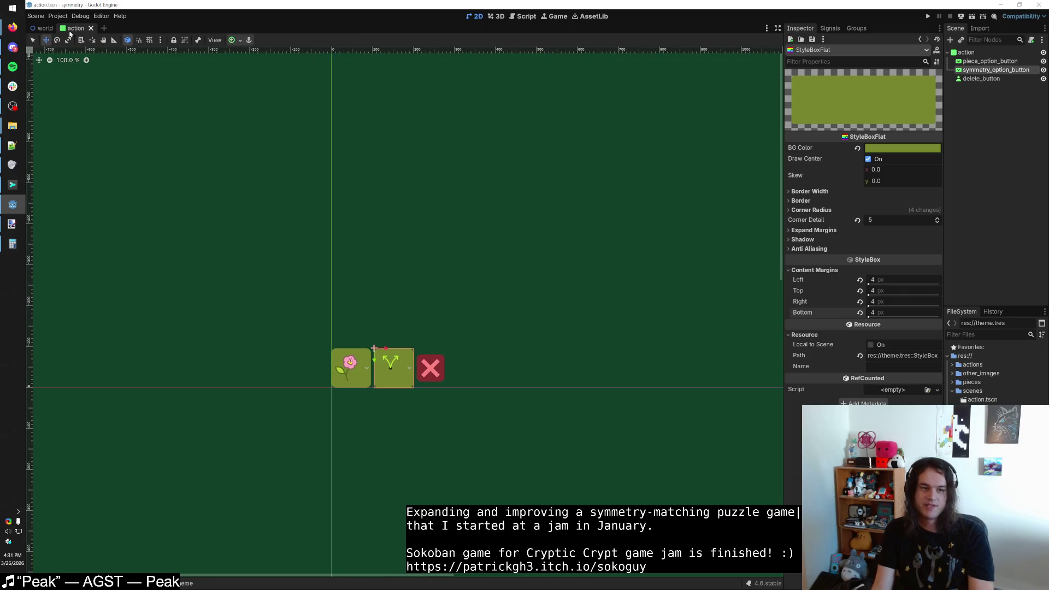
- Shift the add button's Normal style background colour to a richer green
left_click(44, 28)
left_click(357, 310)
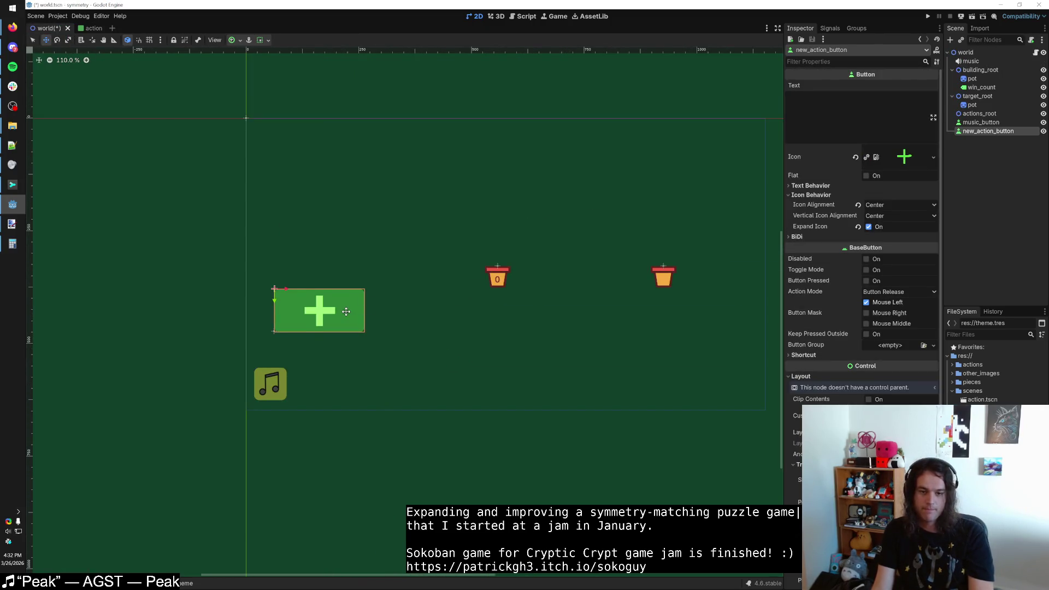
left_click(790, 378)
left_click(789, 451)
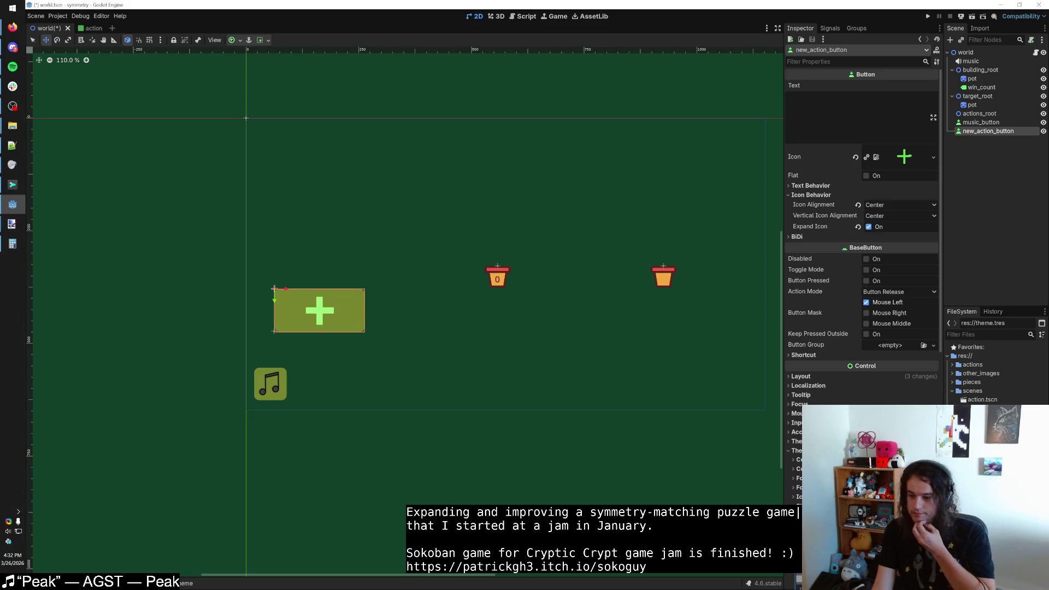
scroll(863, 273, "down", 5)
left_click(901, 396)
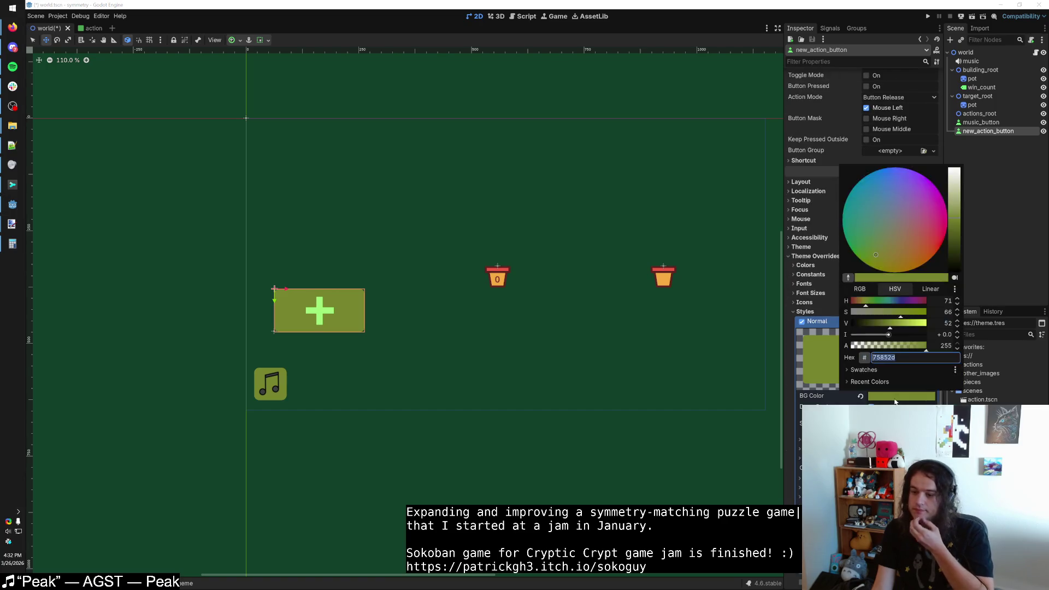
left_click(873, 302)
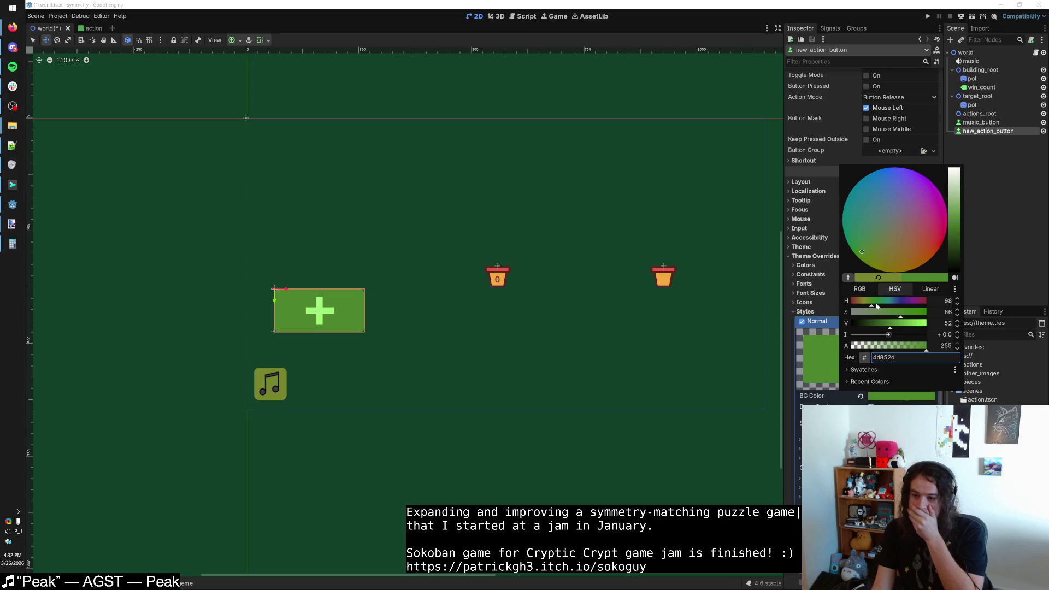
left_click(875, 305)
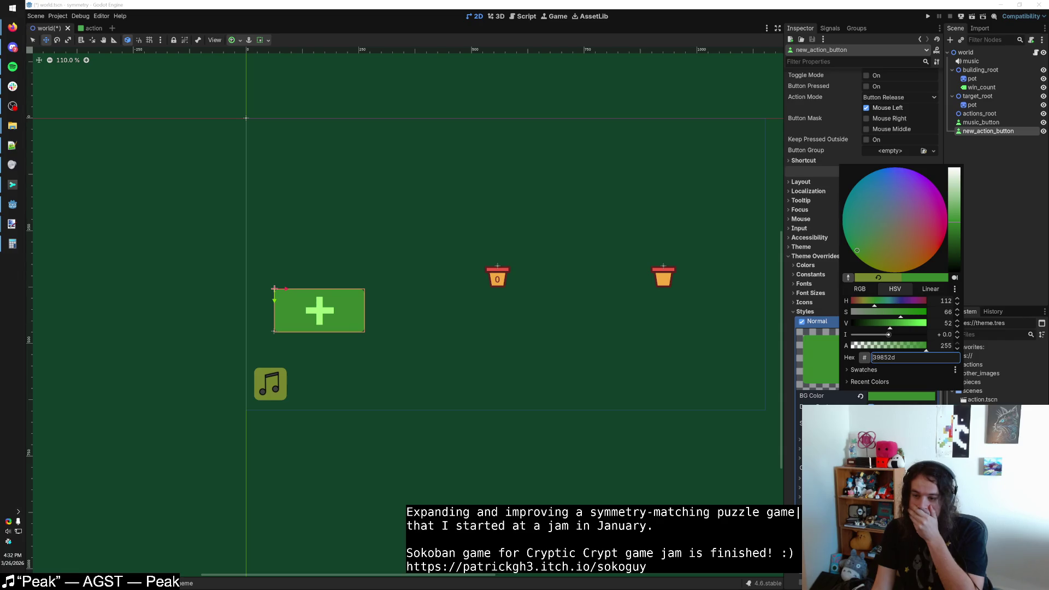
left_click(843, 393)
- Make the Hover style unique and give it a green background colour
left_click(801, 312)
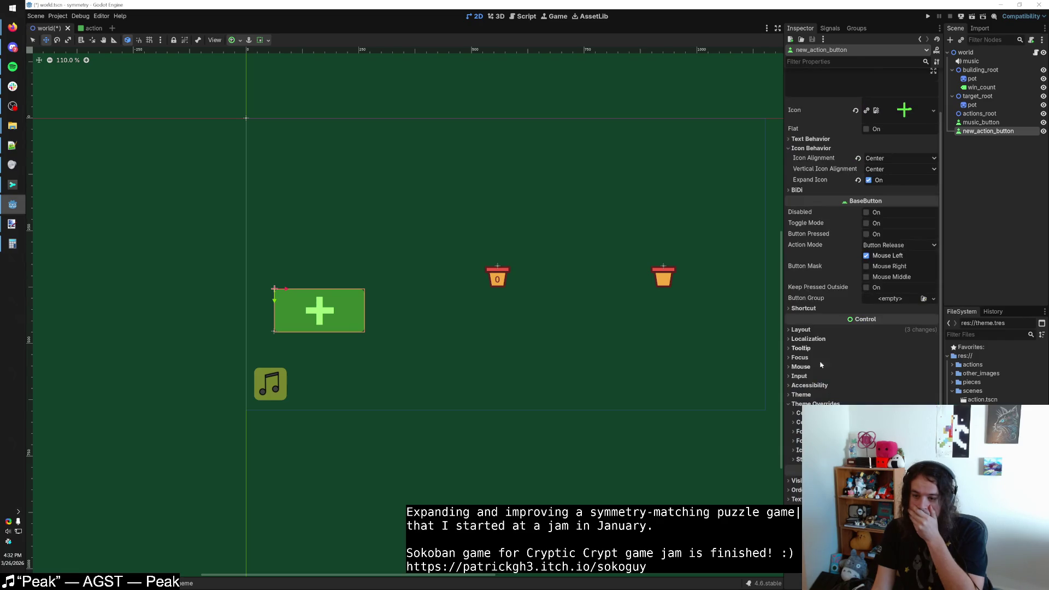
left_click(799, 459)
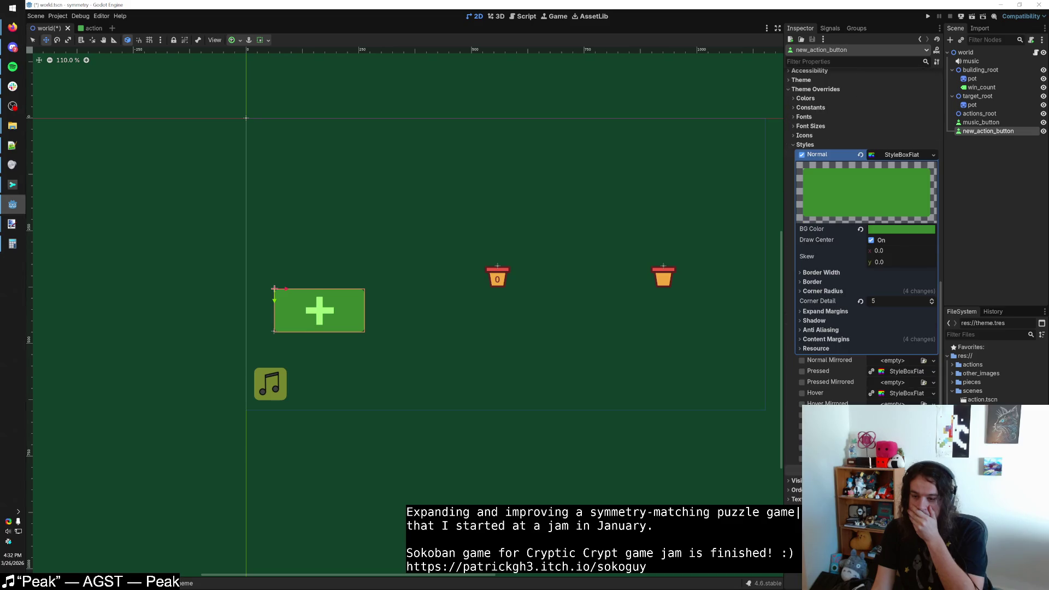
left_click(907, 393)
left_click(907, 393)
left_click(906, 393)
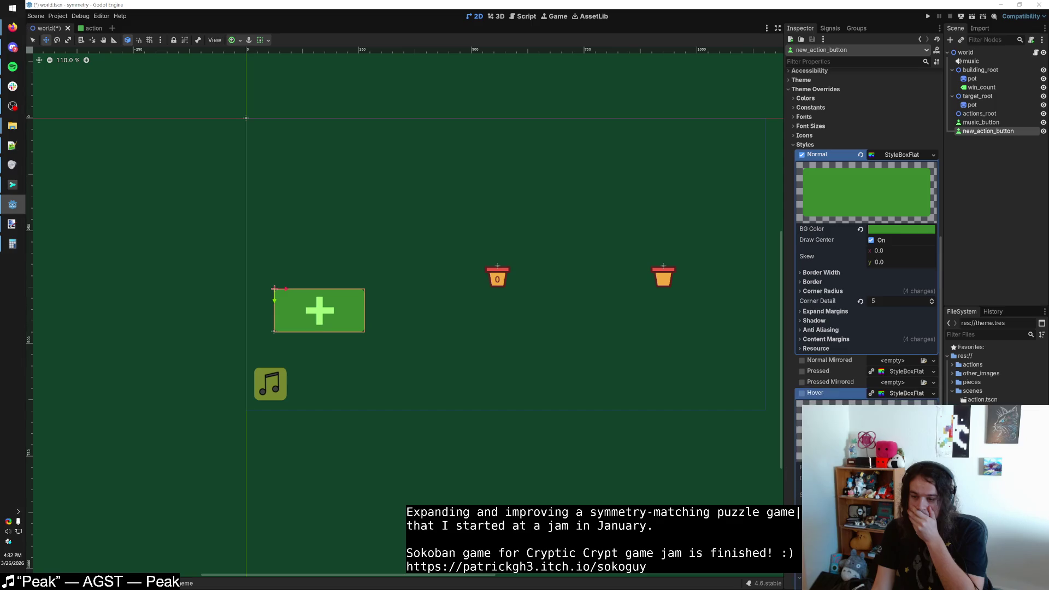
right_click(894, 398)
left_click(907, 432)
left_click(901, 229)
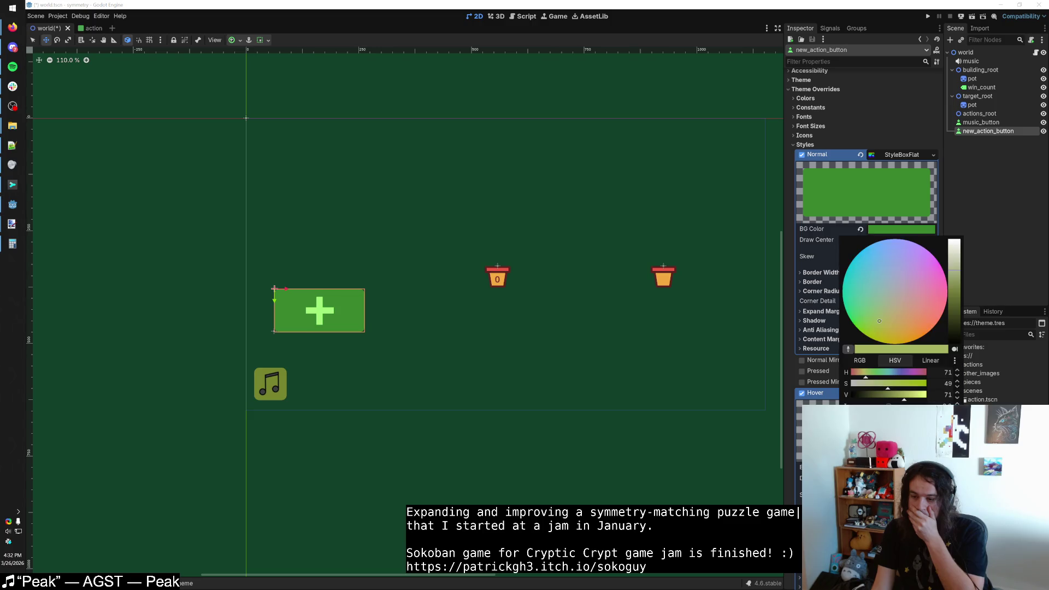
left_click(874, 373)
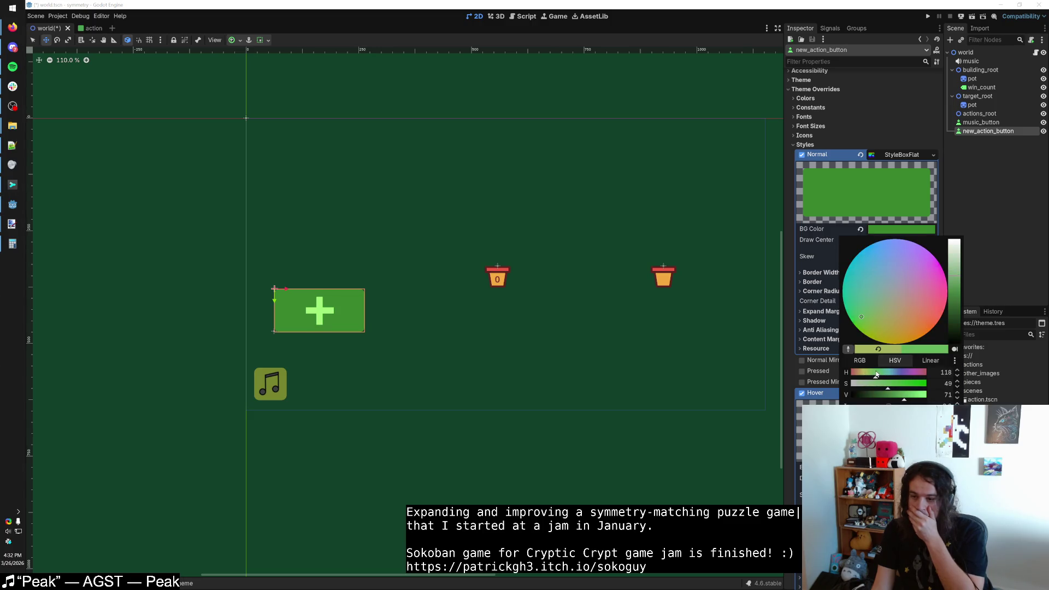
key("Escape")
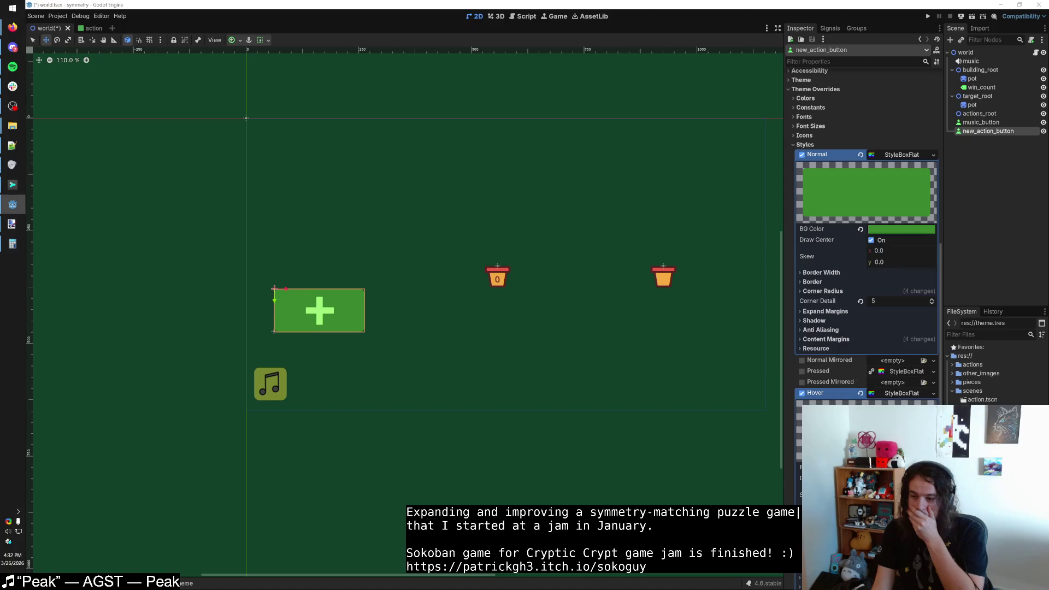
- Make the Pressed style unique, change its background from olive to green, and run with F5
scroll(810, 371, "down", 4)
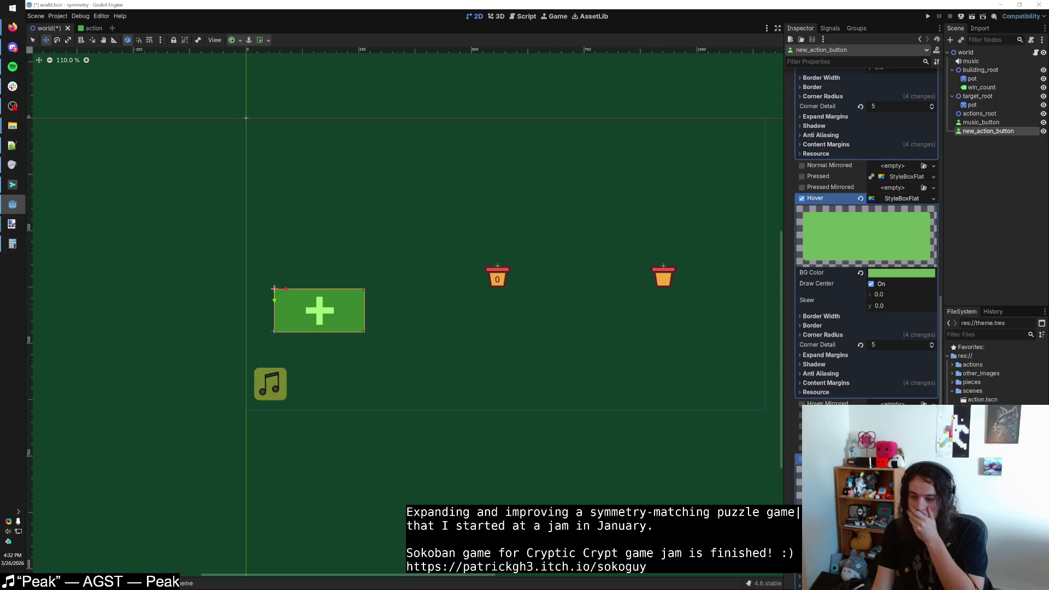
scroll(867, 235, "up", 3)
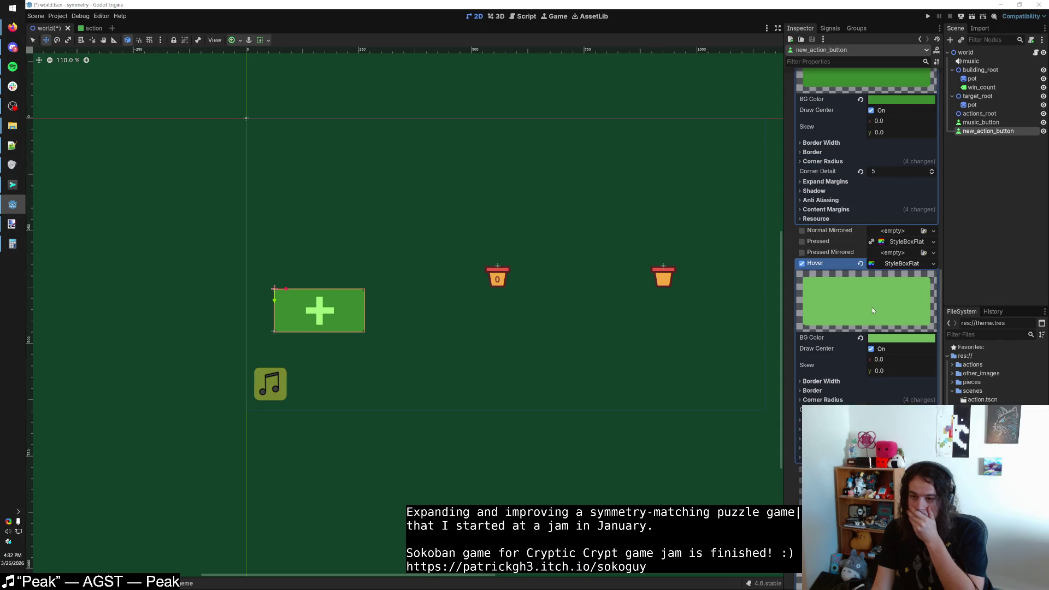
left_click(898, 243)
right_click(896, 243)
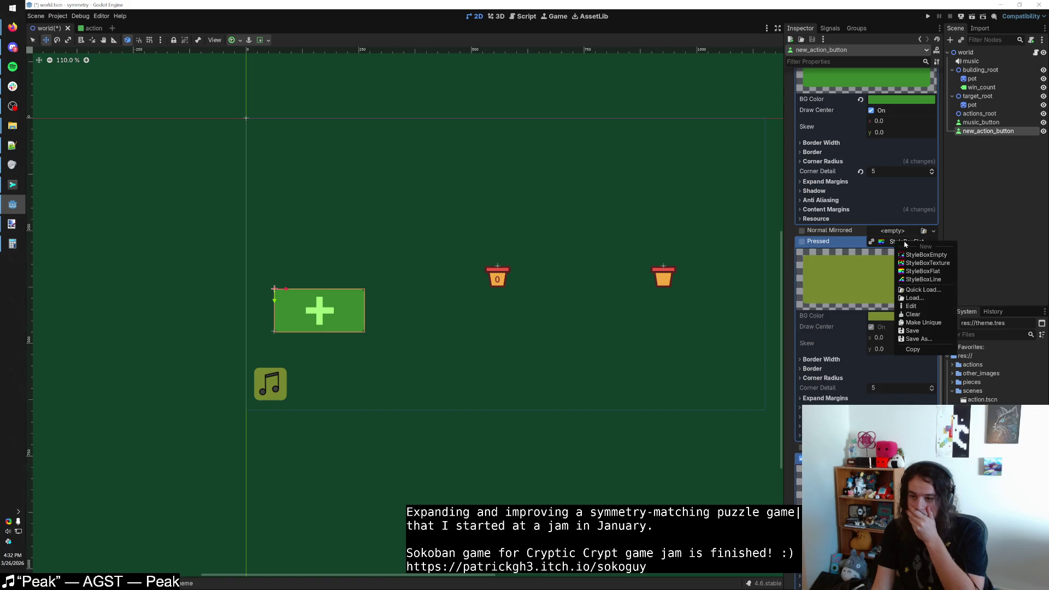
left_click(928, 323)
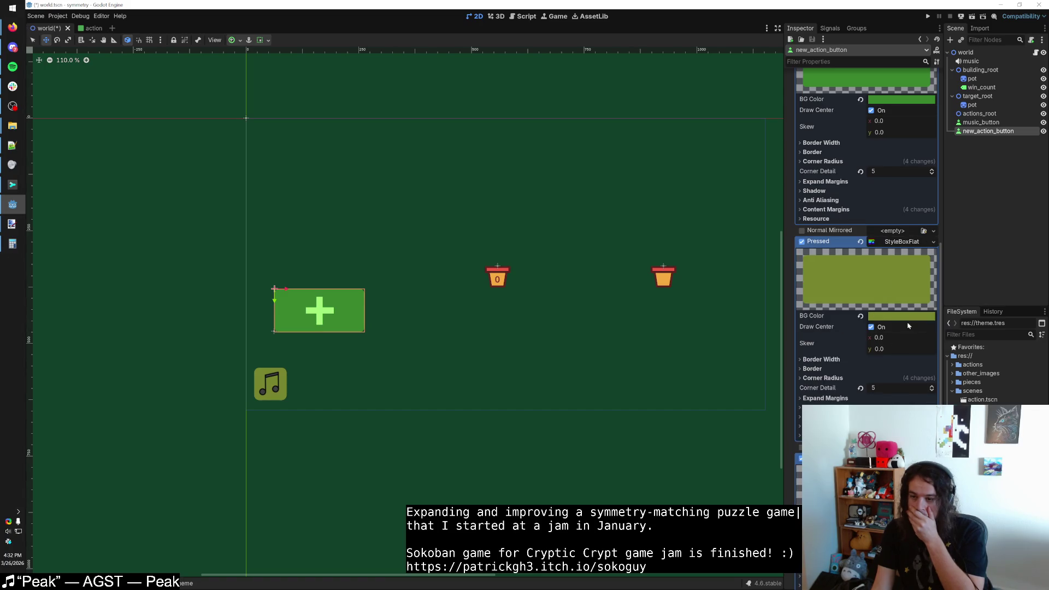
left_click(897, 317)
left_click_drag(913, 330, 917, 334)
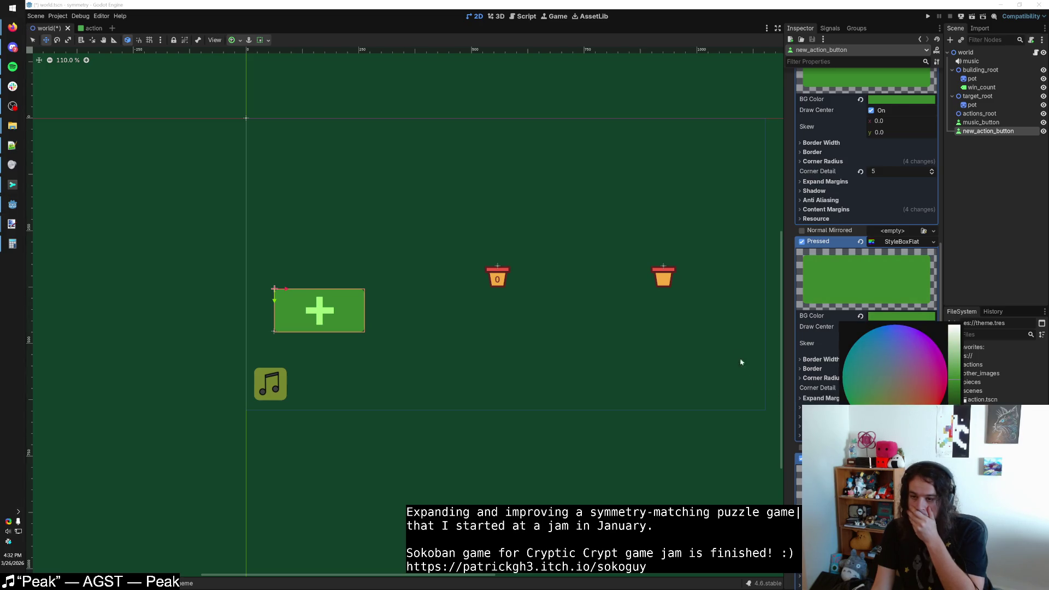
left_click(703, 337)
key("F5")
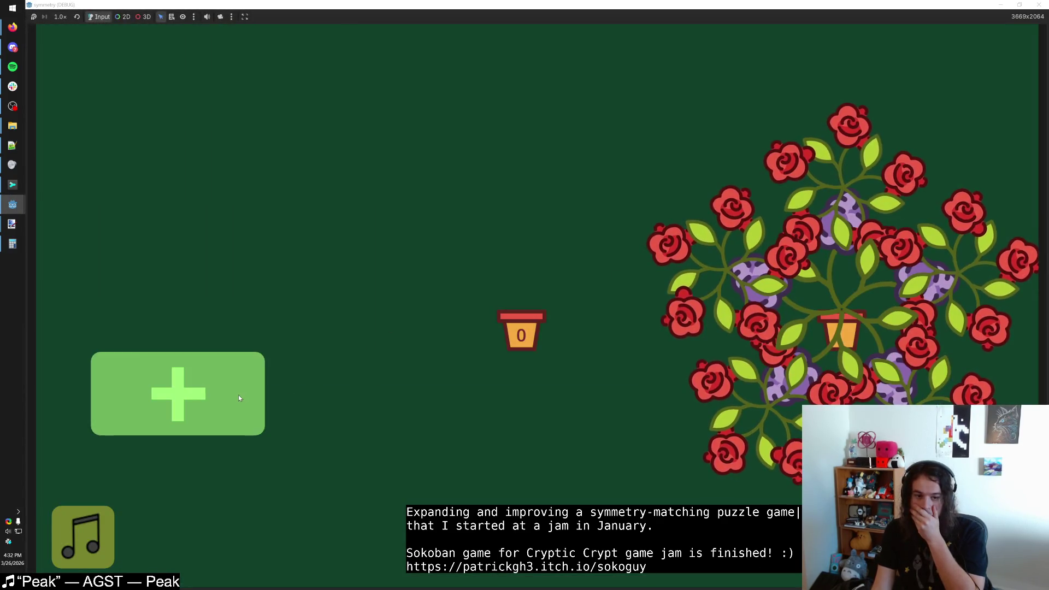
- In the running game, add a row, open its symmetry list, then delete the row and close the game
left_click(238, 394)
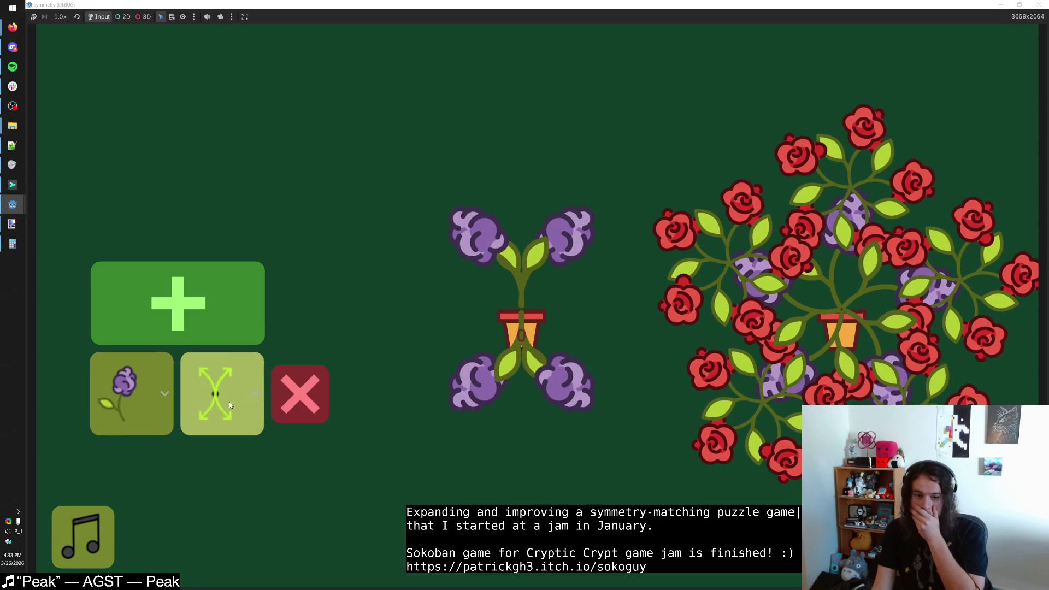
left_click(229, 402)
left_click(207, 406)
left_click(300, 418)
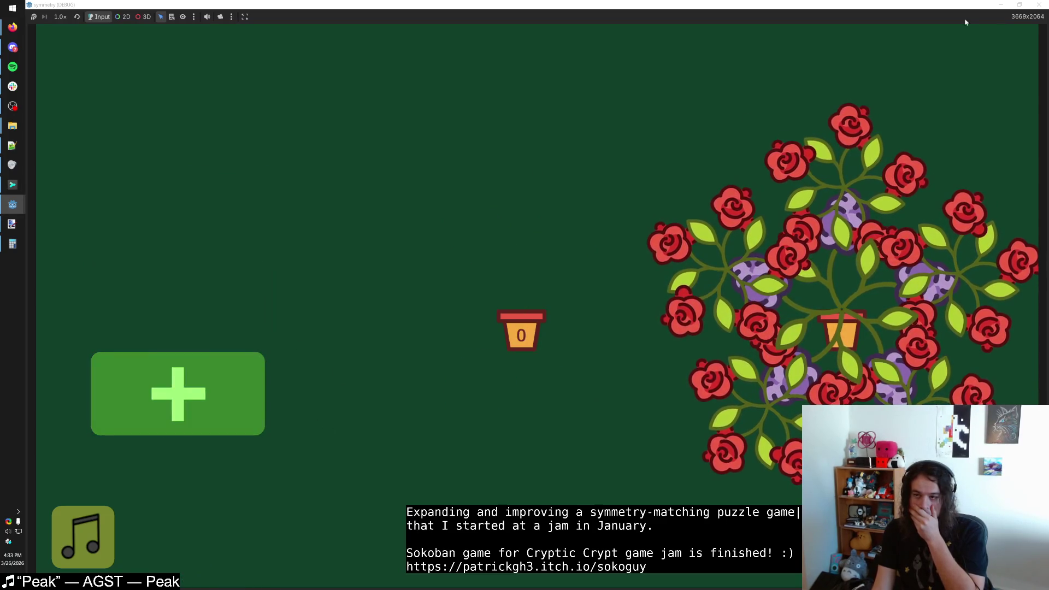
left_click(1038, 4)
- Recheck the Pressed style's green background, then switch to the action scene
left_click(898, 317)
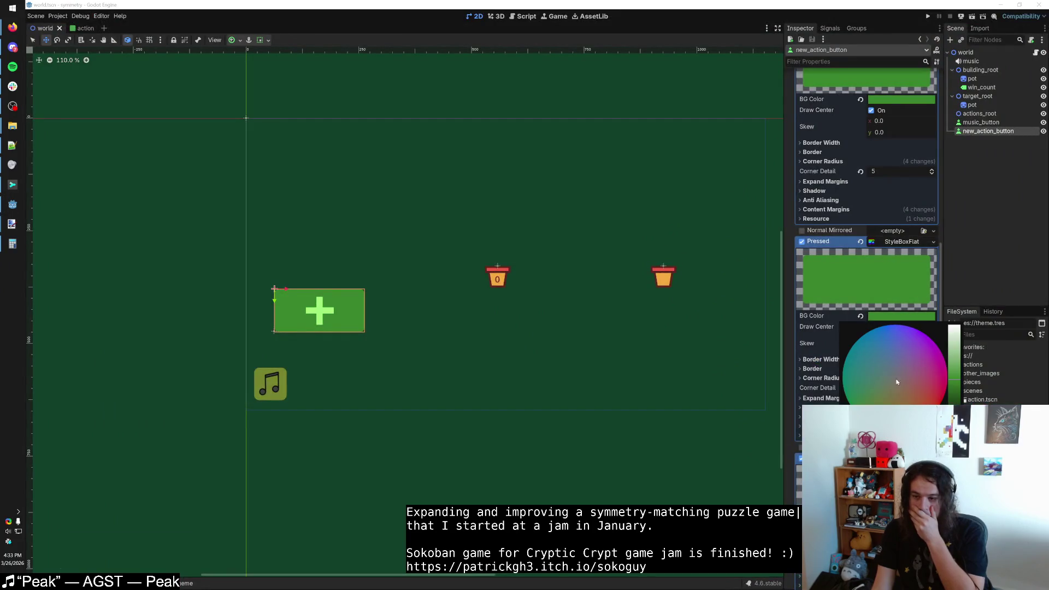
left_click(629, 400)
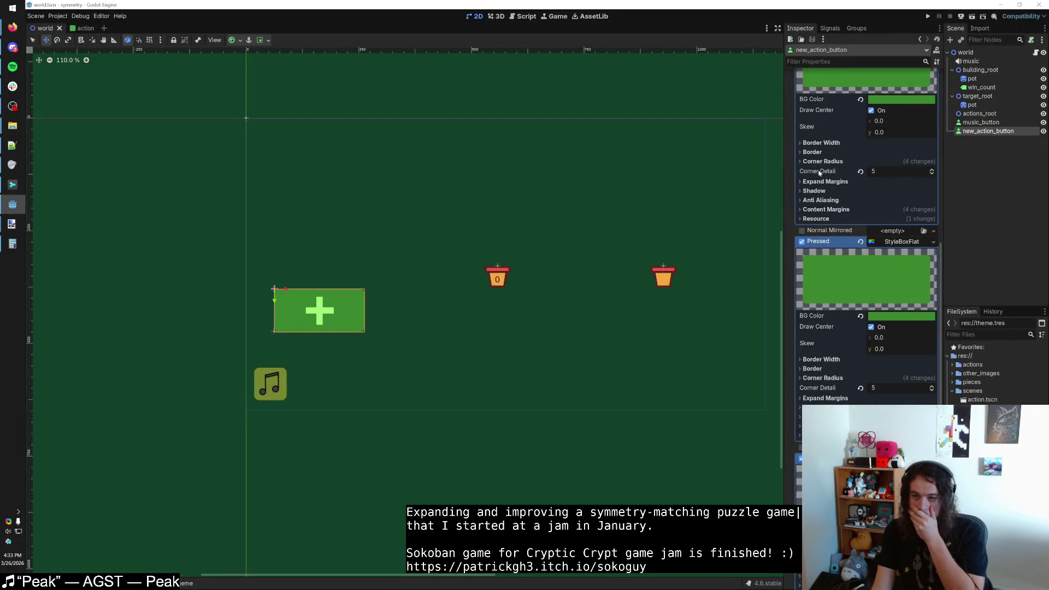
scroll(809, 219, "up", 5)
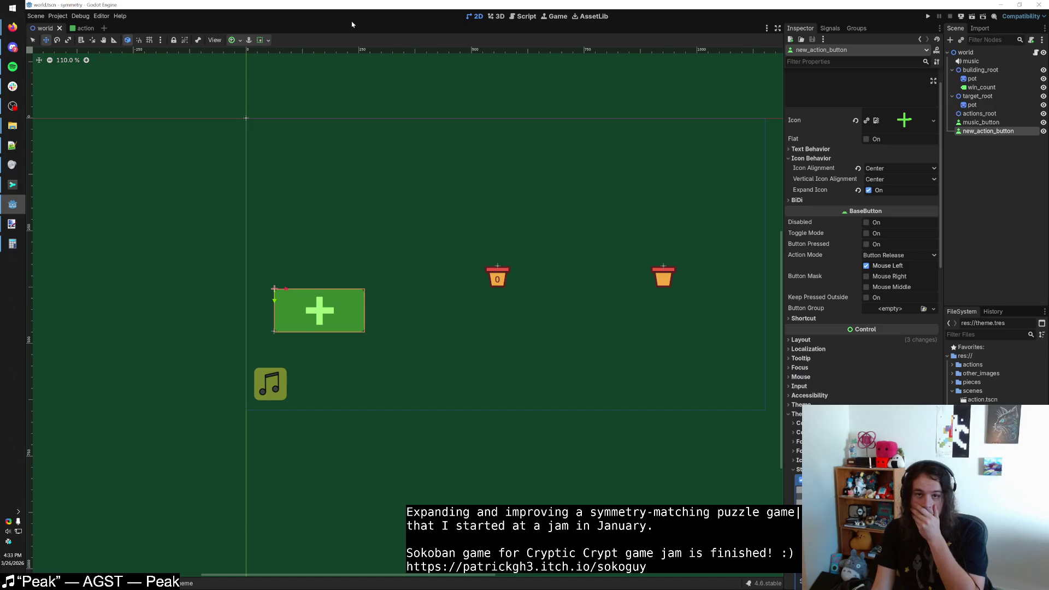
left_click(83, 27)
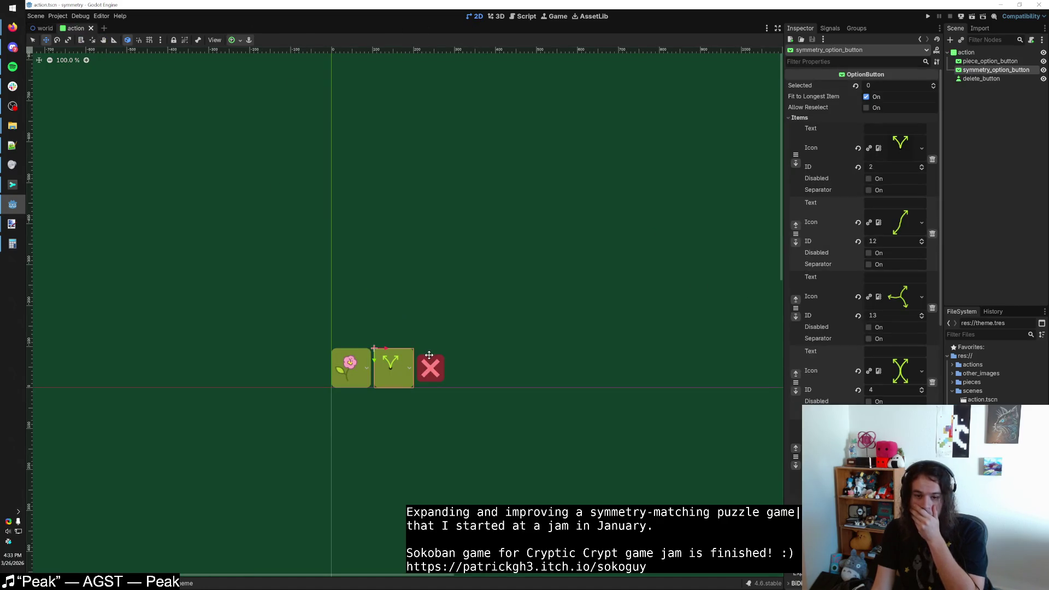
- Select the action row's delete button in selection mode and look over its Inspector properties
left_click_drag(427, 362, 459, 389)
left_click(457, 388)
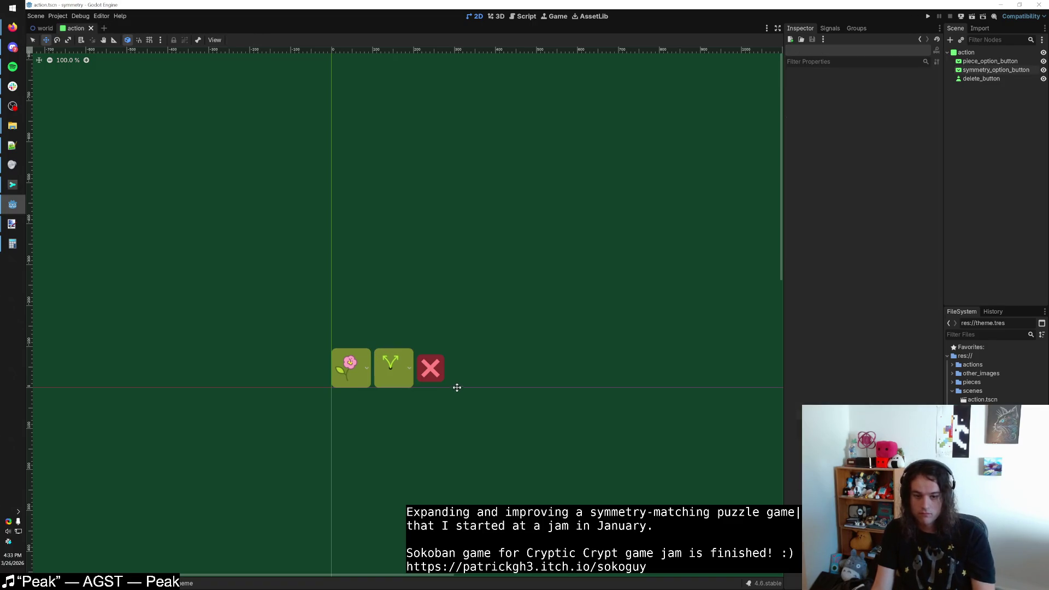
left_click(439, 369)
key("q")
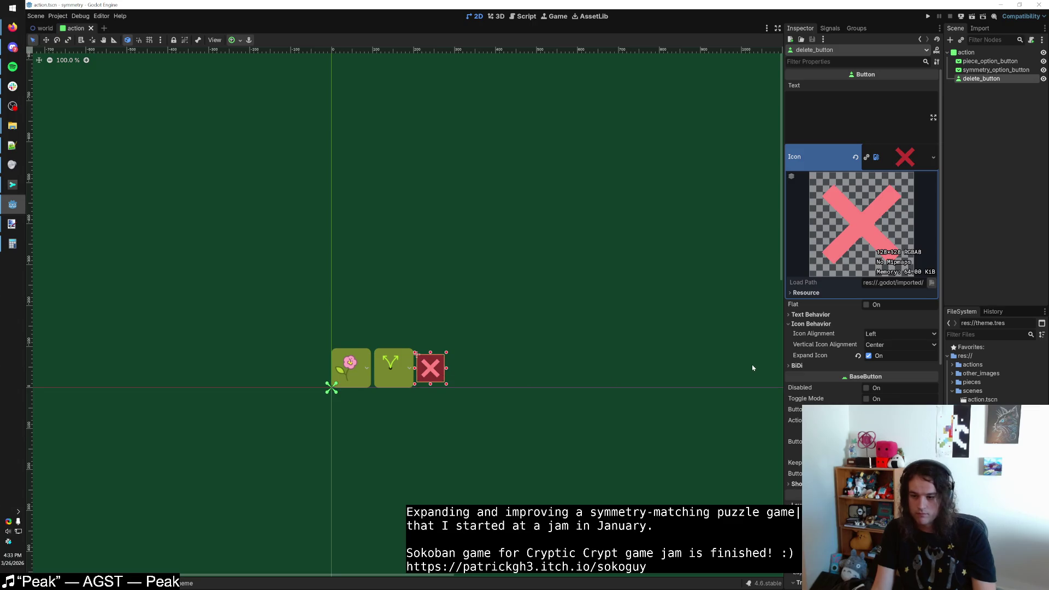
scroll(831, 403, "down", 4)
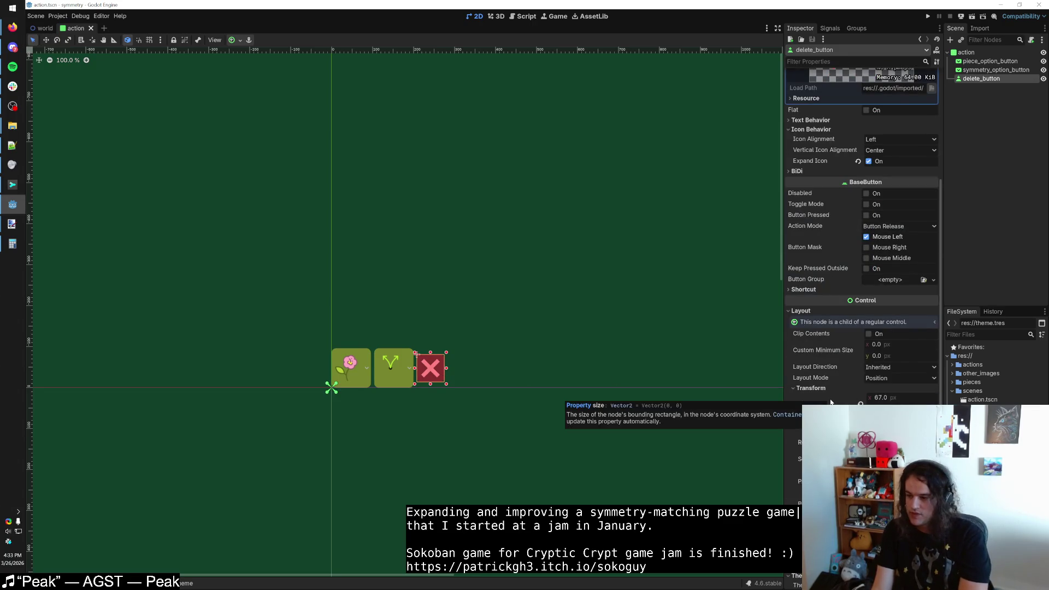
scroll(836, 377, "down", 4)
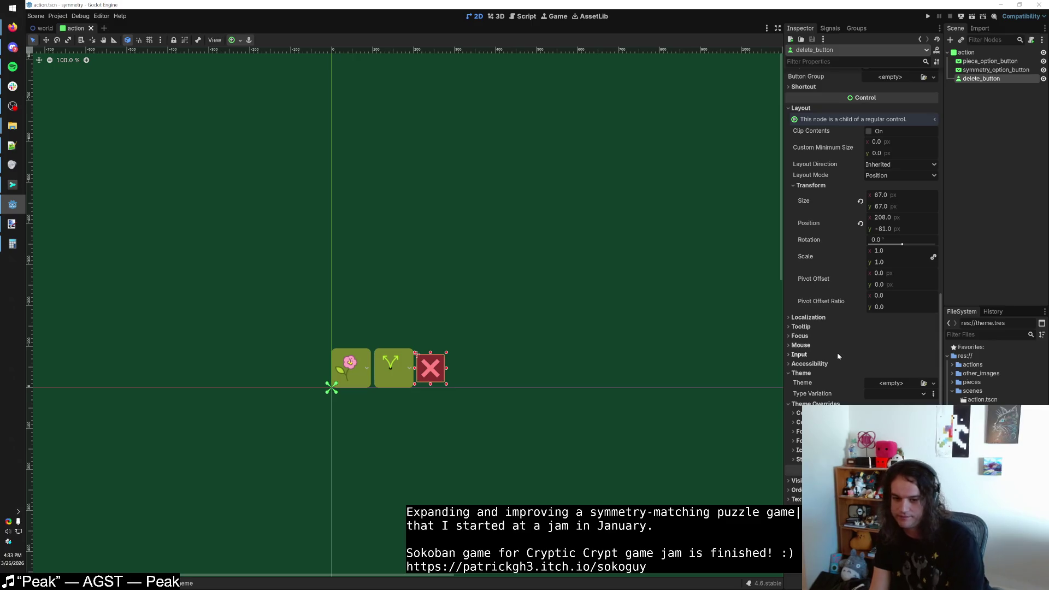
scroll(838, 356, "up", 4)
scroll(838, 356, "up", 4)
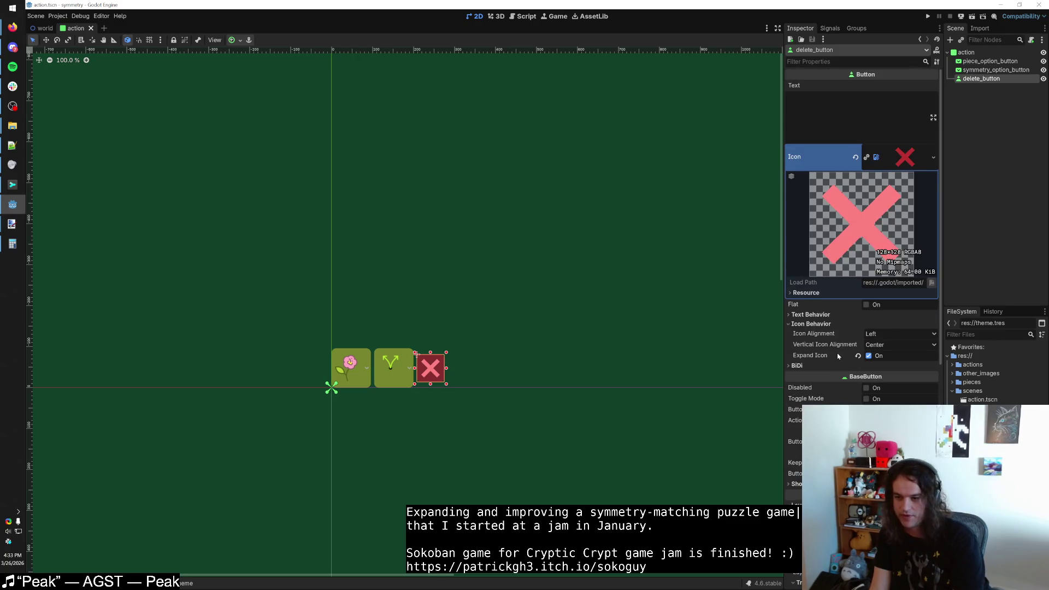
scroll(839, 355, "down", 8)
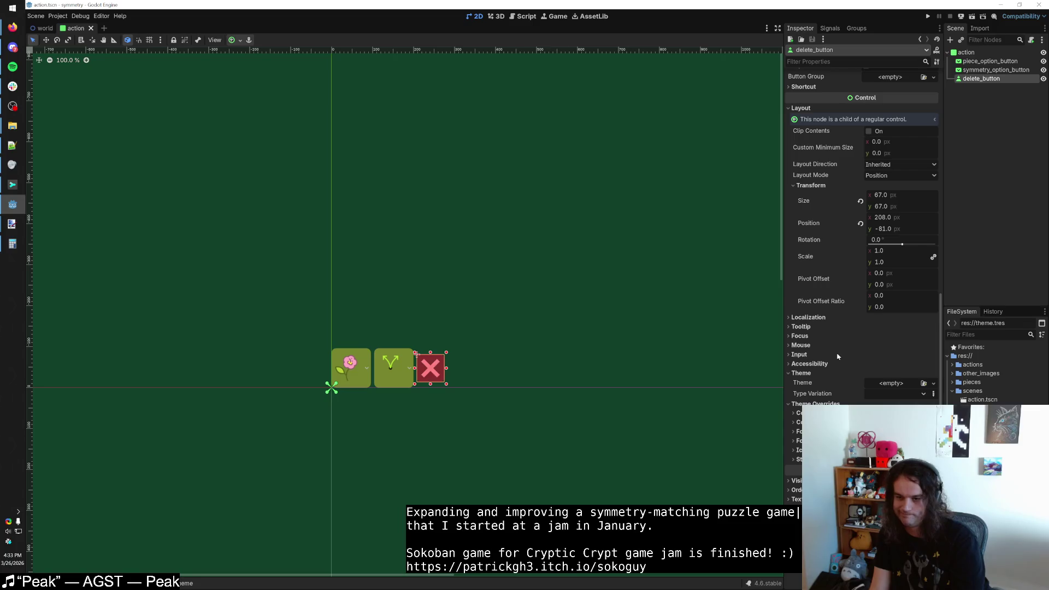
scroll(838, 356, "up", 4)
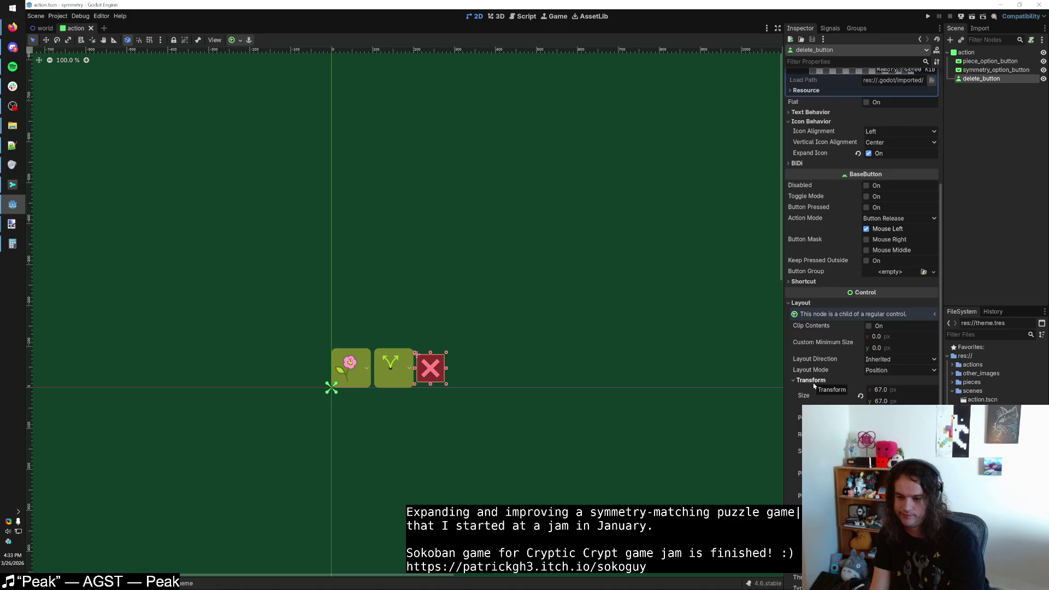
scroll(817, 387, "down", 4)
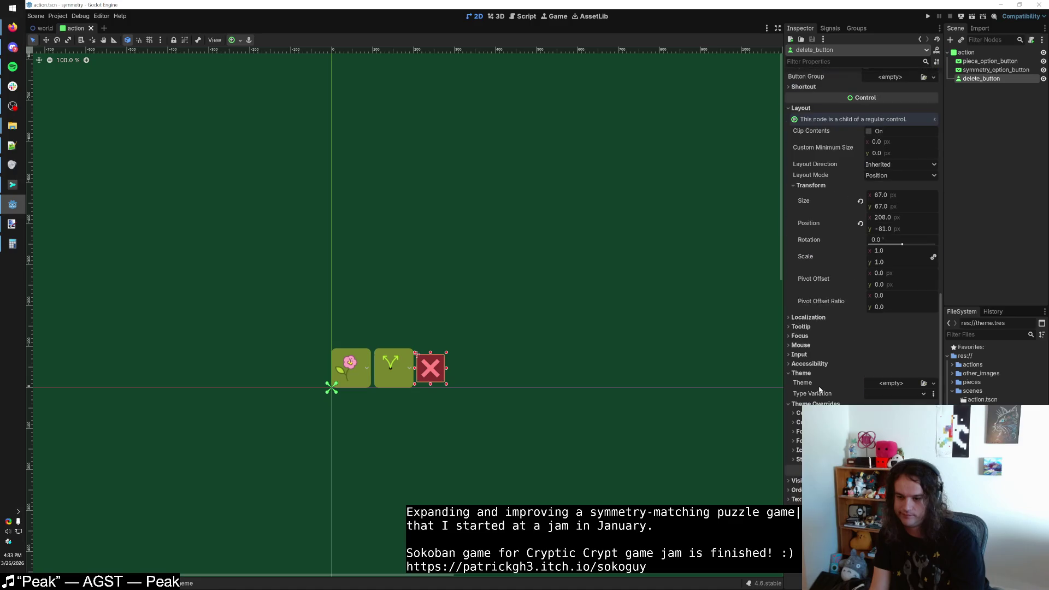
- Inspect the delete button's focus properties and Normal style background colour without changing them
left_click(854, 336)
left_click(850, 338)
scroll(864, 274, "down", 4)
scroll(864, 273, "down", 1)
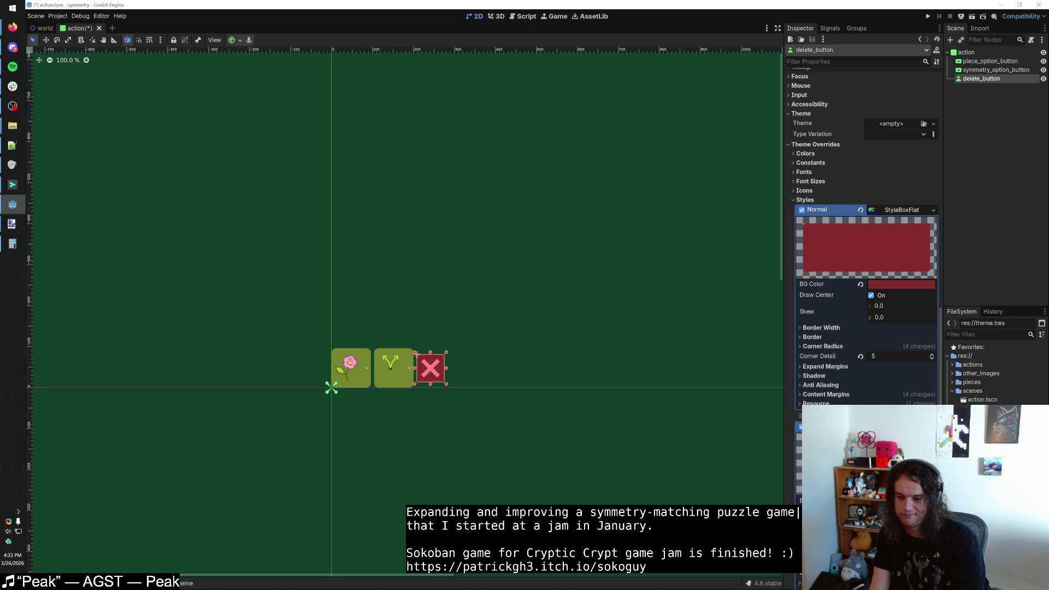
left_click(902, 284)
key("Escape")
scroll(867, 234, "down", 5)
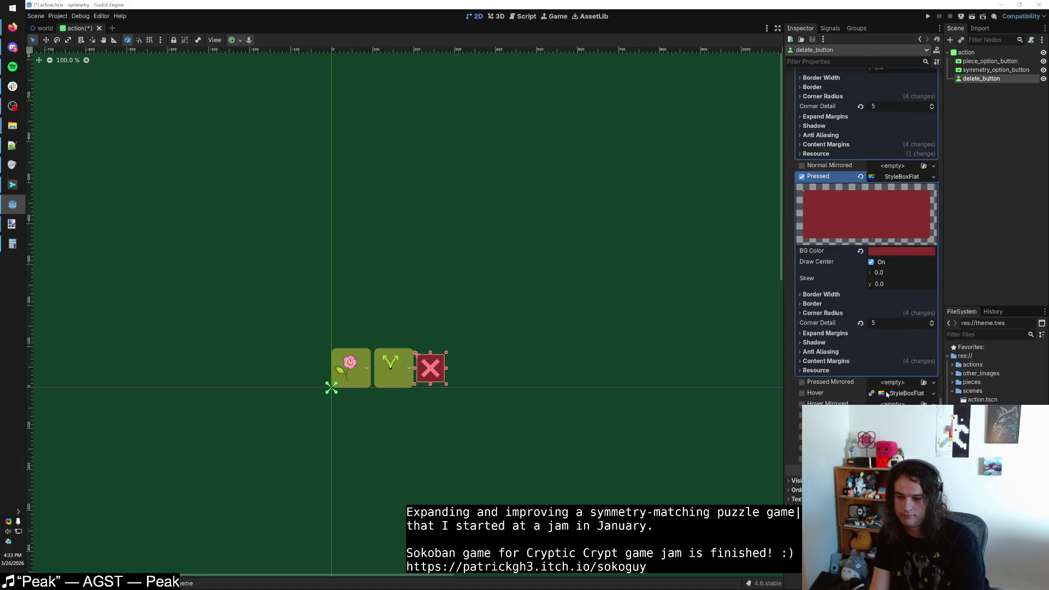
scroll(899, 246, "up", 10)
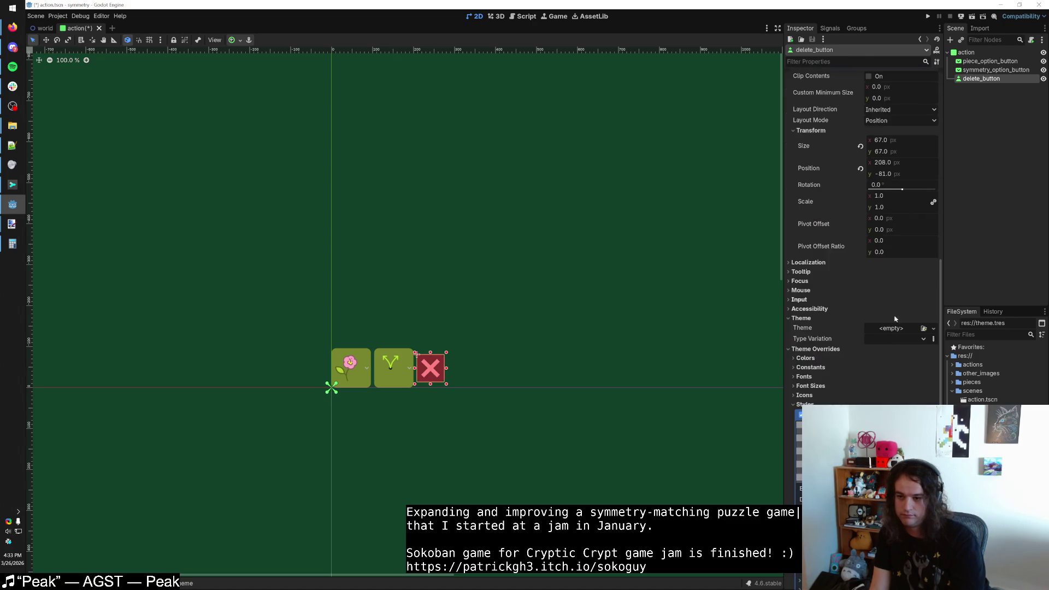
scroll(903, 384, "down", 1)
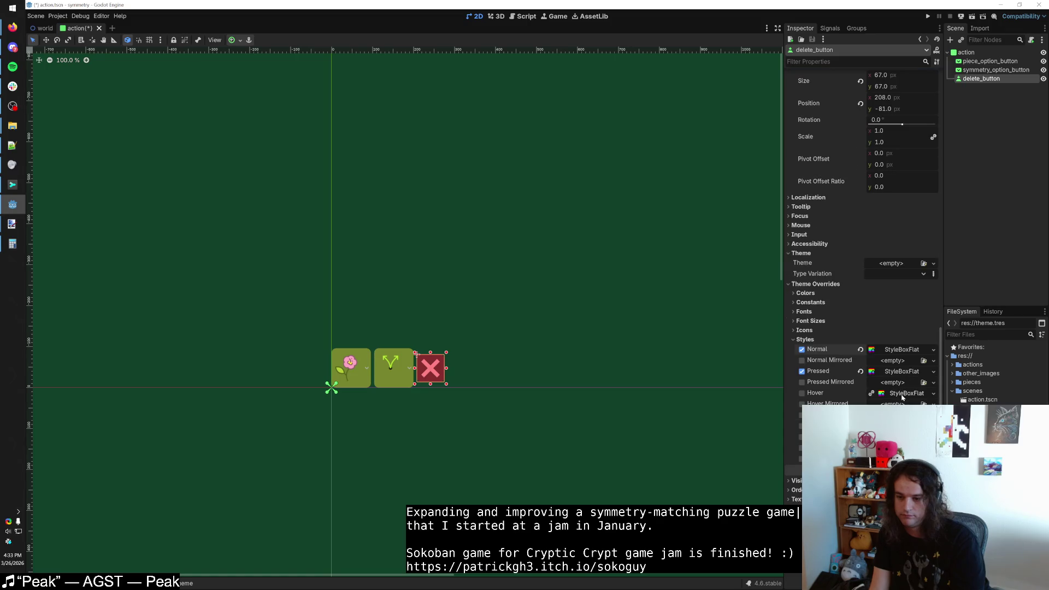
- Give the delete button's Hover a new StyleBoxFlat with a chosen background colour, then save and run
left_click(903, 396)
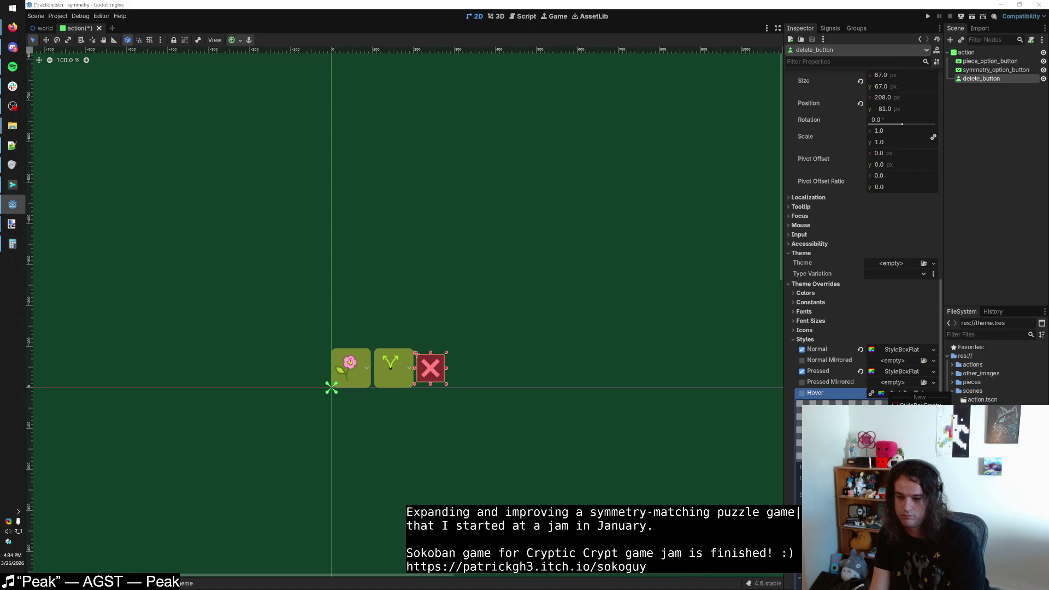
left_click(902, 405)
left_click(902, 415)
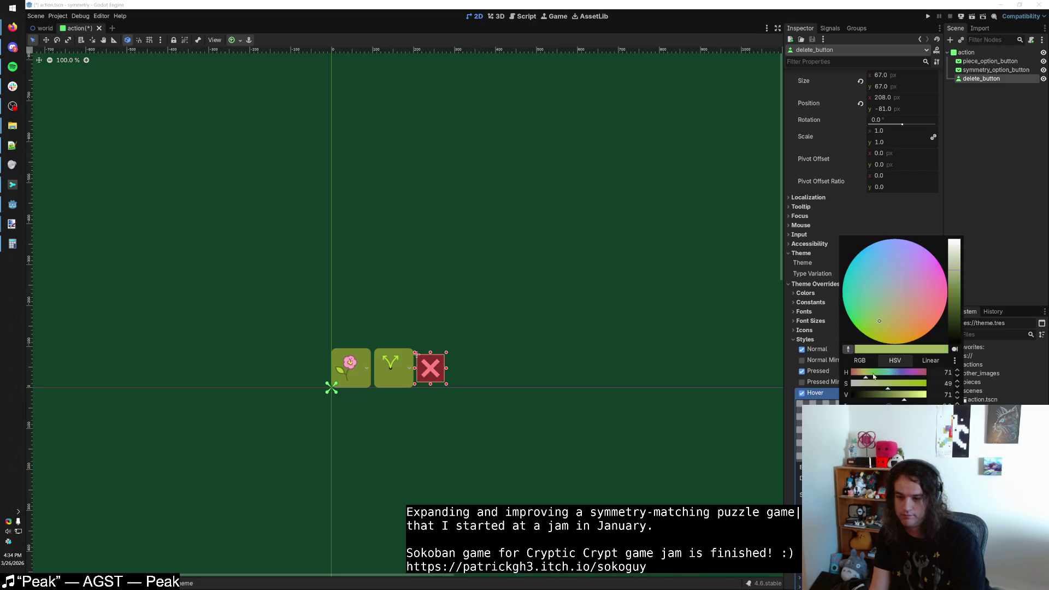
left_click(720, 379)
left_click(927, 16)
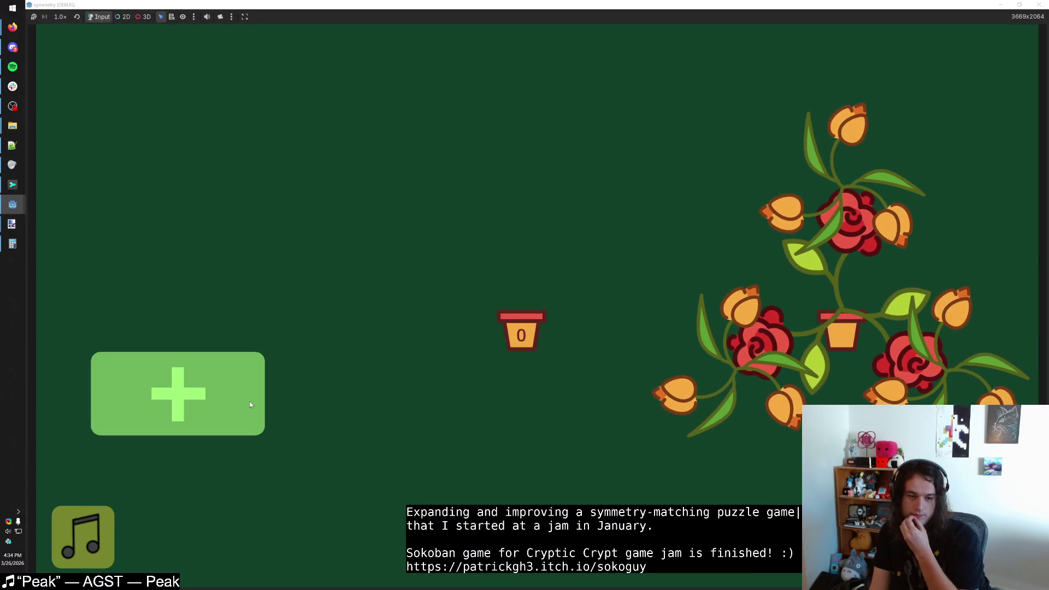
- Add four action rows in the game, then delete all four with their red X buttons
left_click(248, 399)
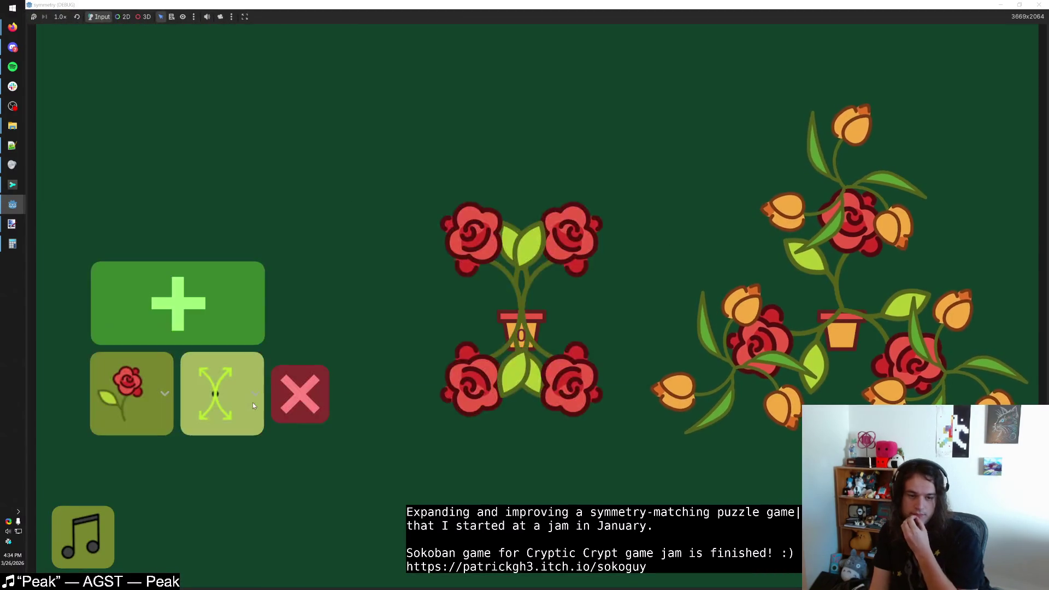
left_click(229, 326)
left_click(218, 218)
left_click(222, 144)
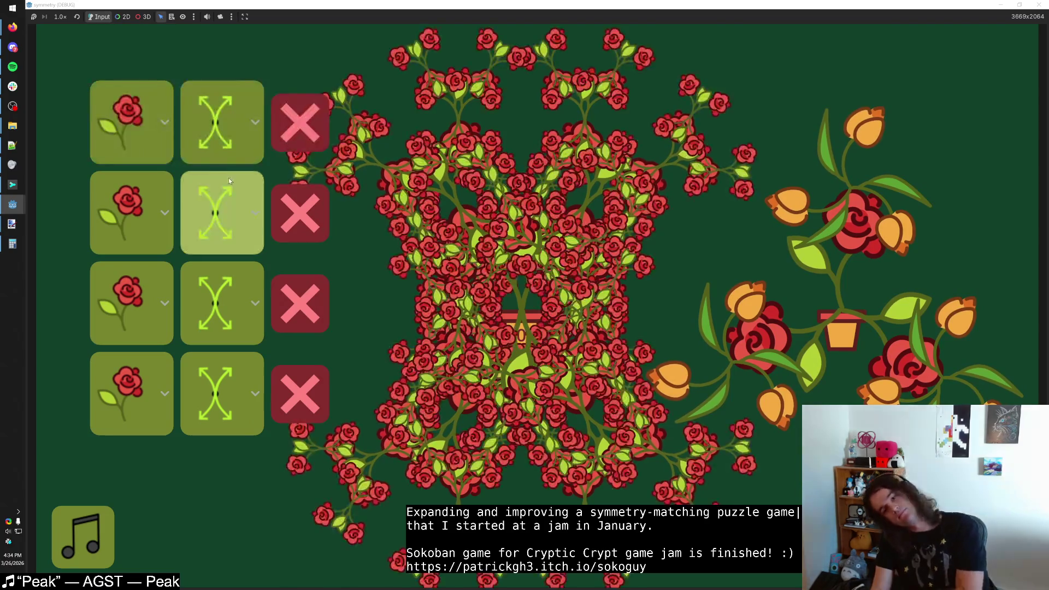
left_click(300, 122)
left_click(300, 212)
left_click(300, 303)
left_click(300, 393)
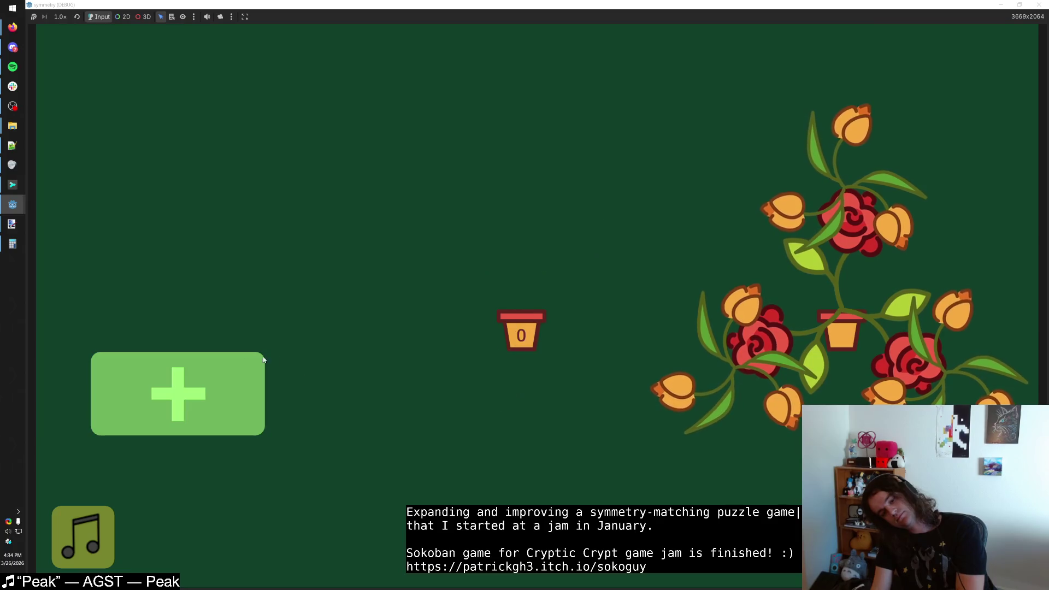
- Add one more row, close the game with F8, and return to world.gd
left_click(123, 393)
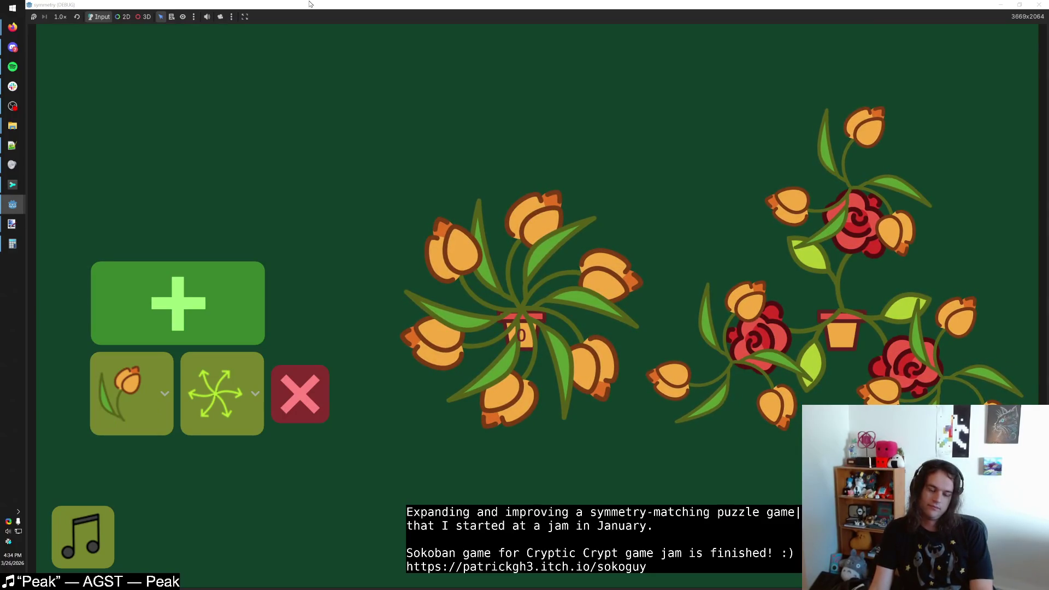
key("F8")
left_click(522, 16)
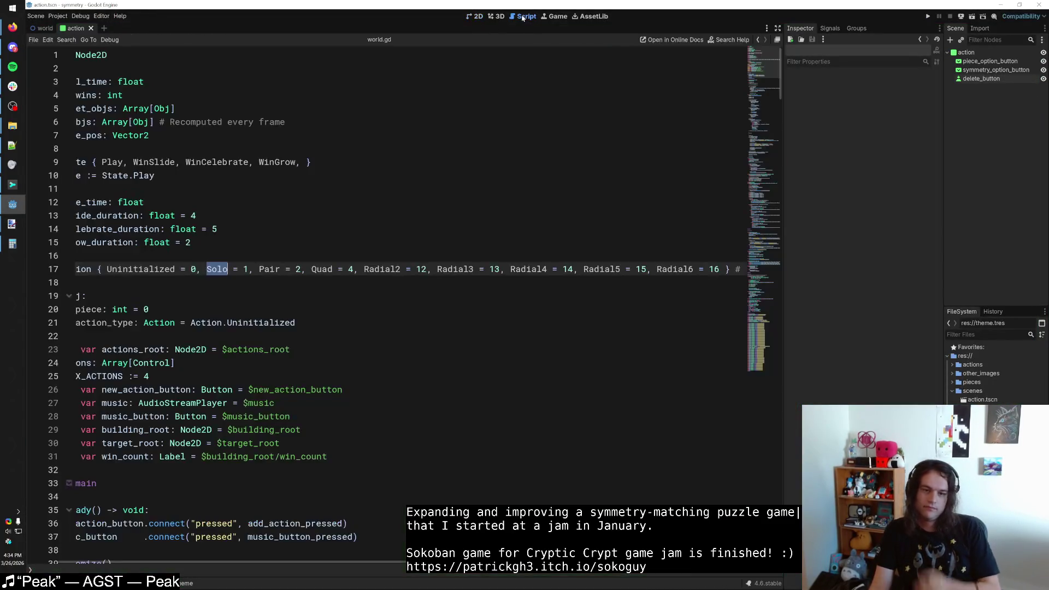
- Shift the three action-row buttons right, then slide the delete button left past the flower button
left_click(475, 17)
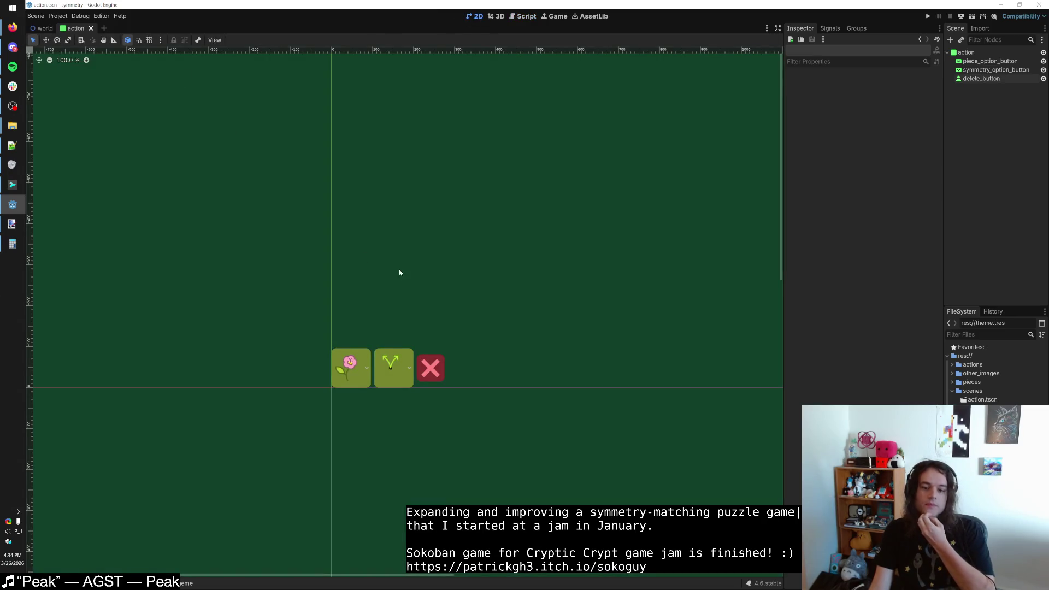
scroll(363, 346, "up", 10)
left_click_drag(224, 303, 622, 481)
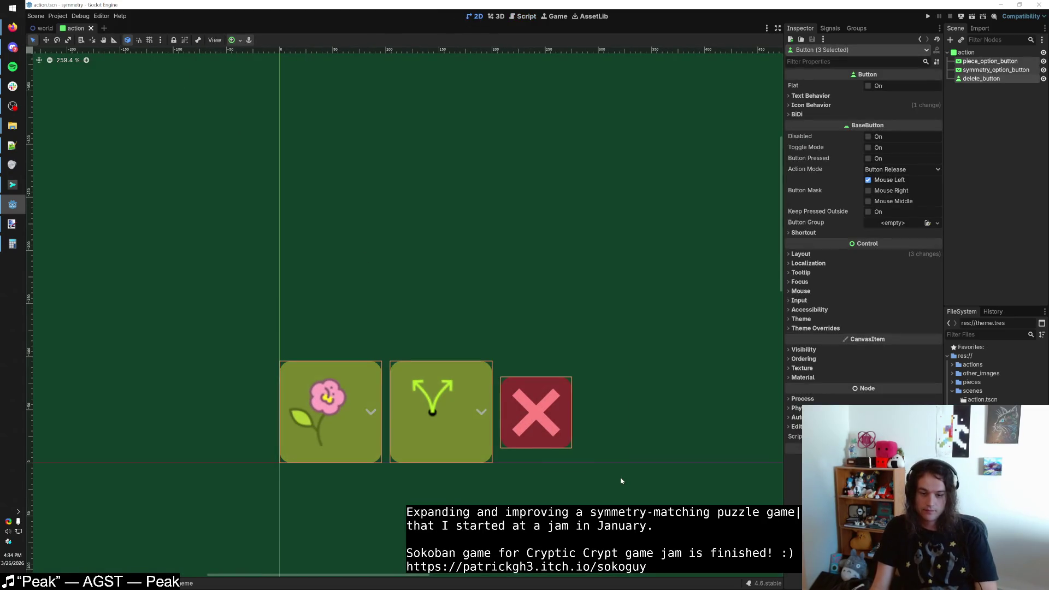
key("Right")
key("Right")
key("Right")
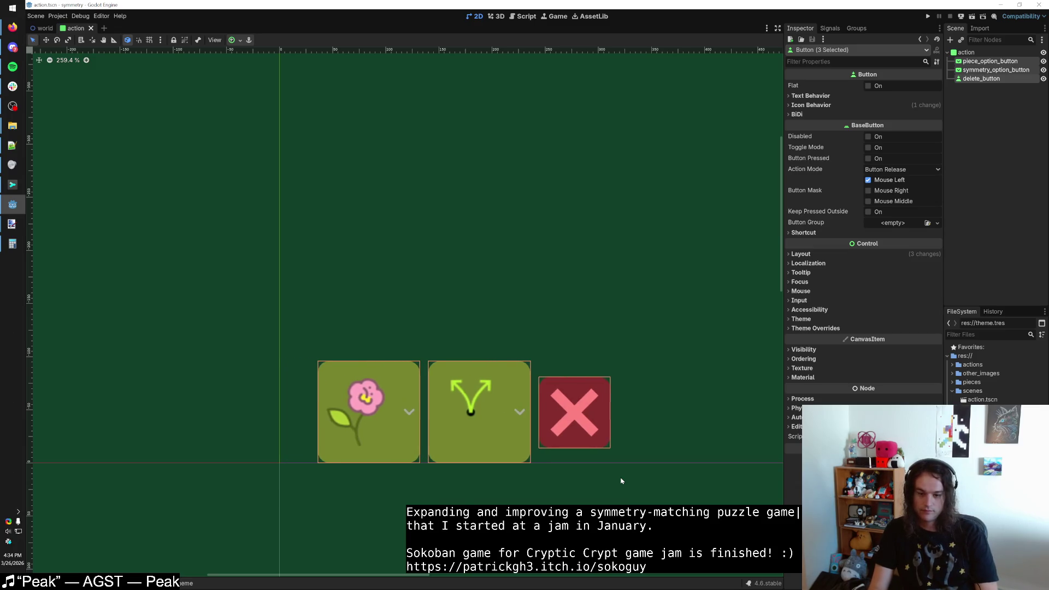
key("Right")
key("Right")
key("Right")
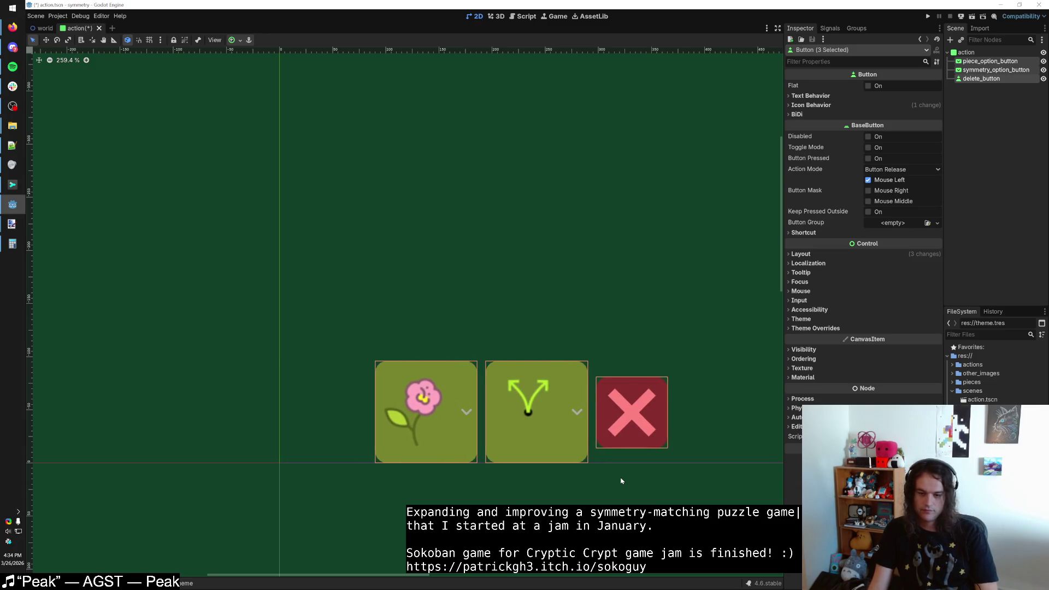
left_click(636, 424)
key("Left")
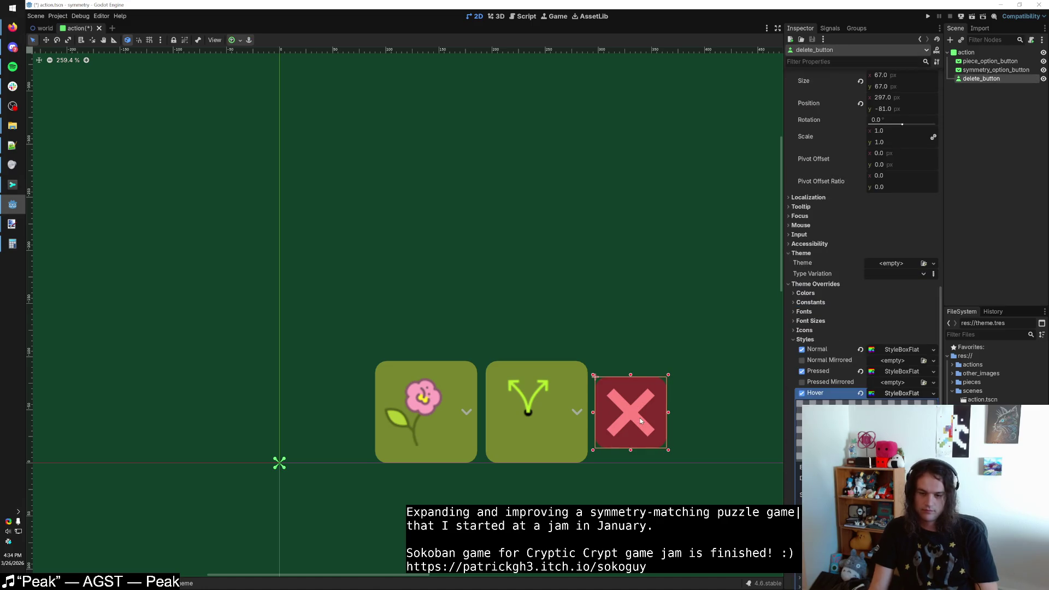
key("Left")
key("Left")
key("Left")
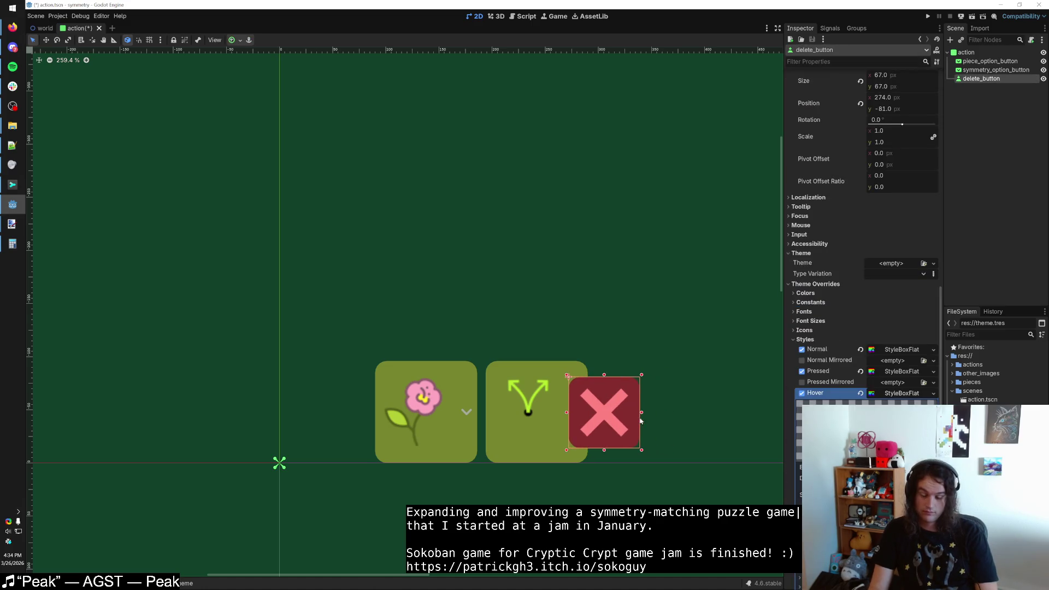
key("Left")
key("Left")
key("Left")
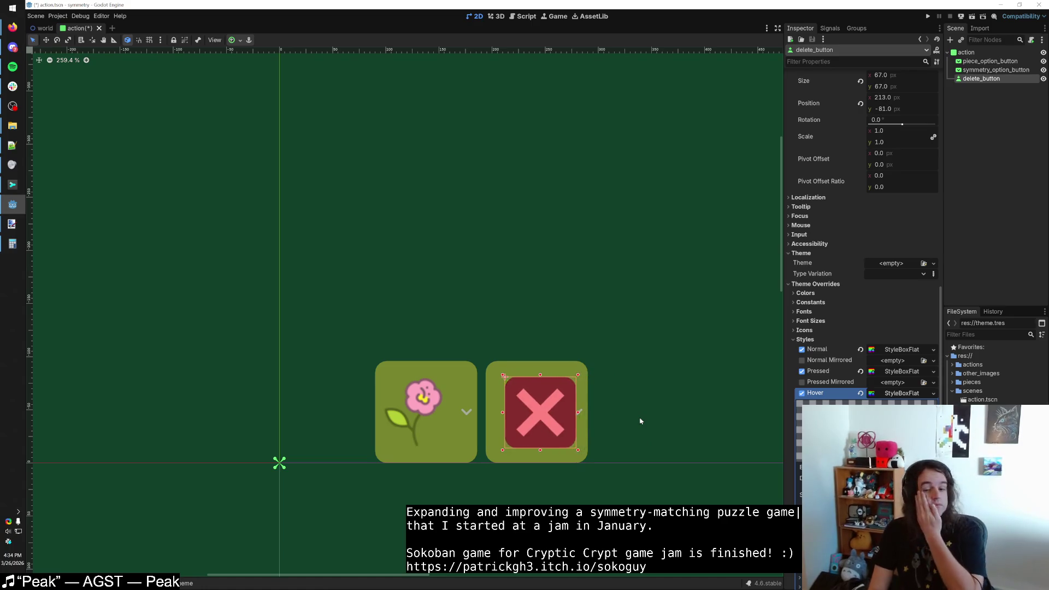
key("Left")
key("Left")
key("Left")
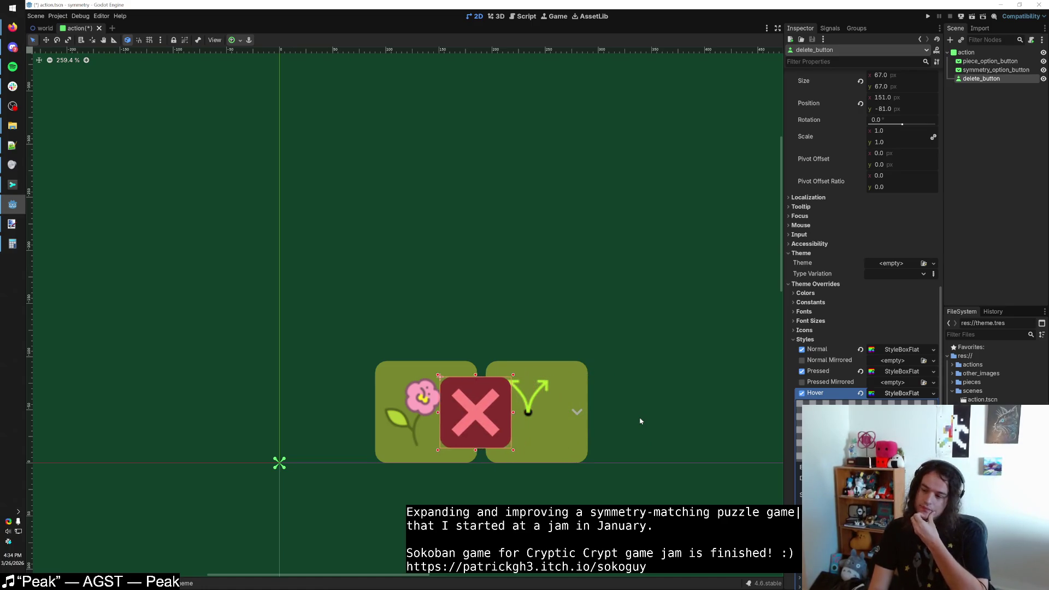
key("Left")
key("Left")
key("Left")
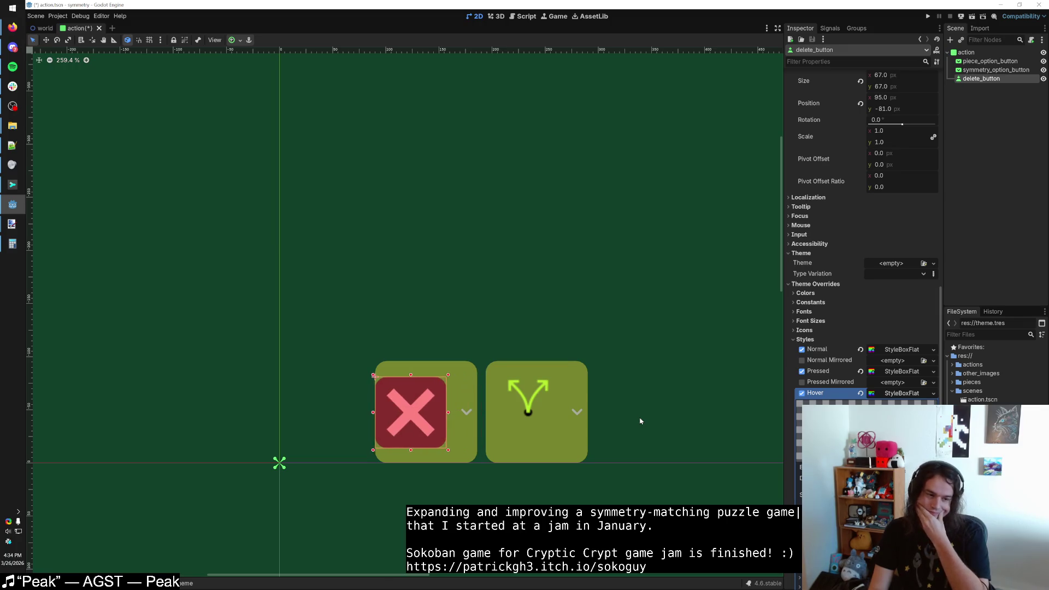
key("Left")
key("Left")
key("Left")
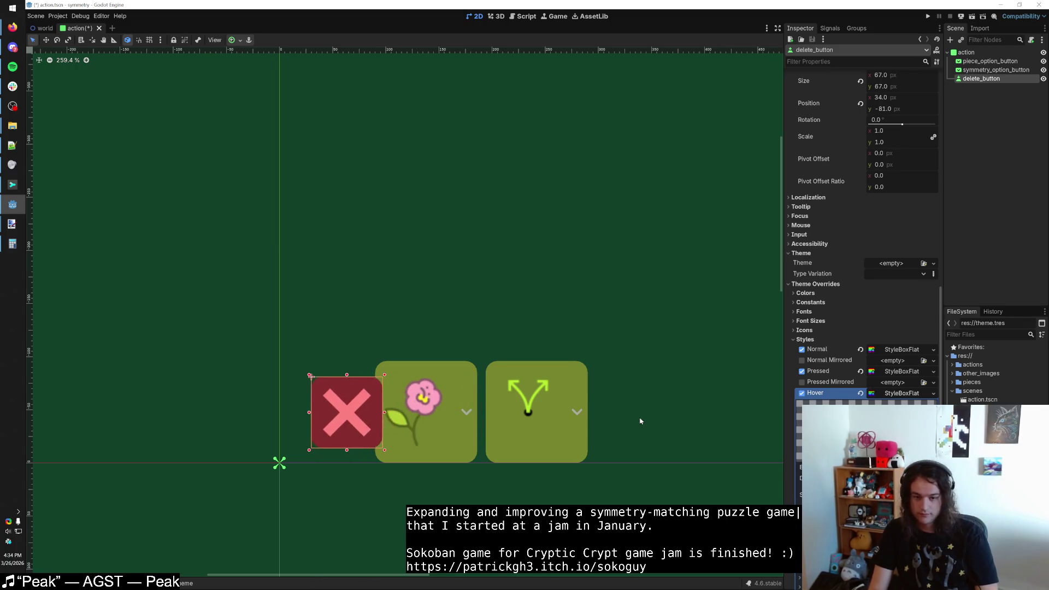
key("Right")
key("Right")
- Shift all three buttons back left, clear the selection, and save the action scene
scroll(568, 478, "up", 6)
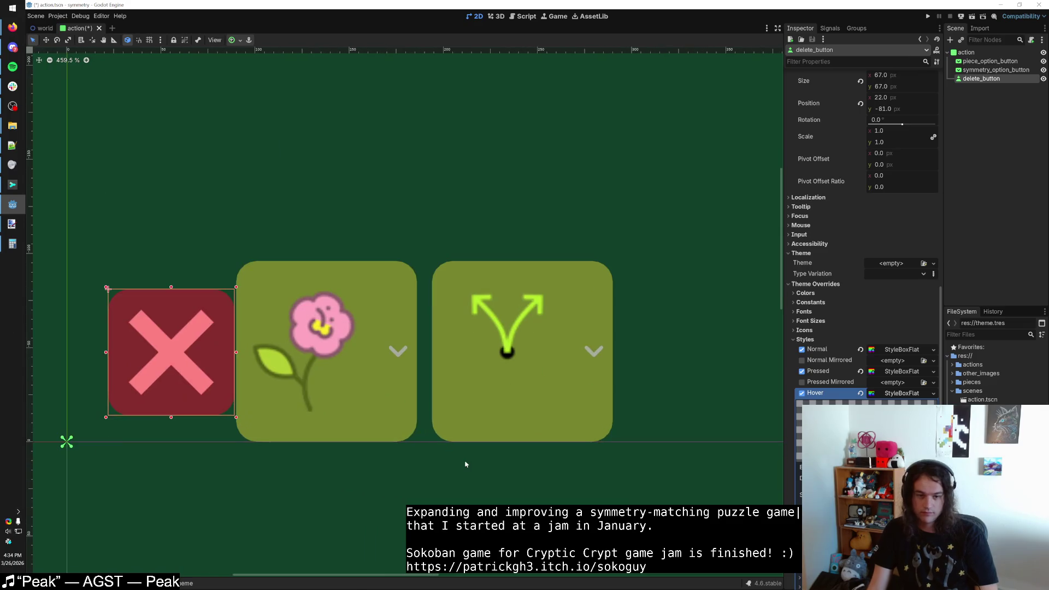
key("Left")
key("Left")
key("Left")
key("Left")
key("Left")
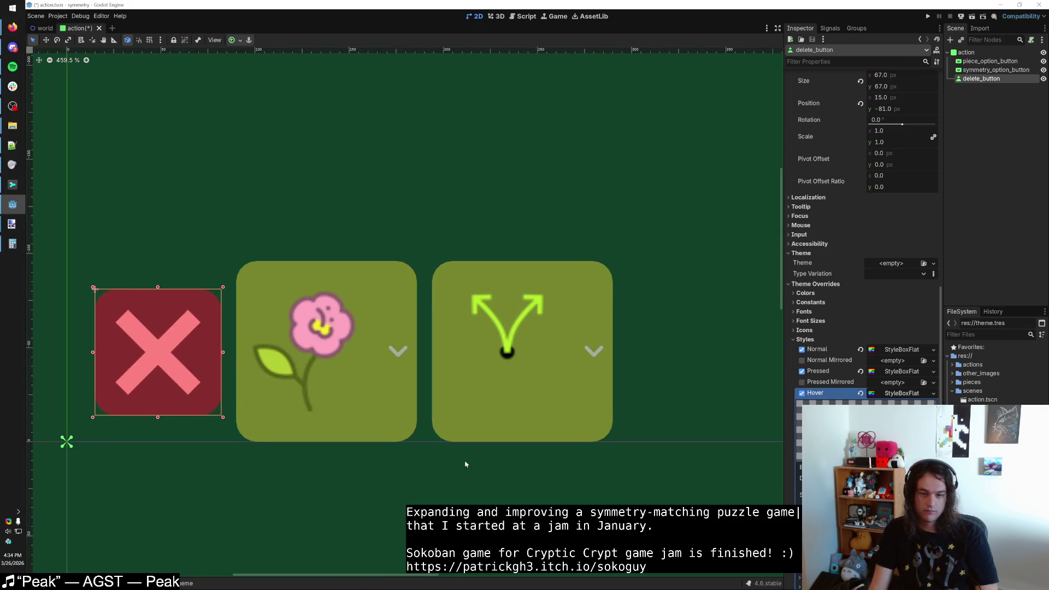
left_click_drag(658, 506, 90, 164)
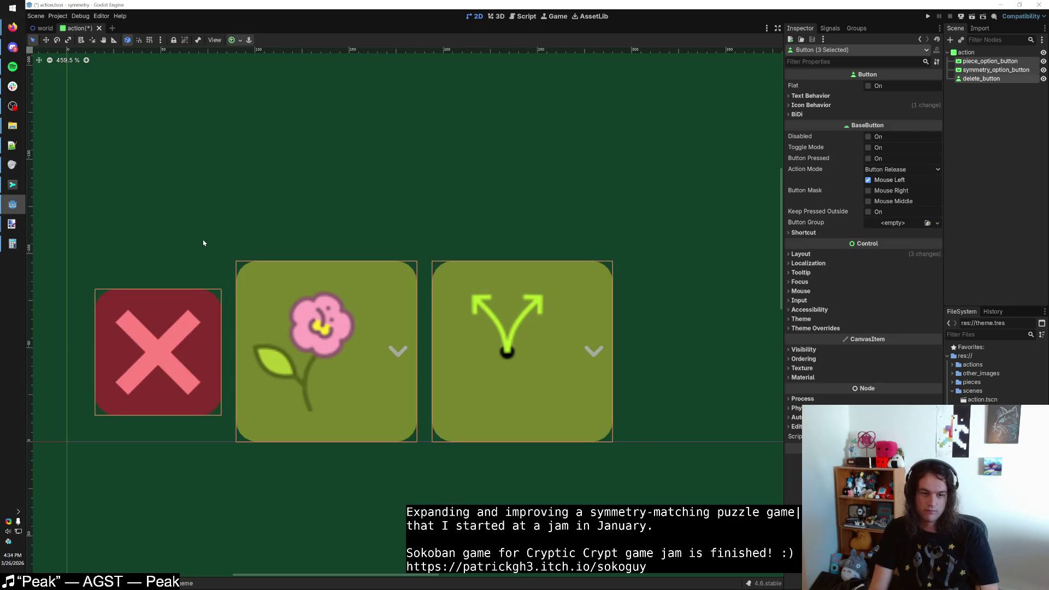
key("Left")
key("Left")
key("Left")
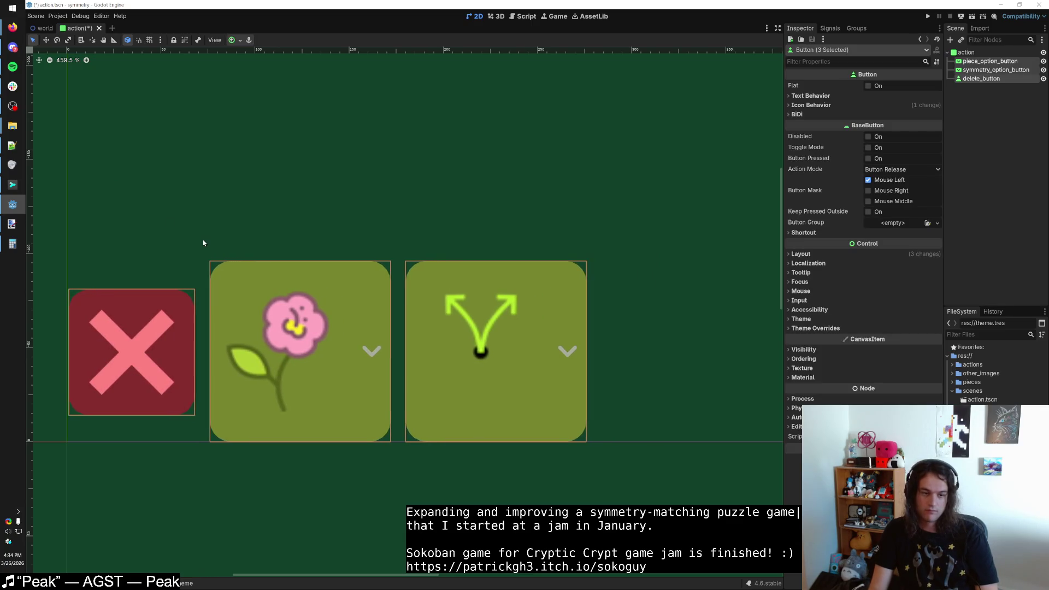
key("Left")
left_click(252, 216)
scroll(252, 215, "down", 2)
key("ctrl+s")
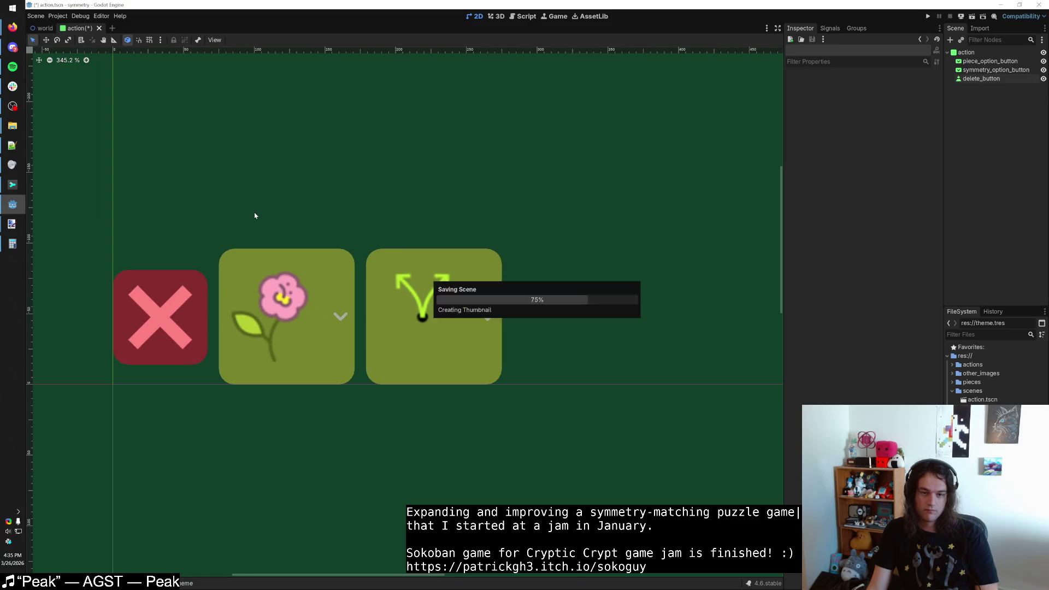
- Set the delete button's size to 64×64 in the Inspector
left_click(158, 290)
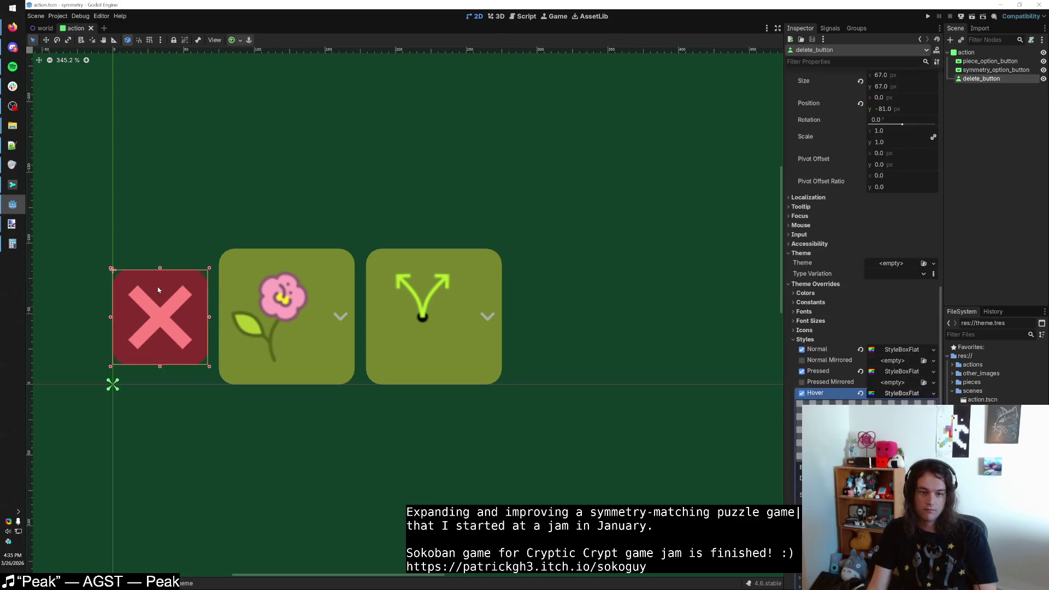
scroll(866, 293, "down", 4)
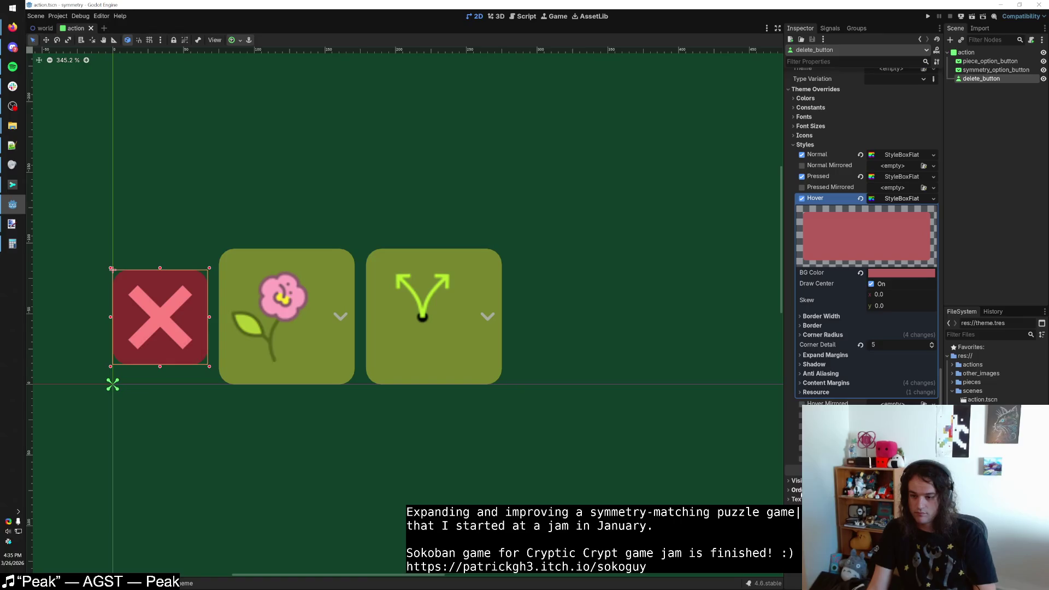
scroll(866, 294, "up", 4)
scroll(799, 330, "up", 3)
scroll(799, 346, "up", 2)
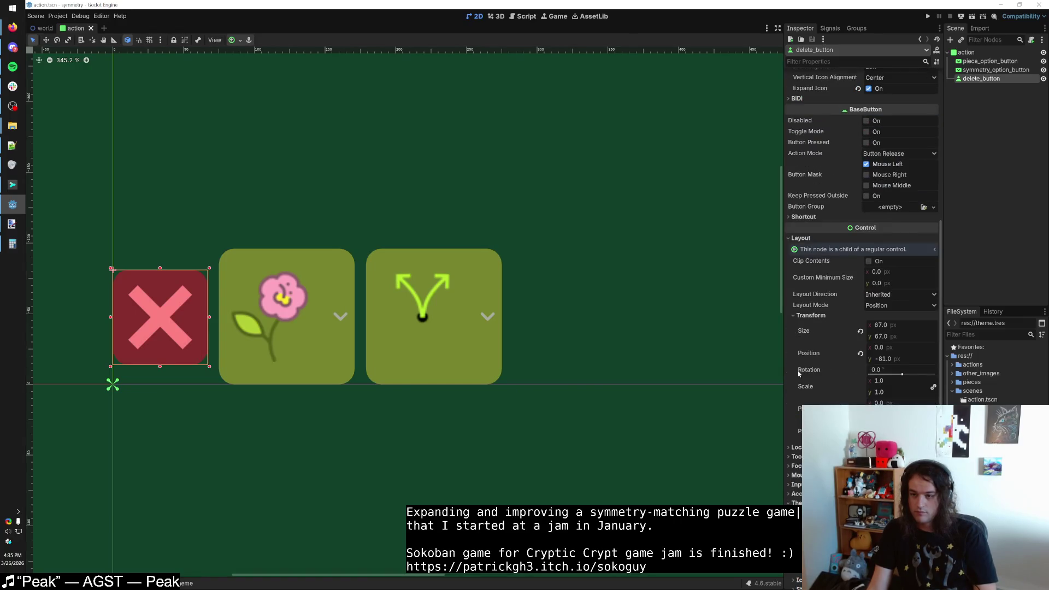
scroll(799, 372, "down", 3)
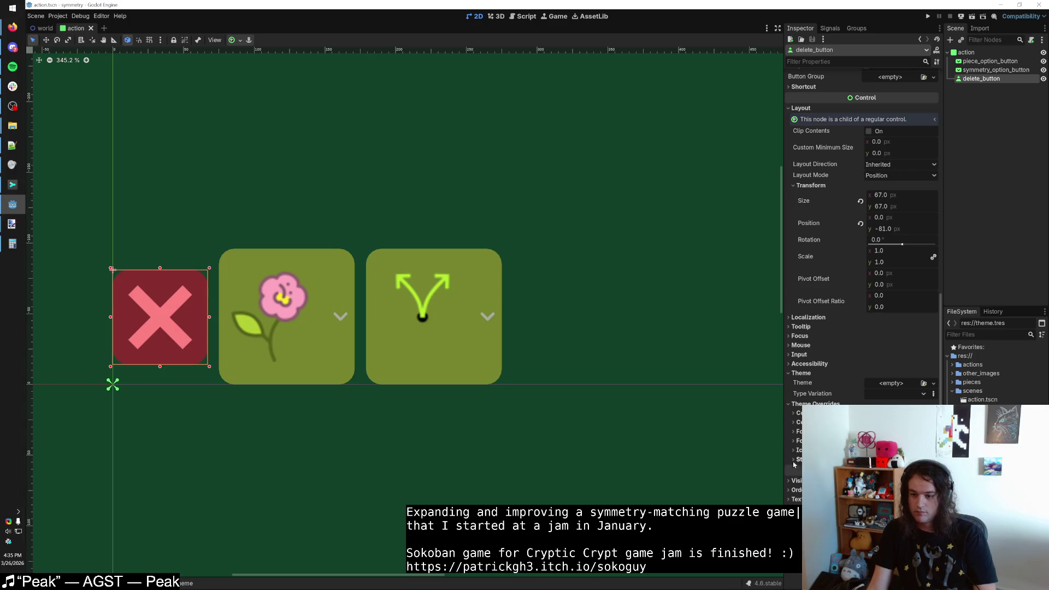
scroll(795, 464, "up", 3)
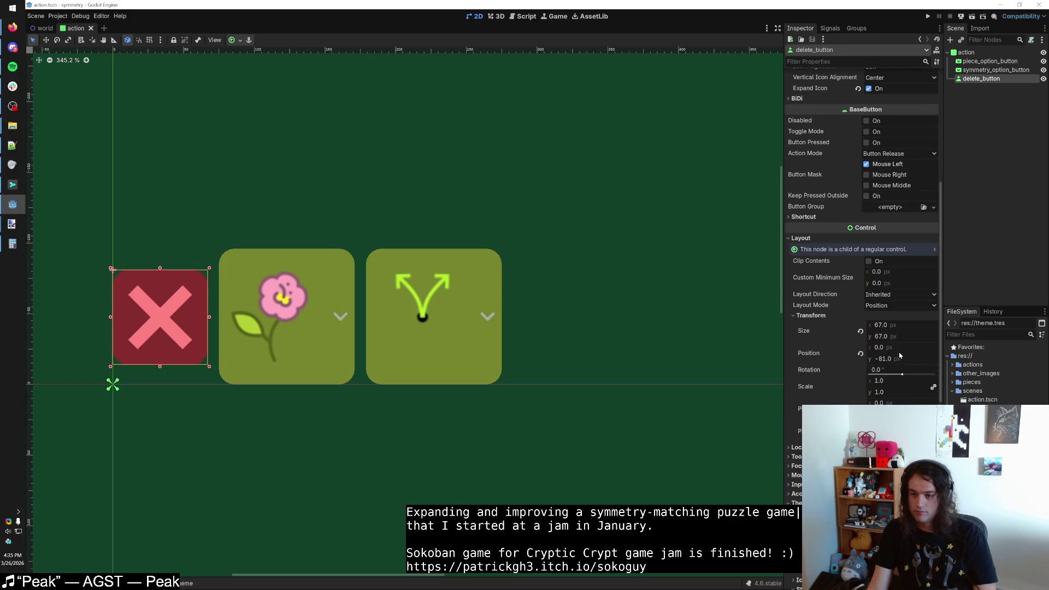
left_click(905, 326)
type("64")
key("Return")
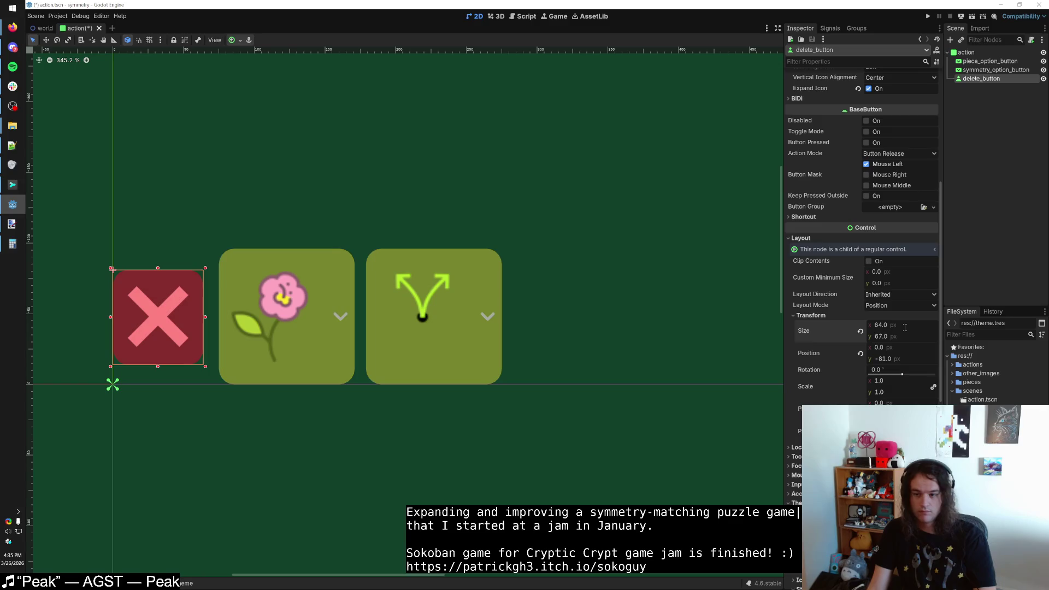
type("64")
key("Return")
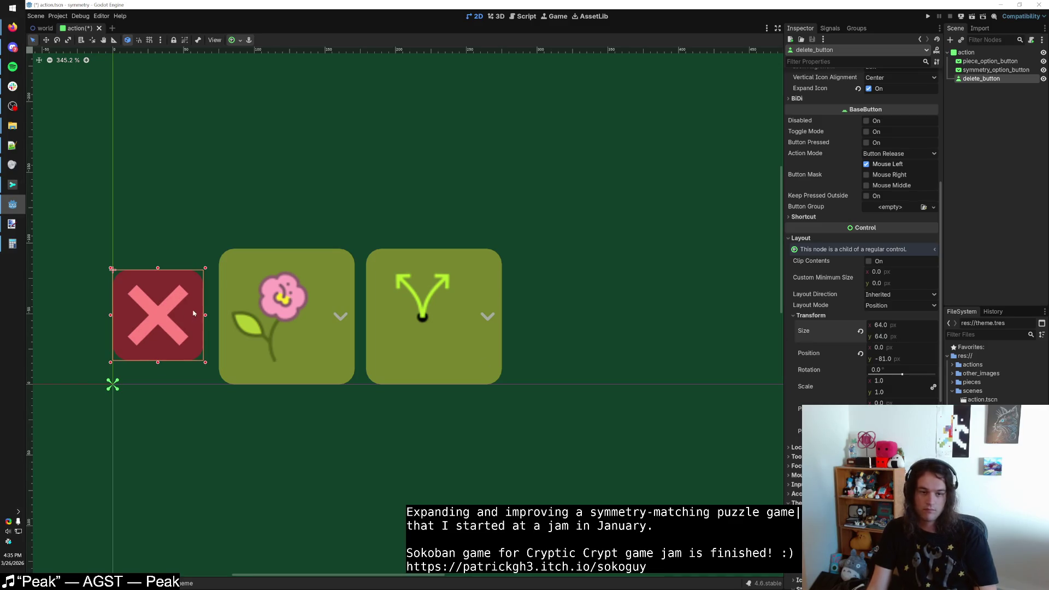
- Drag the delete button slightly right and down, then box-select and deselect the row buttons
left_click_drag(171, 301, 175, 304)
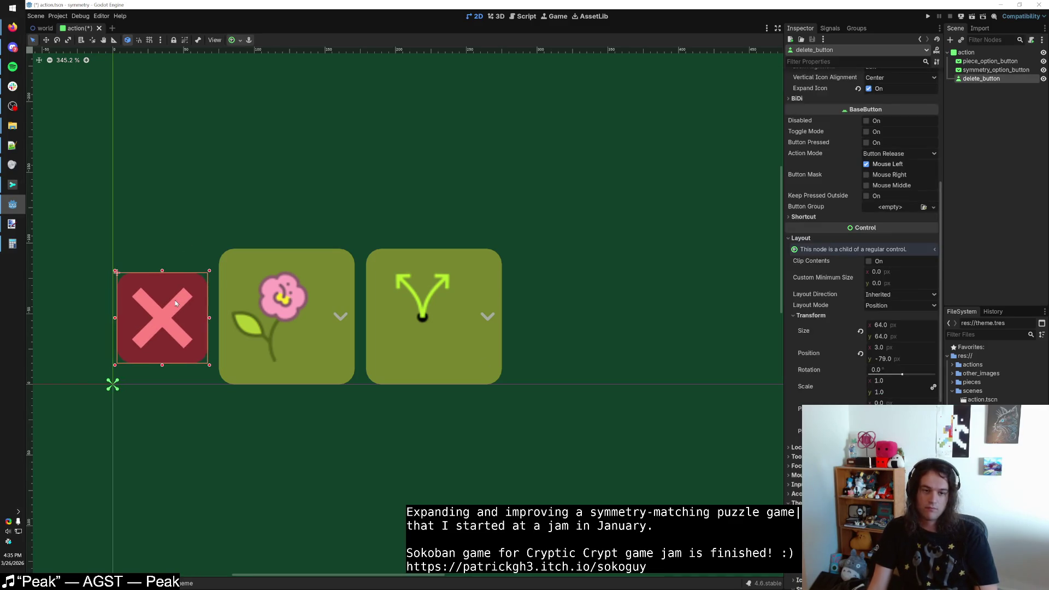
left_click_drag(98, 199, 563, 419)
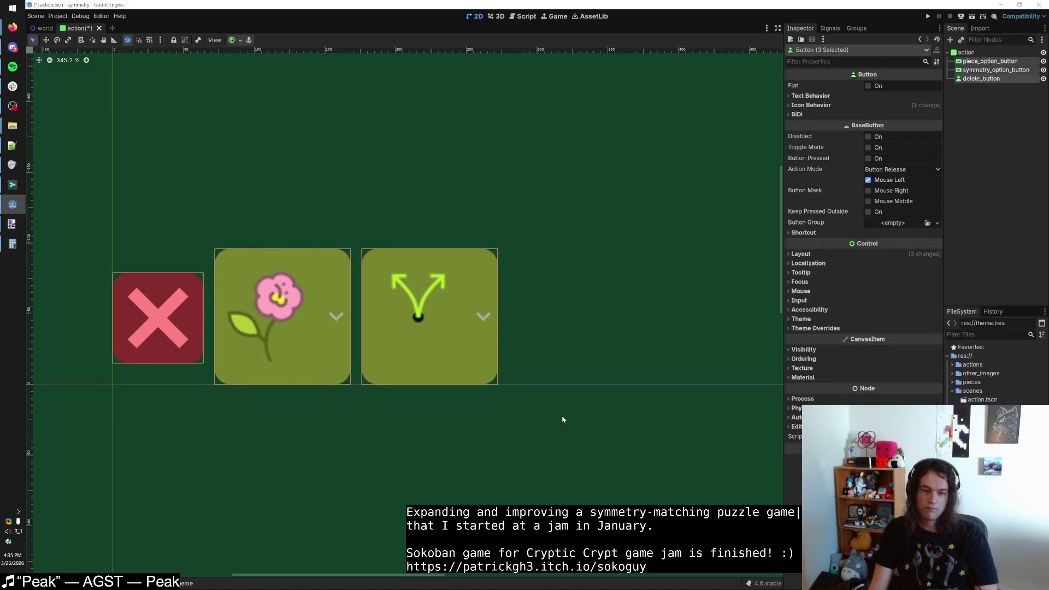
left_click(563, 420)
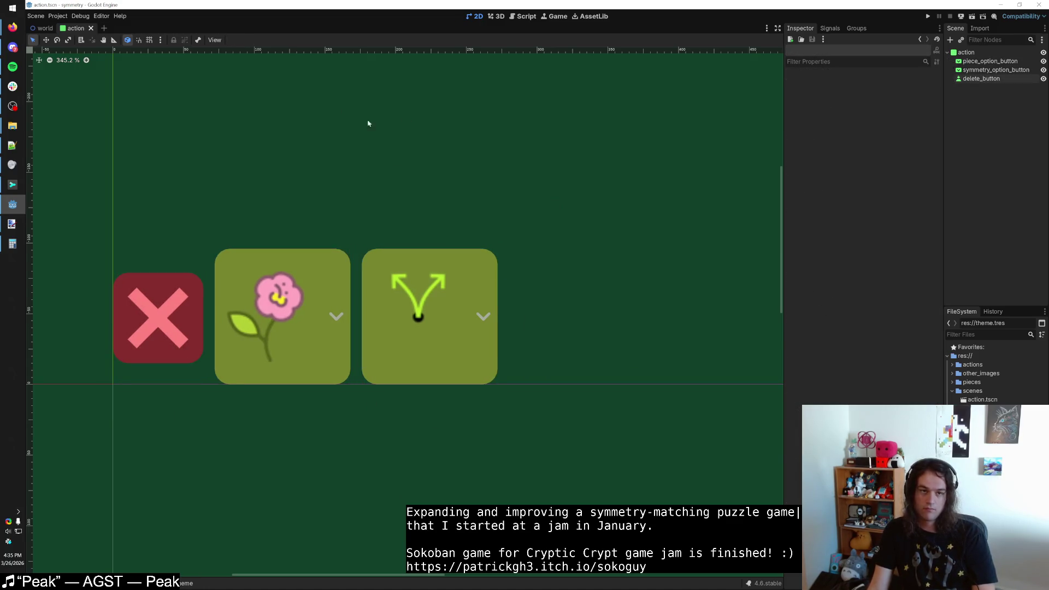
left_click(40, 29)
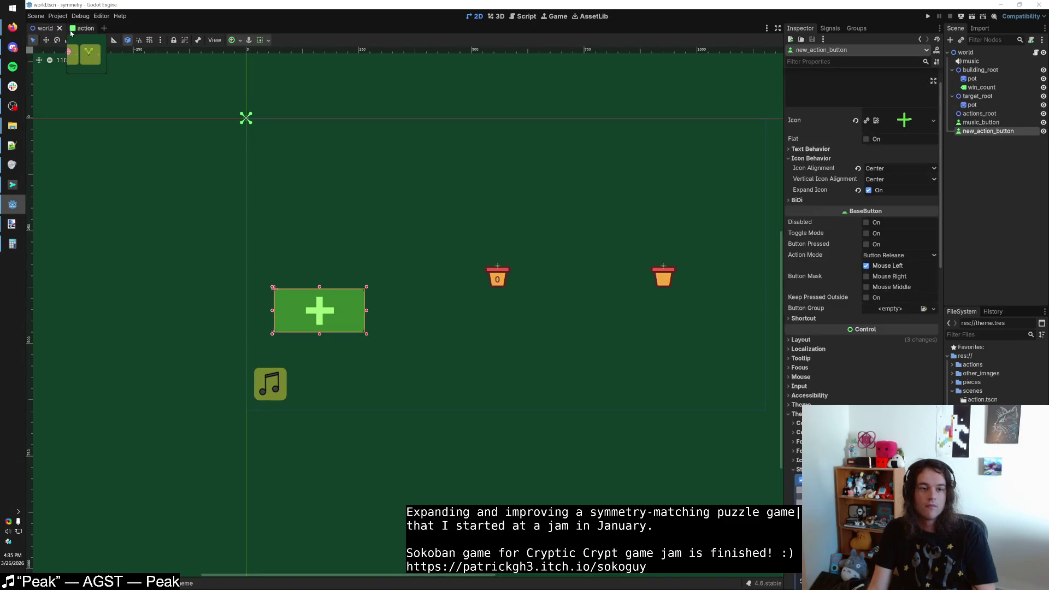
- In the world scene, set the green add button's Layout size to 64×64
left_click(73, 28)
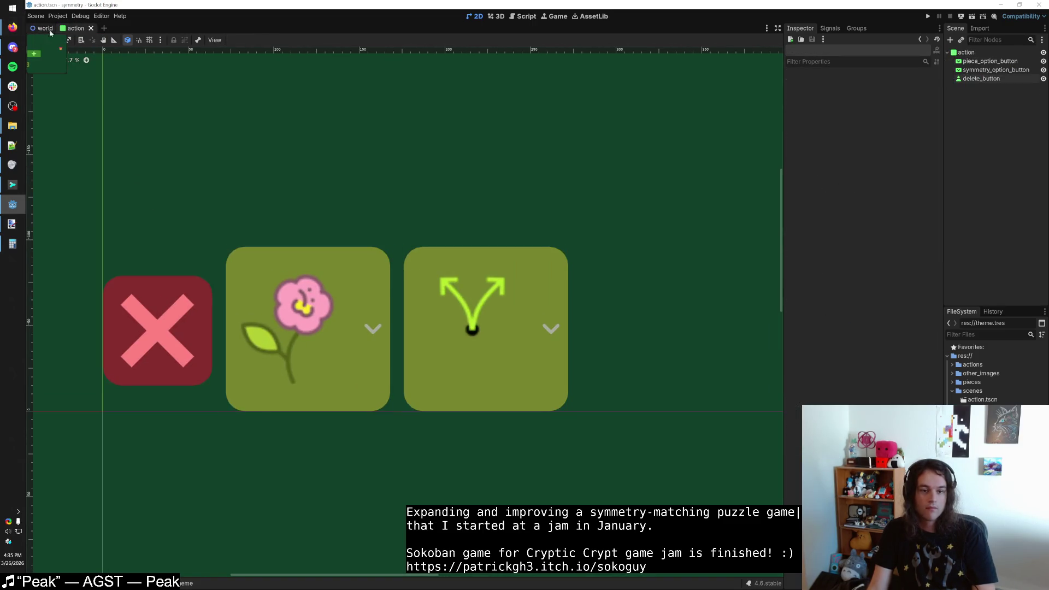
left_click(45, 28)
left_click(293, 300)
scroll(294, 300, "up", 4)
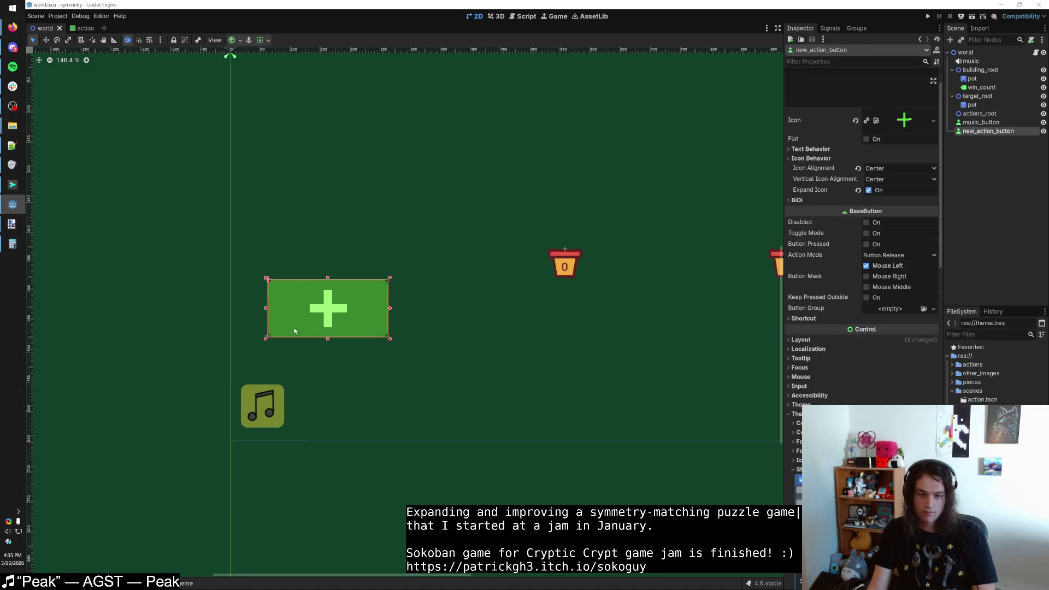
scroll(857, 383, "down", 3)
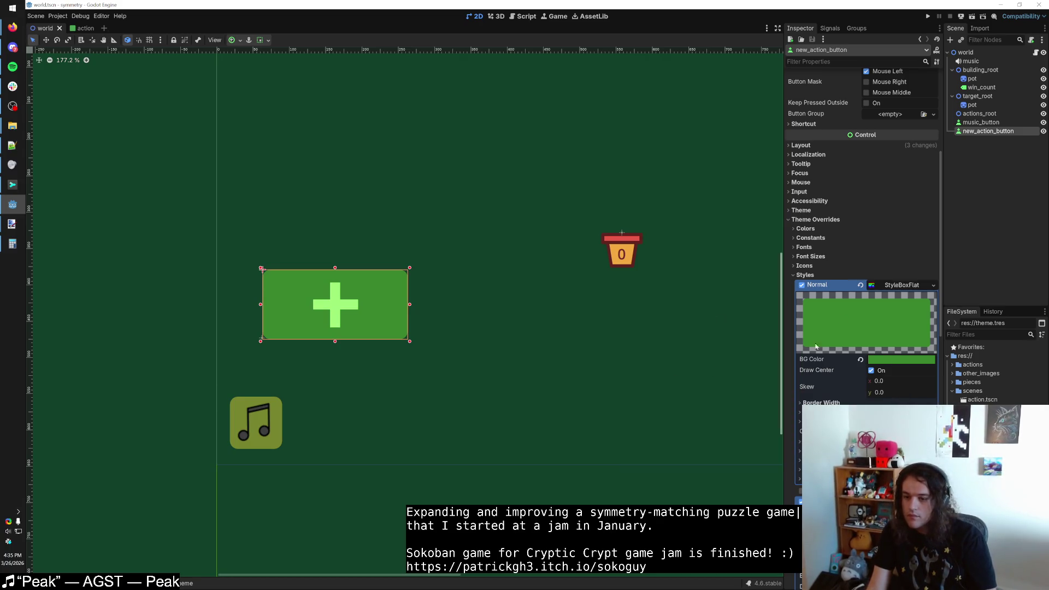
scroll(811, 268, "up", 6)
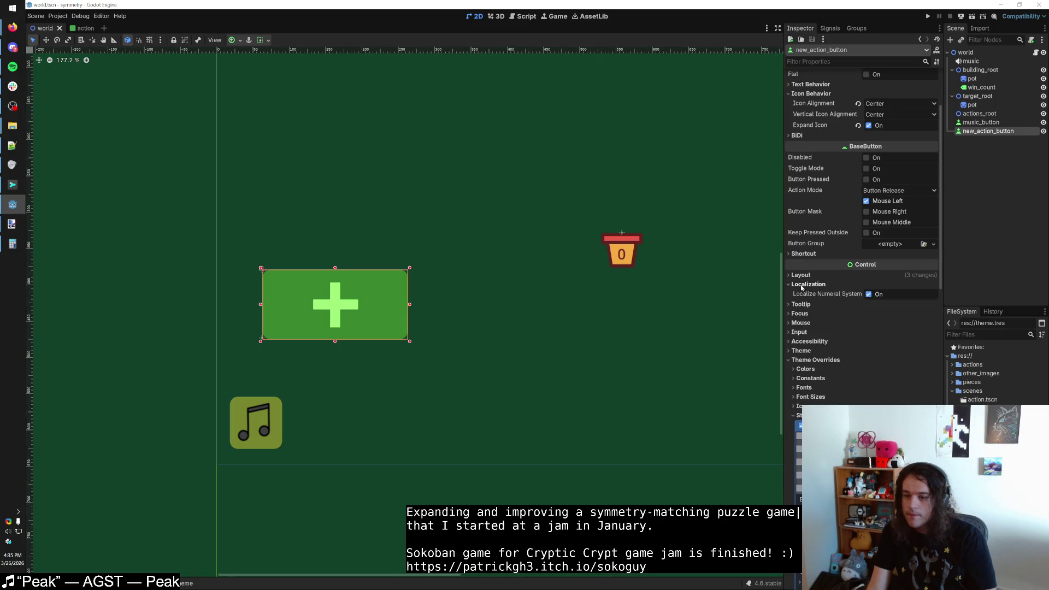
left_click(801, 276)
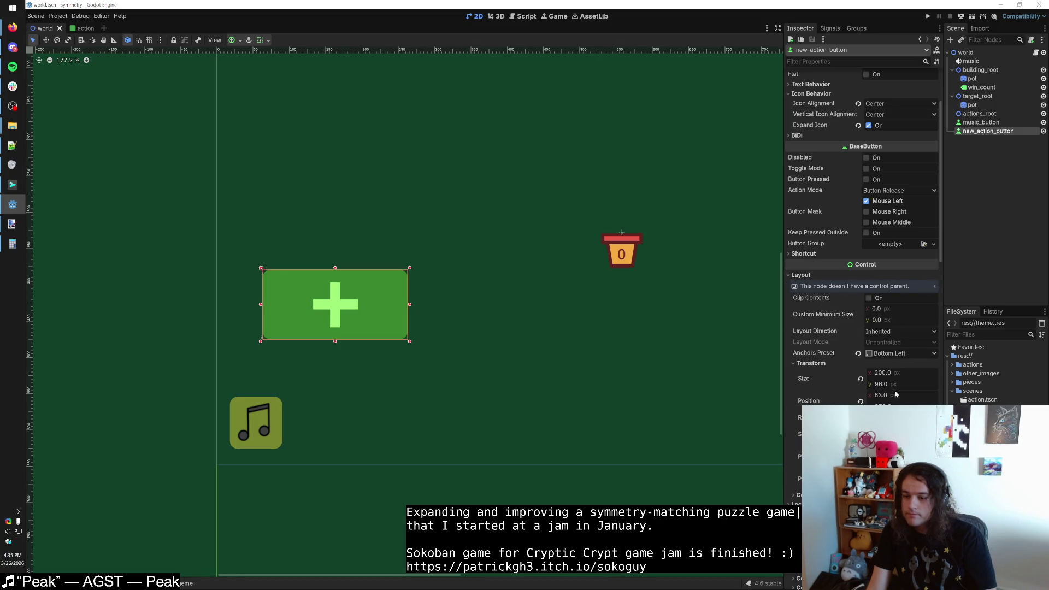
left_click(880, 385)
type("64")
key("Return")
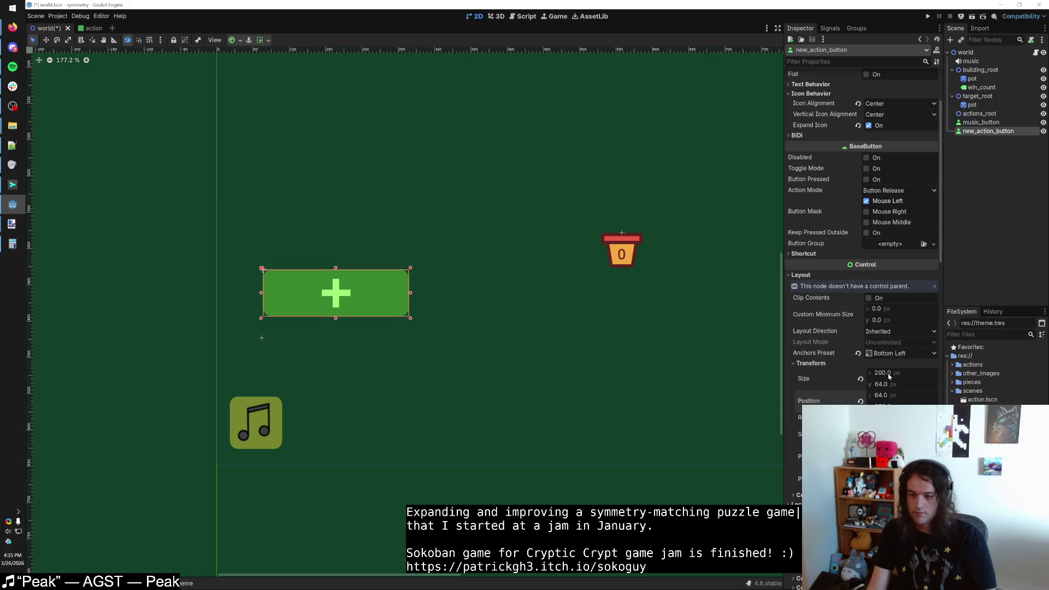
left_click(889, 373)
type("64")
key("Return")
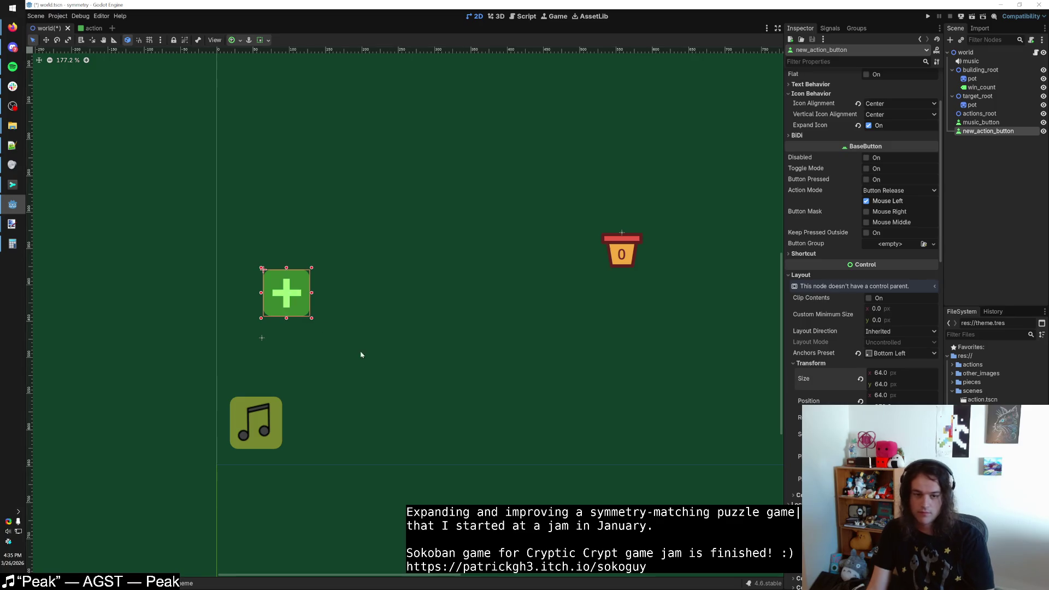
- Drag the square add button slightly down and right, then save and run the game
scroll(295, 317, "up", 3)
scroll(279, 307, "up", 3)
scroll(280, 307, "down", 2)
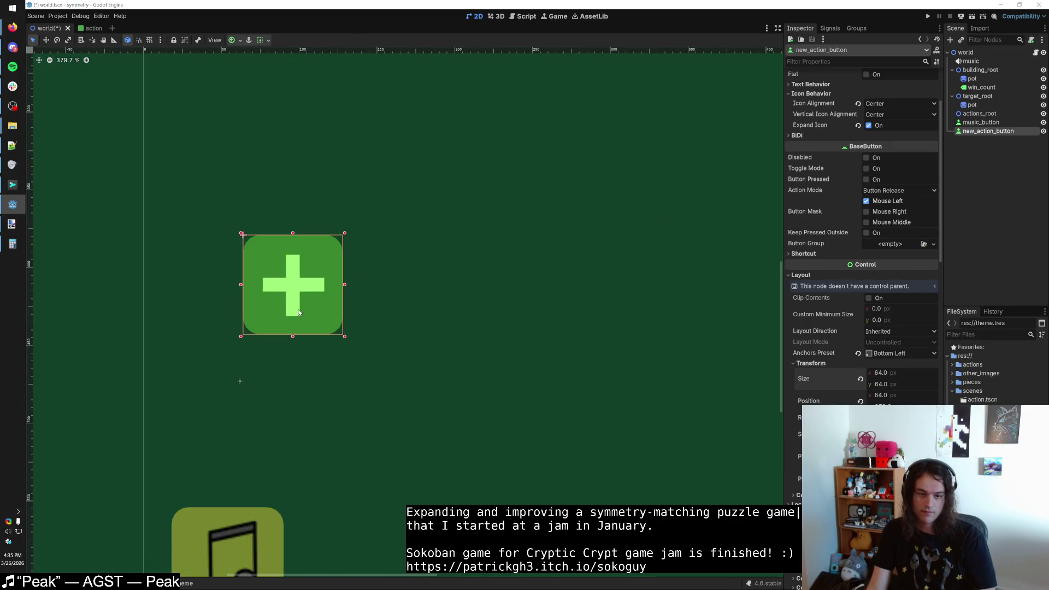
mouse_move(292, 303)
left_mouse_down()
mouse_move(311, 335)
mouse_move(295, 347)
left_mouse_up()
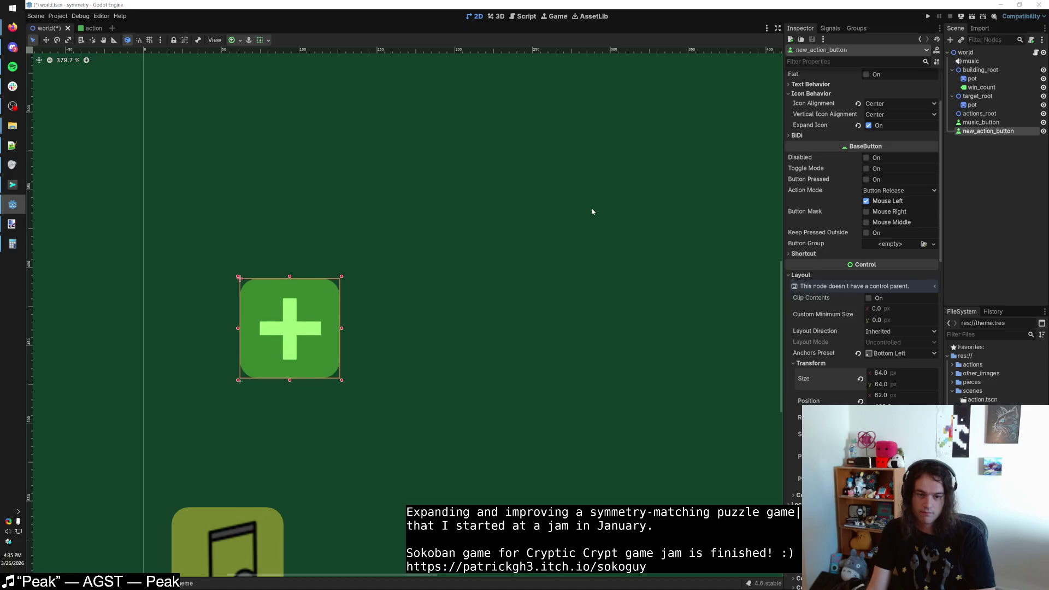
scroll(326, 314, "up", 2)
scroll(233, 405, "up", 5)
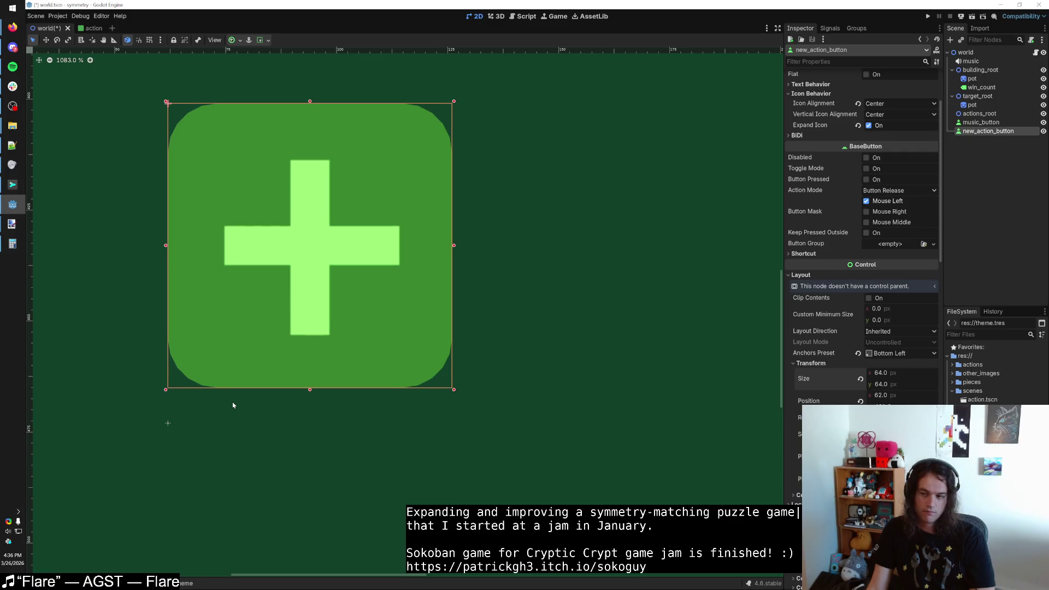
scroll(233, 405, "down", 6)
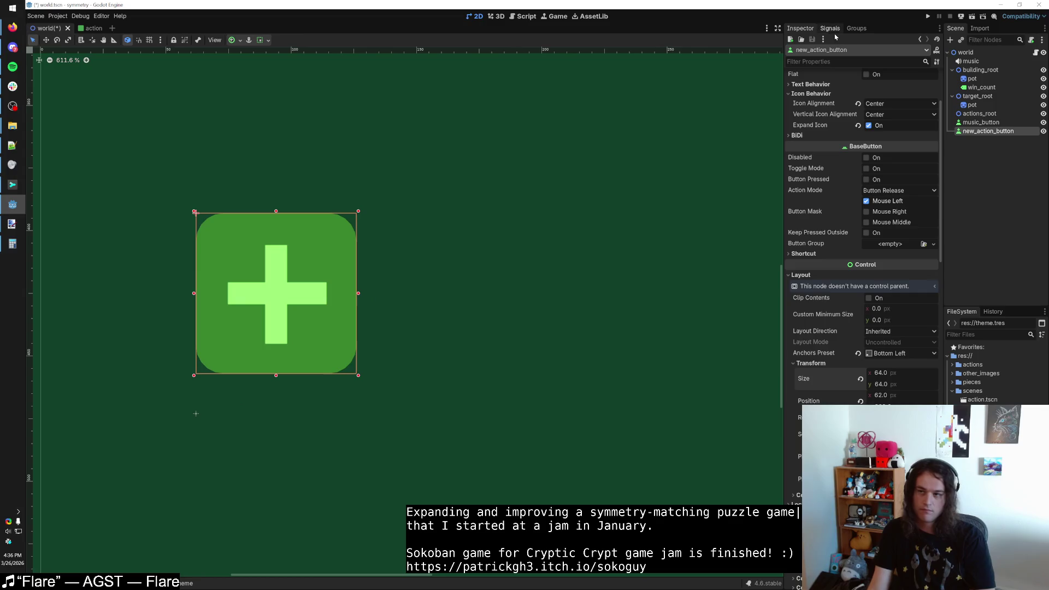
left_click(928, 17)
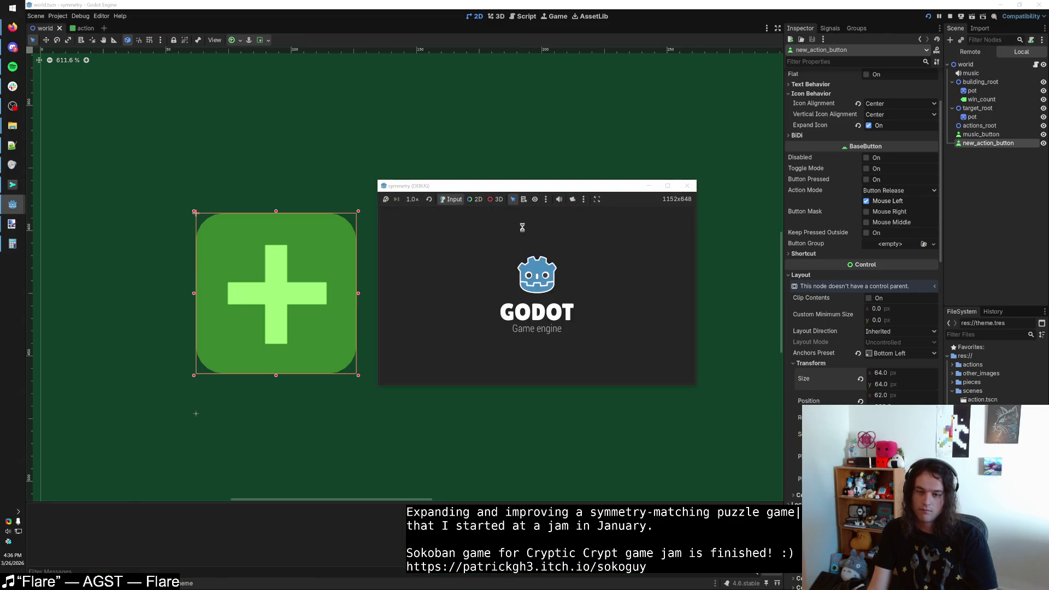
- In the maximized game, delete the rows with X, add rows with +, then quit
double_click(503, 188)
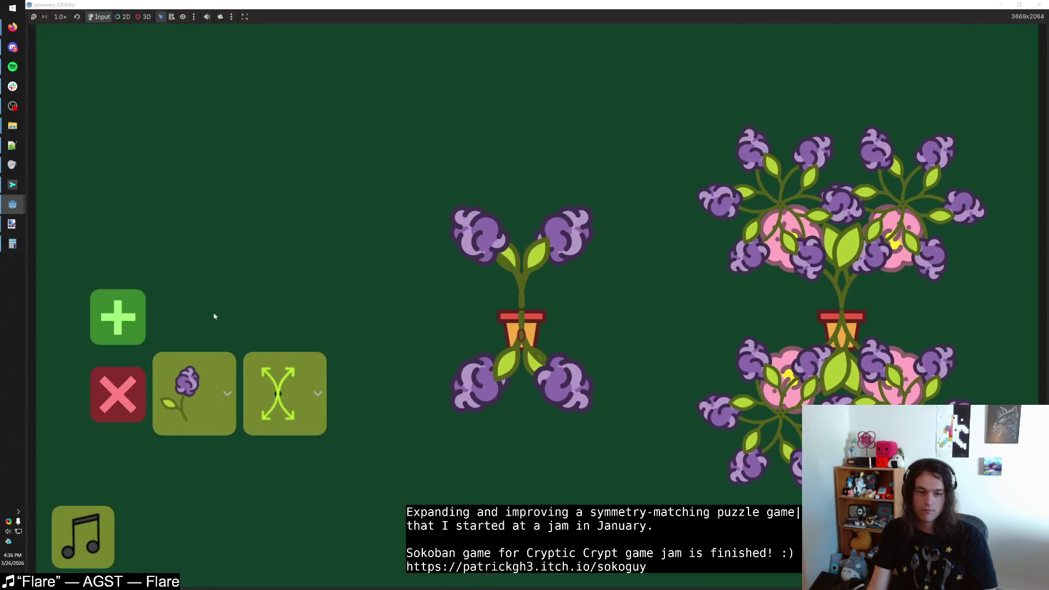
left_click(120, 391)
left_click(122, 391)
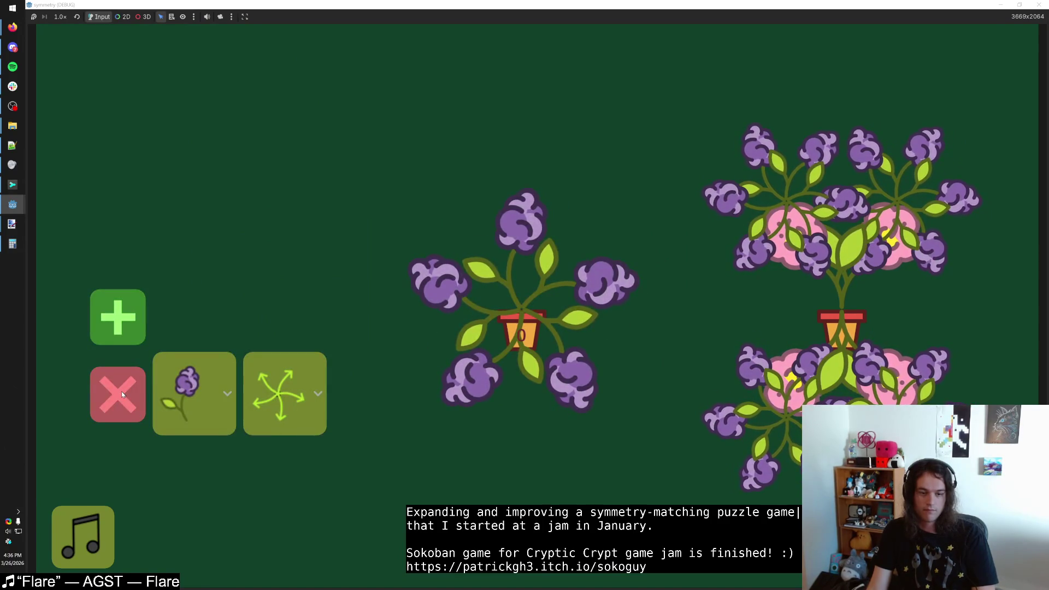
left_click(122, 392)
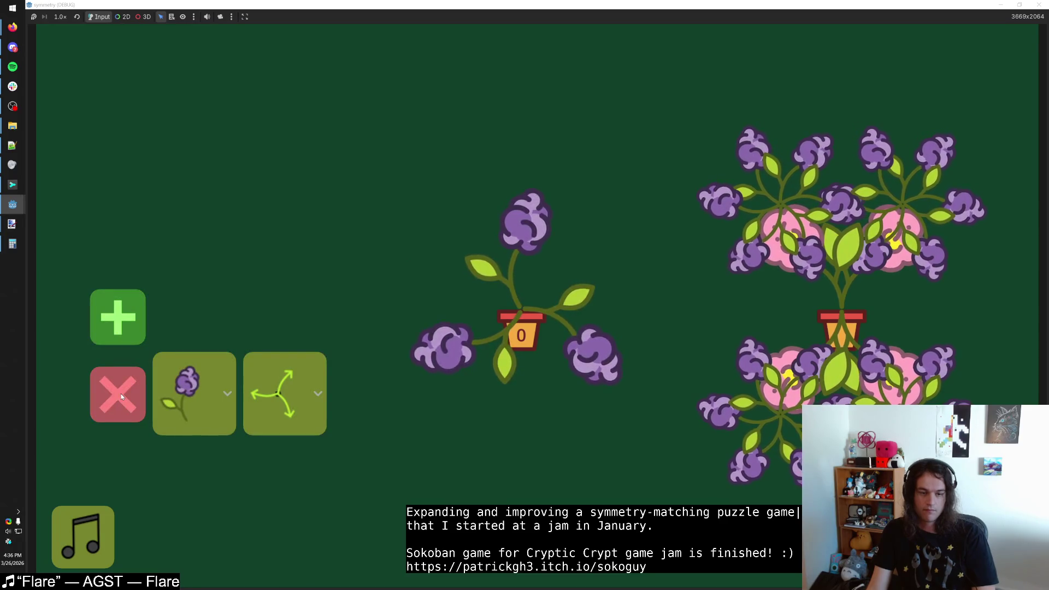
left_click(121, 395)
left_click(121, 396)
left_click(130, 332)
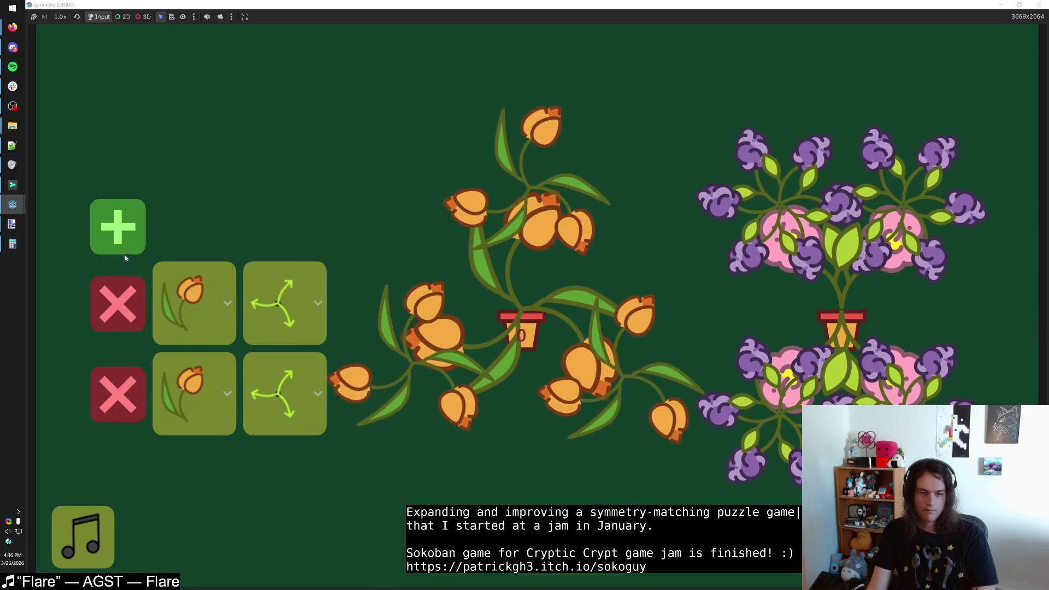
left_click(118, 225)
left_click(117, 134)
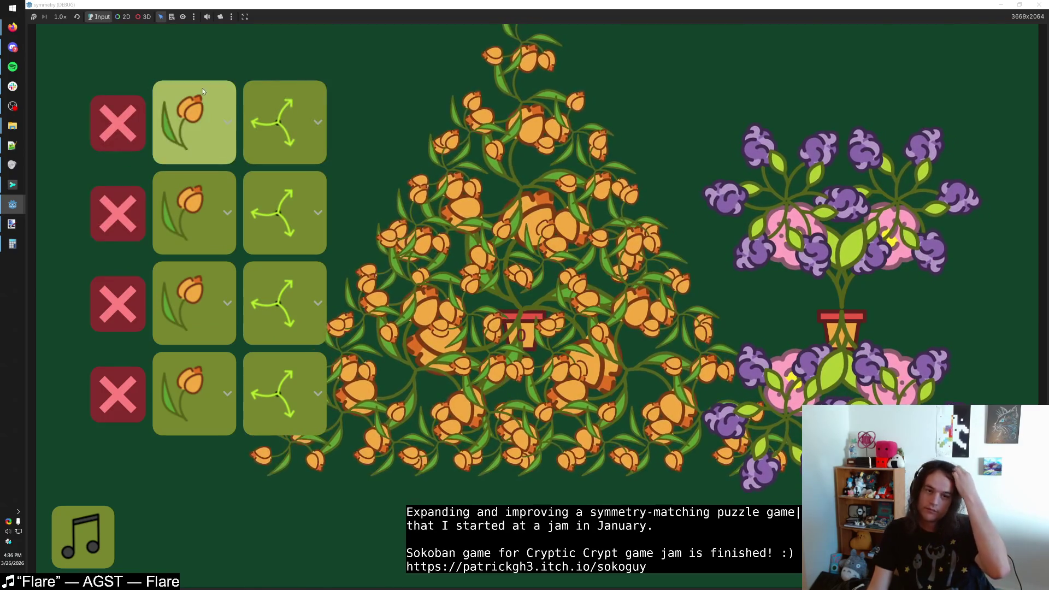
key("alt+F4")
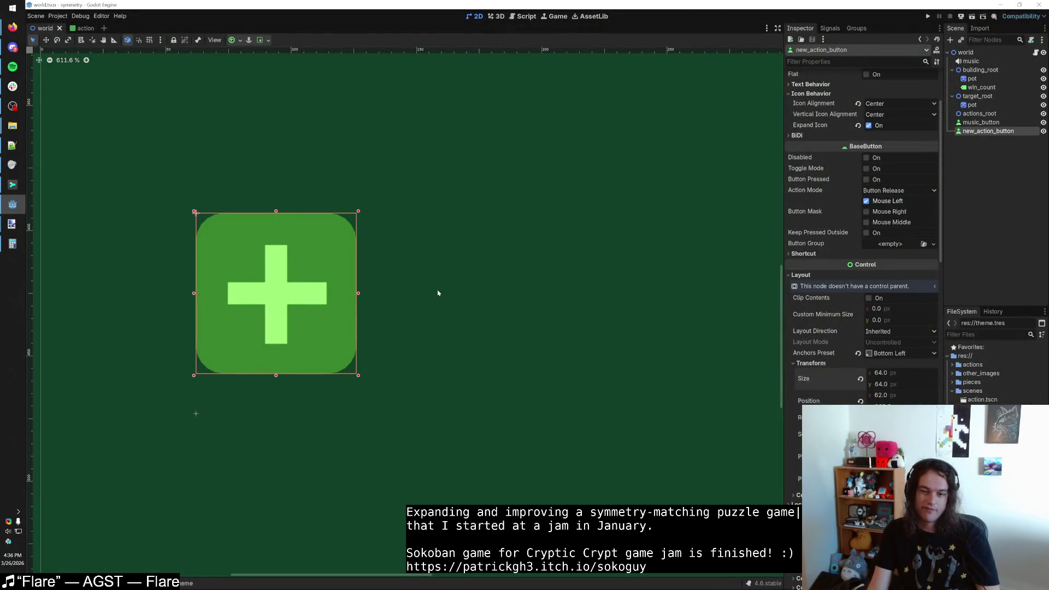
- Resize the plus add button to 200×96 px in the Inspector
left_click(888, 395)
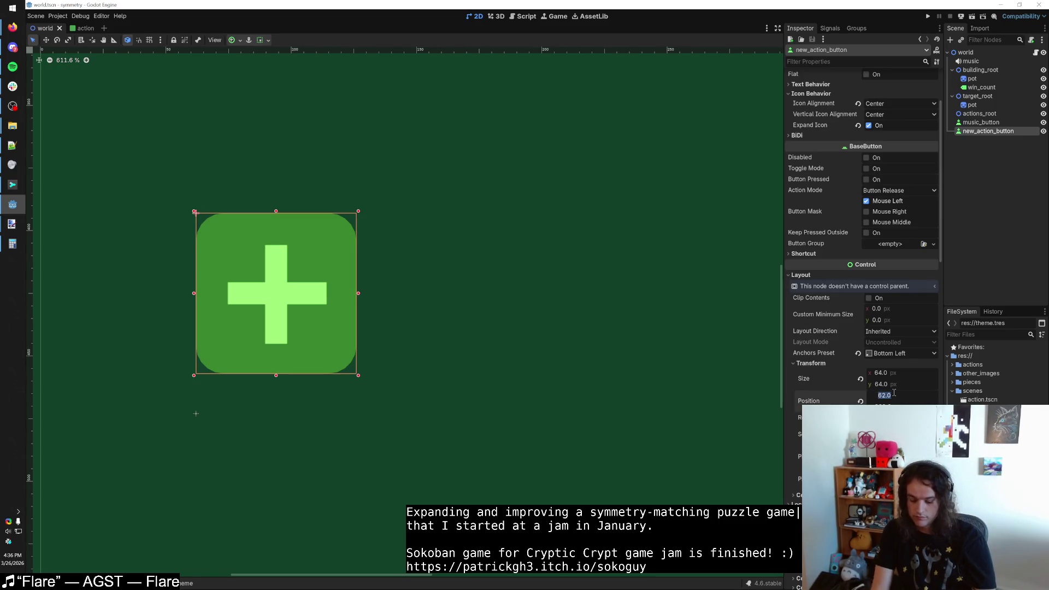
type("96")
key("Return")
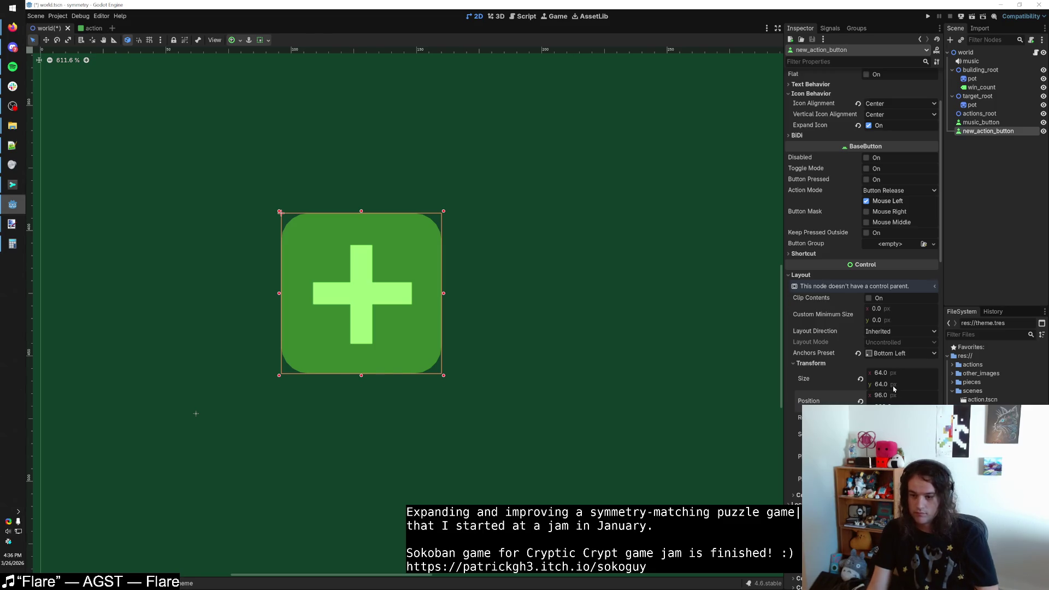
left_click(893, 385)
type("96")
key("Return")
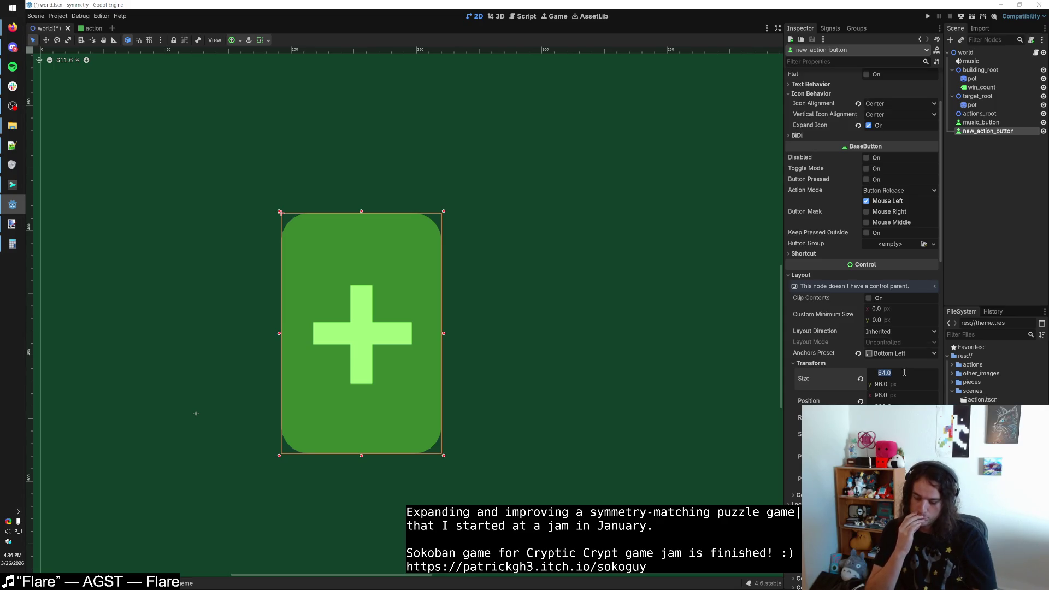
type("20")
key("Return")
- Drag the plus button up and left, then test-launch the game and close it
scroll(362, 486, "down", 1)
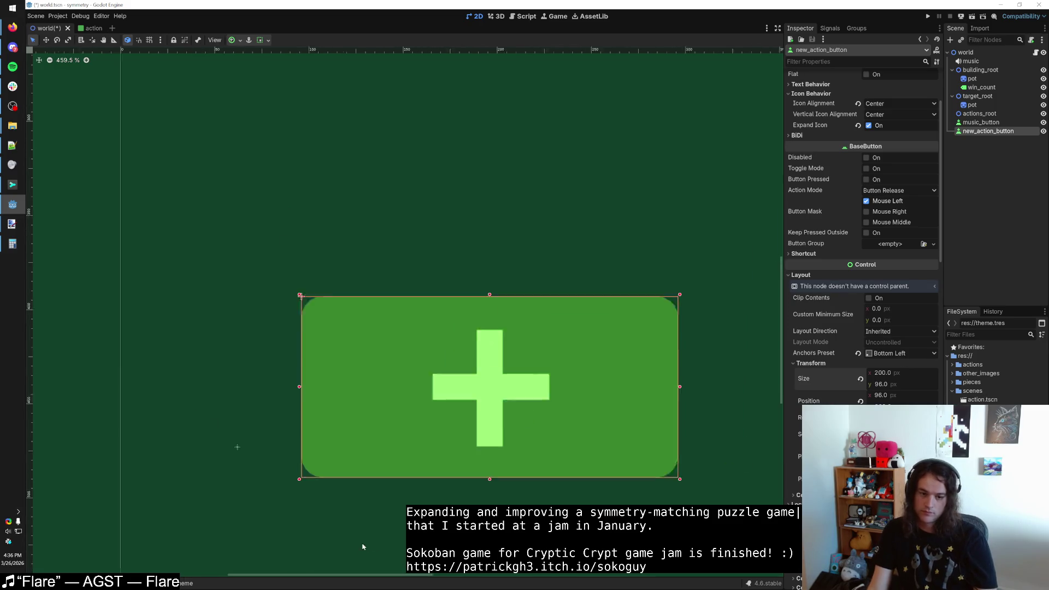
scroll(361, 490, "up", 2)
left_click_drag(360, 489, 248, 434)
left_click(928, 16)
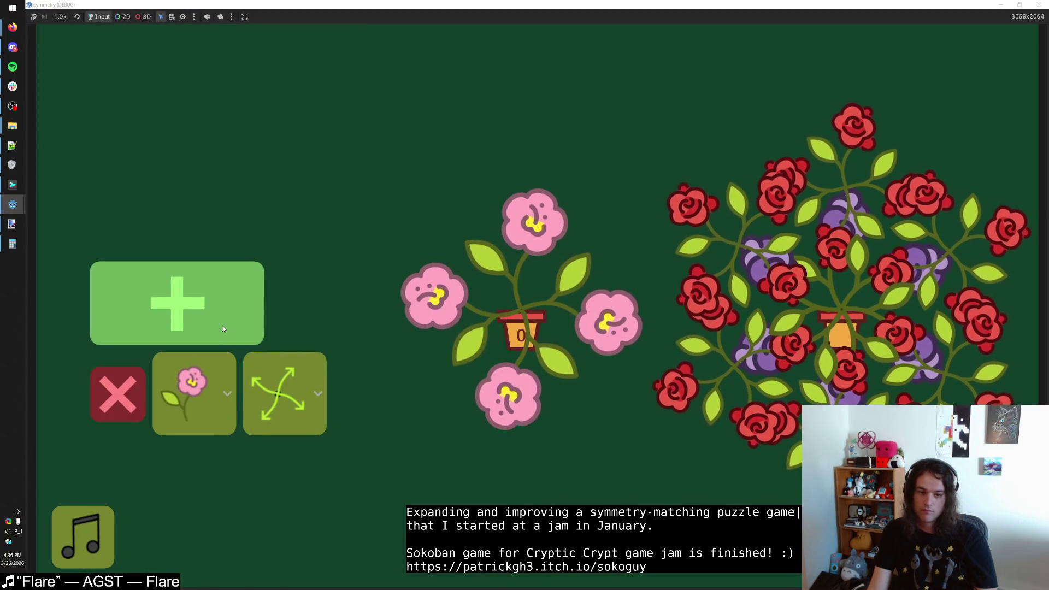
left_click(1039, 4)
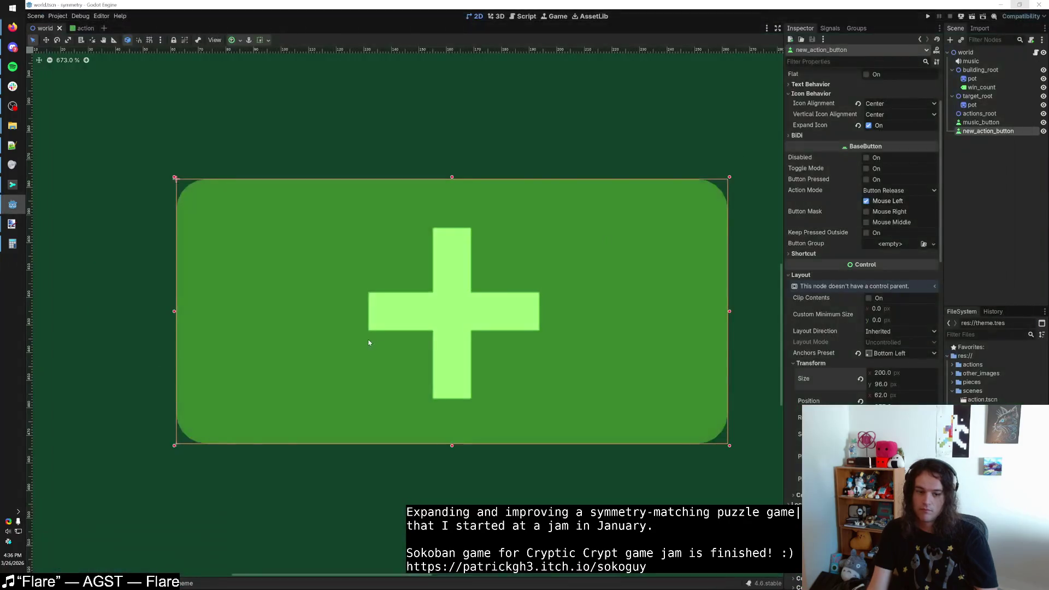
- Nudge the plus button a few pixels right and relaunch the game with F5
key("Right")
key("Right")
key("Right")
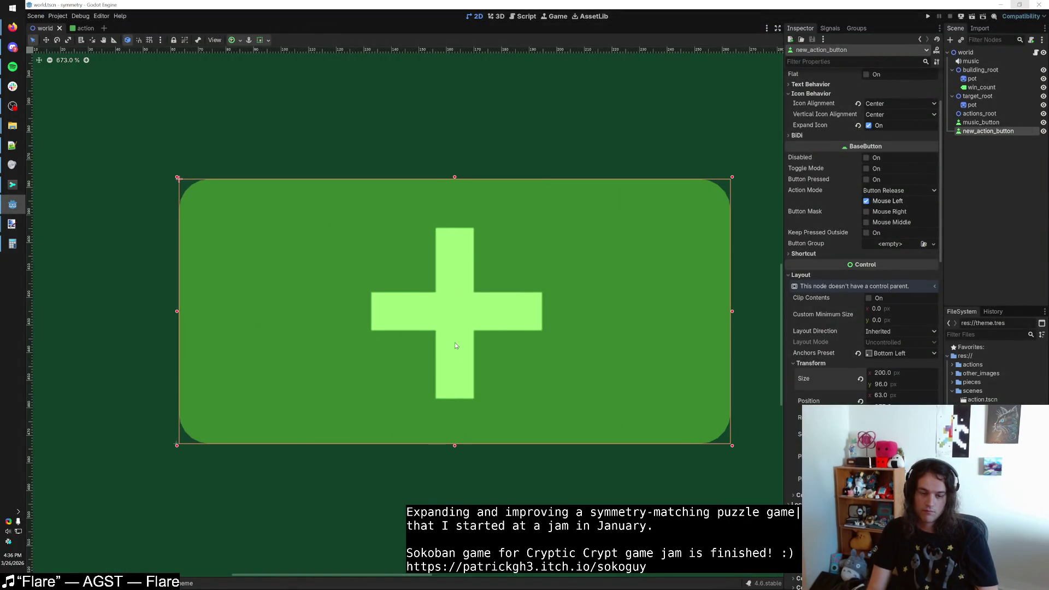
key("Left")
key("Left")
key("Left")
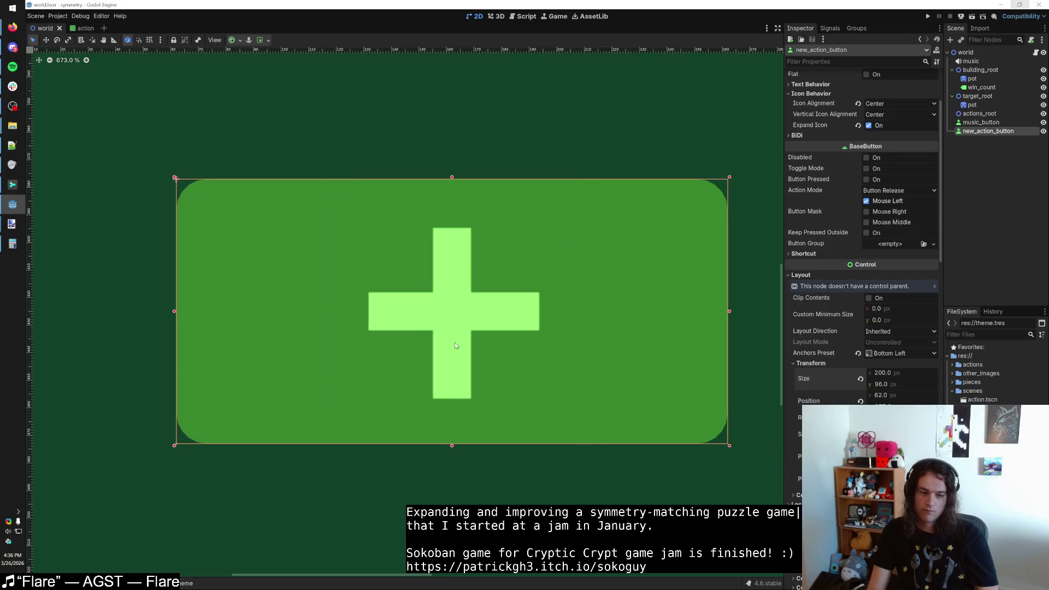
key("Right")
key("Right")
key("Right")
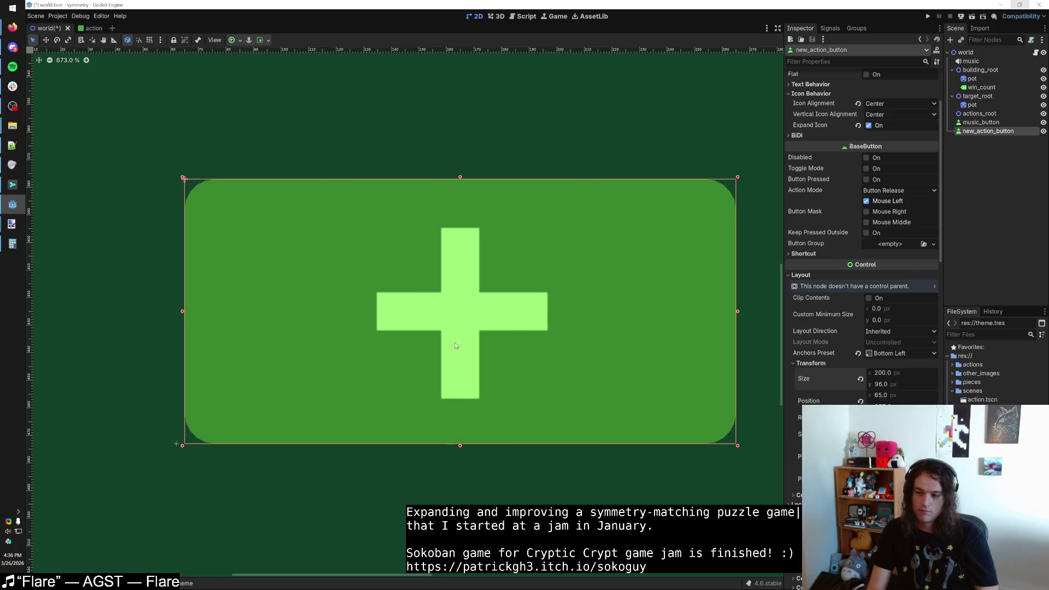
key("Right")
key("Right")
key("Right")
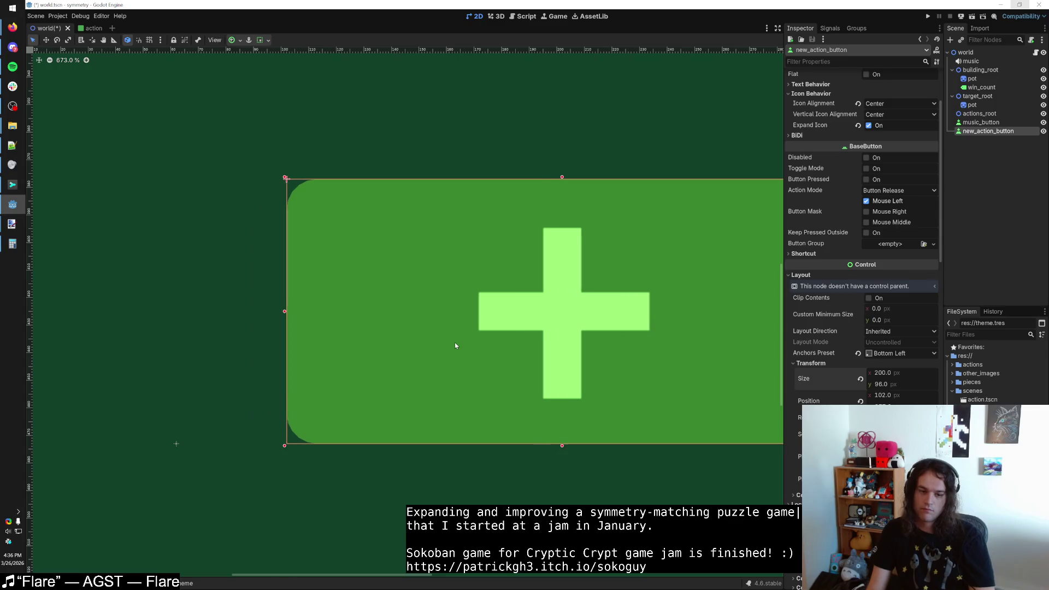
scroll(526, 294, "down", 3)
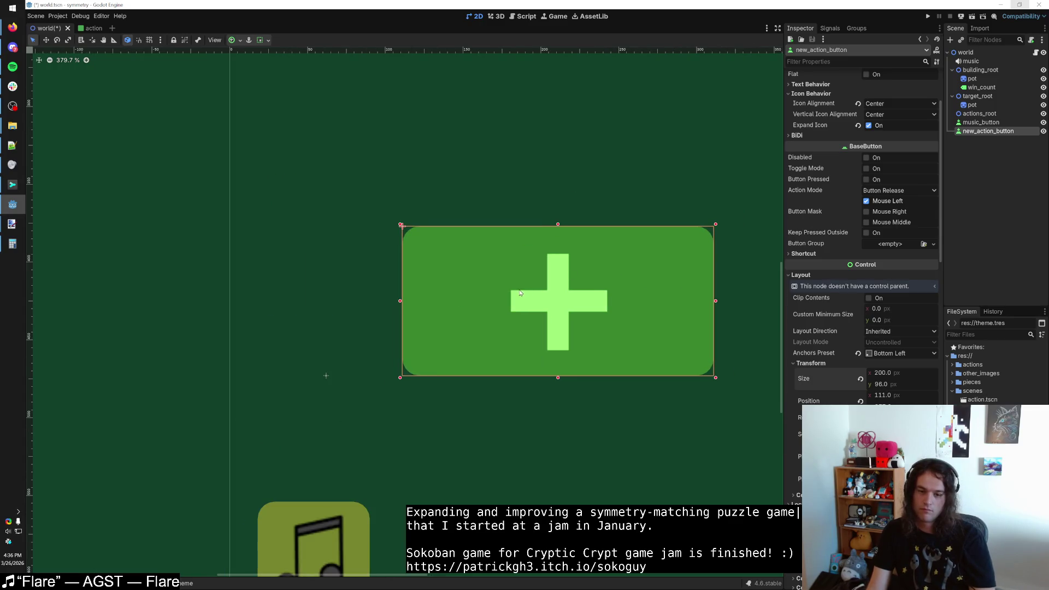
key("Right")
key("Right")
key("Right")
key("F5")
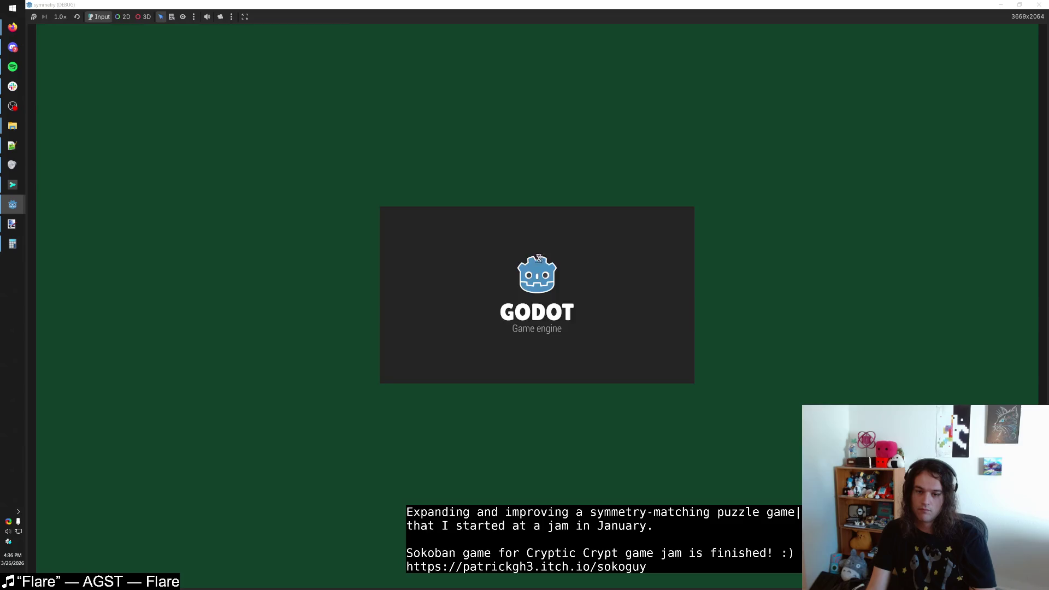
- Relaunch the game, add an action row with the wide plus button, and fine-tune its x by a pixel
key("F8")
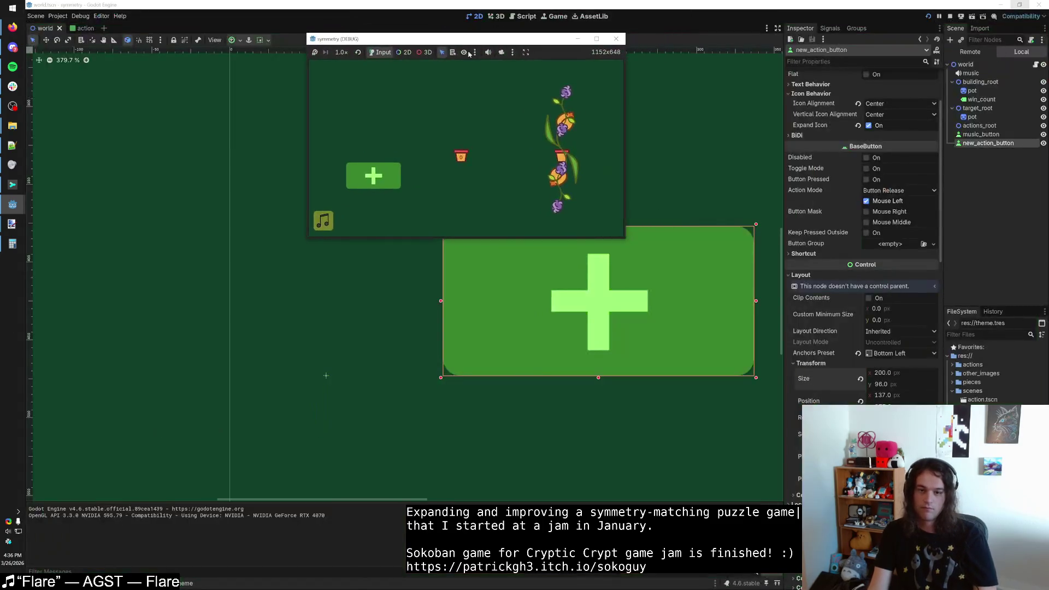
key("F5")
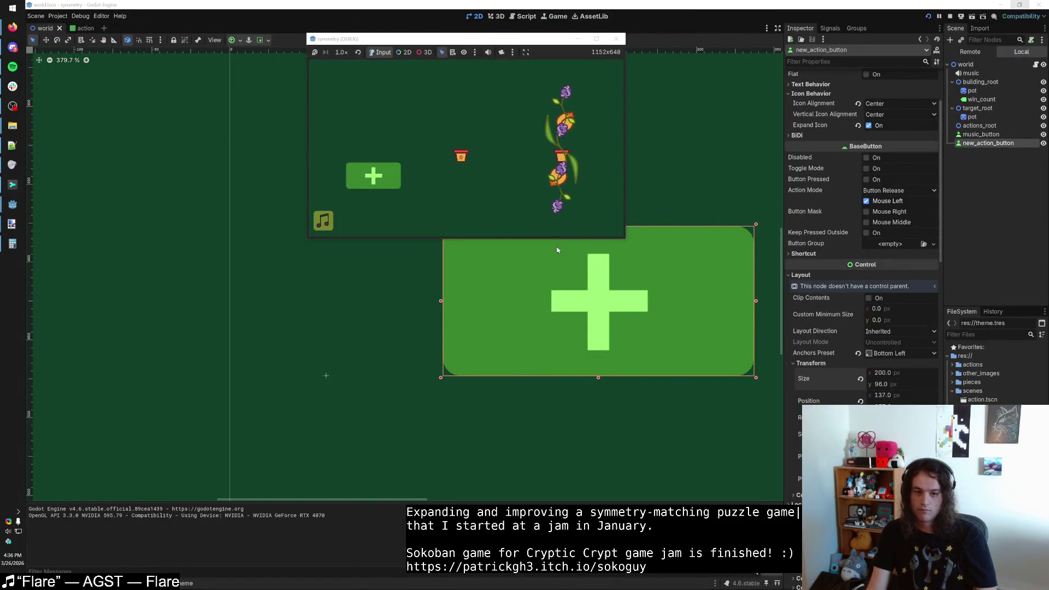
left_click(376, 176)
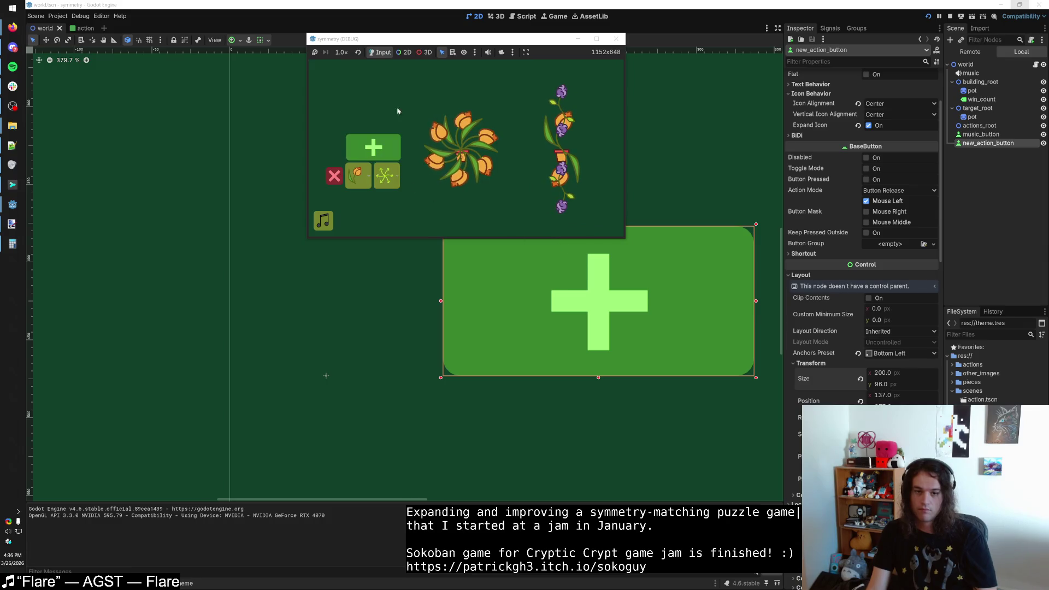
left_click(523, 307)
key("Left")
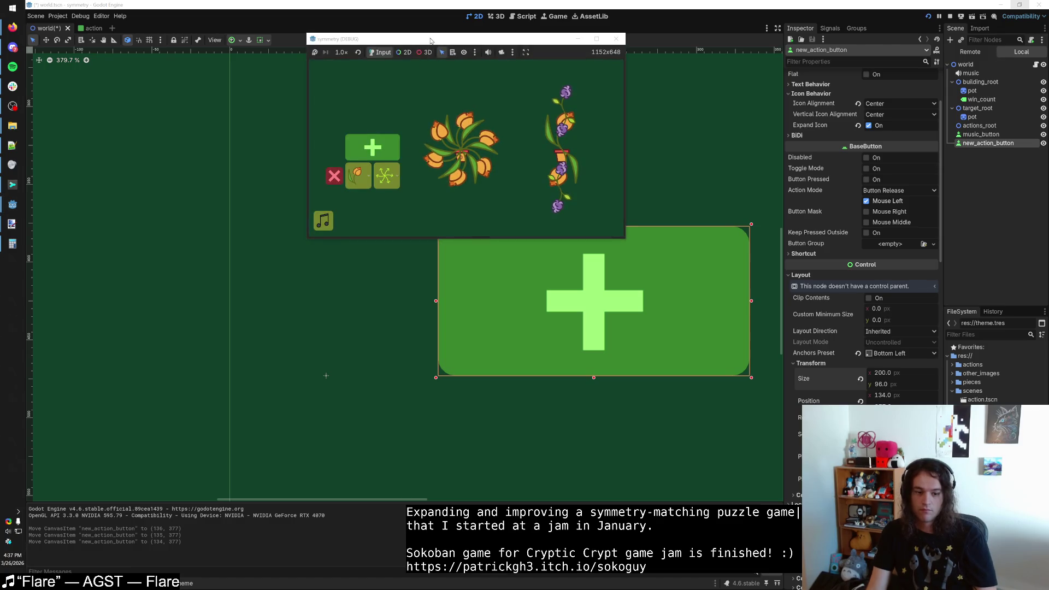
double_click(430, 41)
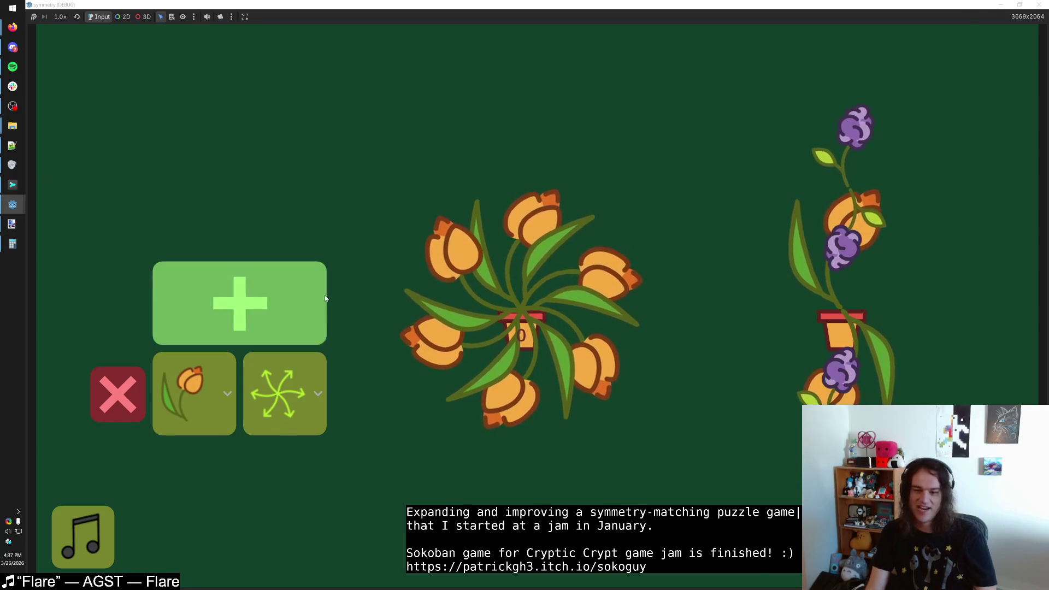
key("alt+Tab")
key("Right")
key("Right")
key("Right")
key("Left")
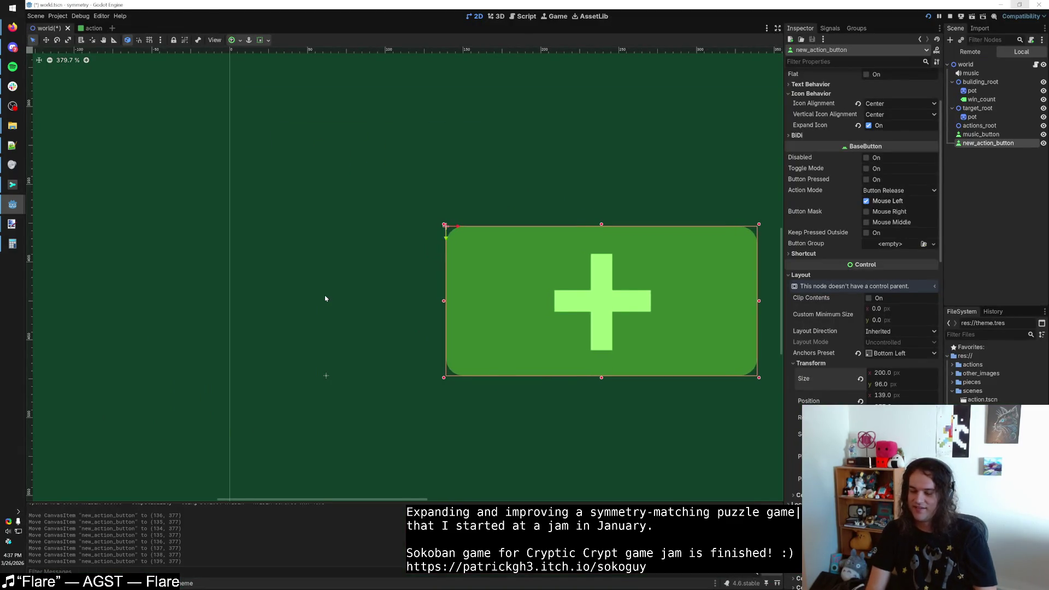
- Drag the plus button up and to the left, then switch to the running game
key("alt+Tab")
key("alt+Tab")
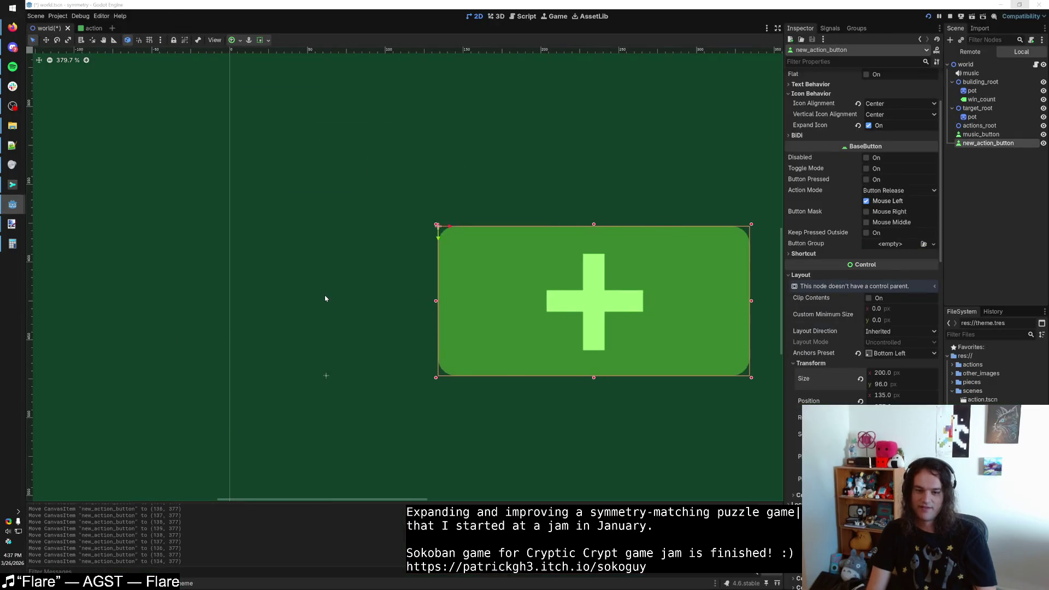
key("alt+Tab")
key("alt+Tab")
mouse_move(557, 340)
left_mouse_down()
mouse_move(386, 190)
mouse_move(525, 180)
mouse_move(529, 169)
mouse_move(487, 175)
left_mouse_up()
key("alt+Tab")
key("alt+Tab")
key("alt+Tab")
key("alt+Tab")
key("alt+Tab")
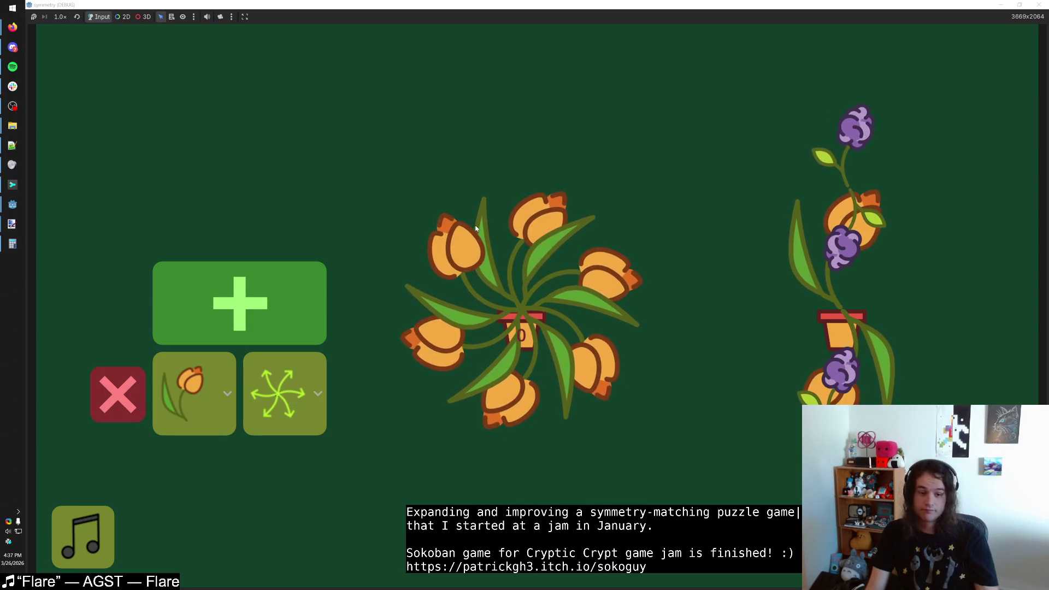
- Add three action rows, delete four with X, add three again, then open world.gd
left_click(204, 305)
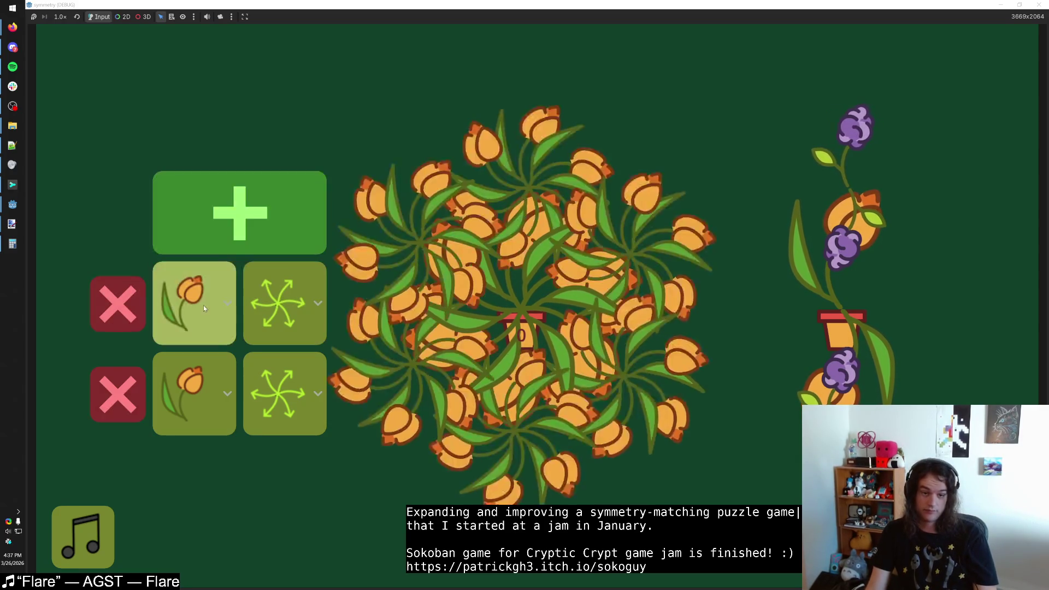
left_click(263, 213)
left_click(306, 116)
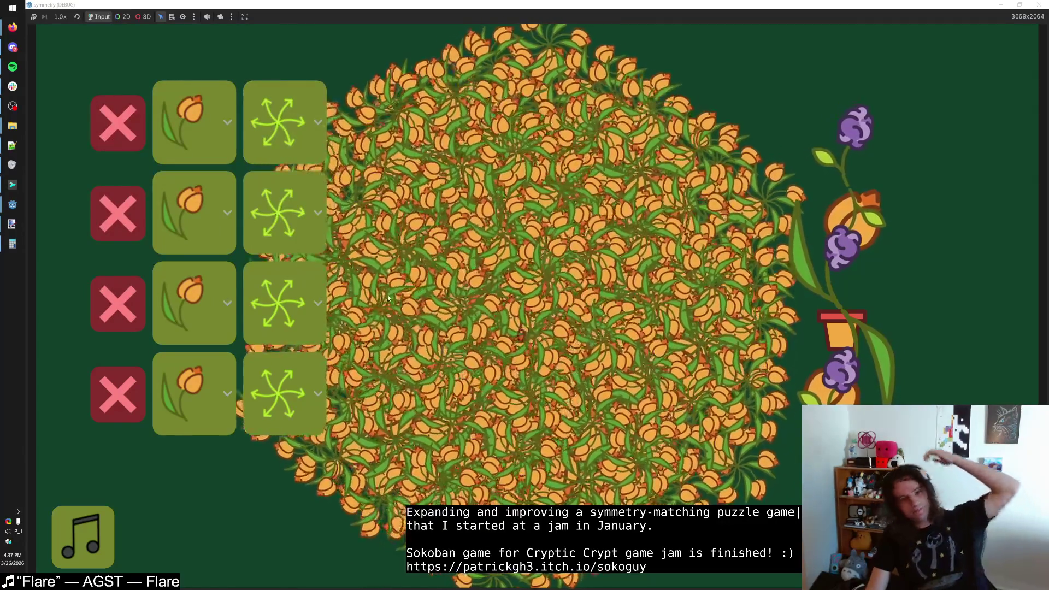
left_click(123, 122)
left_click(117, 213)
left_click(117, 305)
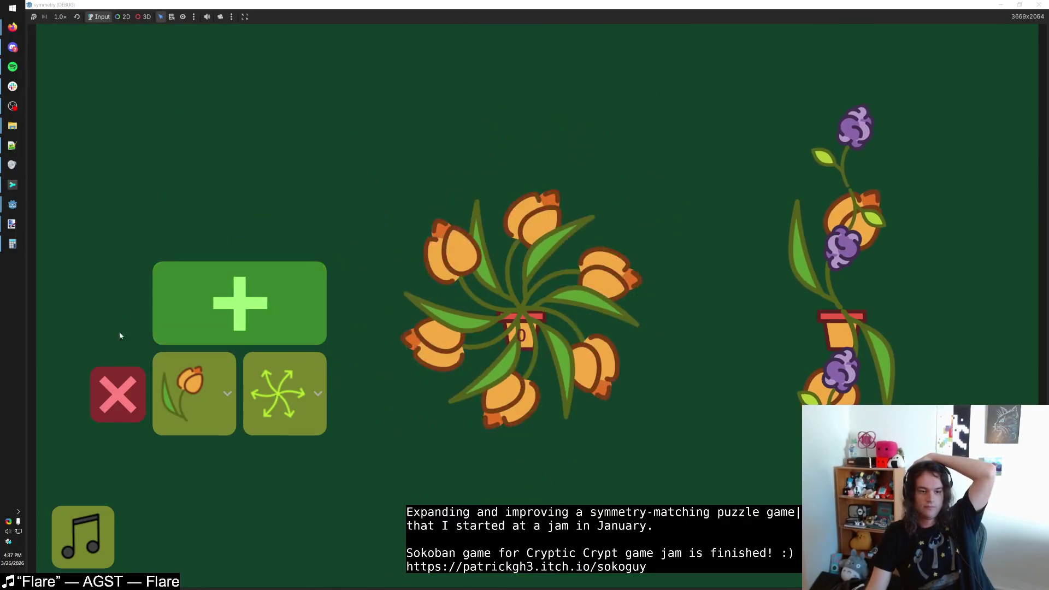
left_click(120, 394)
left_click(228, 383)
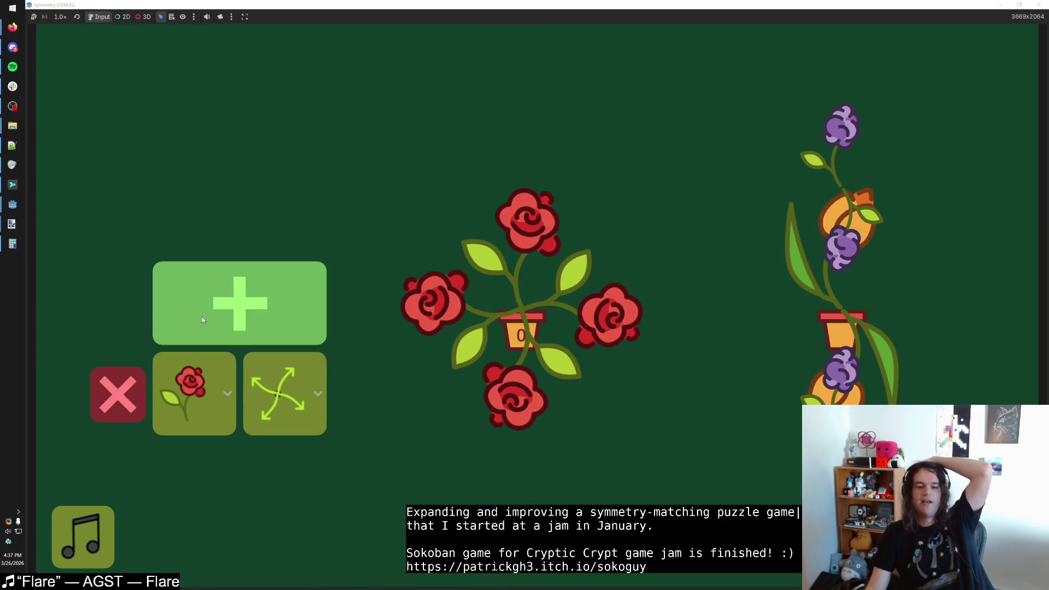
left_click(204, 309)
left_click(219, 243)
key("alt+Tab")
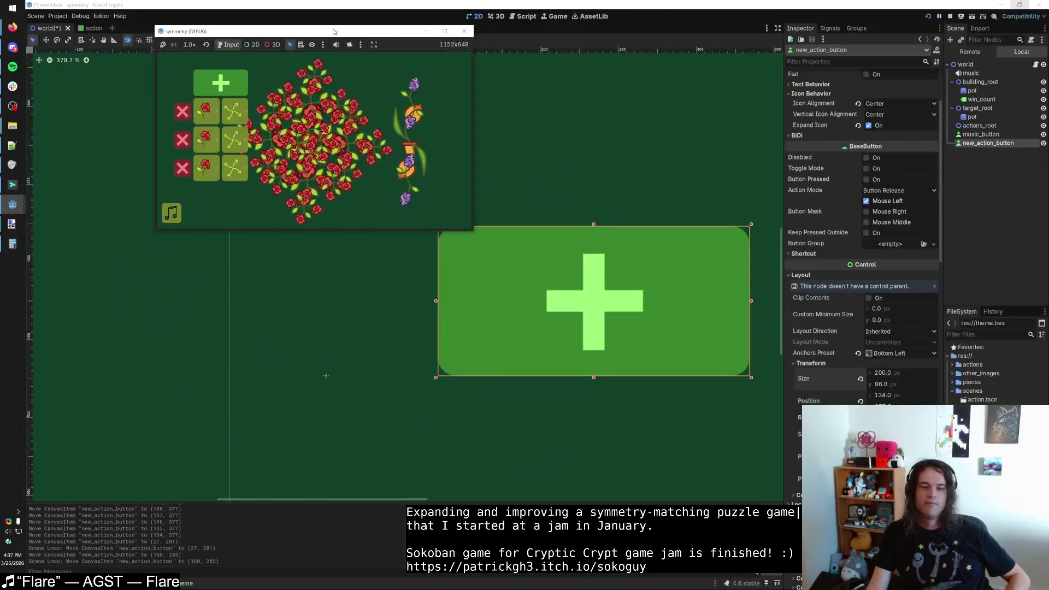
left_click(523, 16)
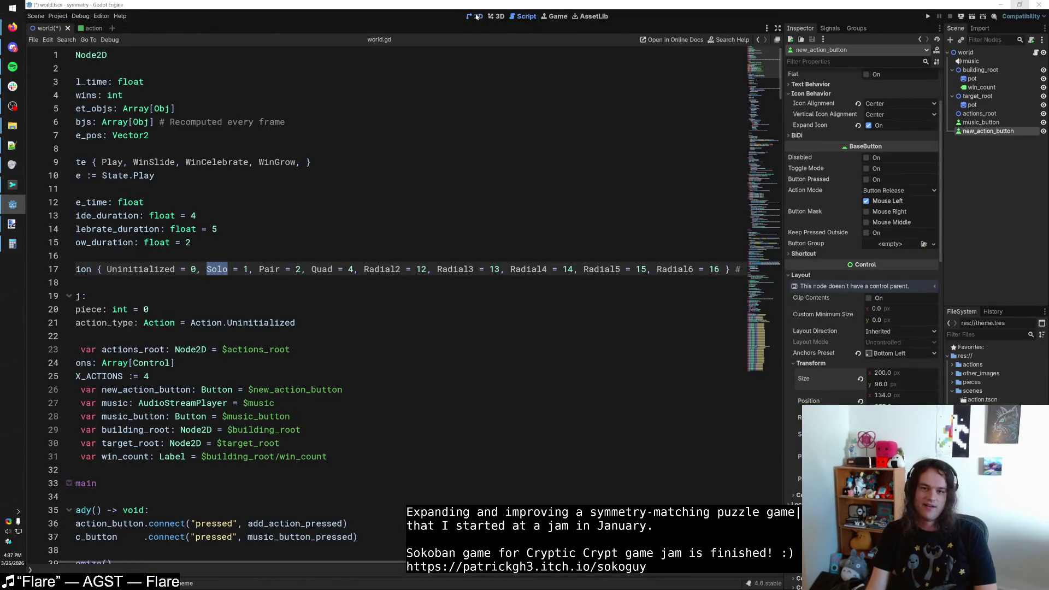
- Select actions_root plus new_action_button on the 2D canvas and move them left
left_click(475, 16)
left_click_drag(251, 174, 536, 428)
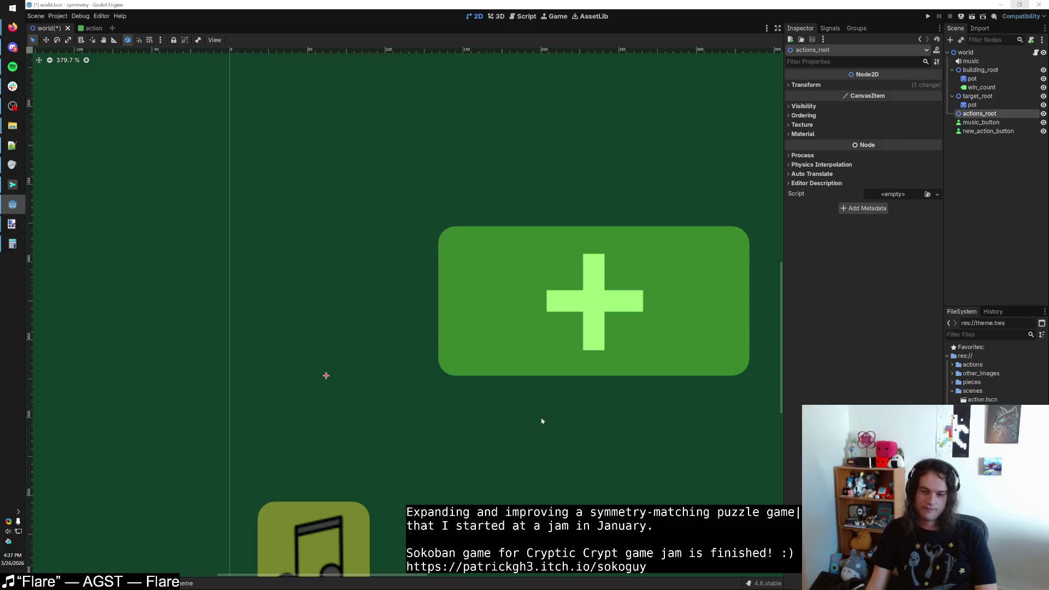
left_click(537, 365, "shift")
key("Left")
key("Left")
key("Left")
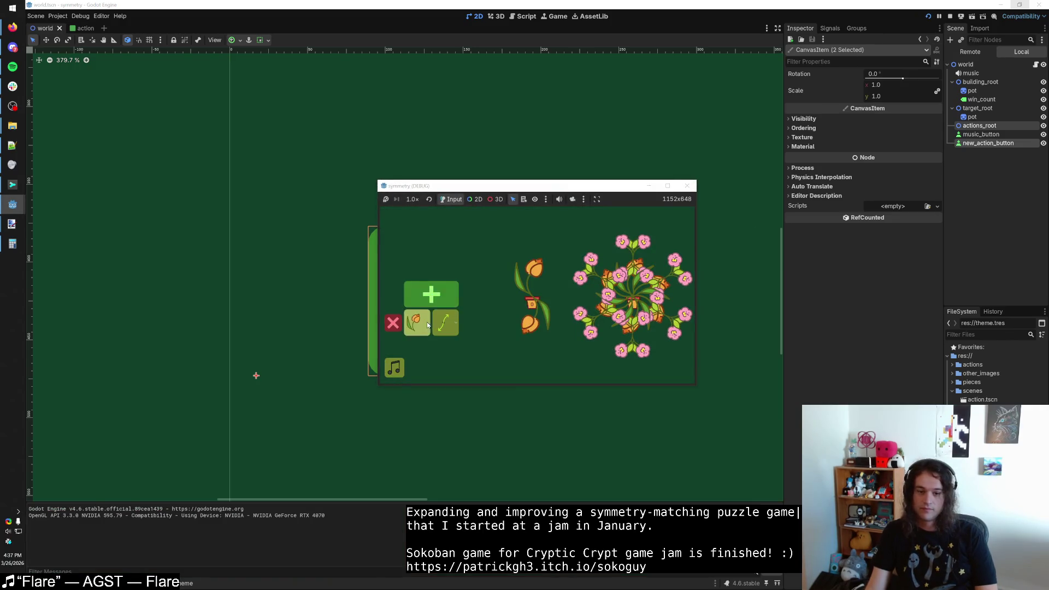
- Check the layout in the game window, close it, and relaunch the project
double_click(485, 182)
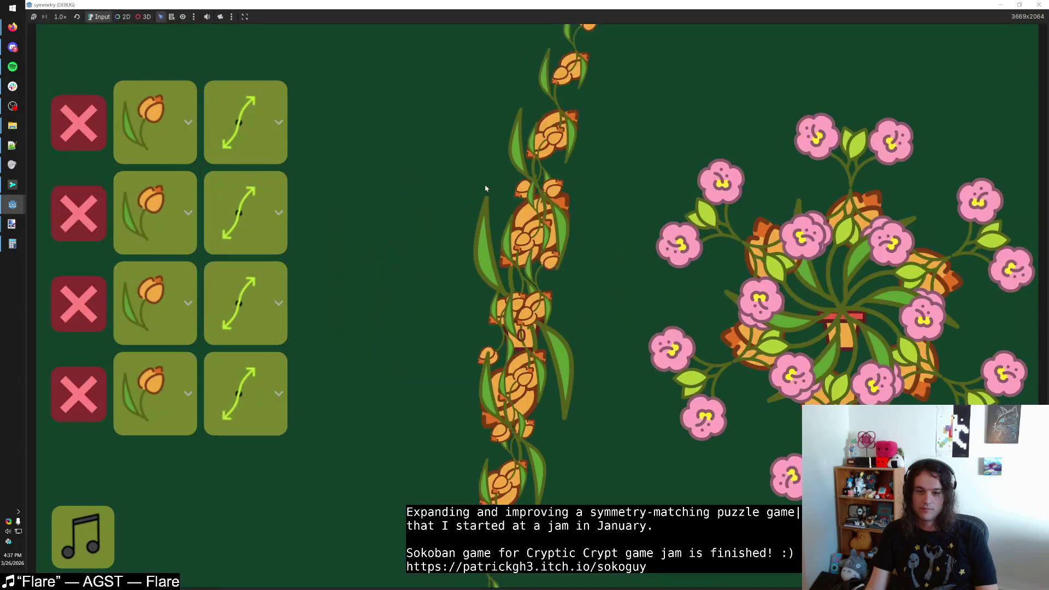
left_click_drag(602, 6, 602, 29)
left_click(574, 26)
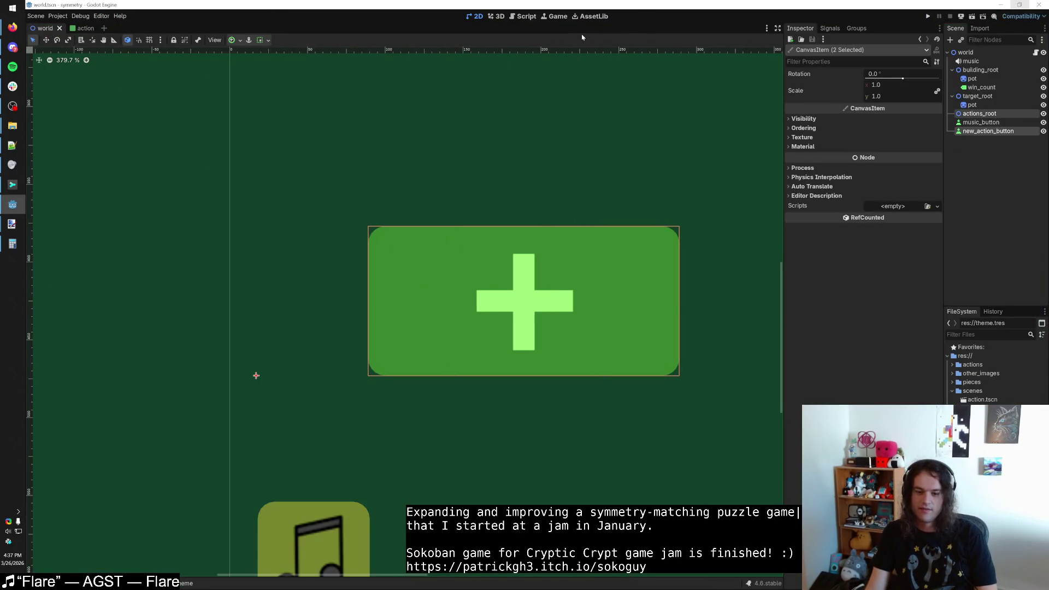
left_click(926, 17)
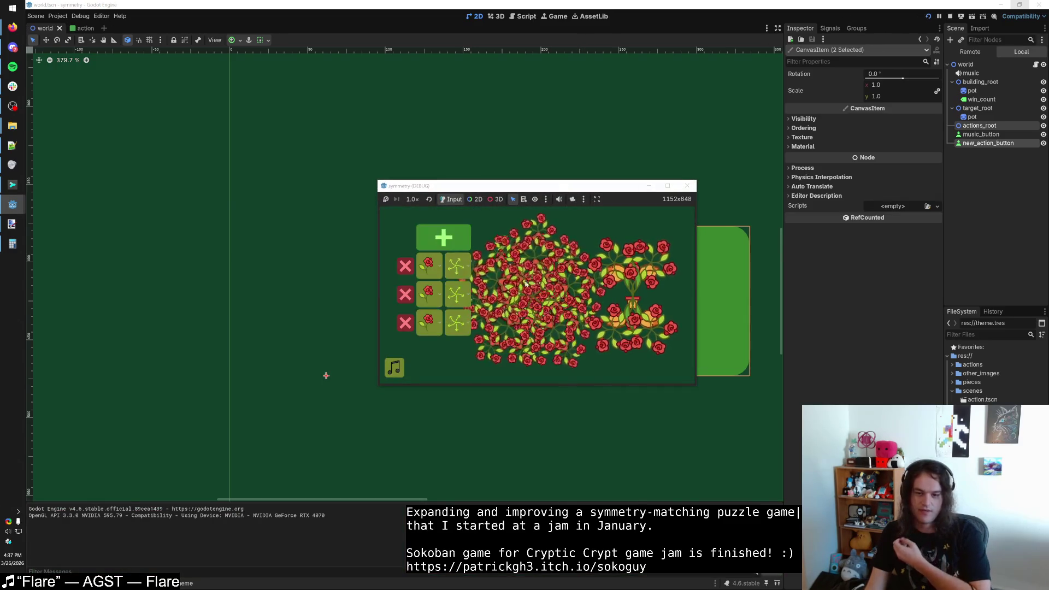
- Maximize the game window, add a fourth row, delete every row, then add a fresh one
double_click(567, 190)
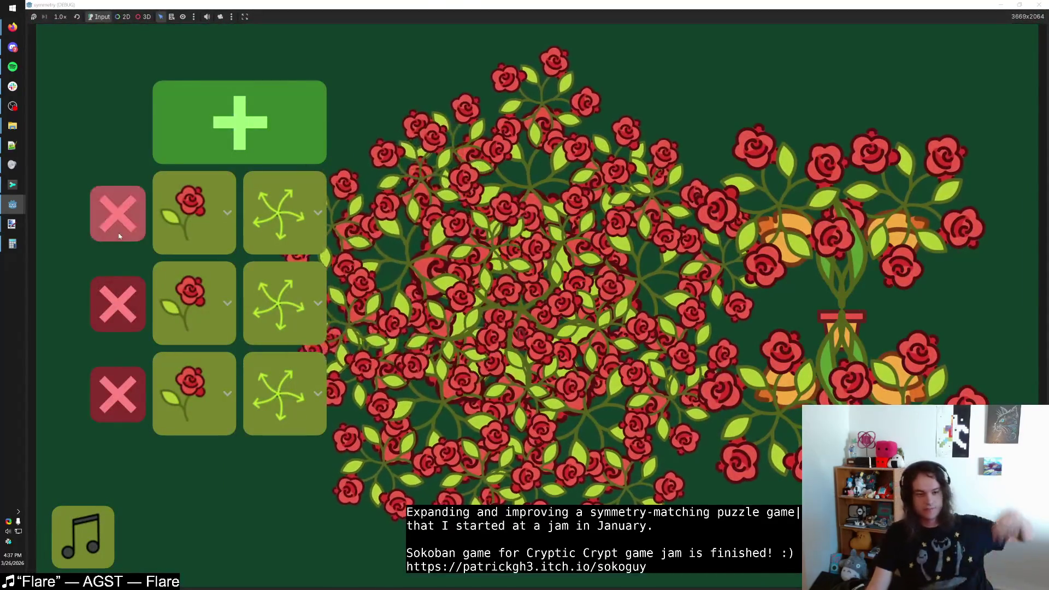
left_click(167, 152)
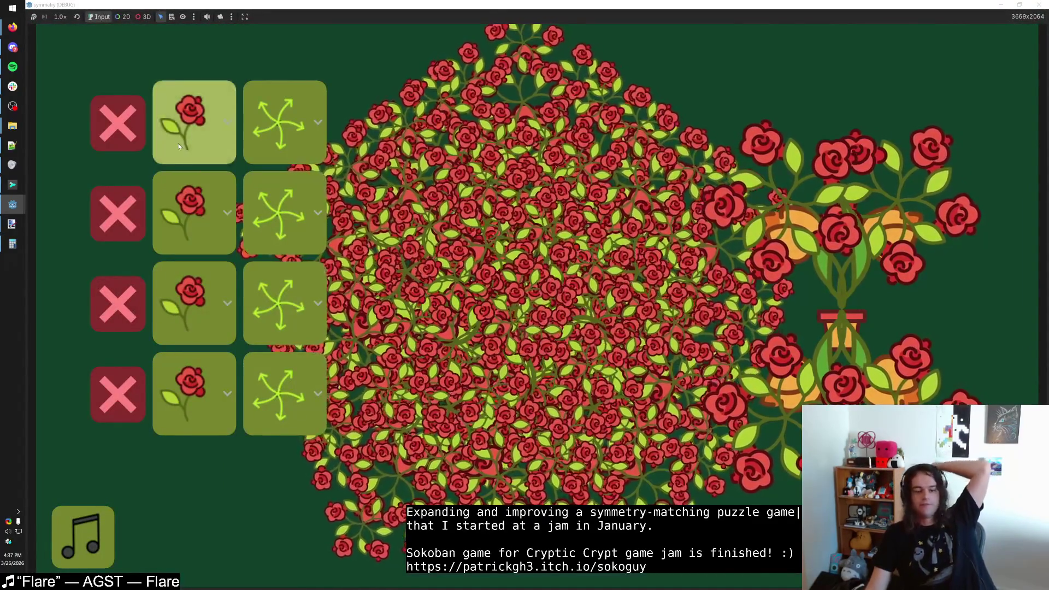
left_click(117, 123)
left_click(142, 284)
left_click(127, 306)
left_click(119, 394)
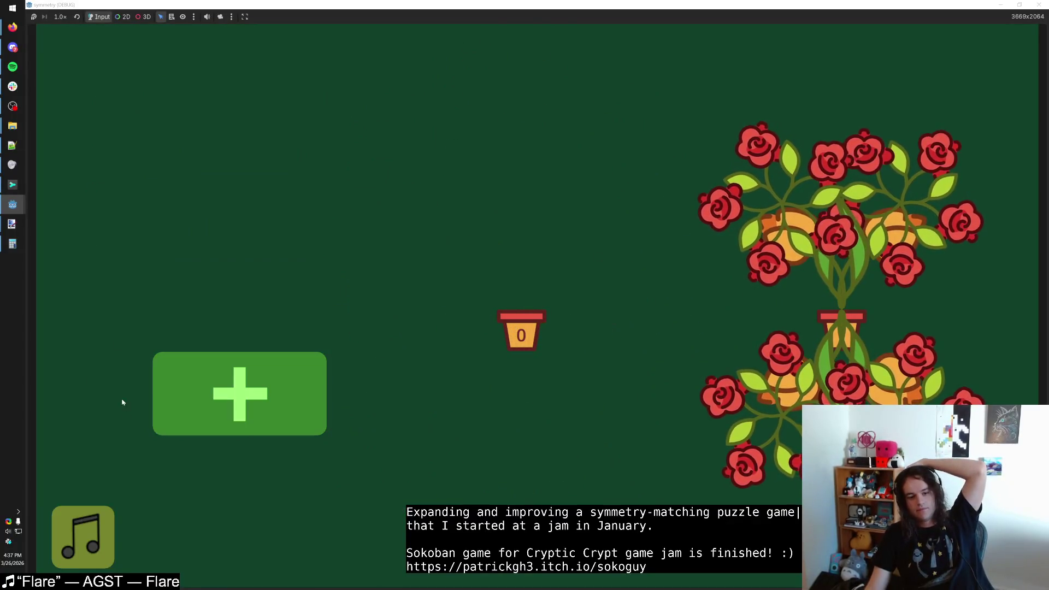
left_click(225, 374)
- Try three-way then diagonal symmetry on the new row, switch it to pink, and delete it
left_click(283, 377)
left_click(287, 317)
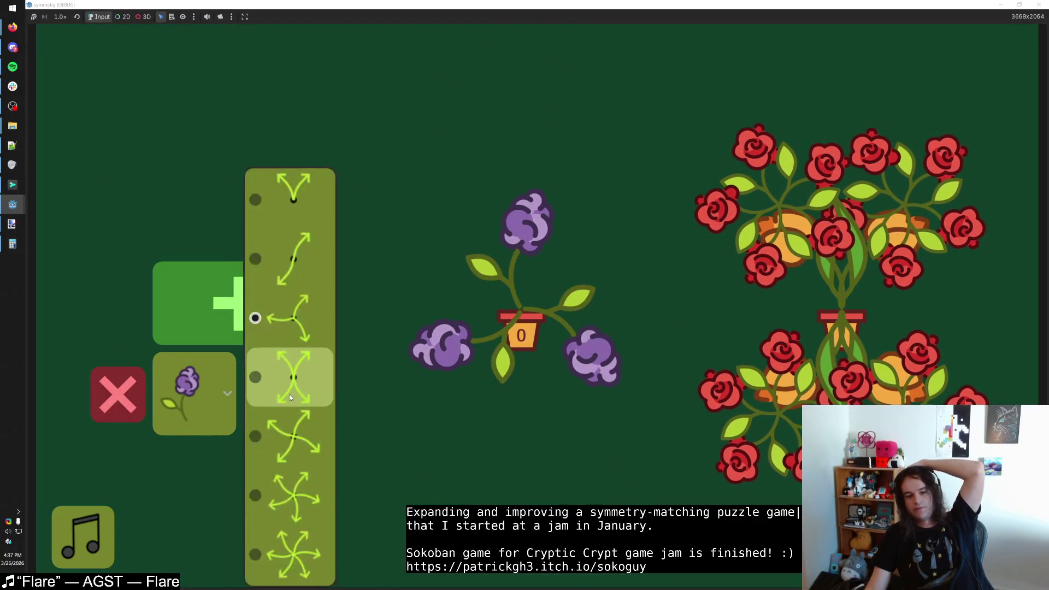
left_click(294, 259)
left_click(199, 385)
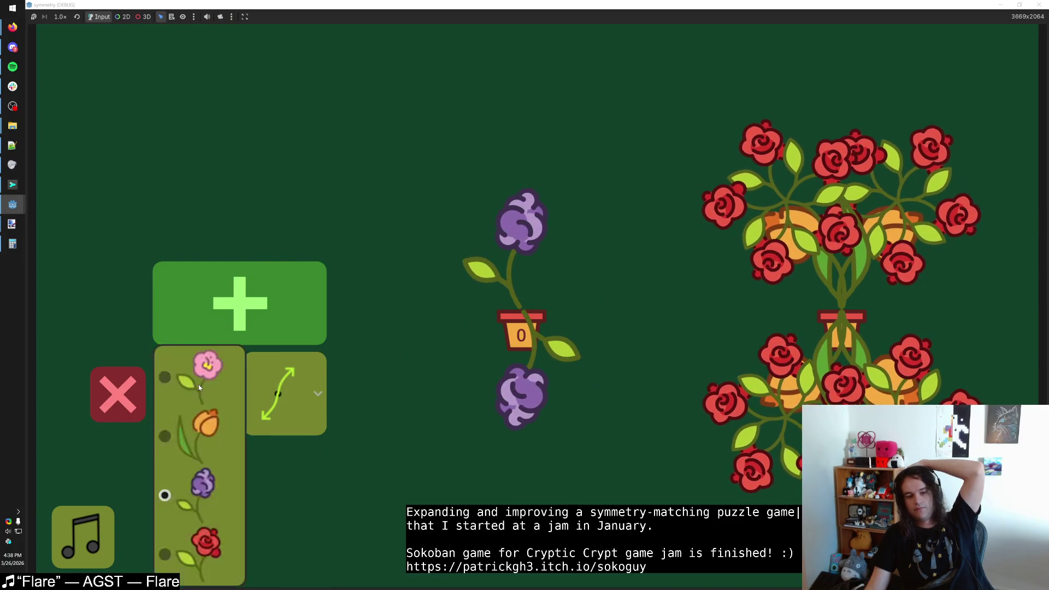
left_click(199, 385)
left_click(134, 392)
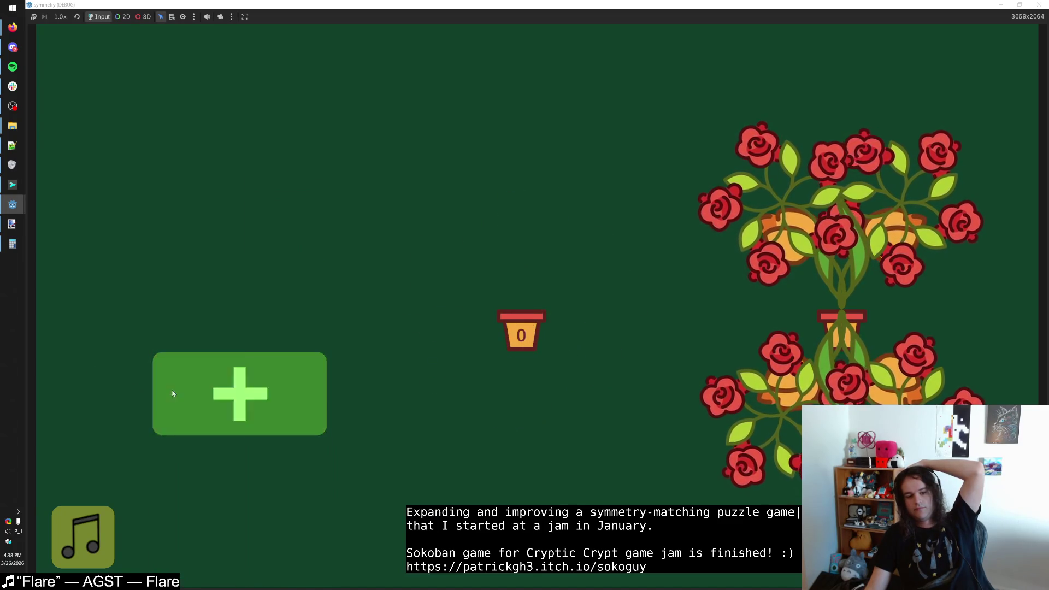
- Add three action rows, remove them all, then add and remove one more
left_click(172, 393)
left_click(164, 303)
left_click(158, 213)
left_click(143, 215)
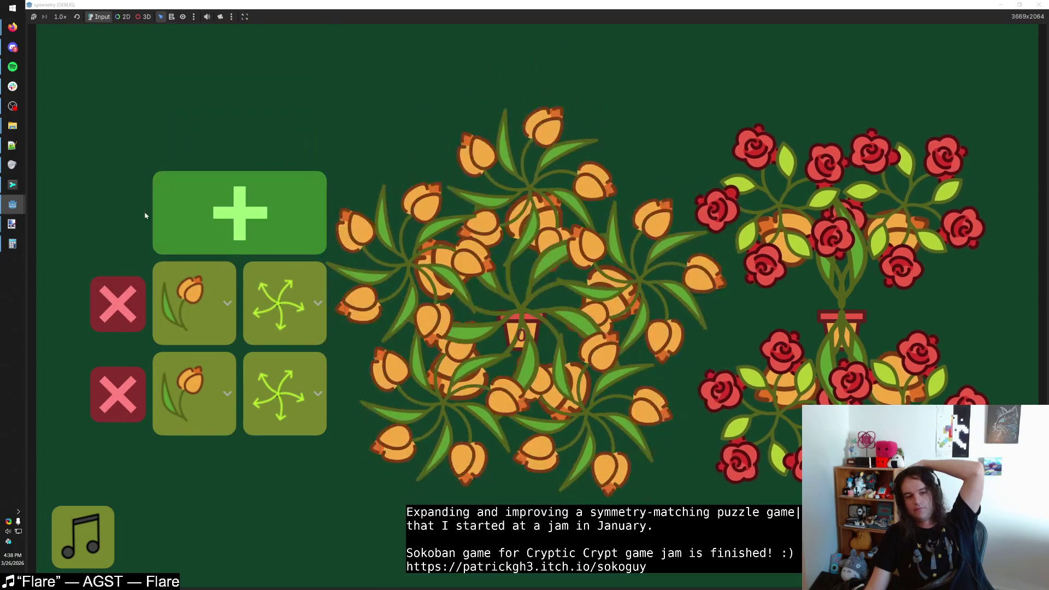
left_click(131, 306)
left_click(133, 391)
left_click(164, 391)
left_click(134, 391)
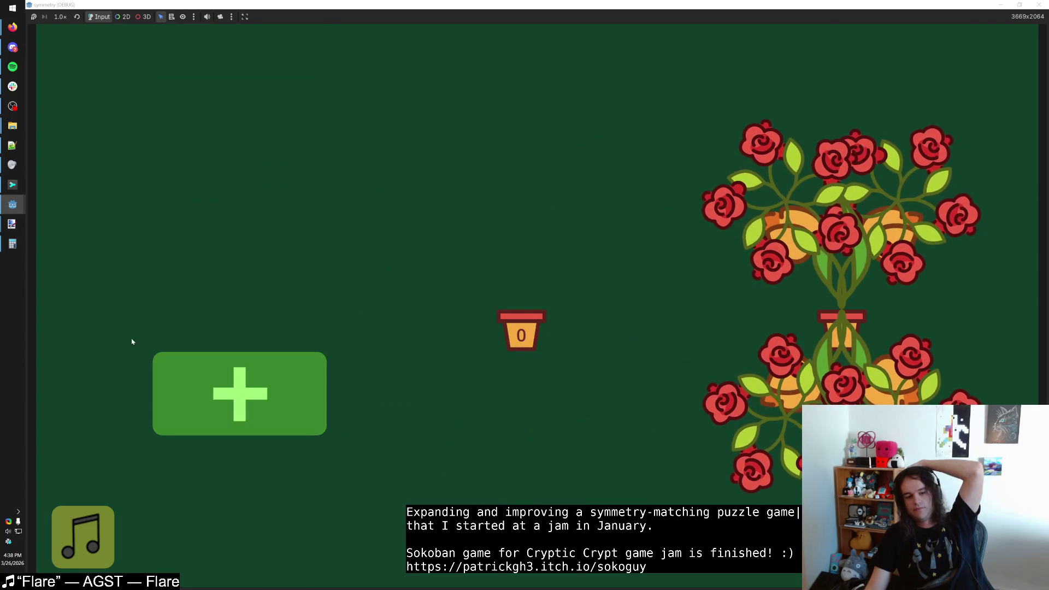
- Add four pink-flower action rows
left_click(183, 366)
left_click(203, 303)
left_click(219, 213)
left_click(229, 123)
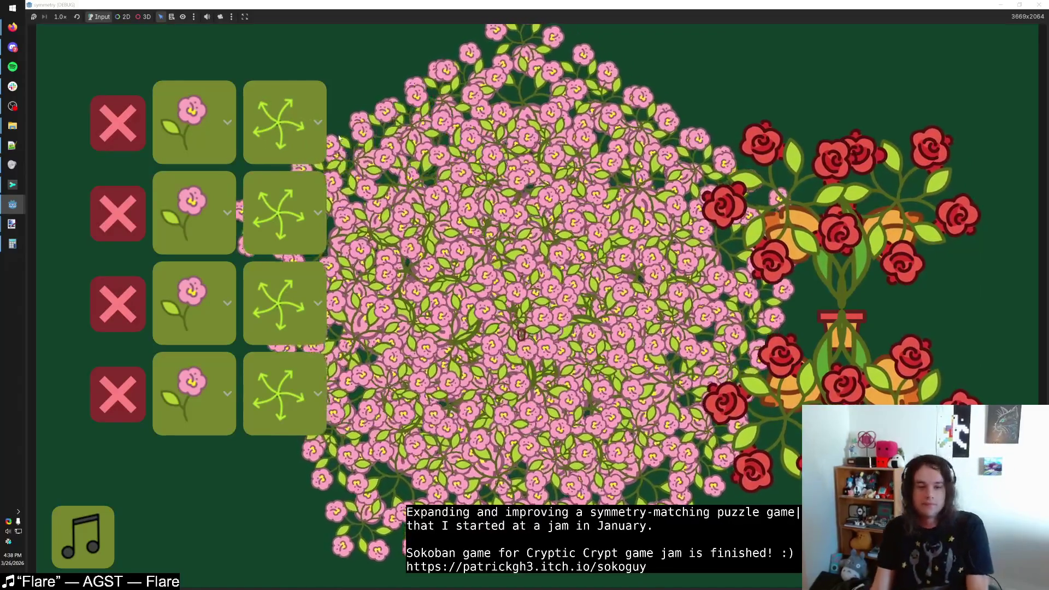
- Set all four rows to Y-shaped mirror symmetry
left_click(318, 123)
left_click(298, 202)
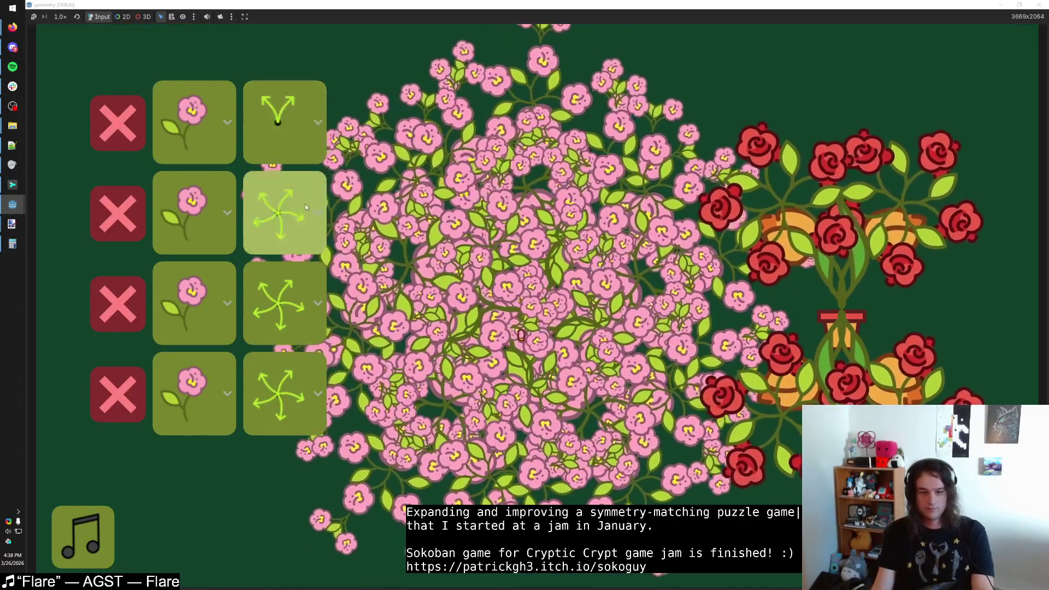
left_click(305, 207)
left_click(284, 194)
left_click(306, 298)
left_click(285, 287)
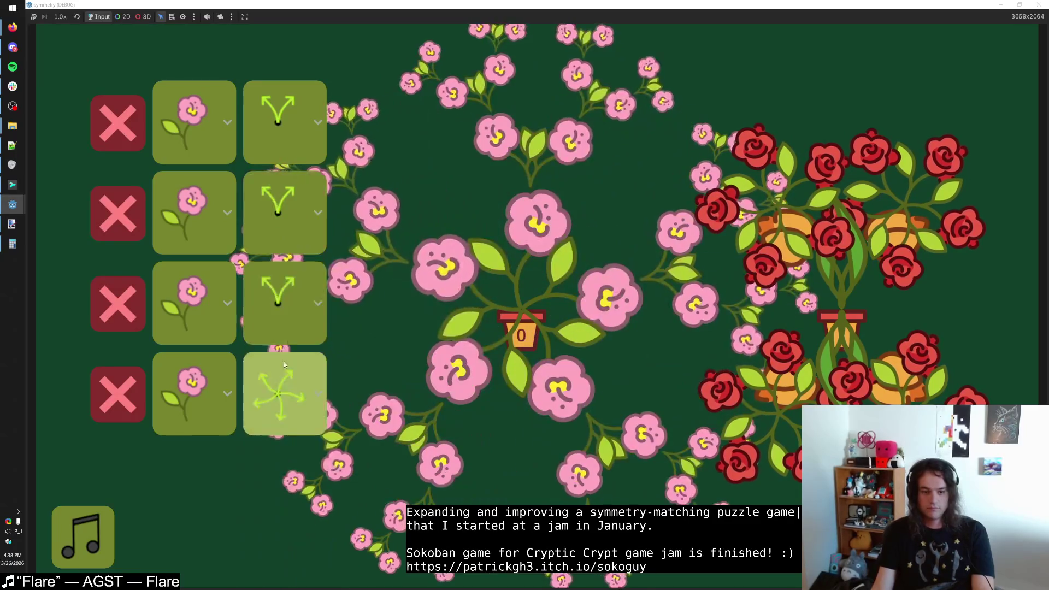
left_click(283, 365)
left_click(315, 200)
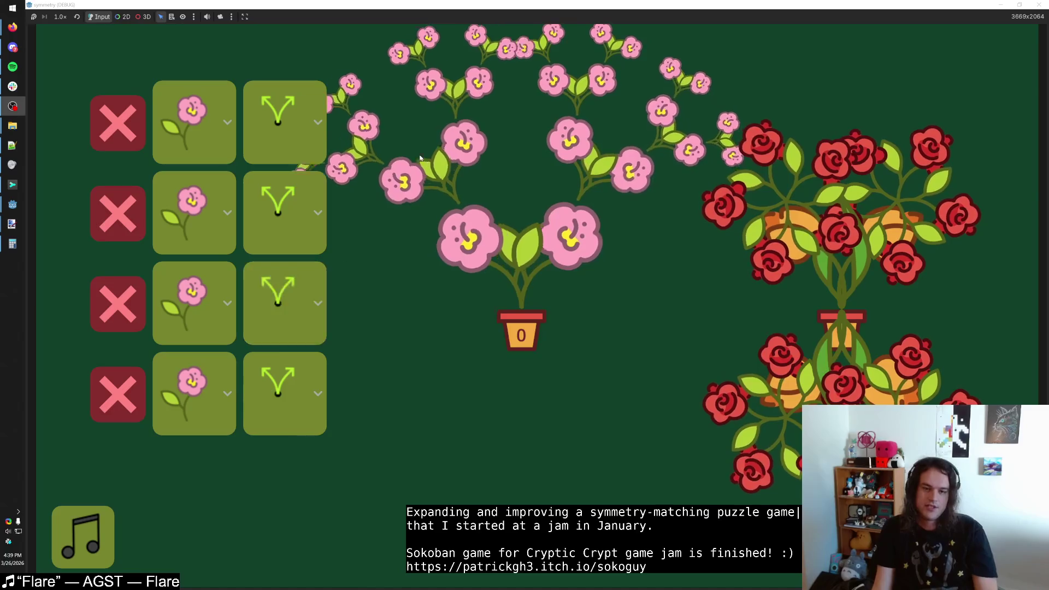
- In the editor's world scene, select actions_root and new_action_button and nudge them lower
key("alt+Tab")
left_click_drag(561, 381, 648, 414)
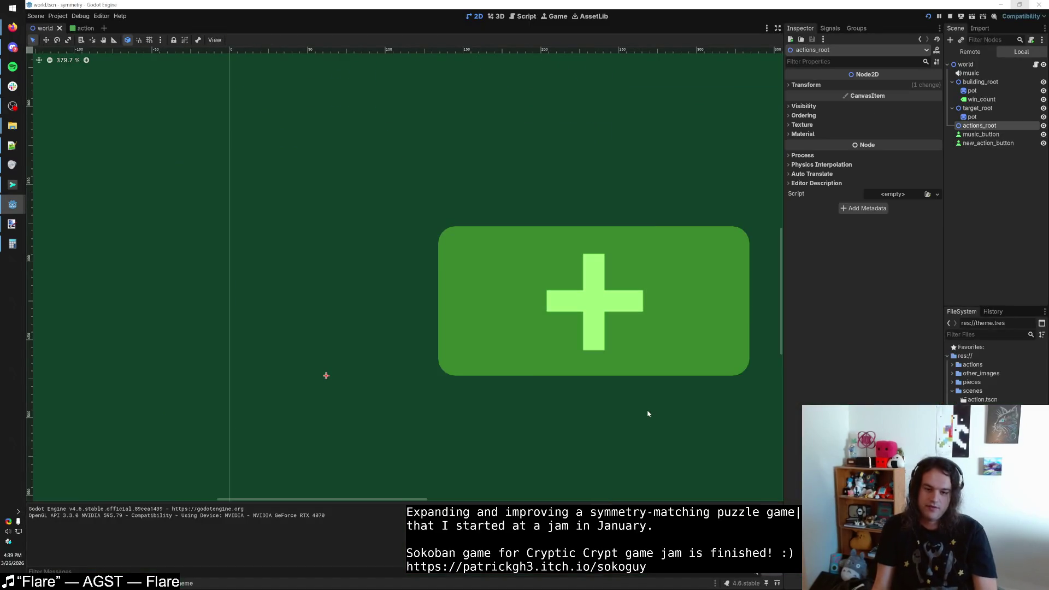
left_click(632, 363, "shift")
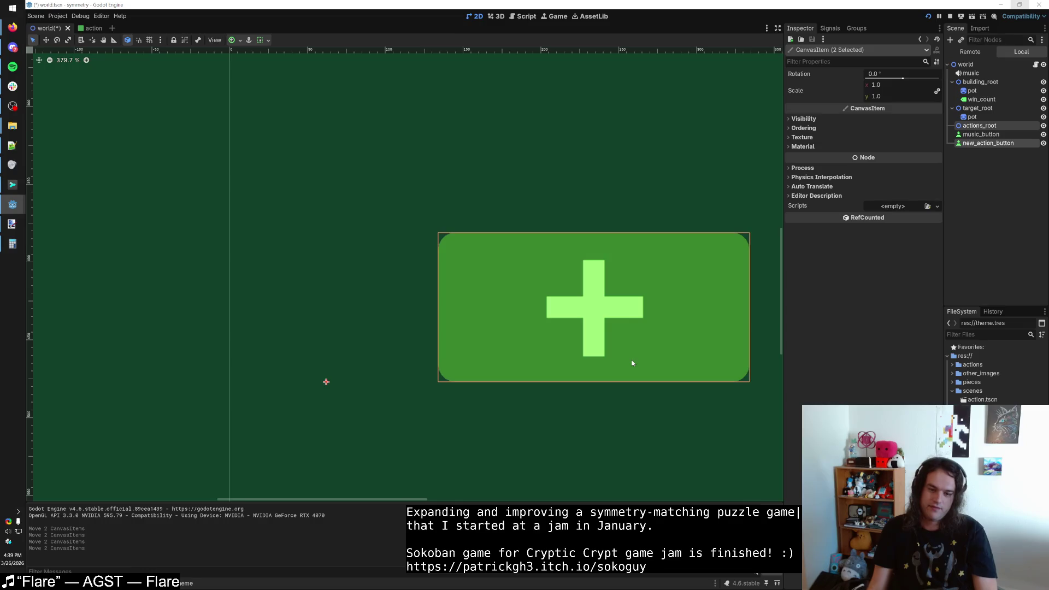
scroll(633, 363, "down", 5)
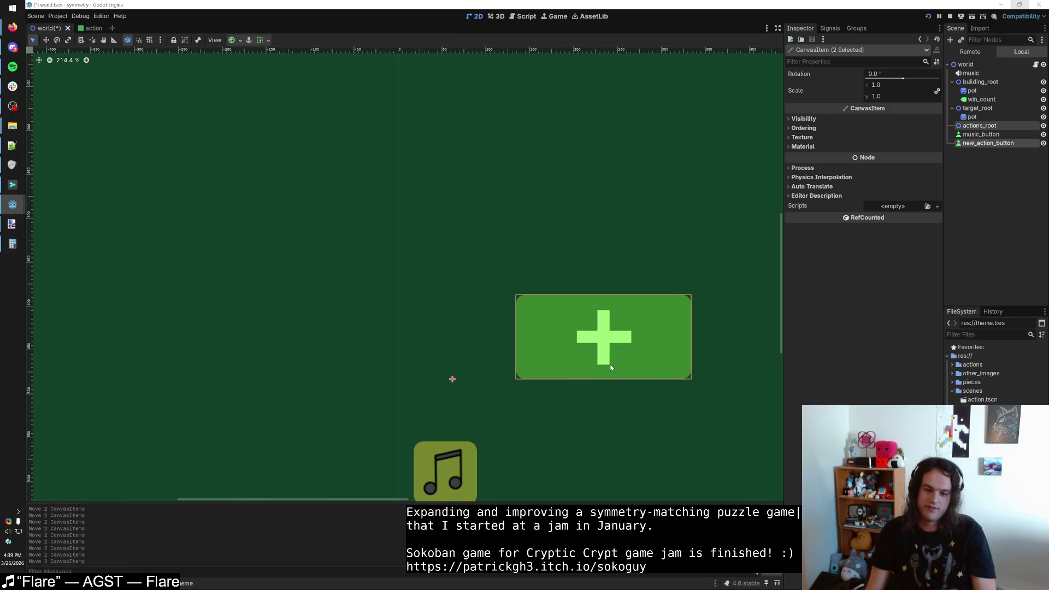
- Test-run repeatedly with F5 and F8 to check the placement, then bring the game forward
key("F5")
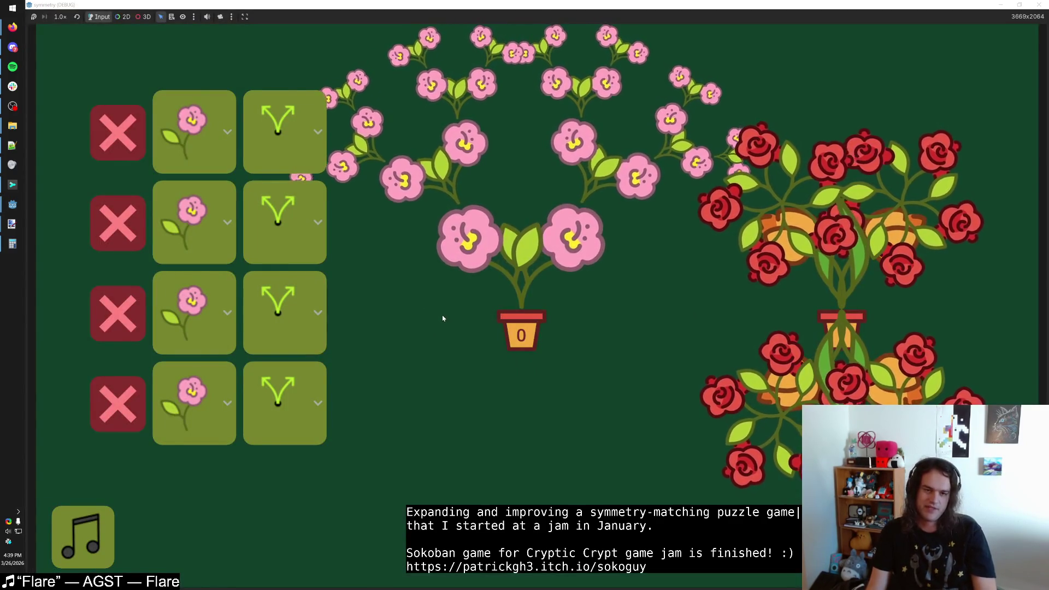
key("F8")
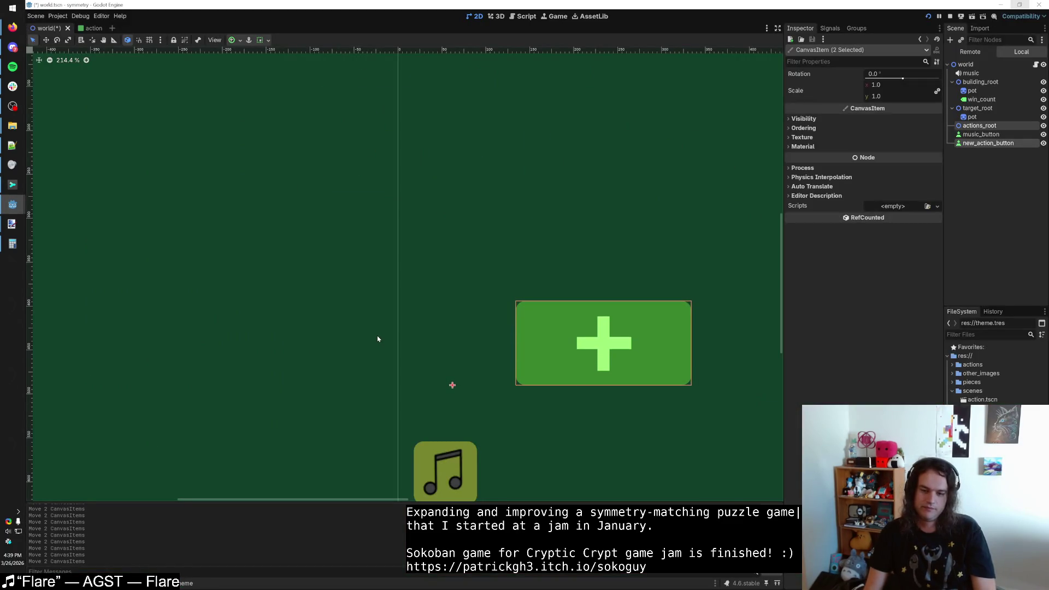
key("F5")
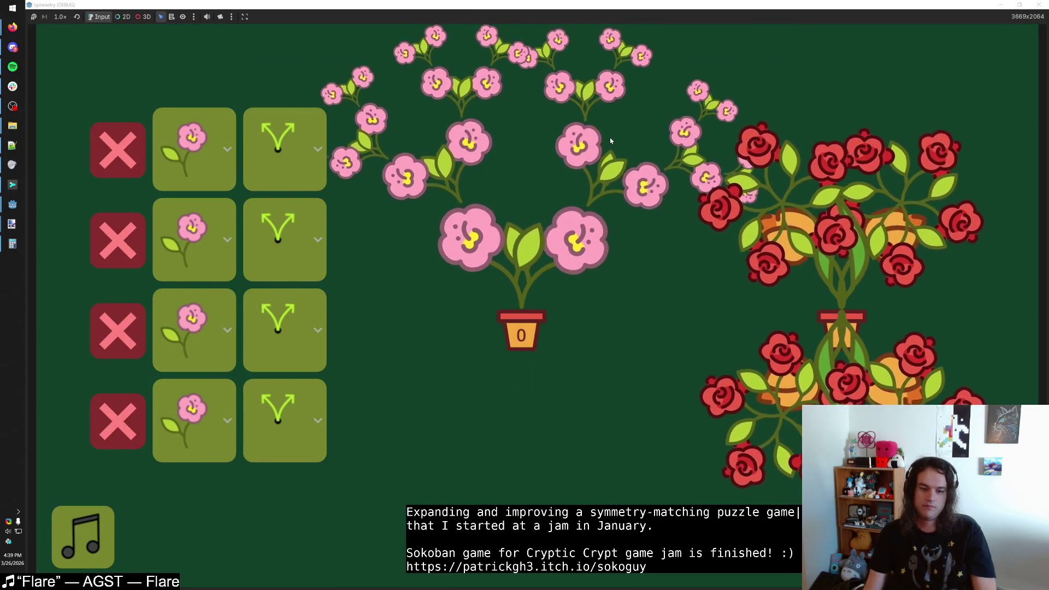
key("F8")
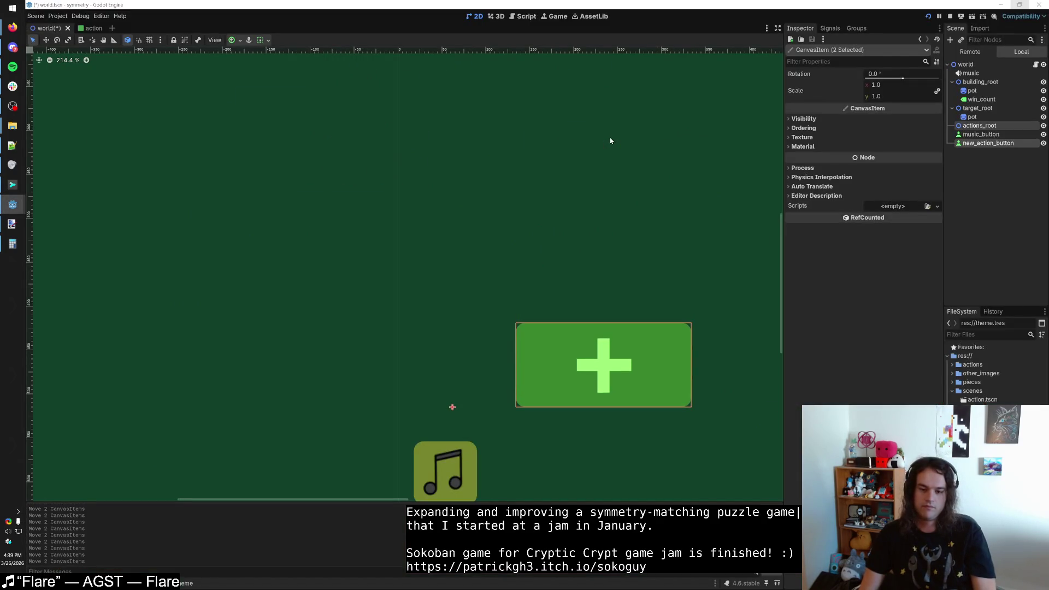
key("F5")
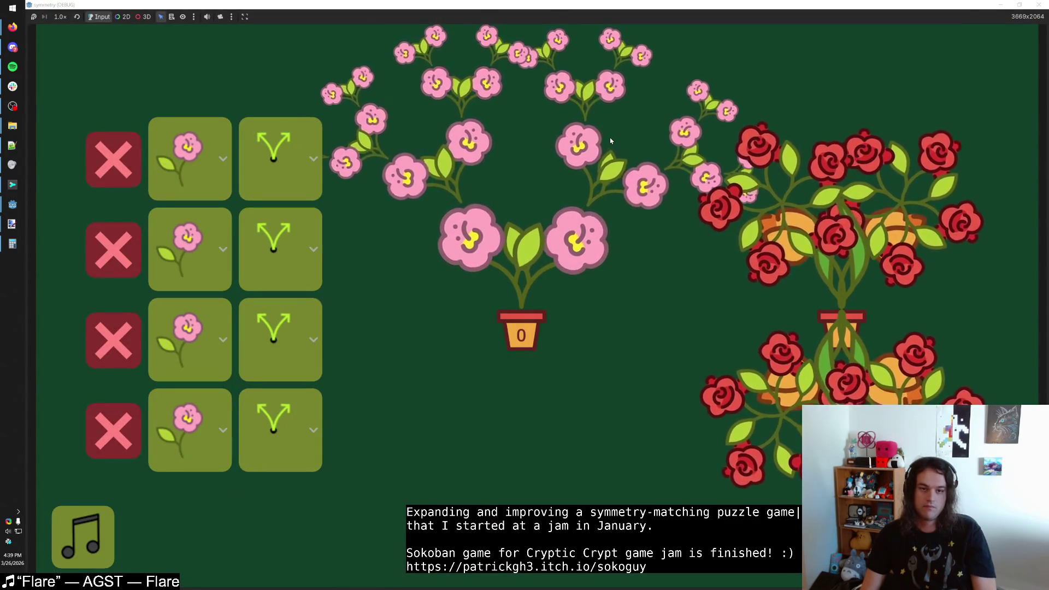
key("F8")
key("F5")
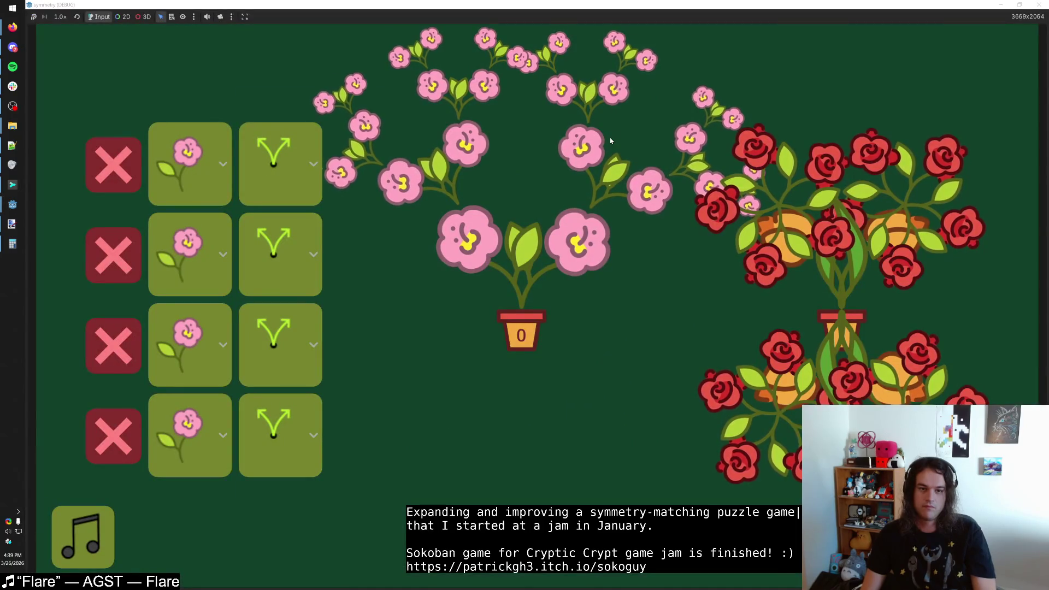
key("F8")
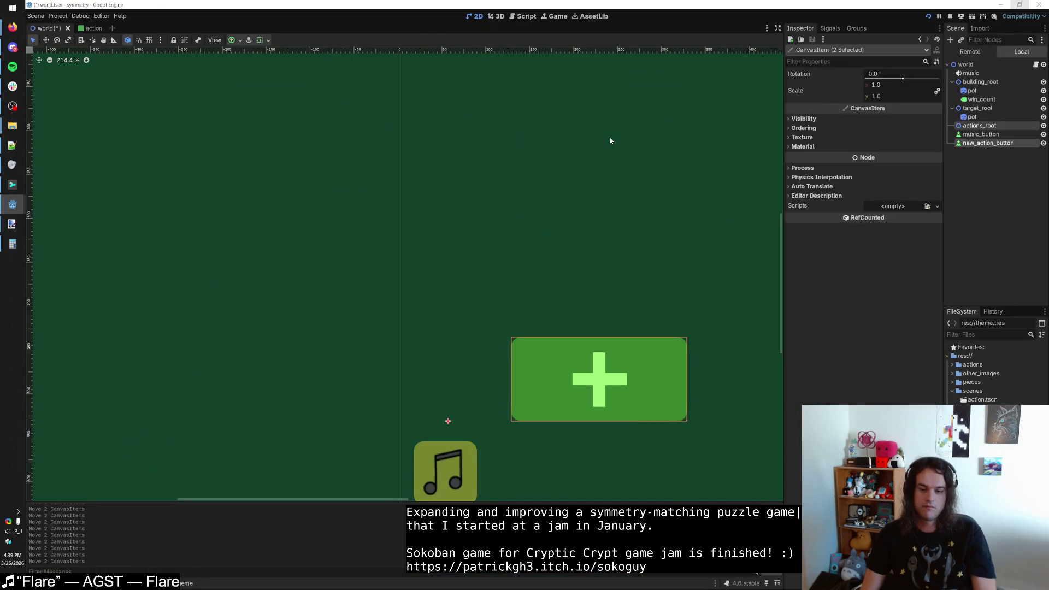
key("F5")
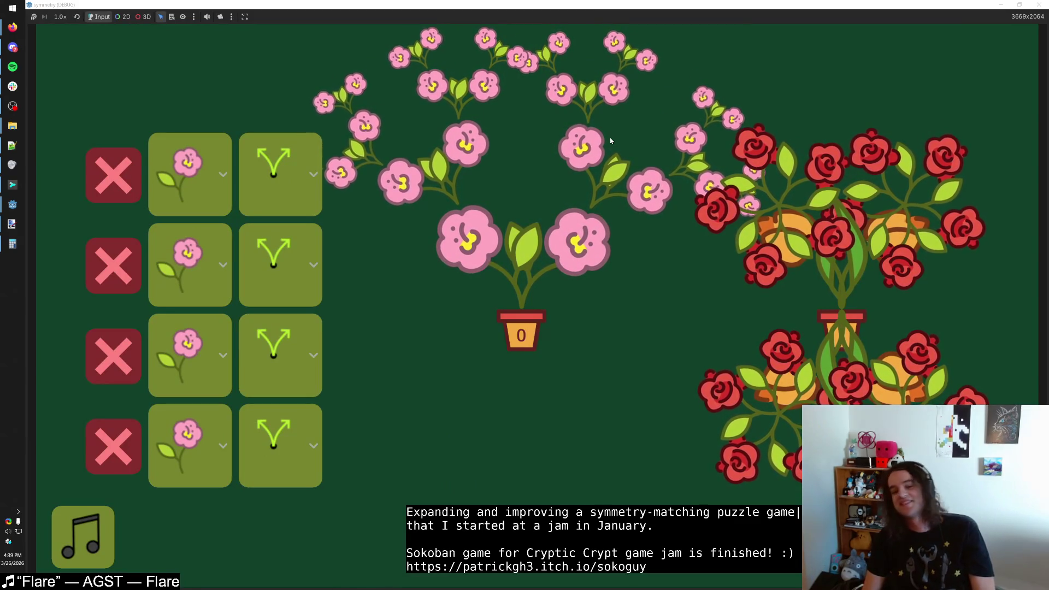
key("F8")
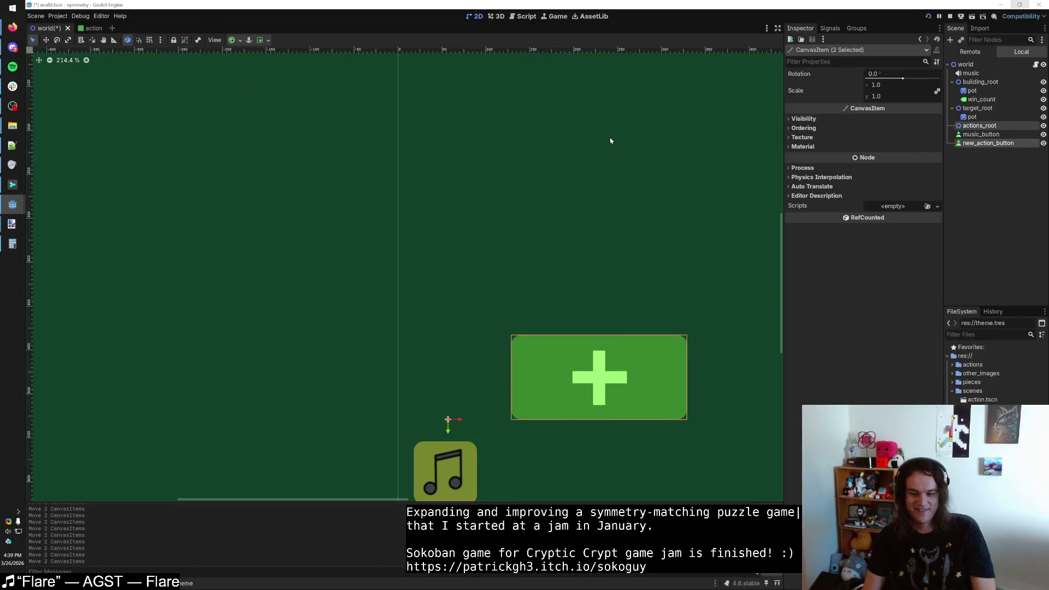
key("alt+Tab")
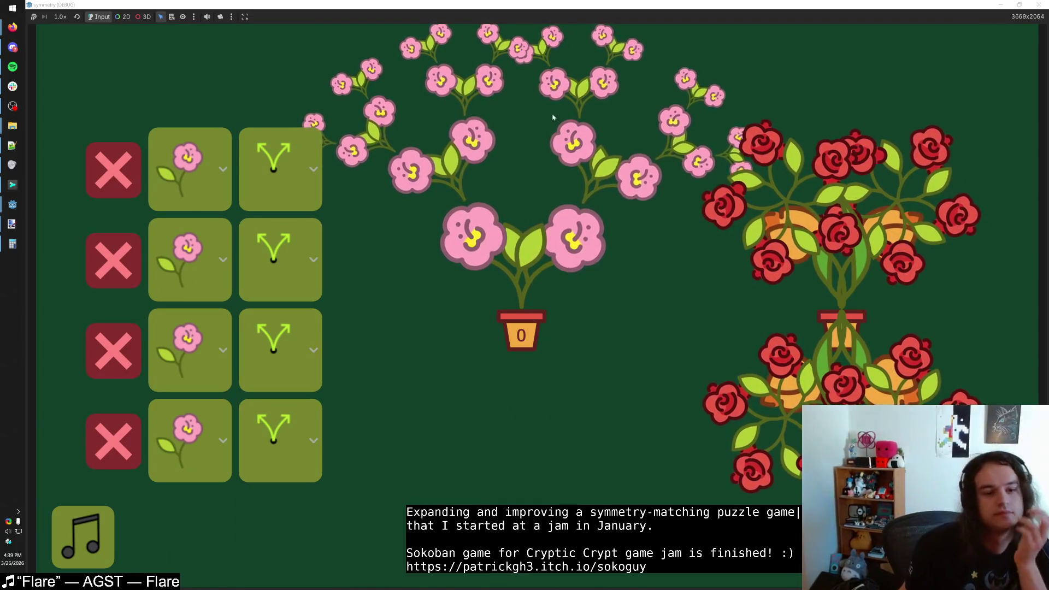
- Delete three action rows, then add three back
left_click(115, 172)
left_click(115, 260)
left_click(118, 350)
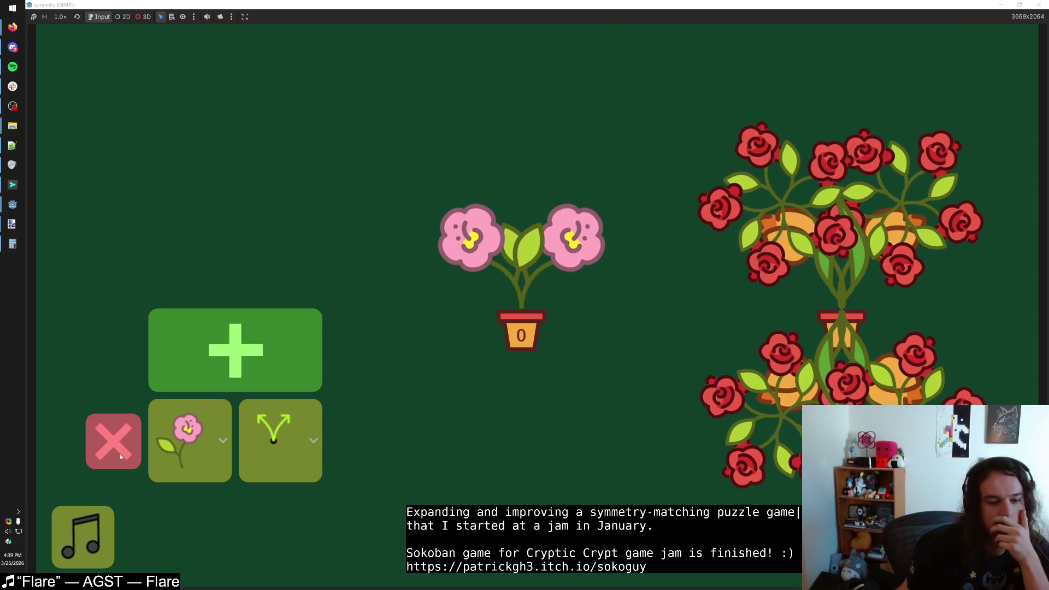
left_click(182, 355)
left_click(164, 263)
left_click(155, 174)
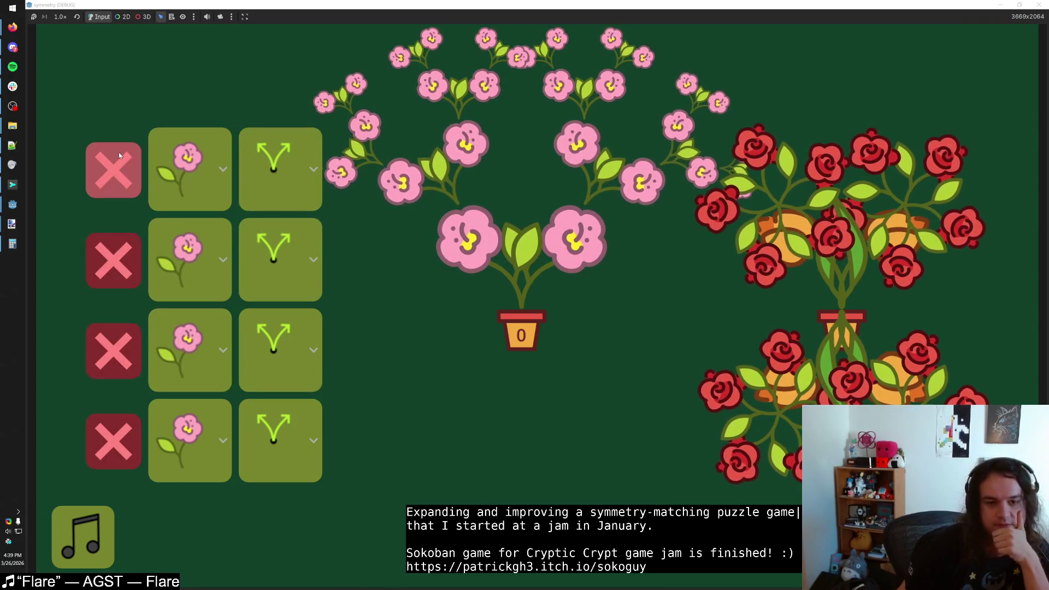
- Shrink and re-maximize the game window, then set the first row to diagonal symmetry
left_click_drag(303, 4, 302, 52)
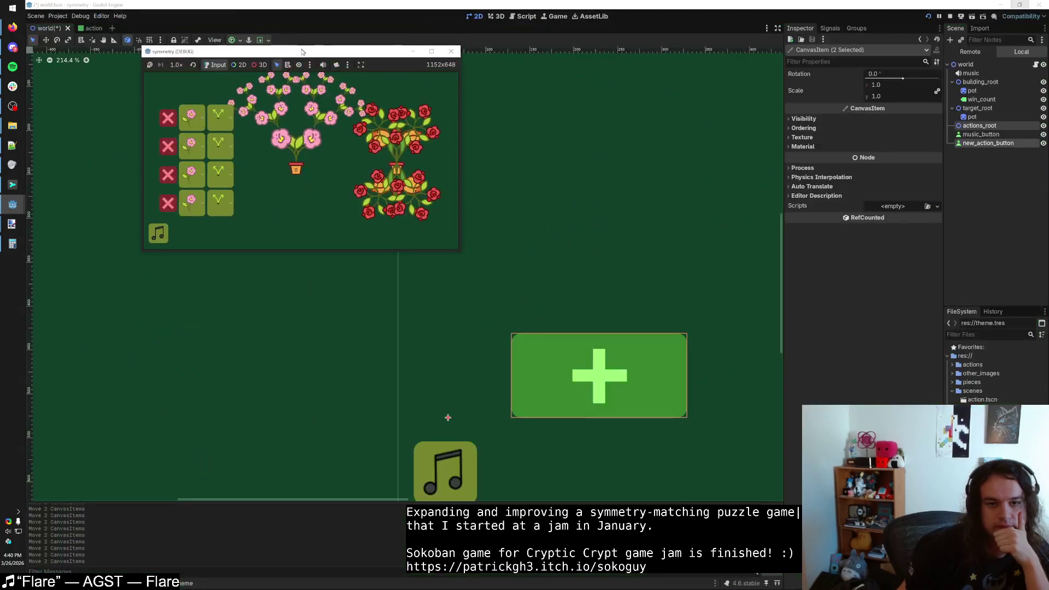
double_click(303, 56)
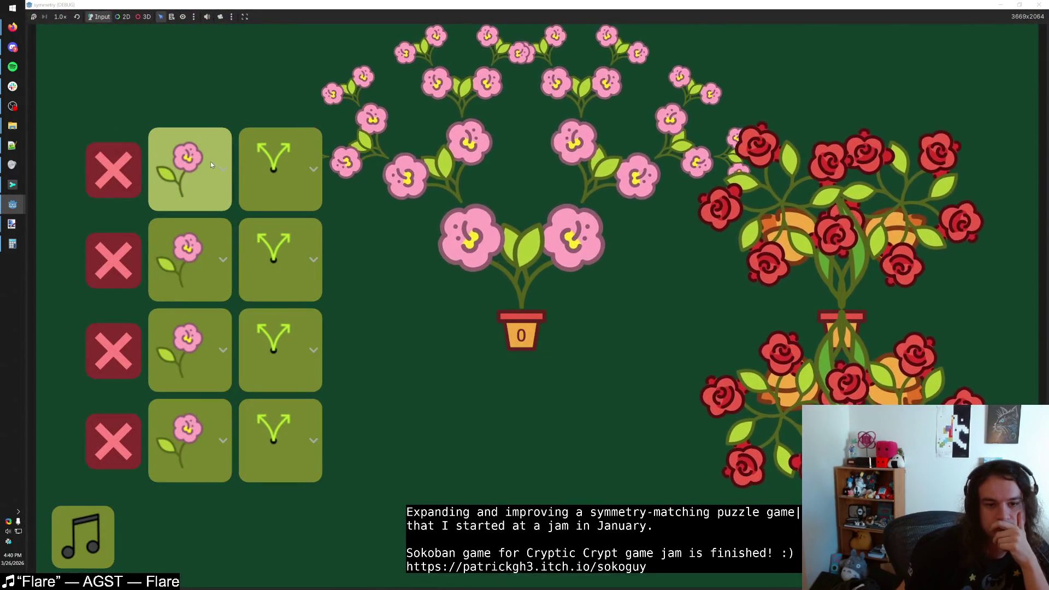
left_click(276, 156)
left_click(290, 262)
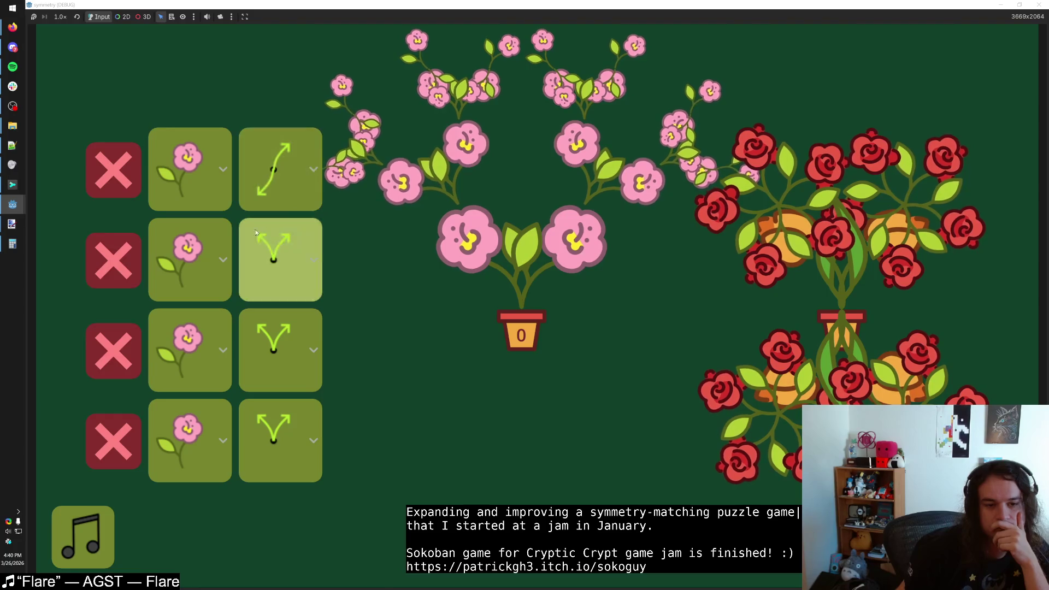
- Remove three action rows, then add four new ones
left_click(113, 169)
left_click(113, 259)
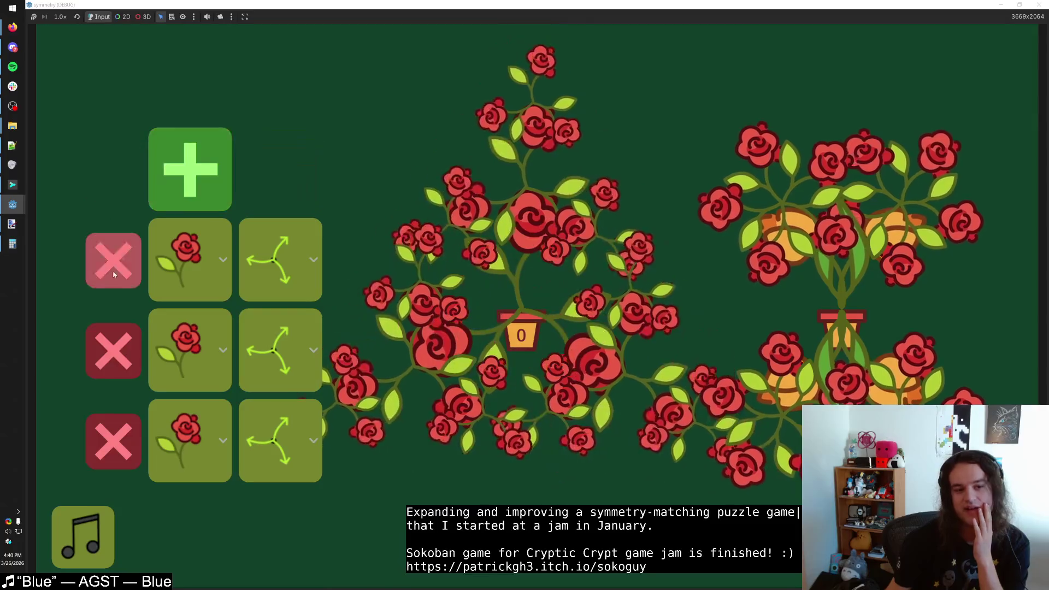
left_click(131, 444)
left_click(187, 421)
left_click(186, 350)
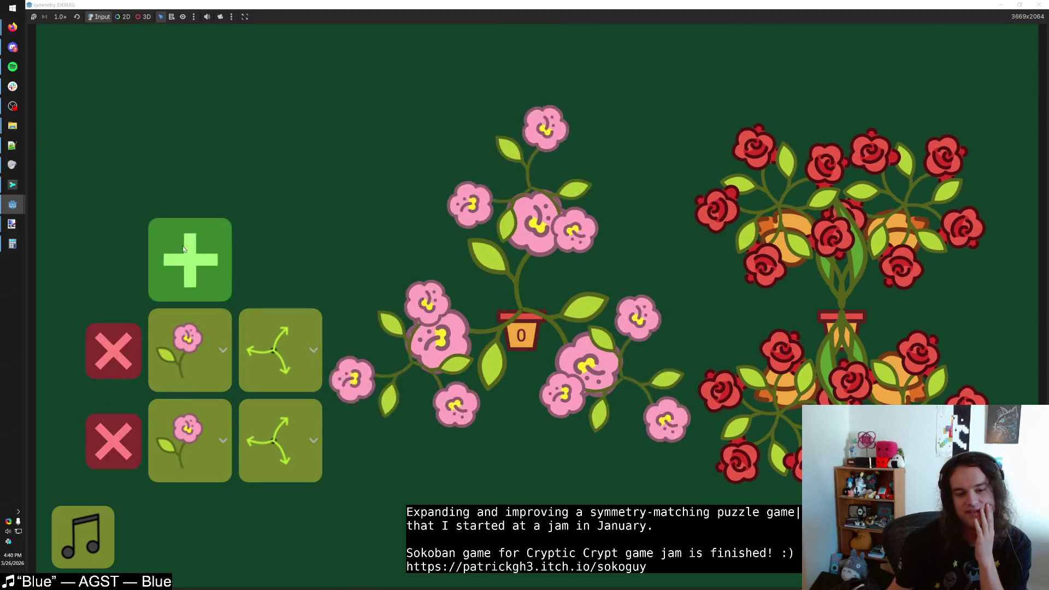
left_click(186, 259)
left_click(183, 167)
- Remove all four action rows and add four back
left_click(112, 169)
left_click(115, 261)
left_click(113, 350)
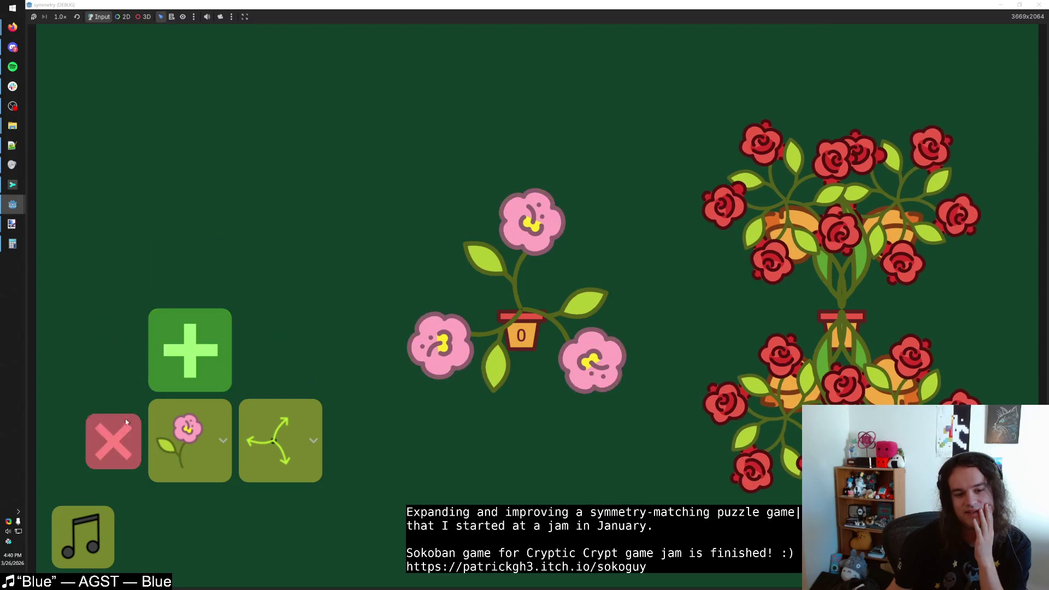
left_click(113, 441)
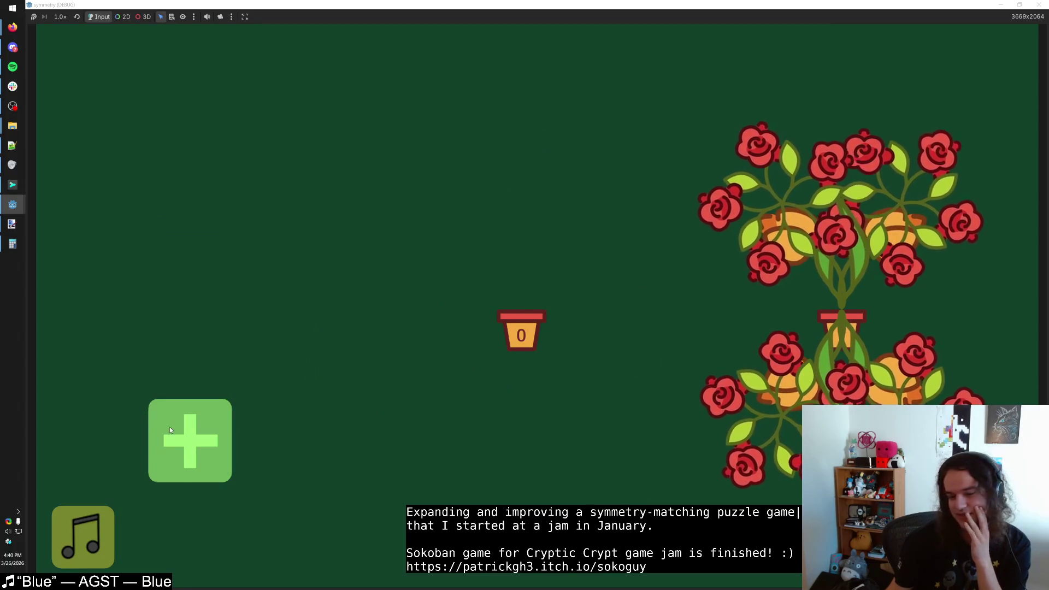
left_click(170, 428)
left_click(167, 328)
left_click(172, 256)
left_click(178, 186)
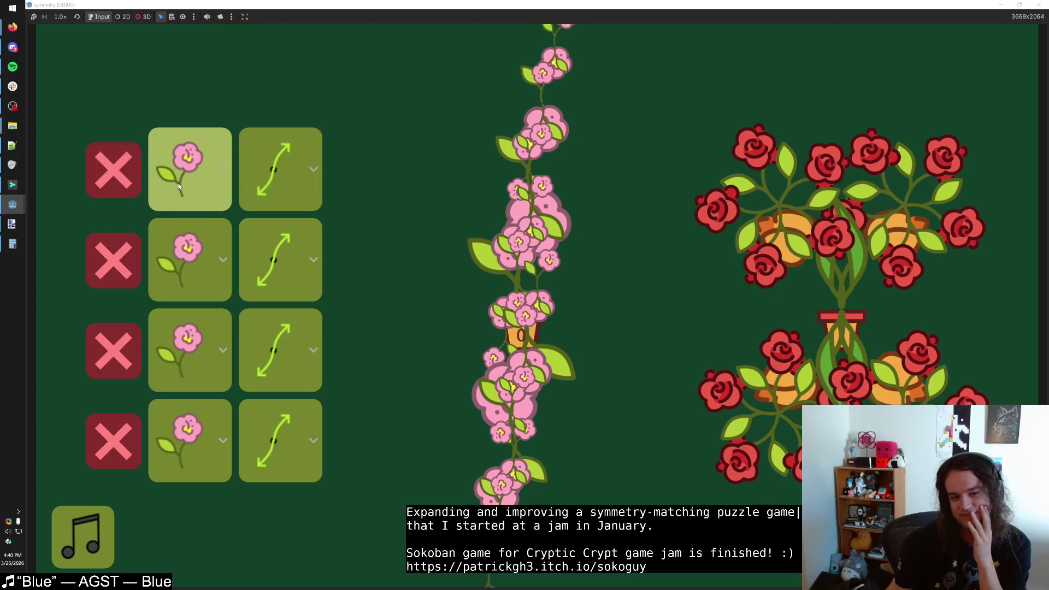
- Clear all rows, add four radial symmetry rows, then replace the top row
left_click(113, 168)
left_click(113, 260)
left_click(114, 350)
left_click(113, 441)
left_click(188, 431)
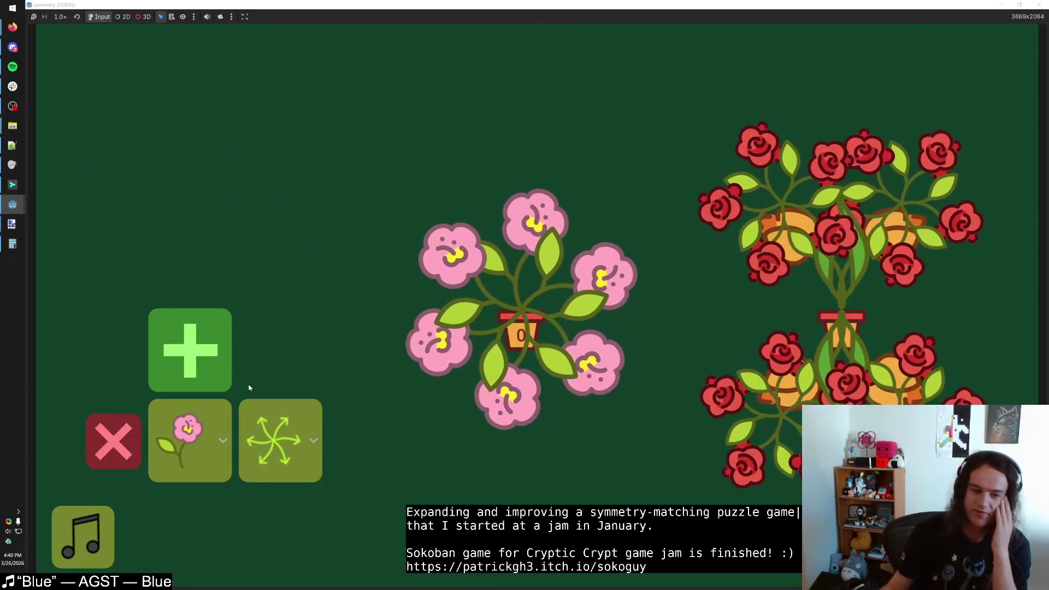
left_click(212, 320)
left_click(206, 281)
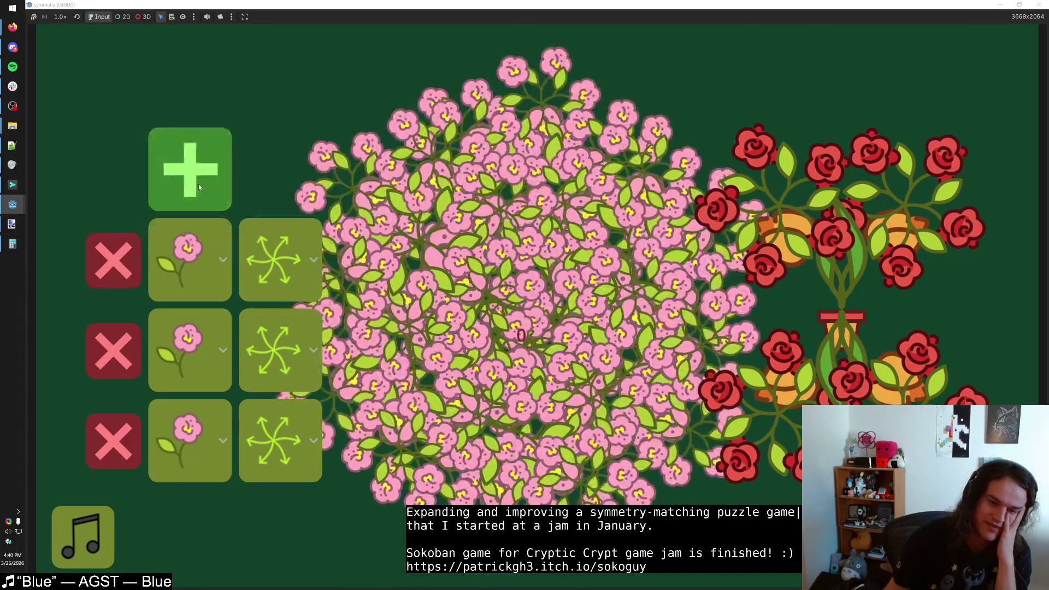
left_click(199, 186)
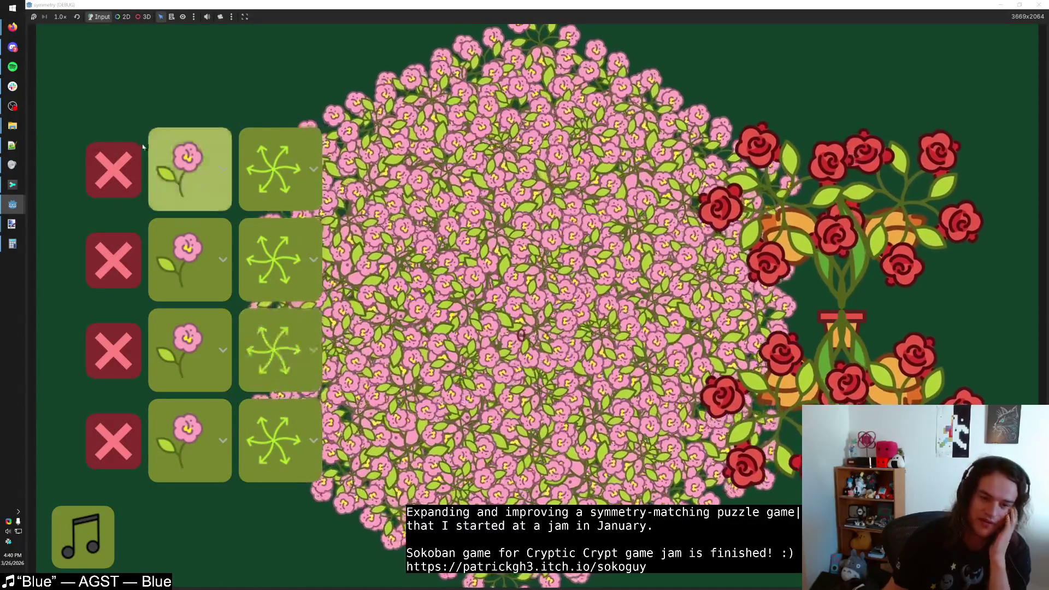
left_click(124, 164)
left_click(180, 191)
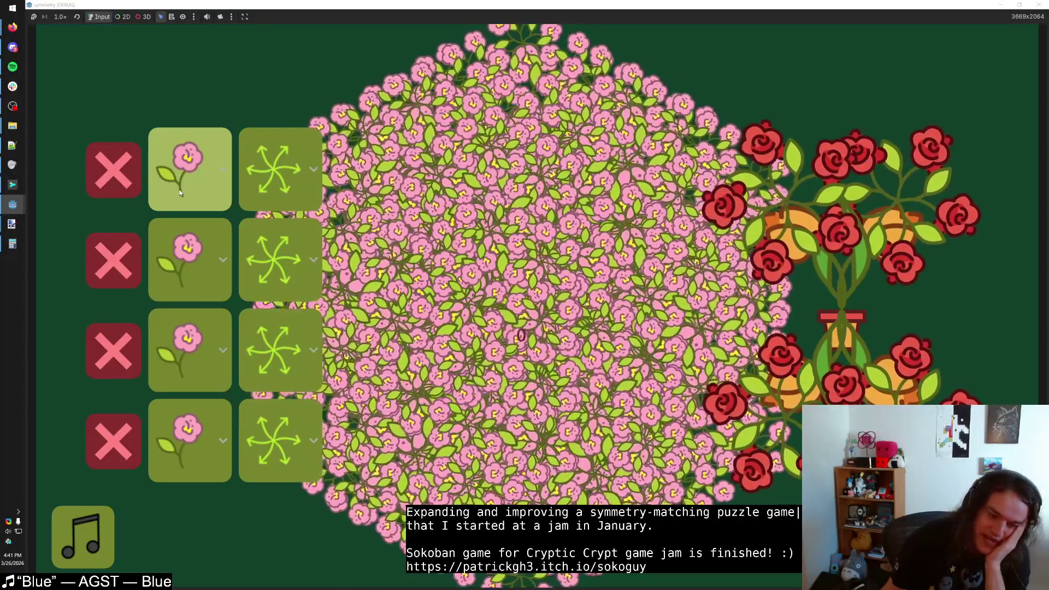
- Switch the third row to orange tulip and back to pink, then remove three rows
left_click(205, 351)
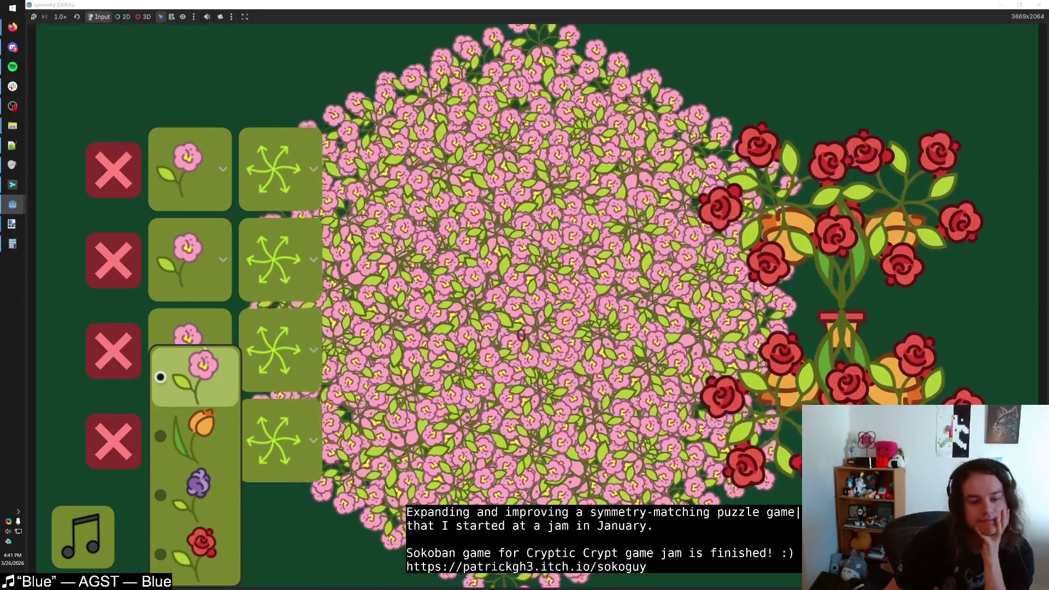
left_click(199, 445)
left_click(206, 376)
left_click(205, 375)
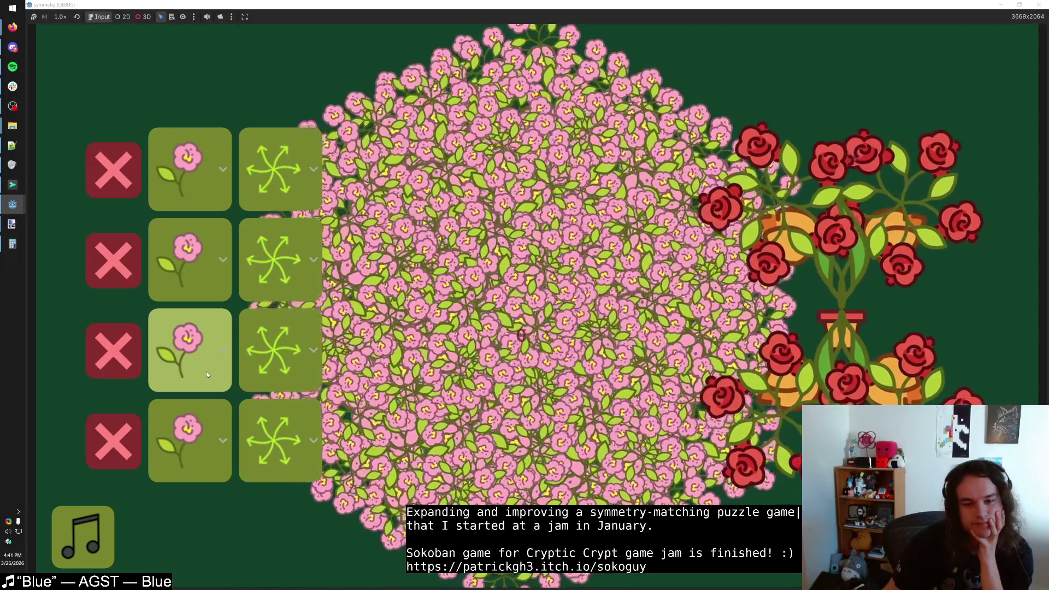
left_click(129, 190)
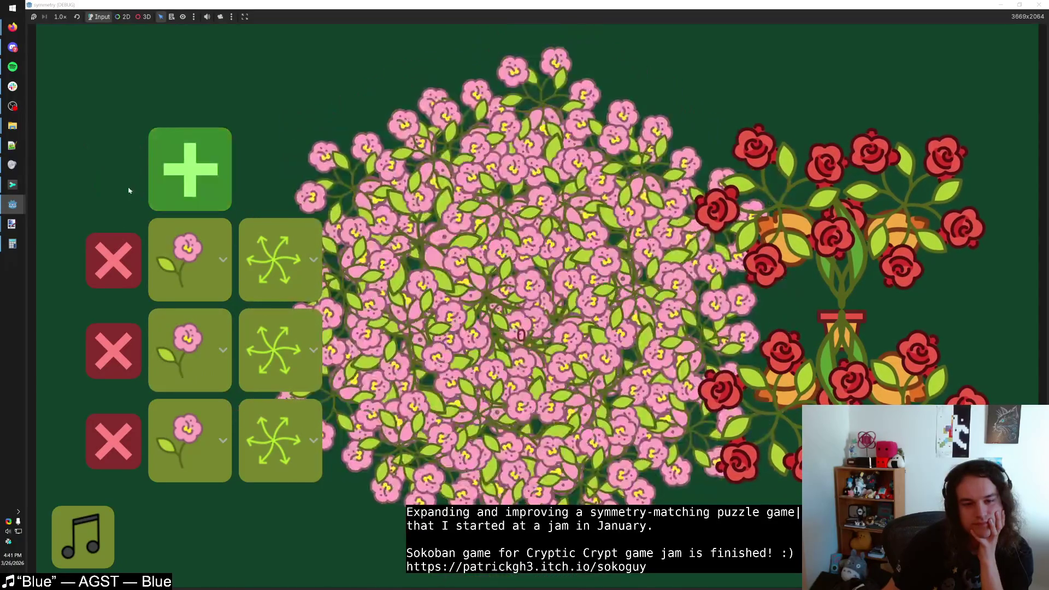
left_click(115, 258)
left_click(117, 346)
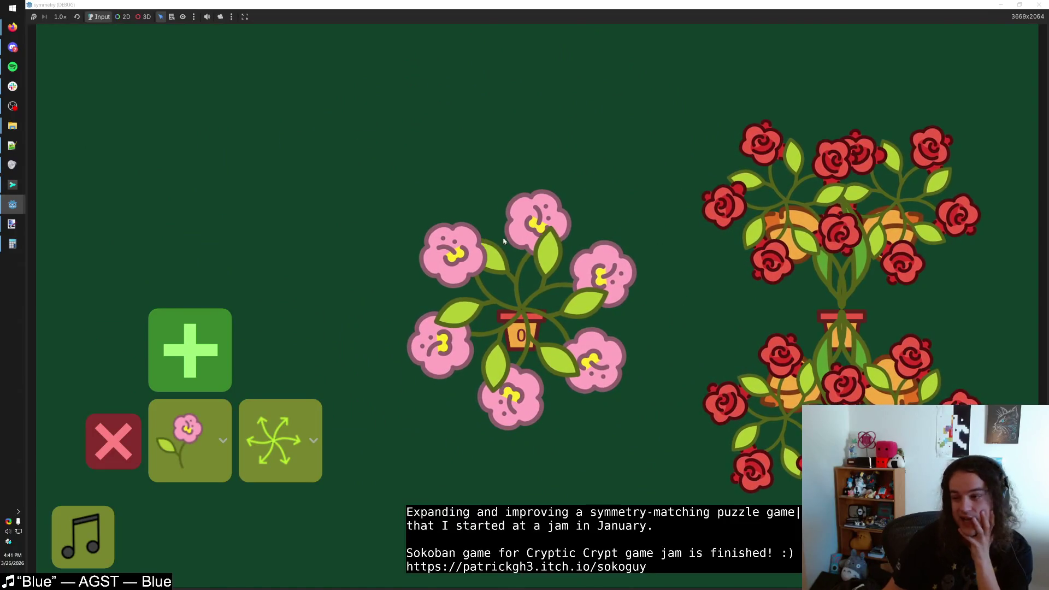
- Restore and close the running game, then bring Sublime Merge forward
key("super+Down")
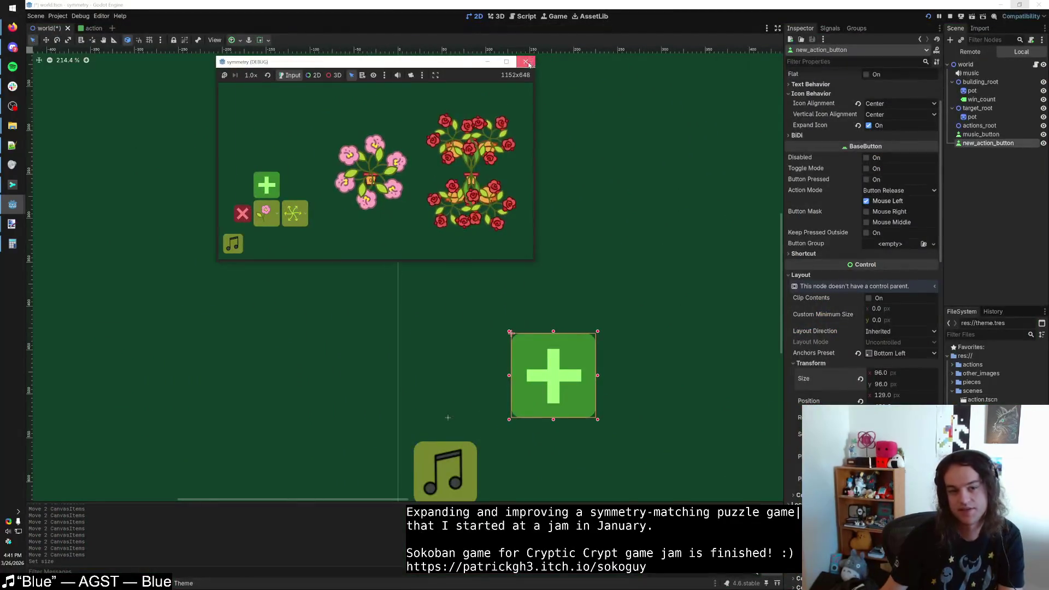
left_click(526, 62)
left_click(12, 184)
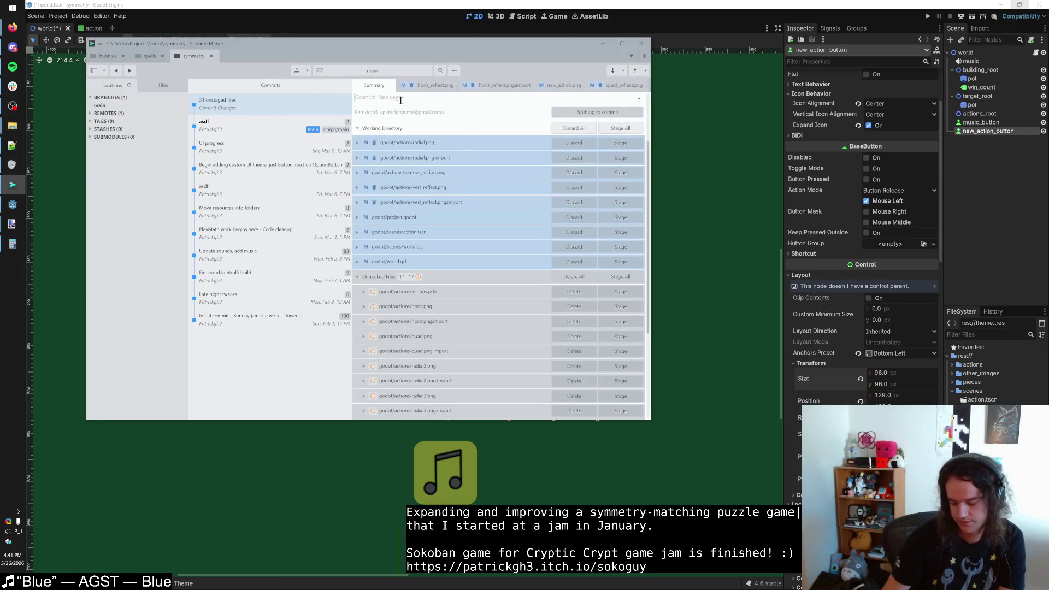
- Enter the commit message 'Thursday stream UI improvements' and move the Sublime Merge window lower left
type("Th")
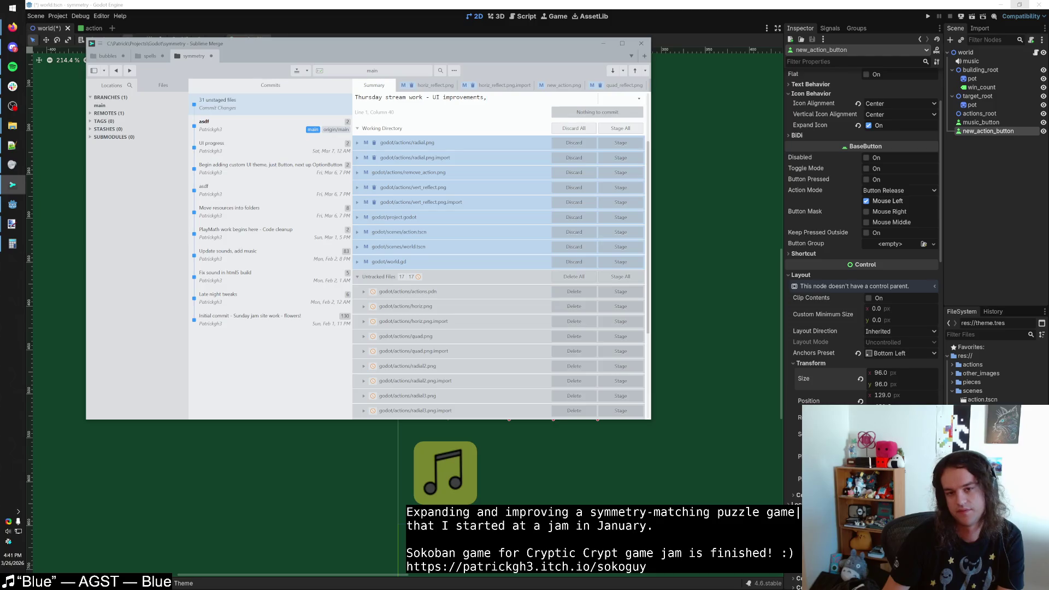
key("ctrl+a")
type("Th")
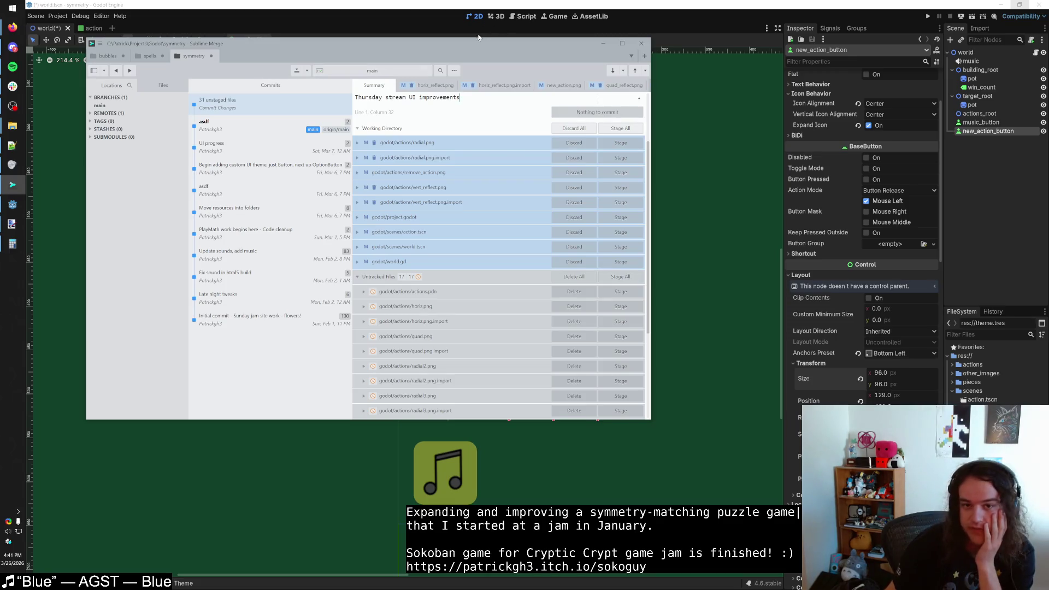
mouse_move(479, 37)
left_mouse_down()
mouse_move(527, 185)
mouse_move(574, 423)
mouse_move(531, 369)
mouse_move(442, 94)
mouse_move(409, 123)
mouse_move(720, 55)
mouse_move(590, 8)
mouse_move(513, 100)
mouse_move(485, 105)
left_mouse_up()
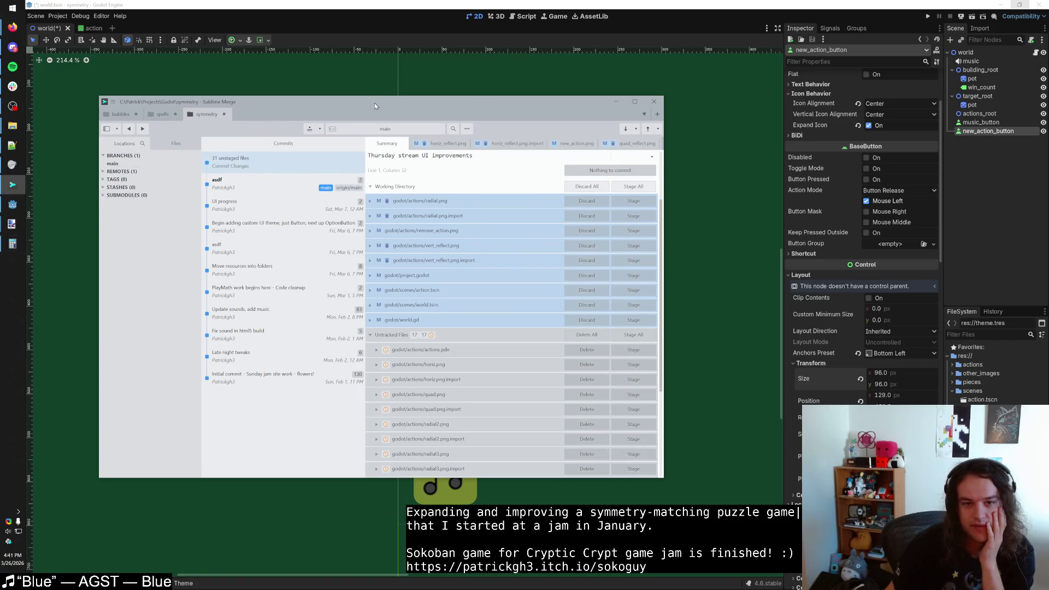
left_click_drag(375, 104, 365, 106)
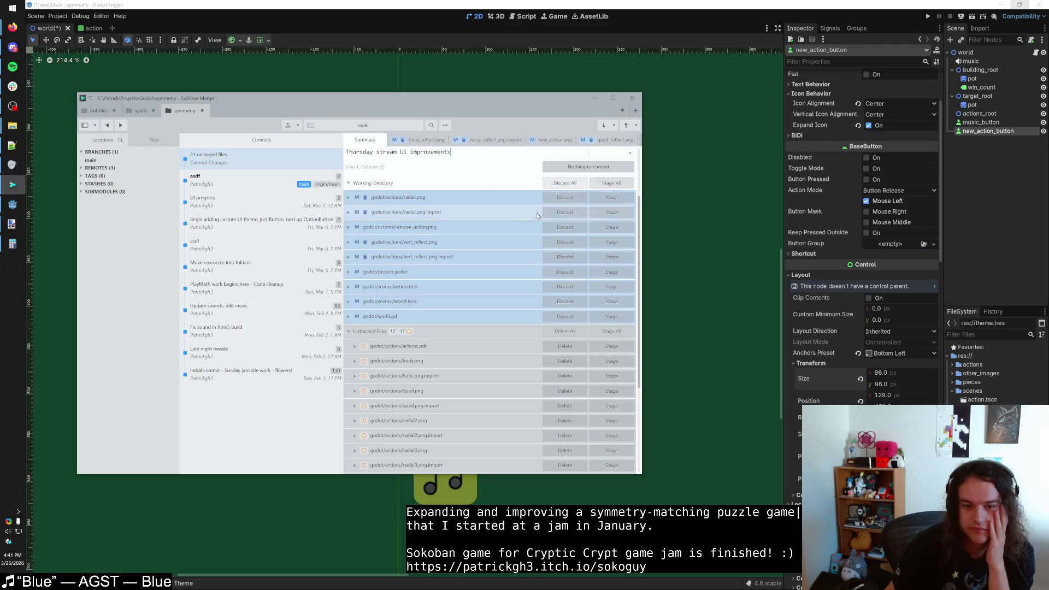
- Stage all modified and untracked files, commit them, and push main to origin
left_click(611, 183)
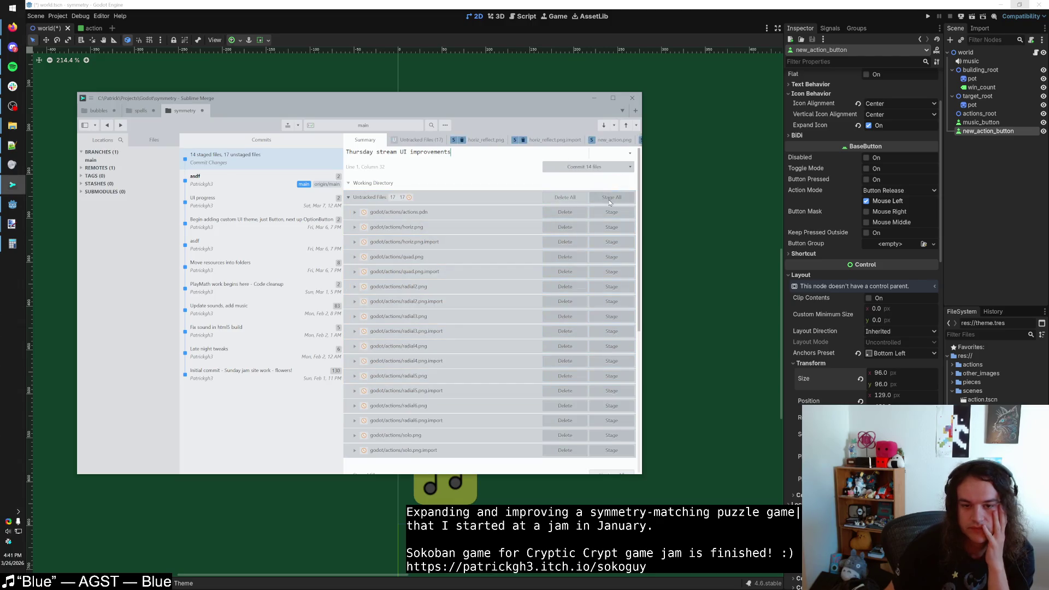
left_click(609, 199)
left_click(601, 167)
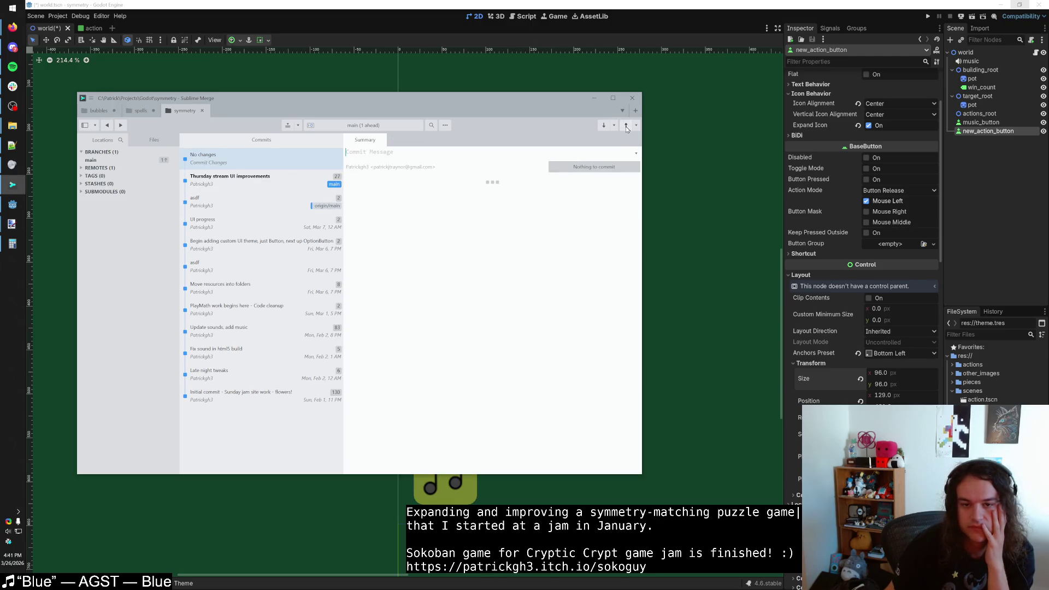
left_click(626, 126)
- Open Twitch's Following page in a new Firefox tab and filter it to live channels
mouse_move(12, 27)
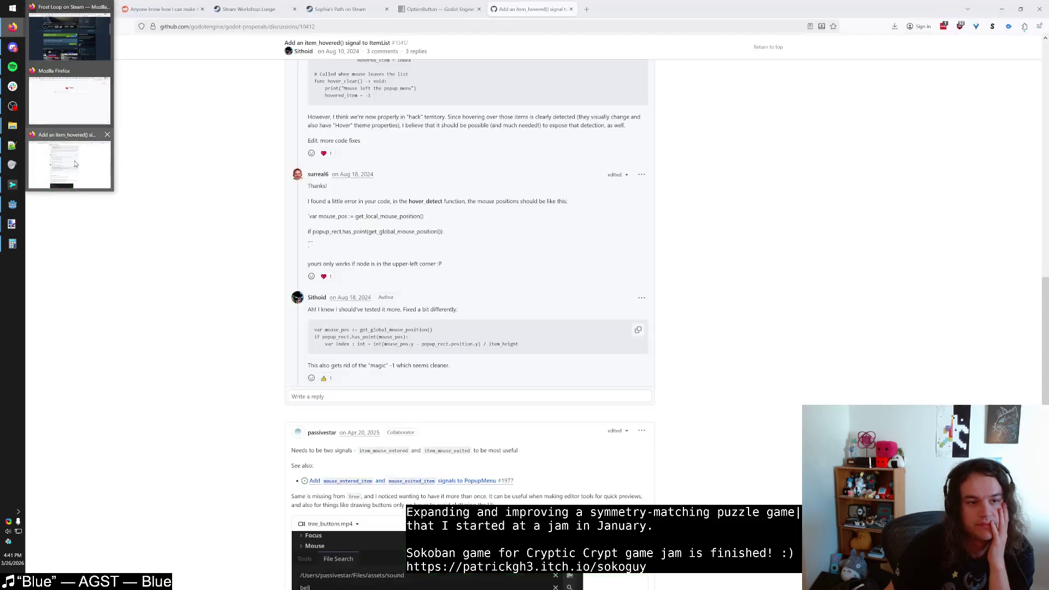
left_click(75, 164)
key("ctrl+t")
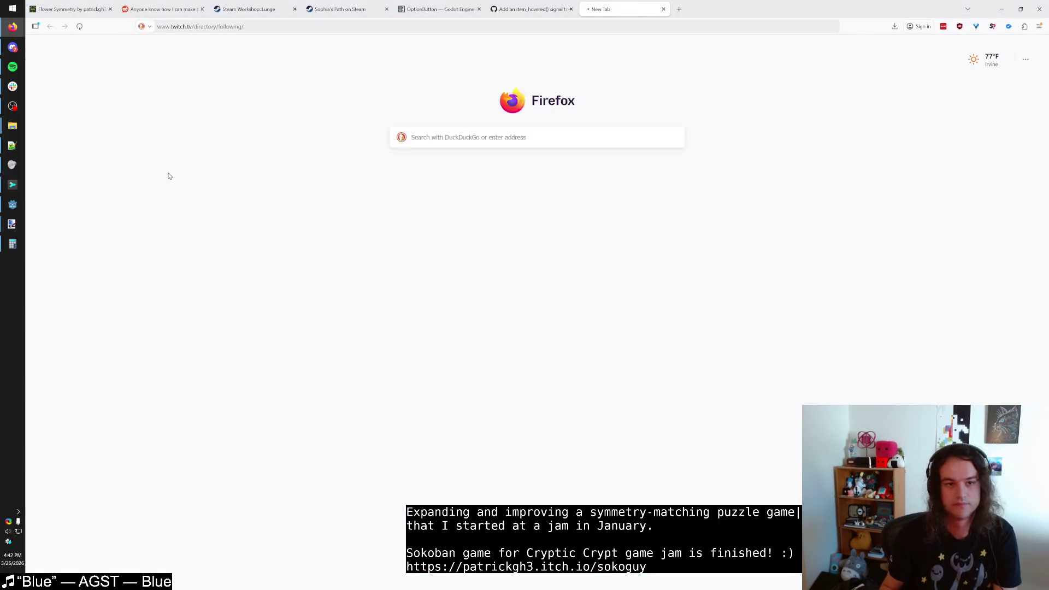
type("tw")
key("Return")
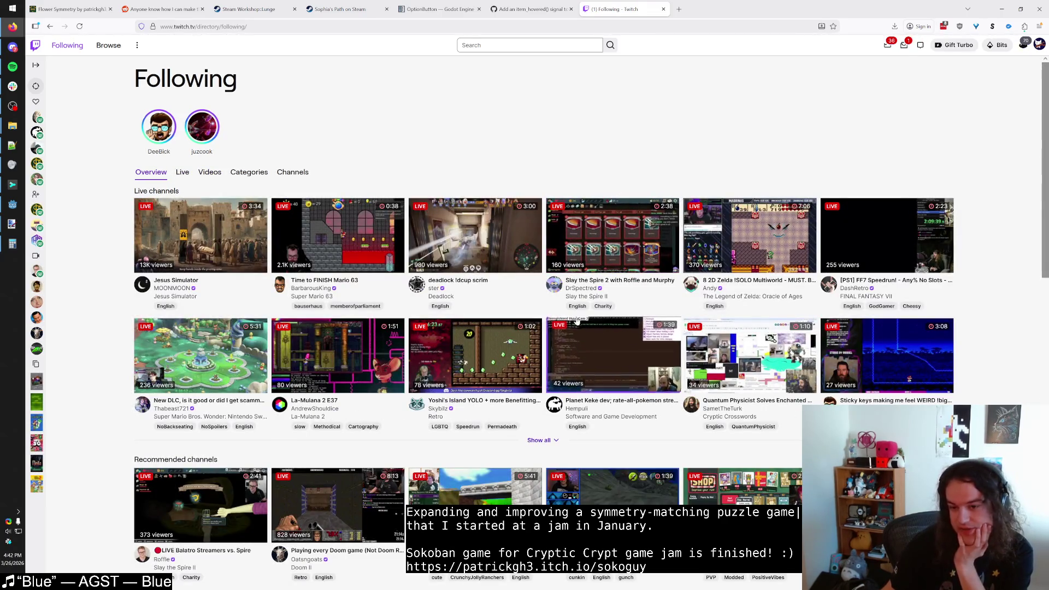
left_click(534, 441)
scroll(561, 363, "down", 1)
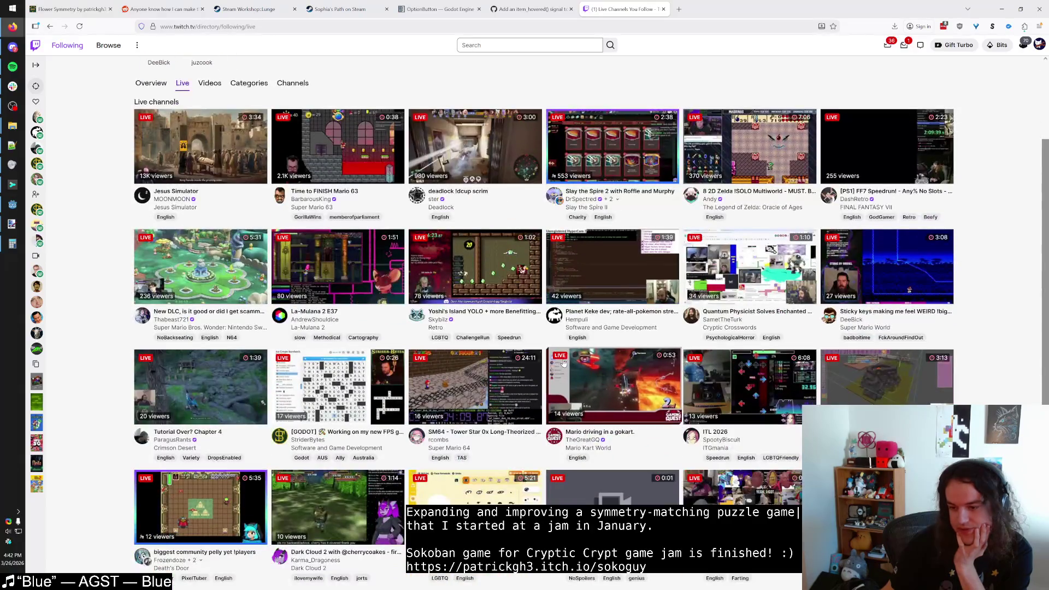